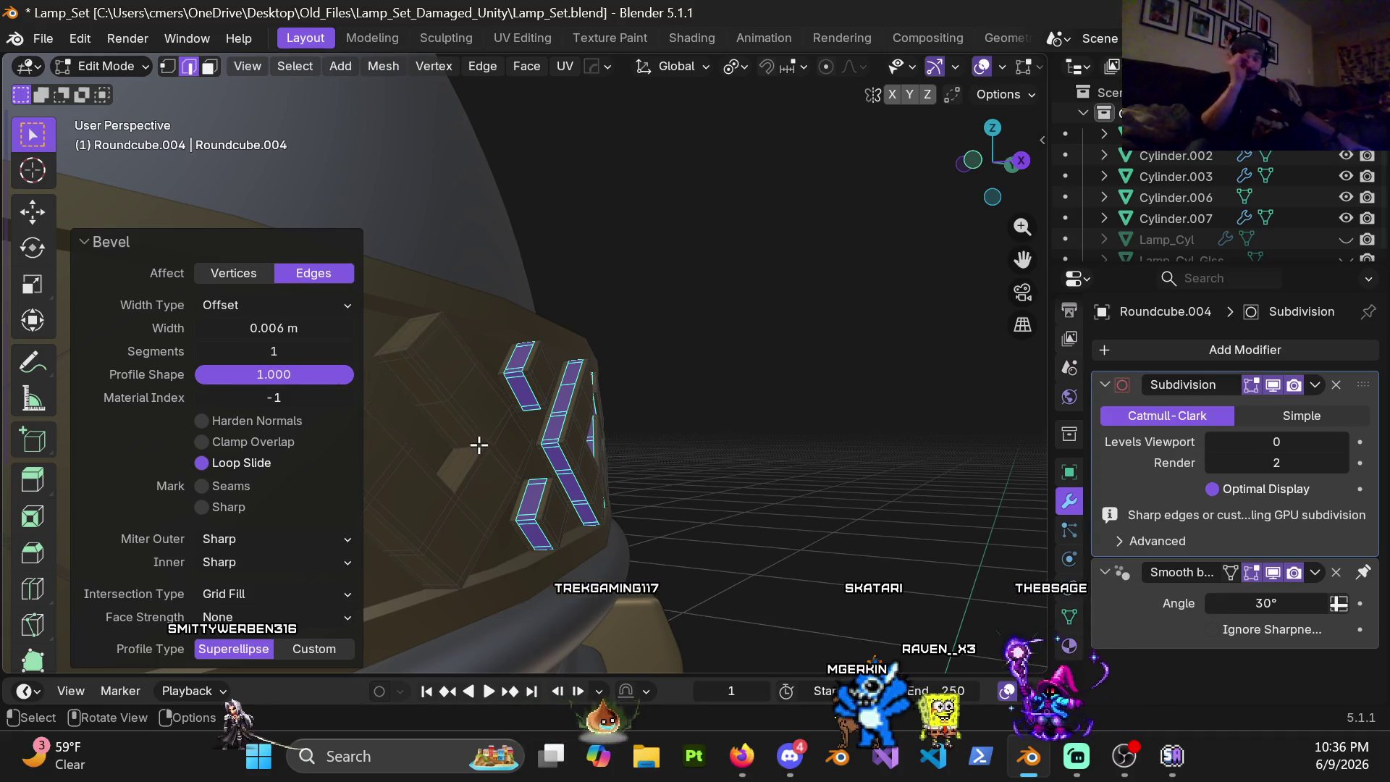
Step: Cut two new edge loops across the next chevron block on the lamp band
{"action": "middle_click_drag", "start_coordinate": [399, 340], "coordinate": [550, 405]}
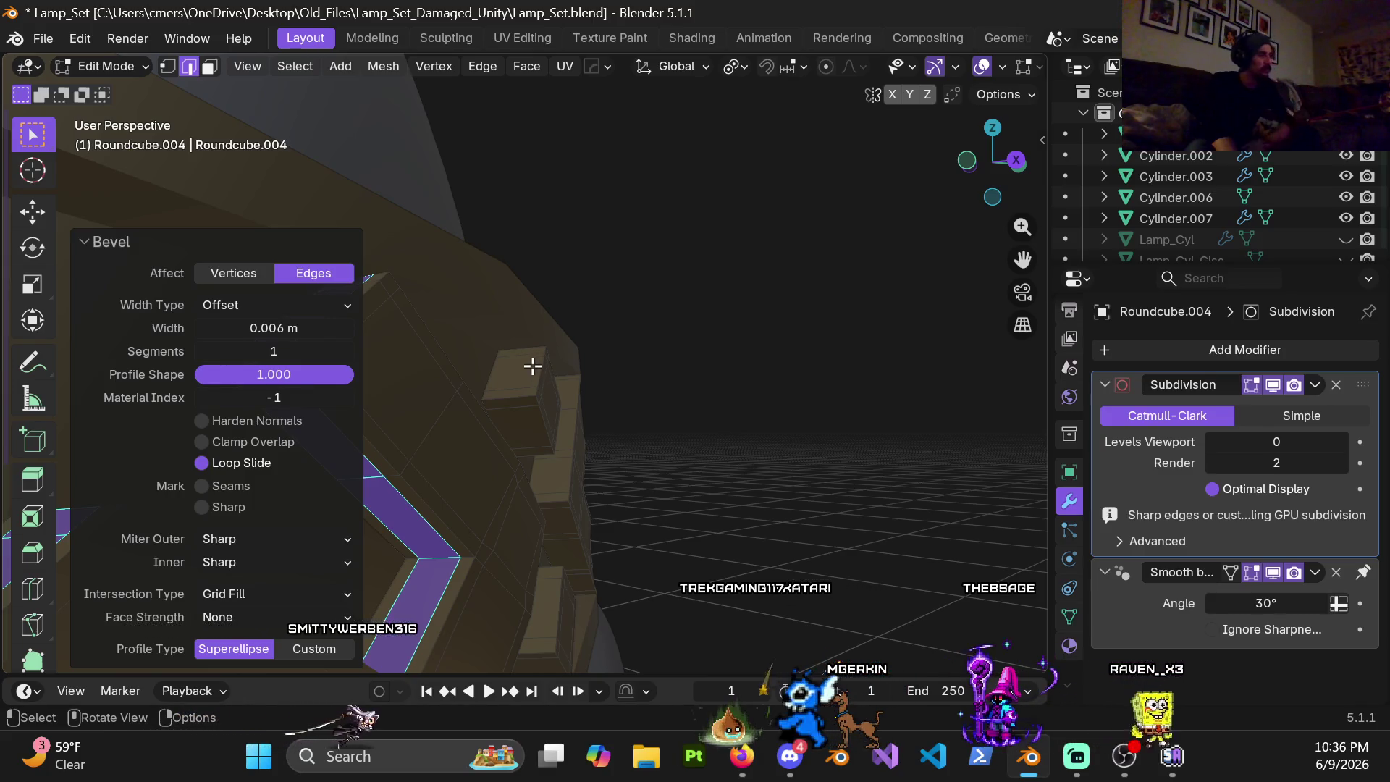
{"action": "key", "text": "ctrl+r"}
{"action": "scroll", "coordinate": [518, 408], "scroll_direction": "up", "scroll_amount": 1}
{"action": "left_click", "coordinate": [517, 409]}
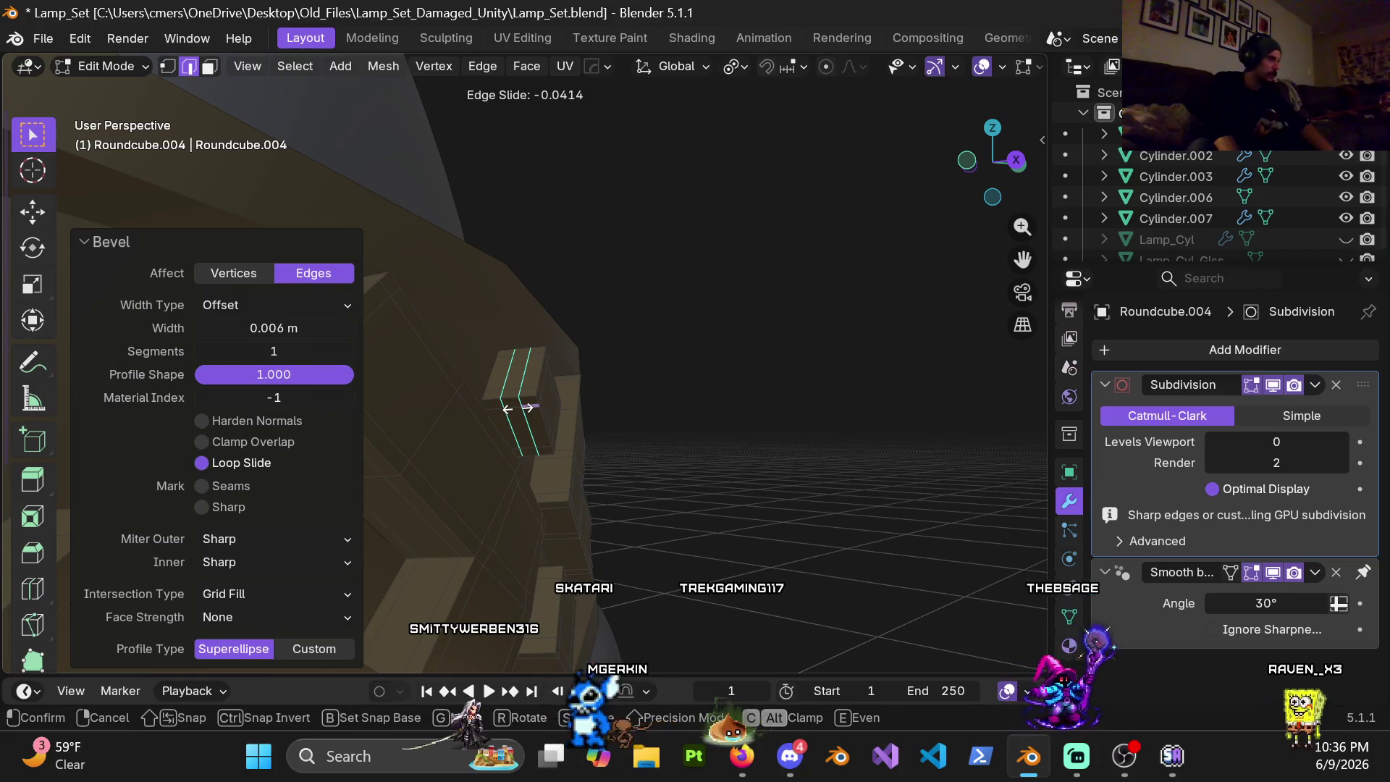
{"action": "left_click", "coordinate": [518, 409]}
{"action": "key", "text": "ctrl+r"}
{"action": "left_click", "coordinate": [514, 404]}
{"action": "left_click", "coordinate": [514, 404]}
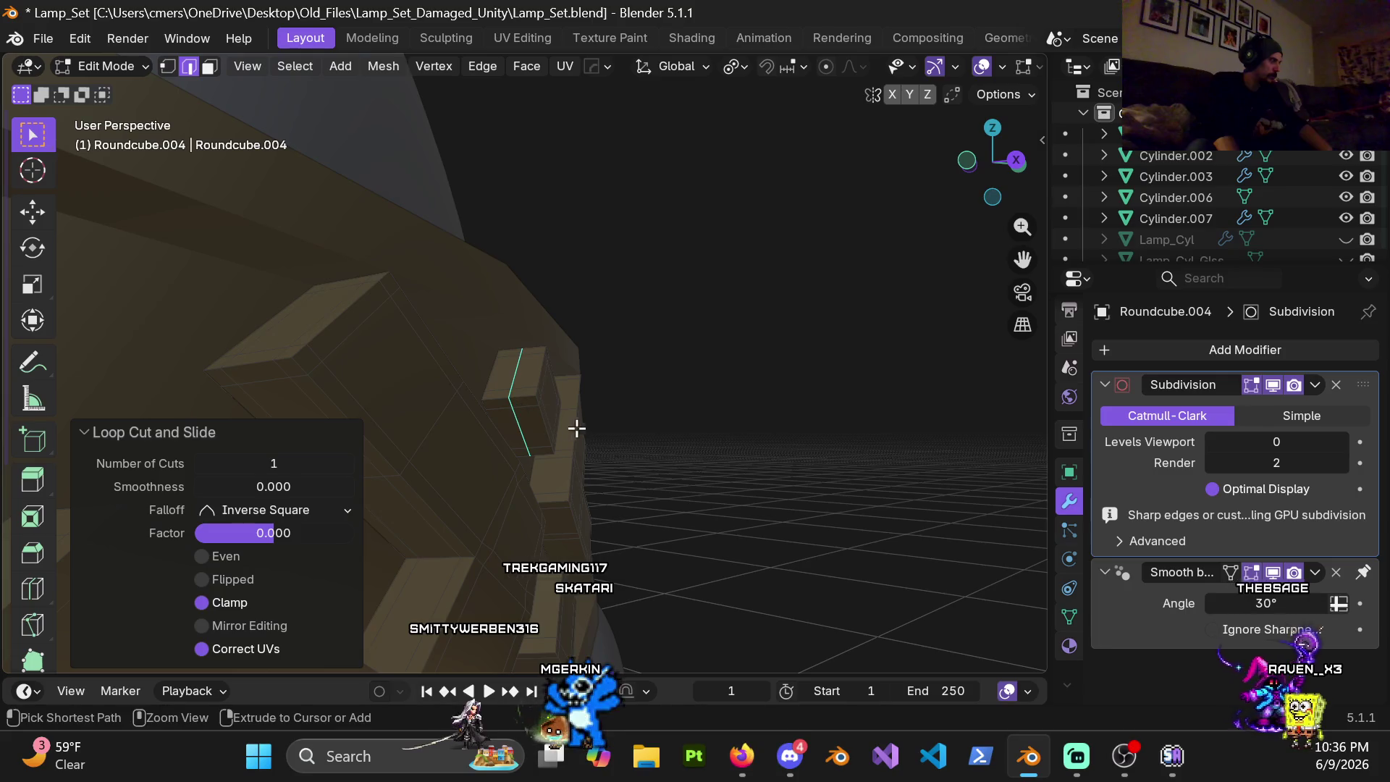
Step: Bevel the new edge loop into a thin 0.006 m single-segment strip
{"action": "key", "text": "ctrl+b"}
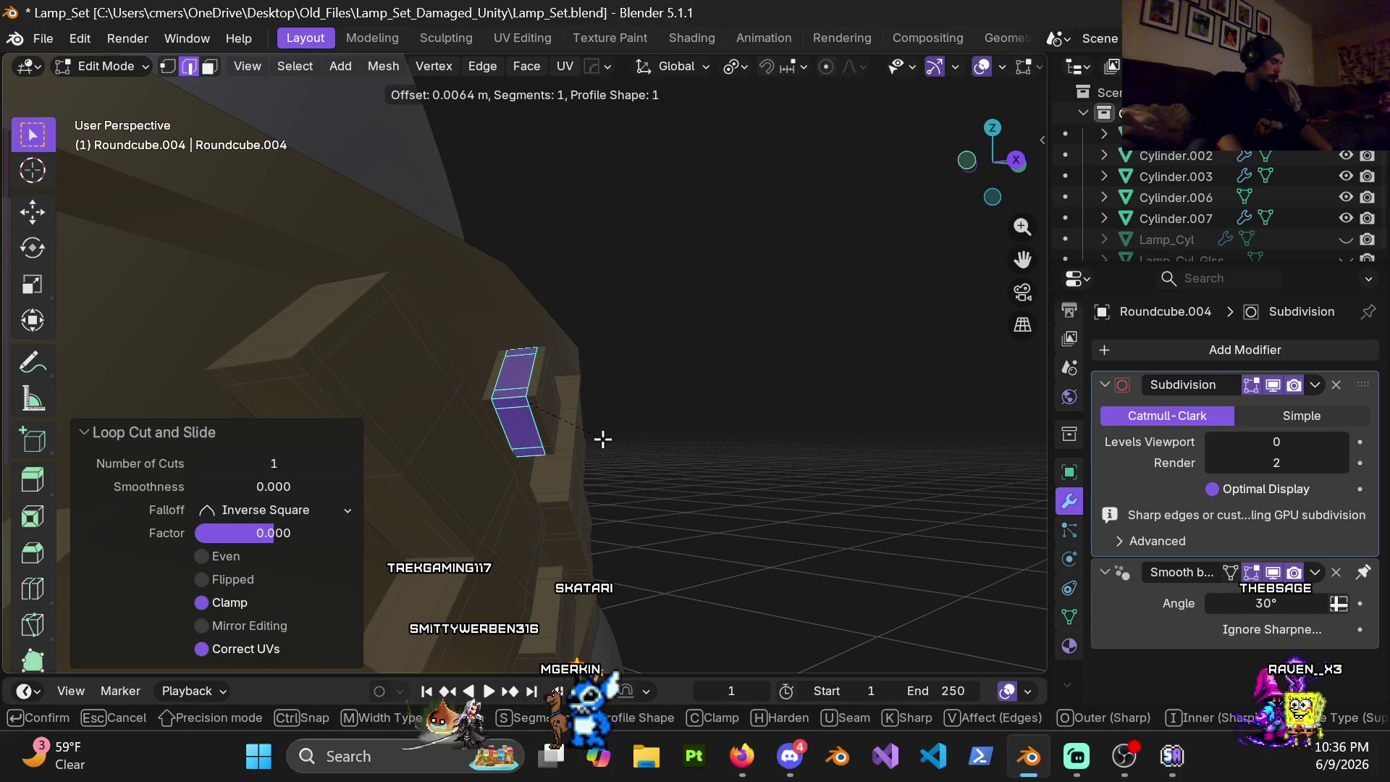
{"action": "key", "text": "0"}
{"action": "left_click", "coordinate": [604, 439]}
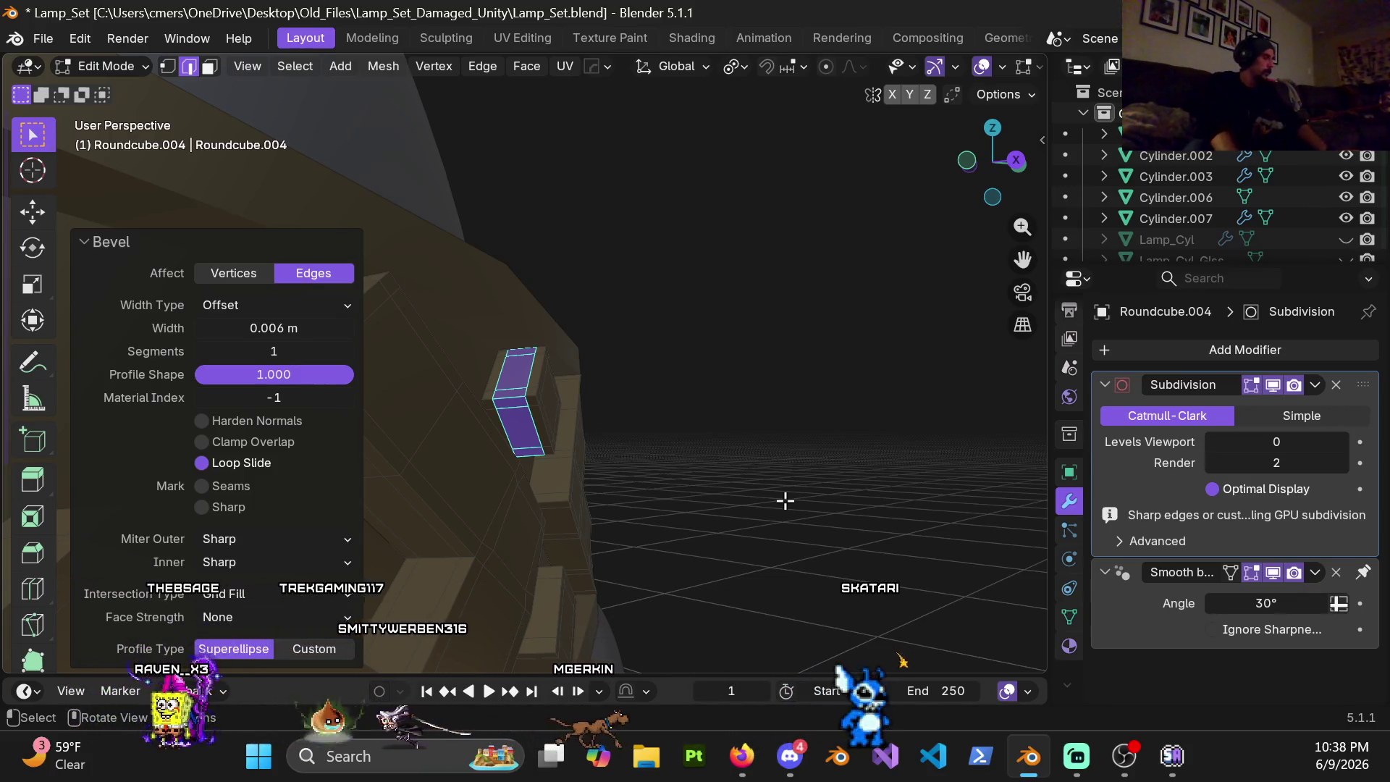
Step: Add a loop cut to the next chevron block and bevel it into a thin strip
{"action": "mouse_move", "coordinate": [633, 386]}
{"action": "middle_mouse_down"}
{"action": "mouse_move", "coordinate": [601, 398]}
{"action": "mouse_move", "coordinate": [610, 413]}
{"action": "middle_mouse_up"}
{"action": "key", "text": "ctrl+r"}
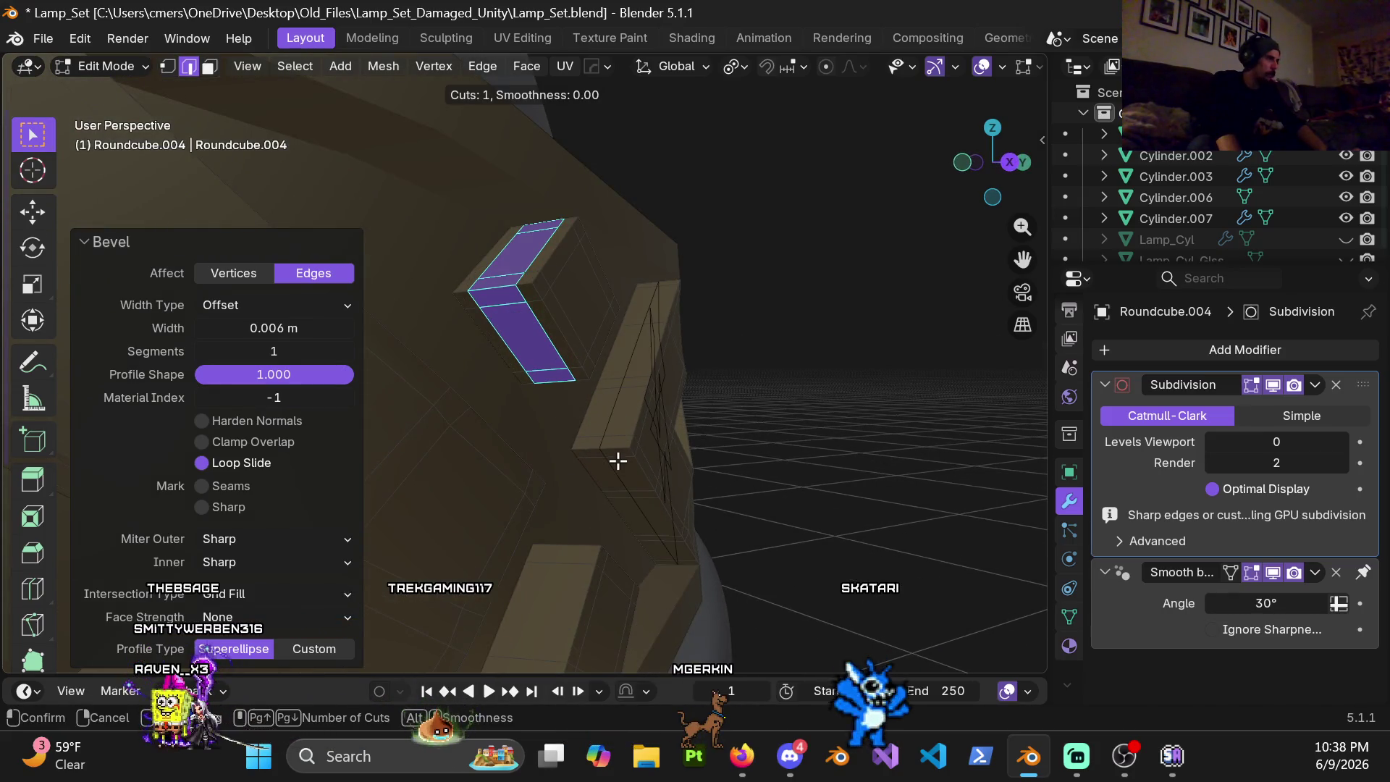
{"action": "left_click", "coordinate": [617, 460]}
{"action": "key", "text": "ctrl+b"}
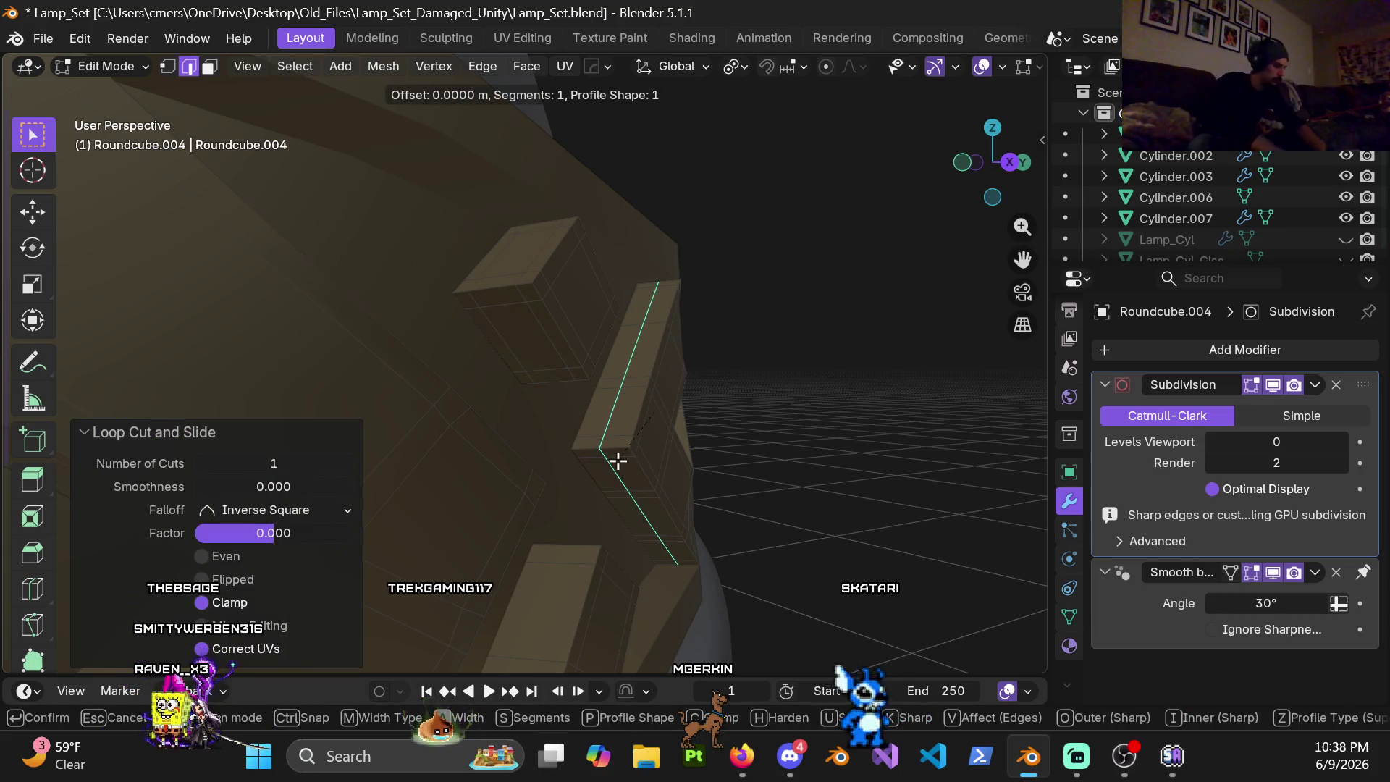
{"action": "left_click", "coordinate": [617, 461]}
Step: Cut a centred loop through a lower chevron block and bevel it thin
{"action": "middle_click_drag", "start_coordinate": [587, 497], "coordinate": [584, 239], "text": "shift"}
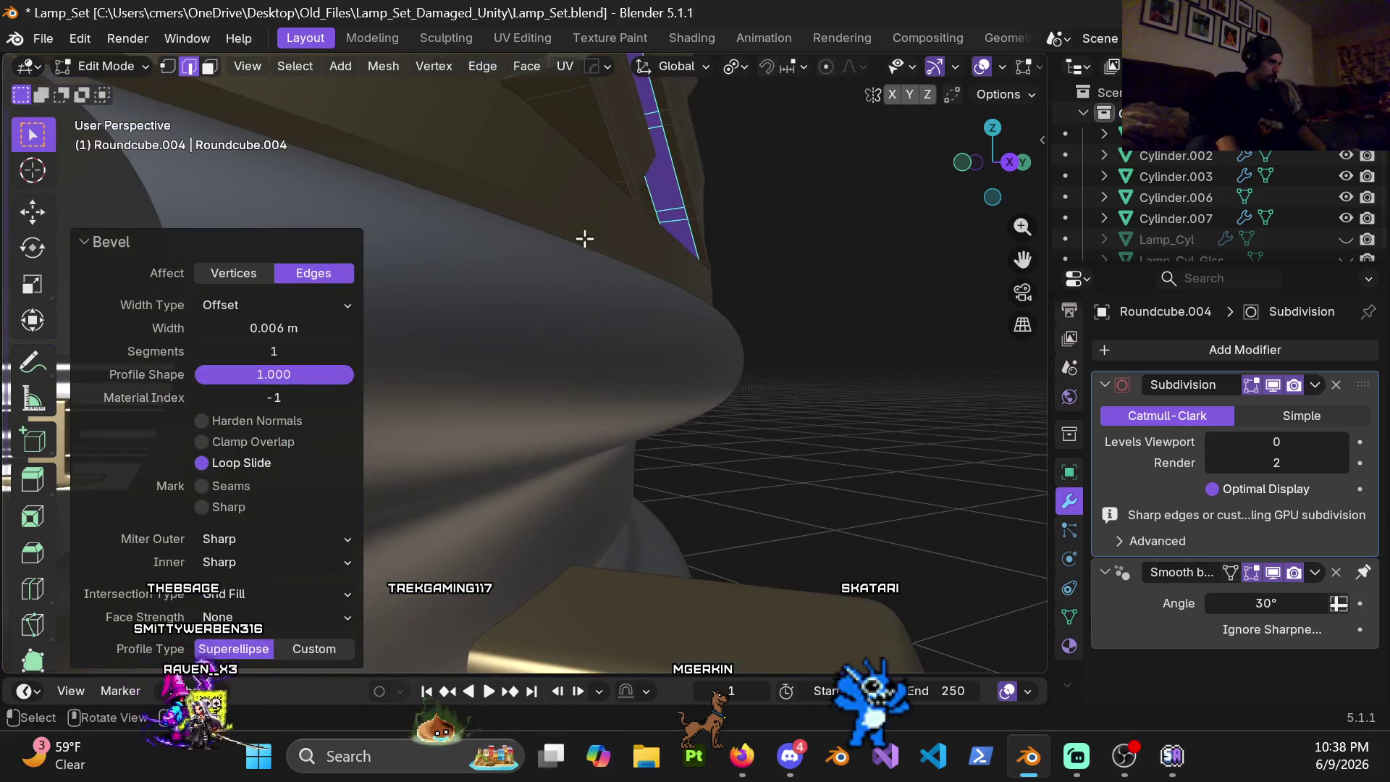
{"action": "middle_click_drag", "start_coordinate": [601, 168], "coordinate": [580, 348]}
{"action": "key", "text": "ctrl+r"}
{"action": "left_click", "coordinate": [546, 264]}
{"action": "right_click", "coordinate": [546, 264]}
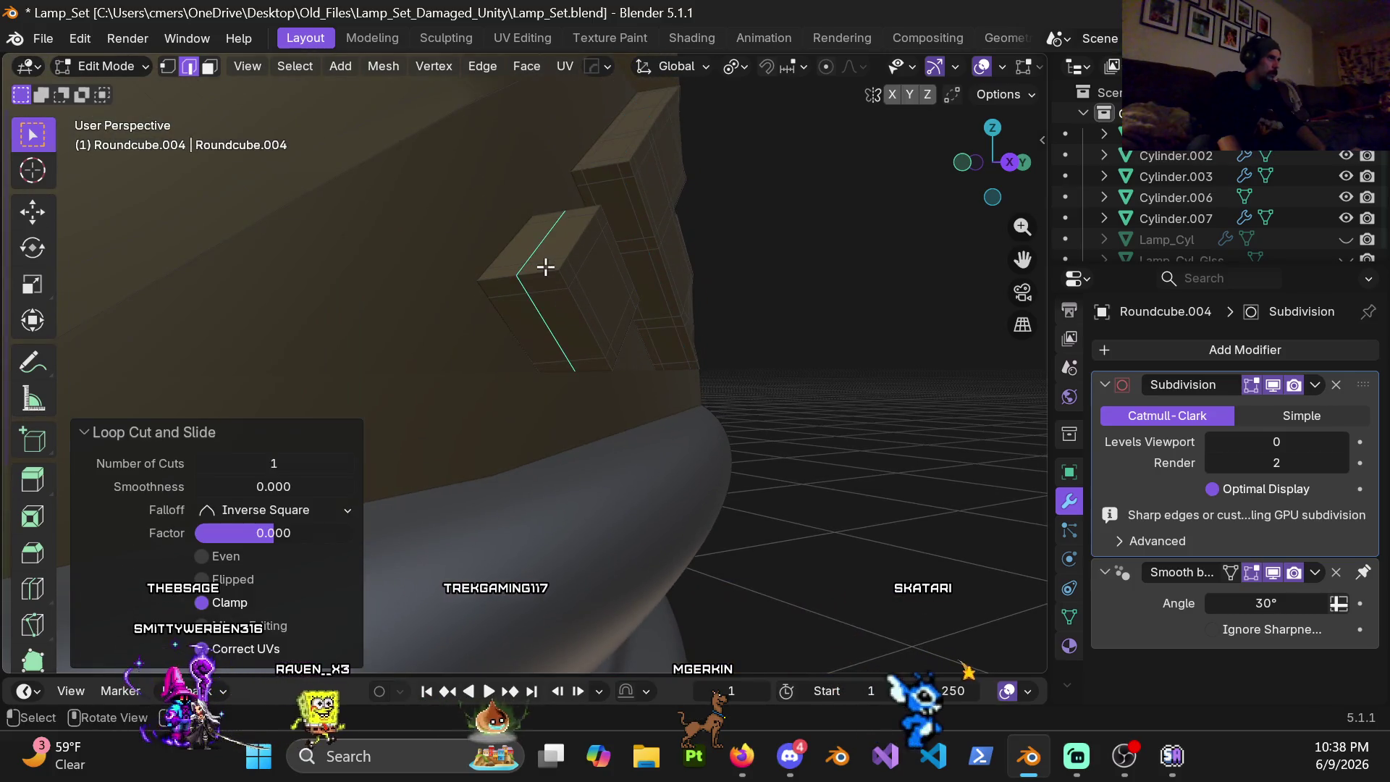
{"action": "key", "text": "ctrl+b"}
{"action": "left_click", "coordinate": [502, 290]}
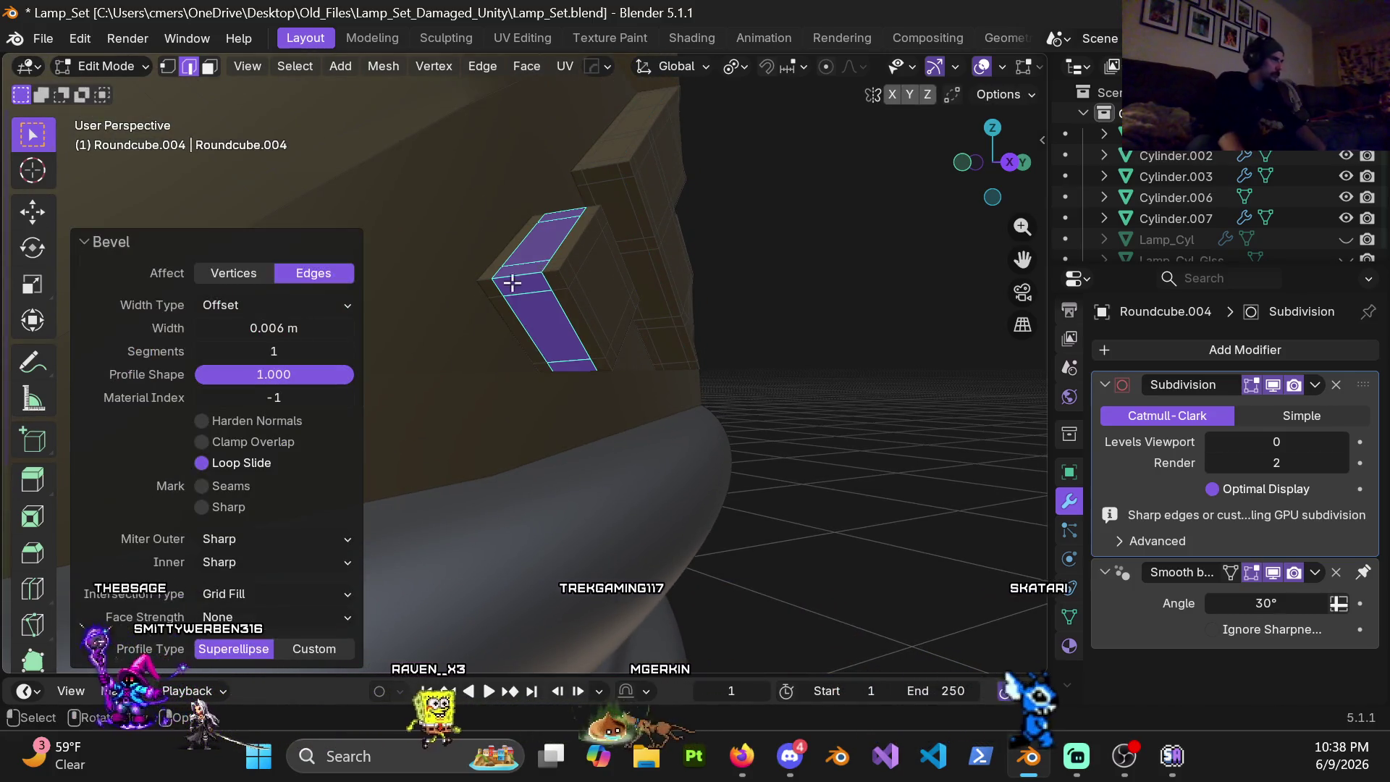
{"action": "scroll", "coordinate": [503, 290], "scroll_direction": "down", "scroll_amount": 5}
Step: Place a centred loop cut on another block and gather the upper-left block's loop into the selection
{"action": "middle_click_drag", "start_coordinate": [503, 291], "coordinate": [462, 355]}
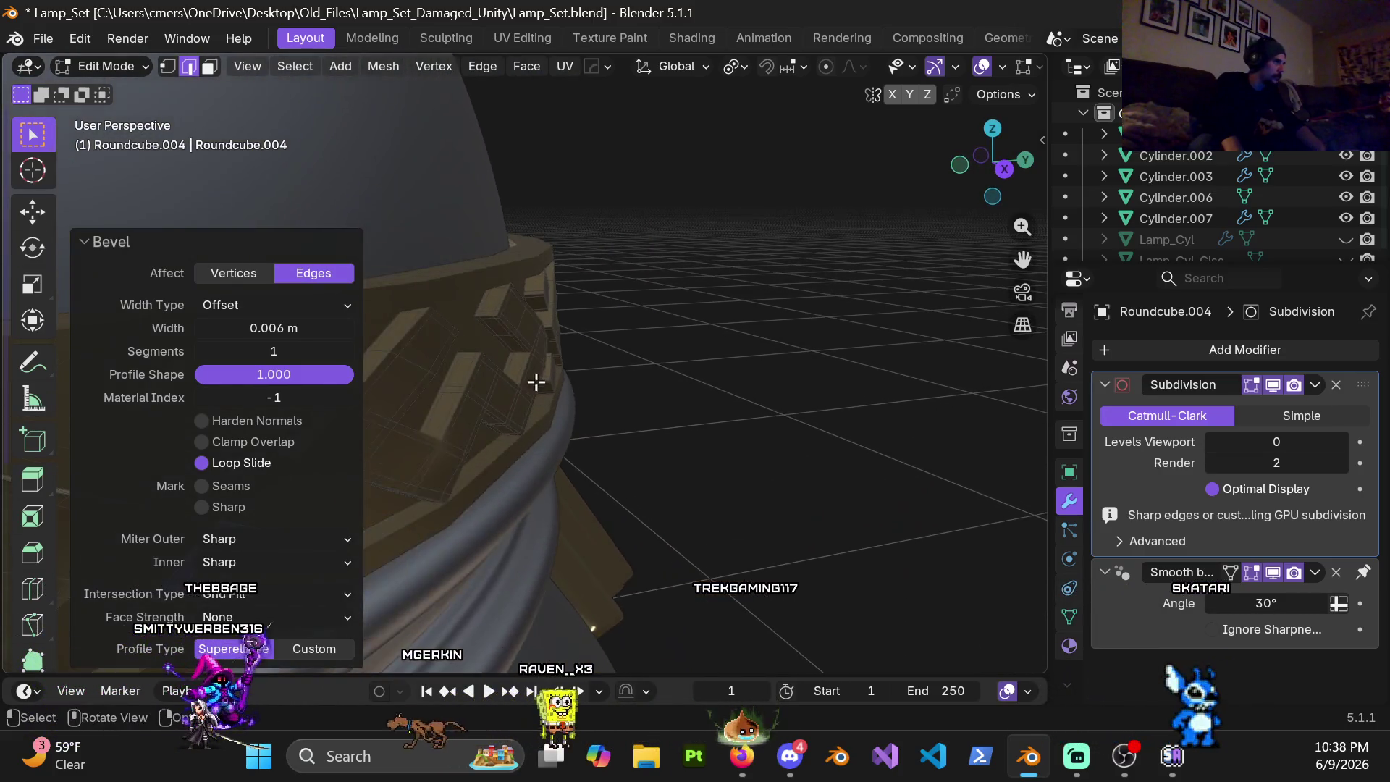
{"action": "scroll", "coordinate": [462, 355], "scroll_direction": "up", "scroll_amount": 3}
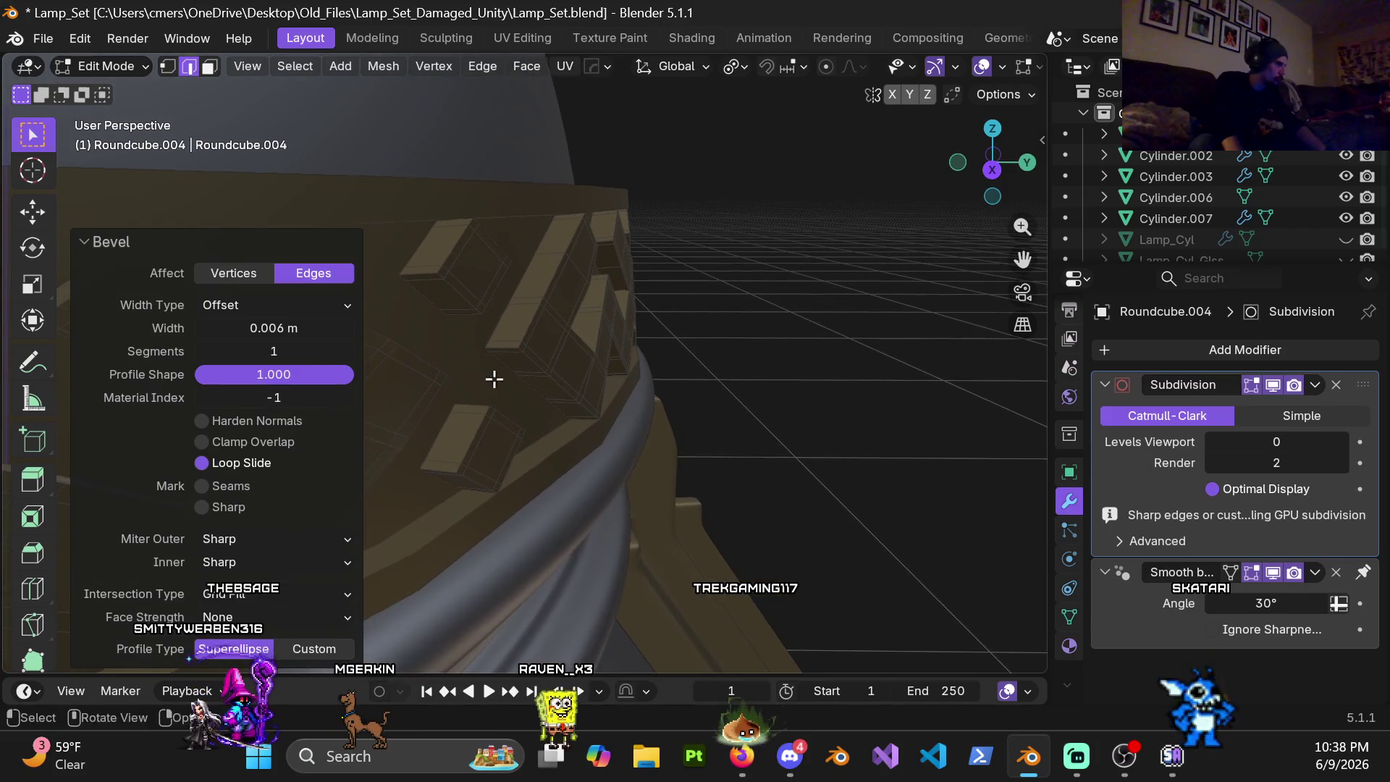
{"action": "key", "text": "ctrl+r"}
{"action": "left_click", "coordinate": [440, 422]}
{"action": "right_click", "coordinate": [440, 422]}
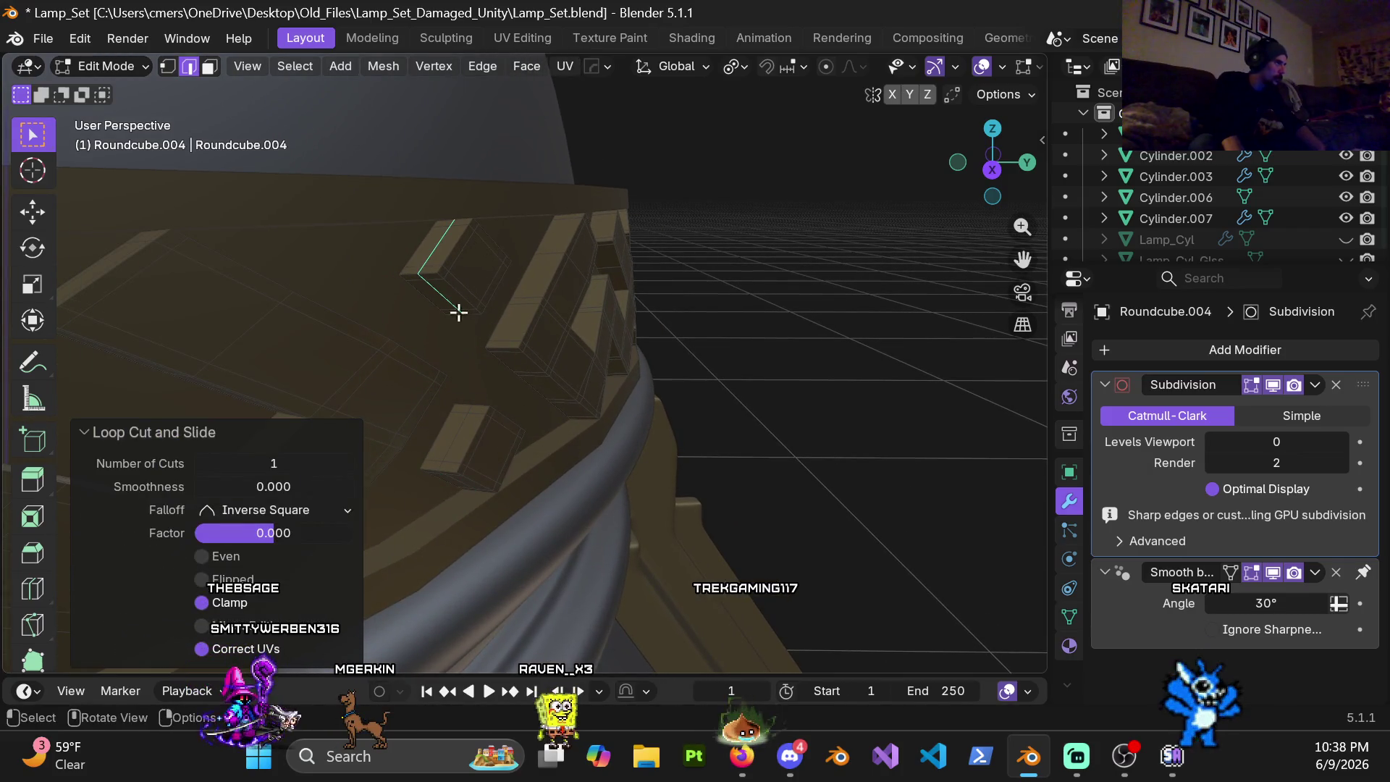
{"action": "key", "text": "ctrl+r"}
{"action": "left_click", "coordinate": [439, 293], "text": "alt+shift"}
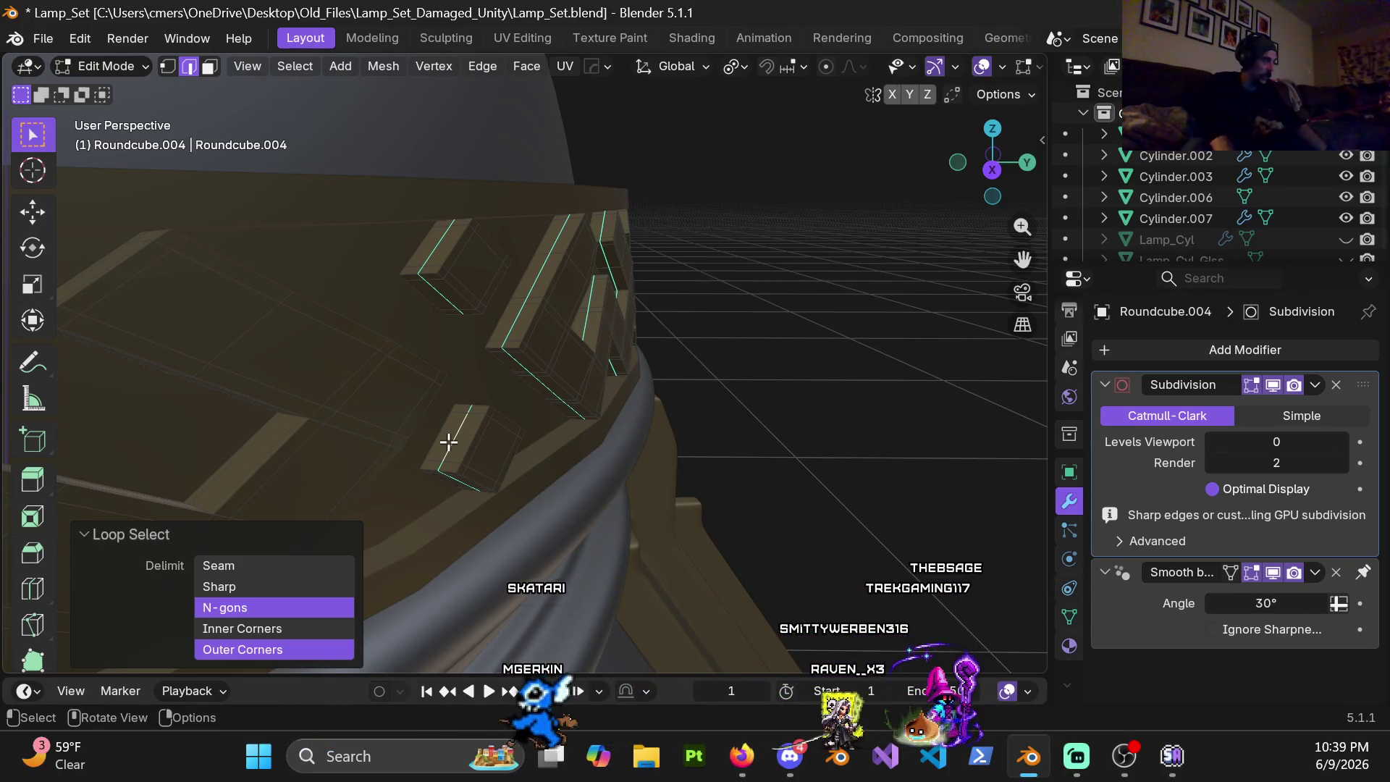
Step: Bevel the gathered loops into thin 0.006 m strips
{"action": "key", "text": "ctrl+b"}
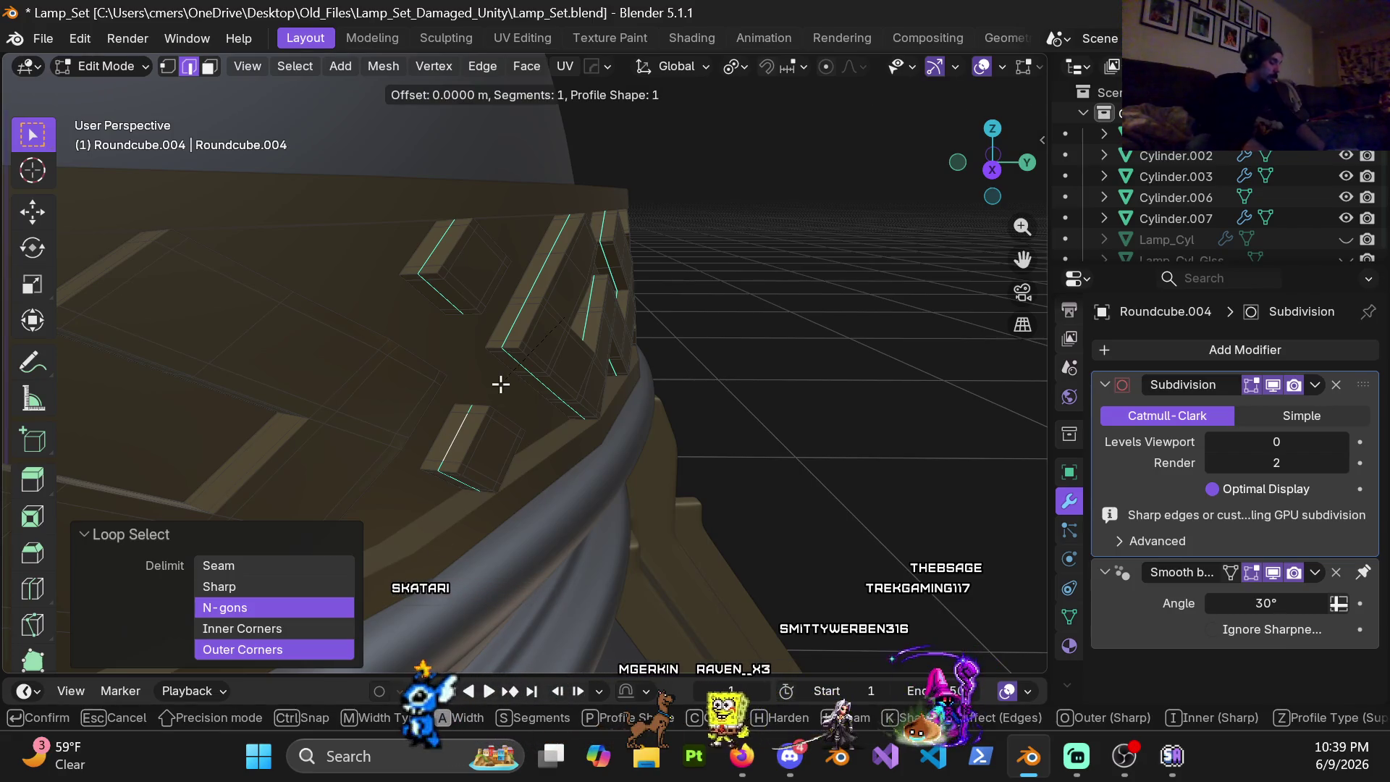
{"action": "left_click", "coordinate": [500, 384]}
Step: Cut centred loops on two more blocks, gather their loops and bevel them thin
{"action": "mouse_move", "coordinate": [600, 312]}
{"action": "middle_mouse_down"}
{"action": "mouse_move", "coordinate": [693, 324]}
{"action": "mouse_move", "coordinate": [641, 351]}
{"action": "mouse_move", "coordinate": [590, 326]}
{"action": "middle_mouse_up"}
{"action": "key", "text": "ctrl+r"}
{"action": "left_click", "coordinate": [589, 326]}
{"action": "right_click", "coordinate": [604, 541]}
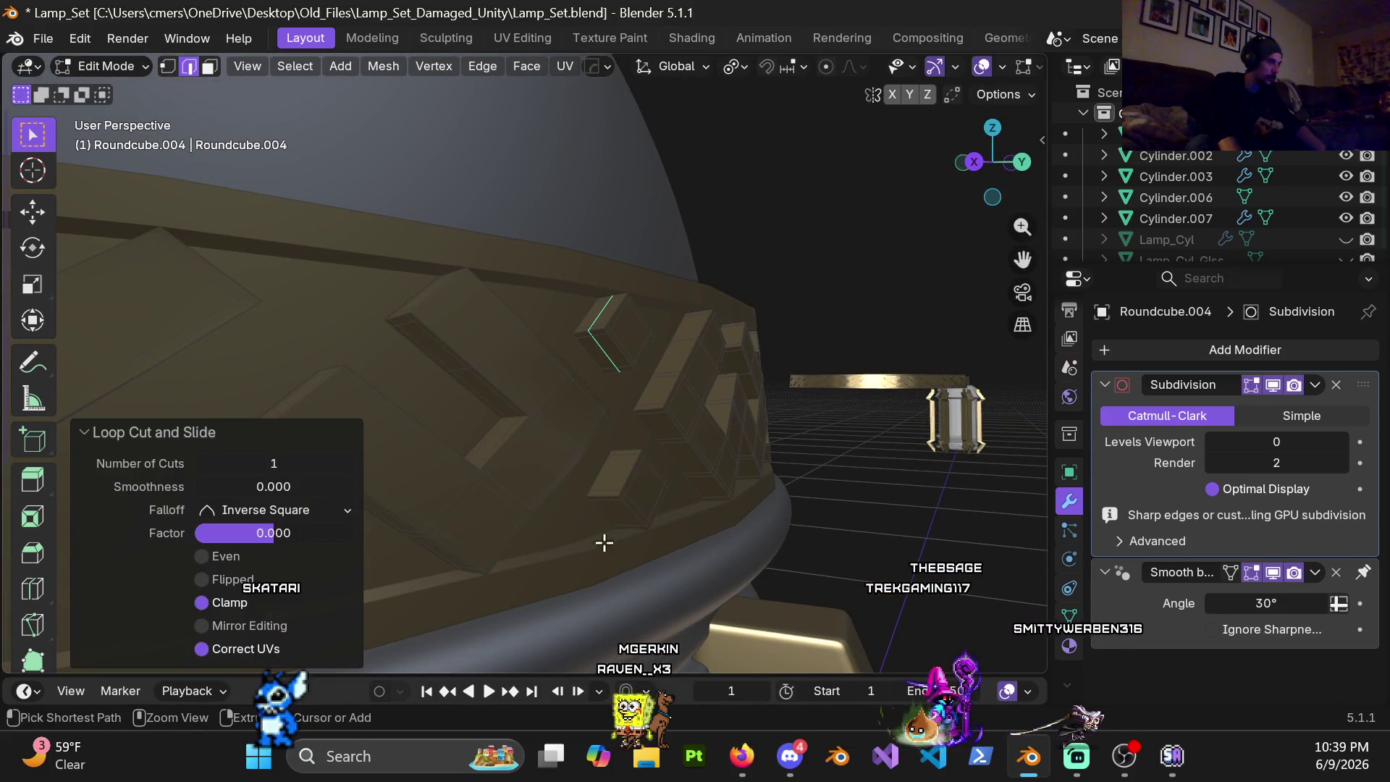
{"action": "key", "text": "ctrl+r"}
{"action": "left_click", "coordinate": [652, 402]}
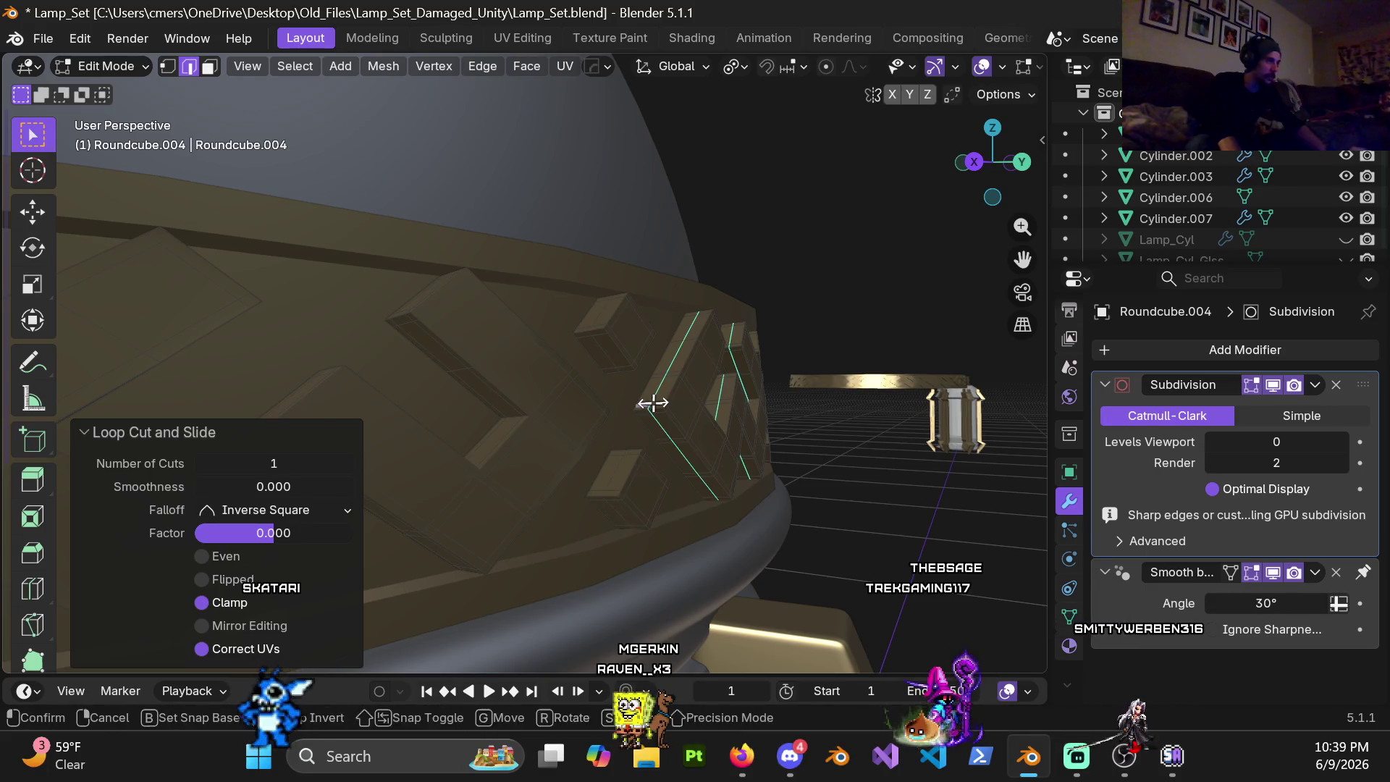
{"action": "left_click", "coordinate": [604, 356], "text": "alt"}
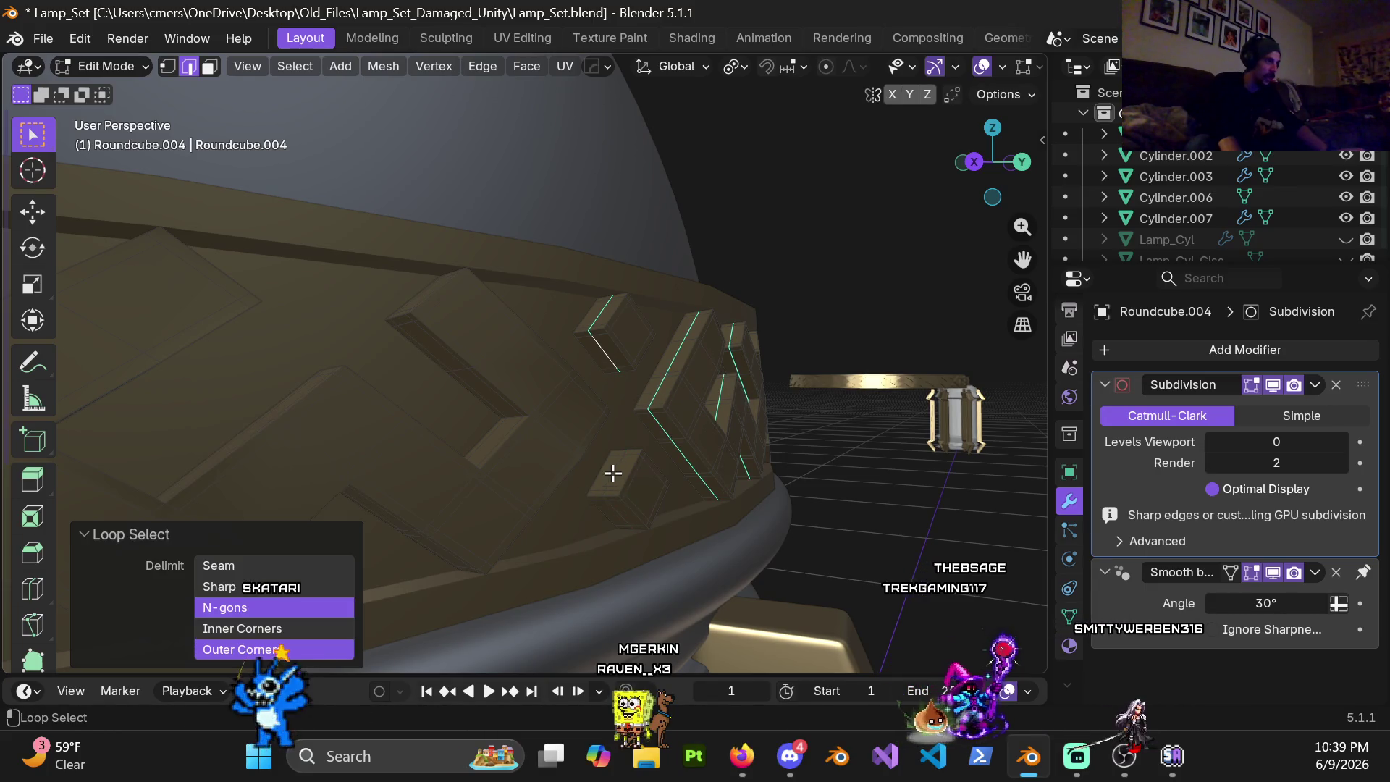
{"action": "key", "text": "ctrl+b"}
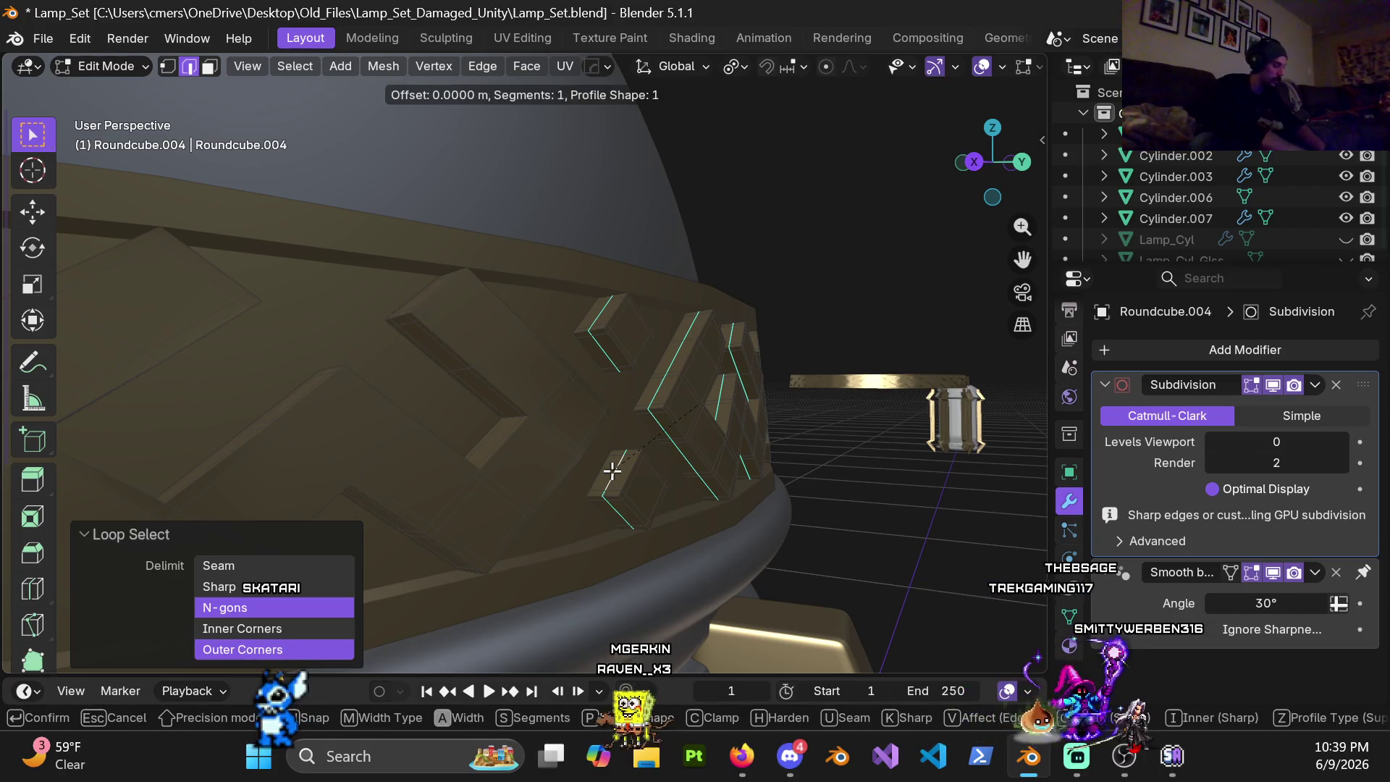
{"action": "left_click", "coordinate": [612, 469]}
Step: Loop-cut the next block, add another loop to the selection and bevel both
{"action": "mouse_move", "coordinate": [637, 326]}
{"action": "middle_mouse_down"}
{"action": "mouse_move", "coordinate": [566, 435]}
{"action": "mouse_move", "coordinate": [534, 403]}
{"action": "middle_mouse_up"}
{"action": "key", "text": "ctrl+r"}
{"action": "left_click", "coordinate": [530, 628]}
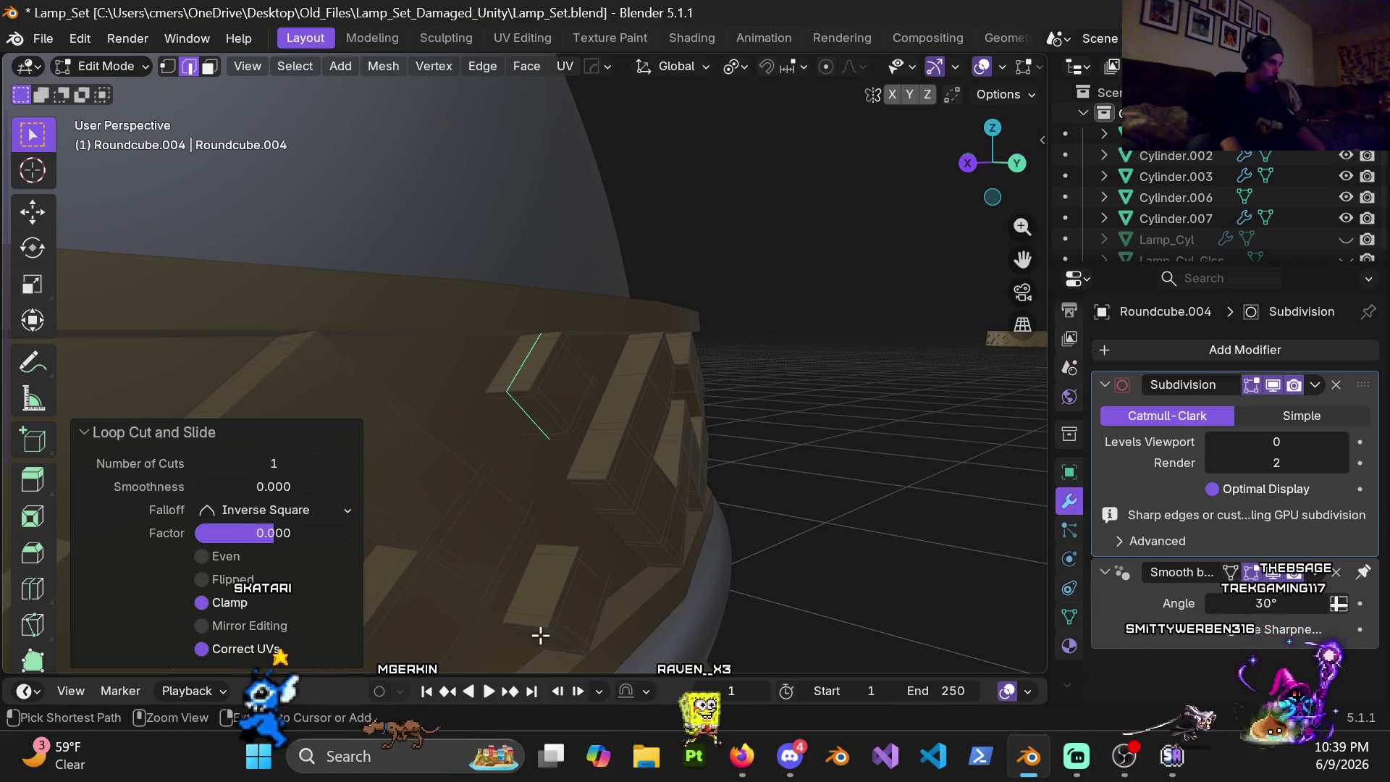
{"action": "left_click", "coordinate": [526, 623]}
{"action": "middle_click_drag", "start_coordinate": [526, 623], "coordinate": [526, 405]}
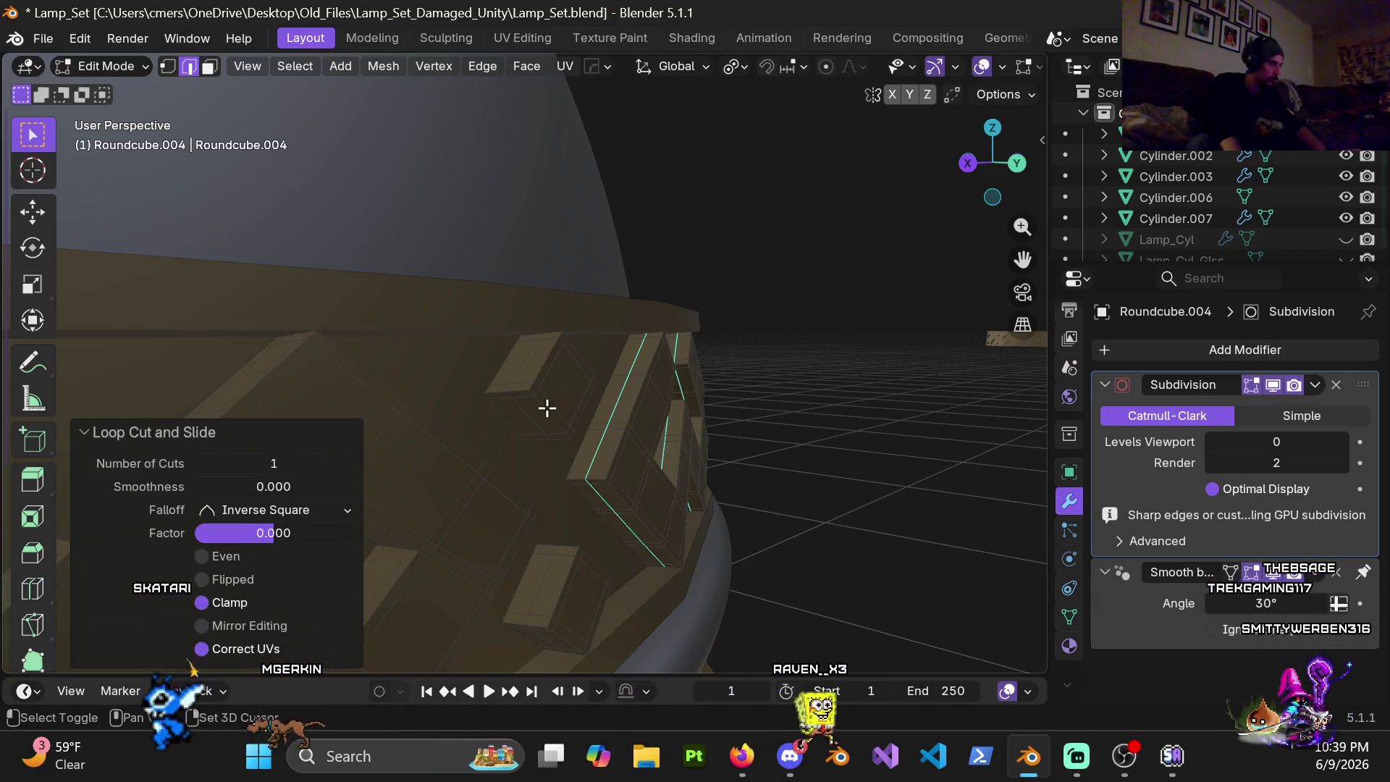
{"action": "left_click", "coordinate": [550, 642], "text": "alt+shift"}
{"action": "key", "text": "ctrl+b"}
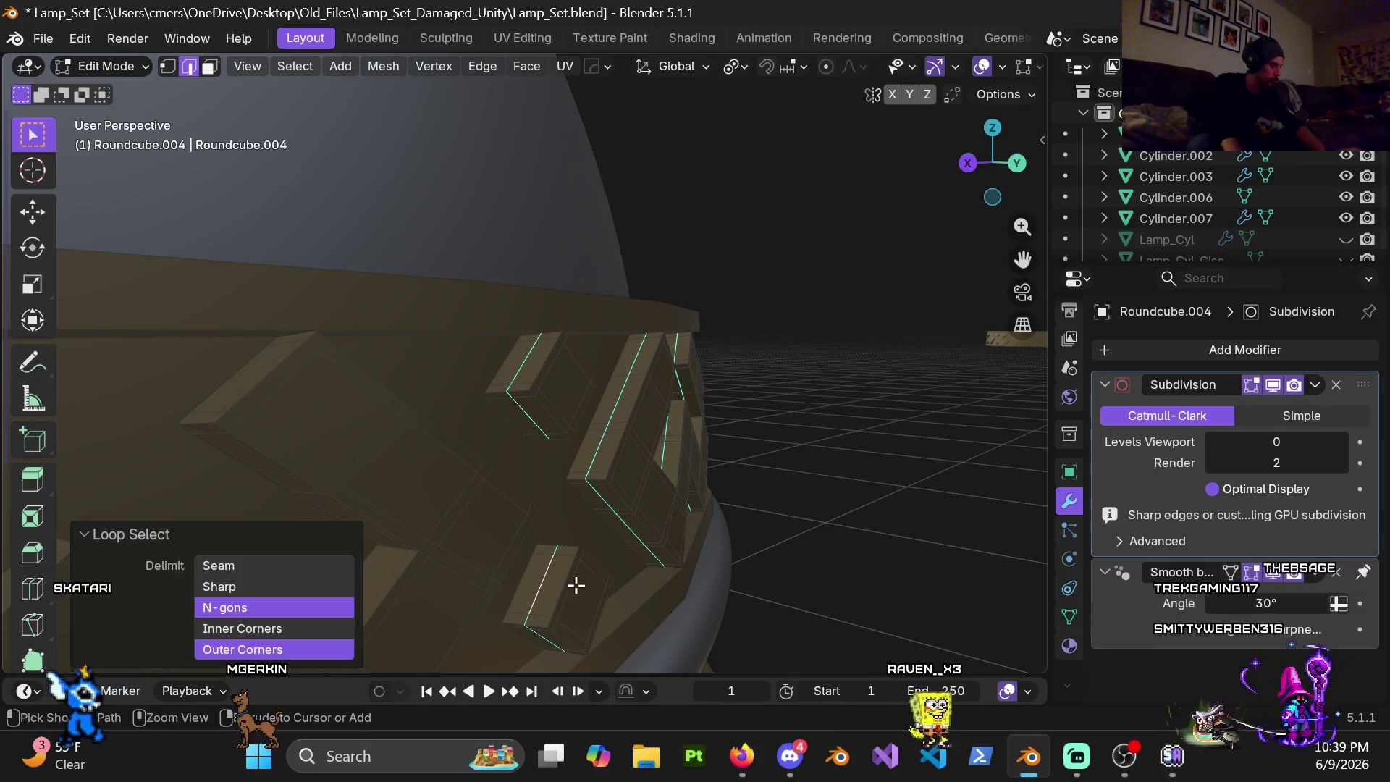
{"action": "left_click", "coordinate": [576, 586]}
Step: Place a centred loop cut on a further block and preview a loop on the lower one
{"action": "mouse_move", "coordinate": [618, 554]}
{"action": "middle_mouse_down"}
{"action": "mouse_move", "coordinate": [477, 429]}
{"action": "mouse_move", "coordinate": [516, 399]}
{"action": "middle_mouse_up"}
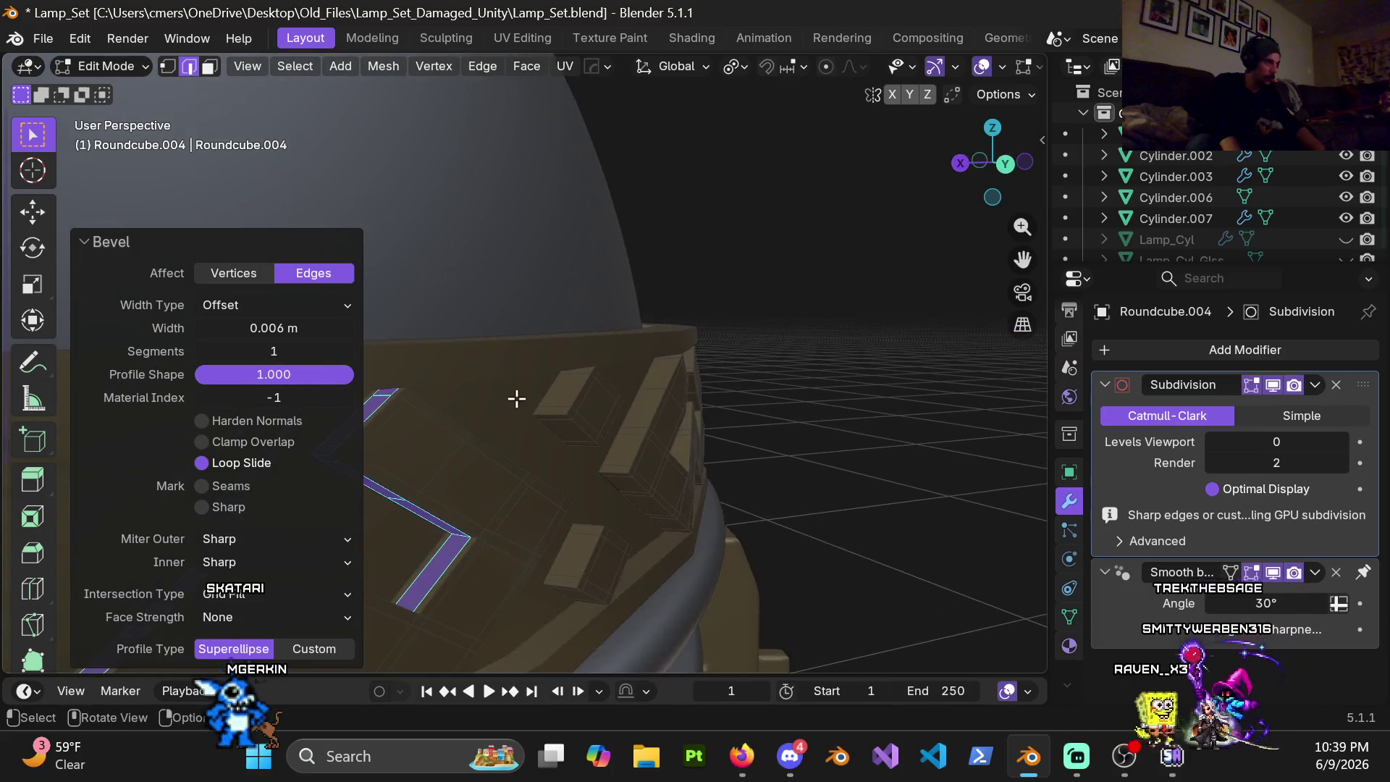
{"action": "key", "text": "ctrl+r"}
{"action": "left_click", "coordinate": [557, 411]}
{"action": "right_click", "coordinate": [557, 411]}
{"action": "key", "text": "ctrl+r"}
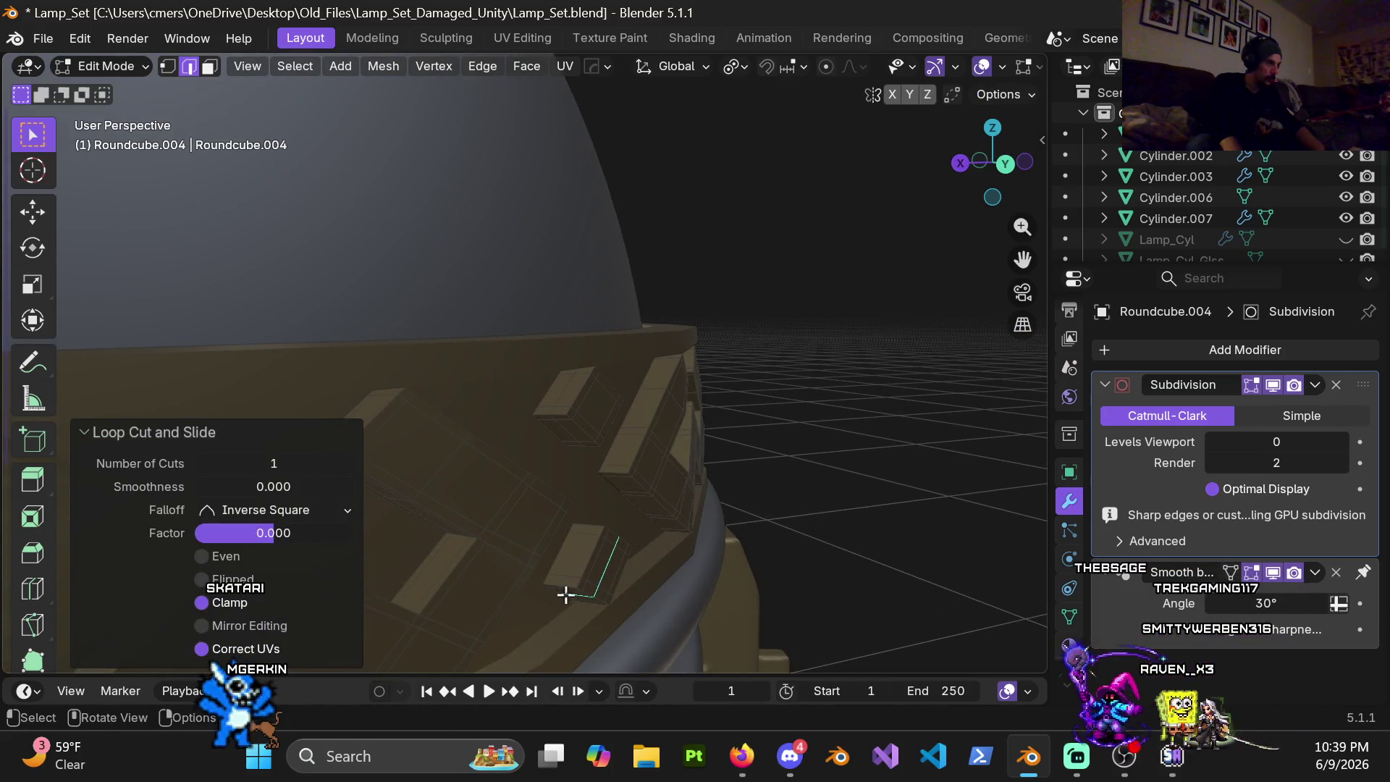
{"action": "middle_click_drag", "start_coordinate": [607, 526], "coordinate": [568, 572]}
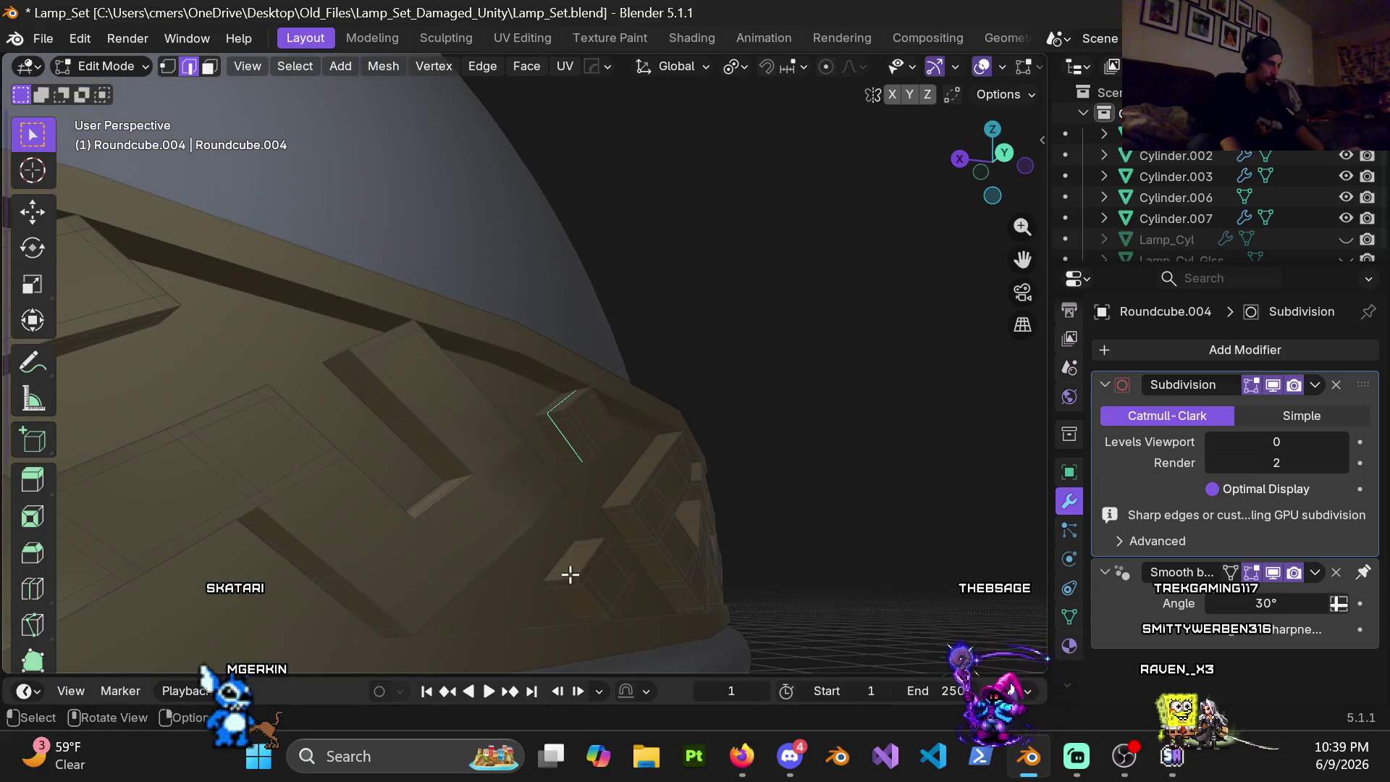
Step: Cut centred loops on two blocks, gather three edge loops and bevel them 0.006 m
{"action": "key", "text": "ctrl+e"}
{"action": "scroll", "coordinate": [581, 587], "scroll_direction": "up", "scroll_amount": 2}
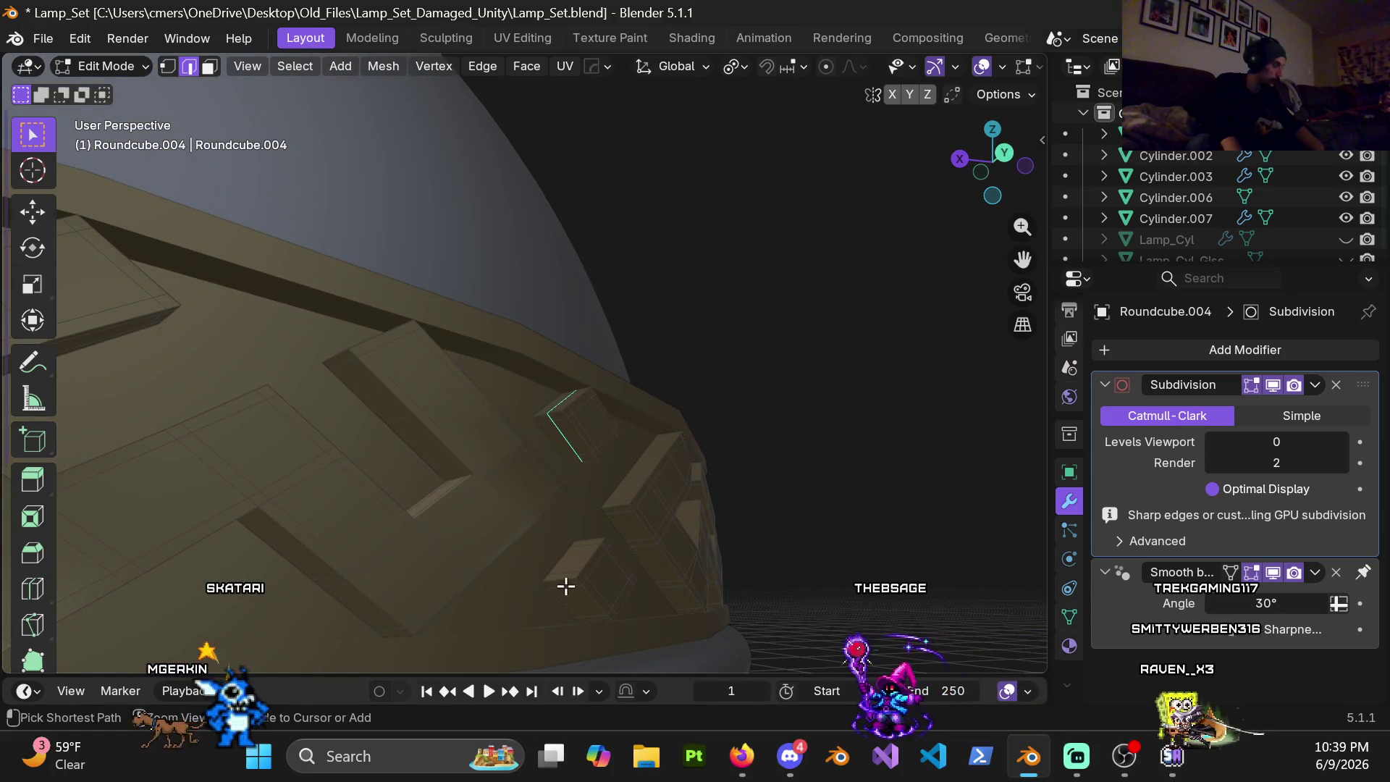
{"action": "left_click", "coordinate": [568, 580]}
{"action": "right_click", "coordinate": [607, 525]}
{"action": "key", "text": "ctrl+r"}
{"action": "left_click", "coordinate": [619, 514]}
{"action": "right_click", "coordinate": [617, 514]}
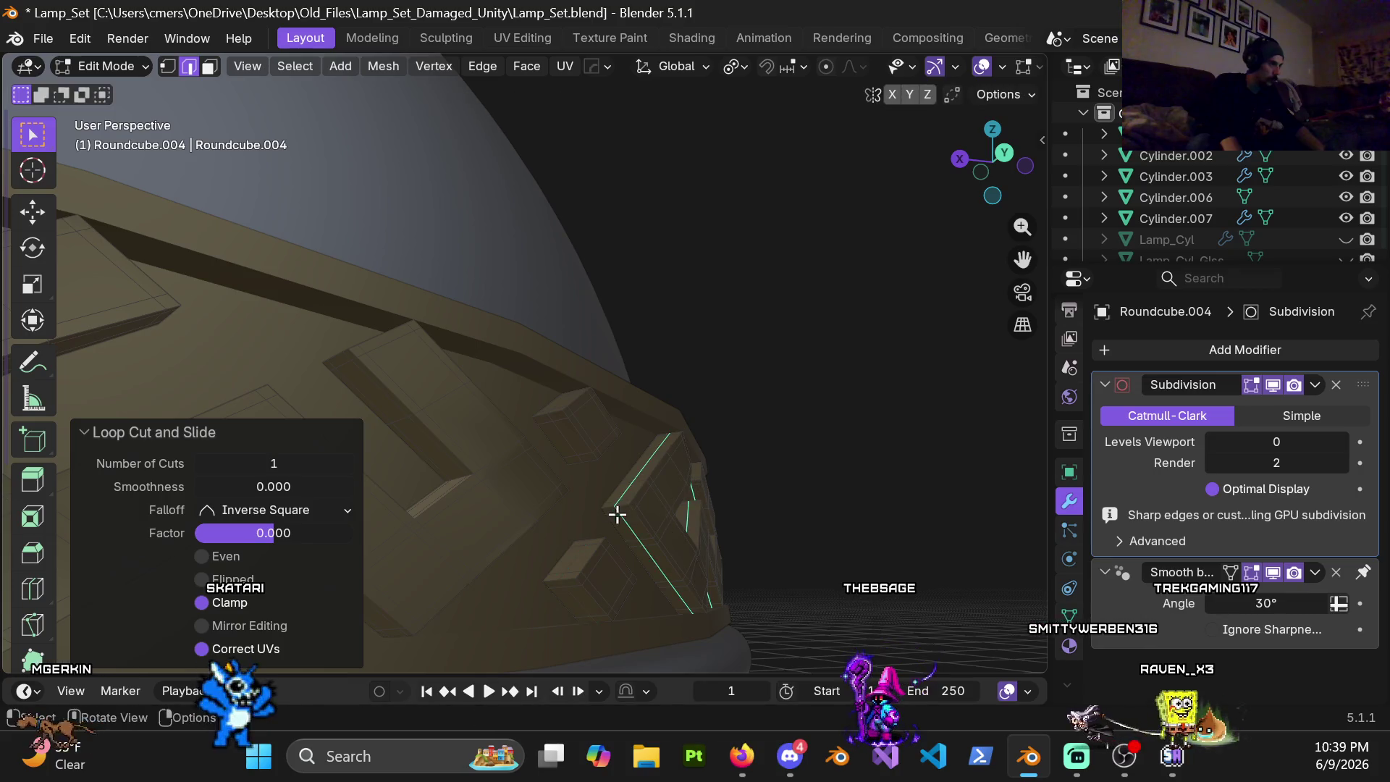
{"action": "middle_click_drag", "start_coordinate": [611, 524], "coordinate": [537, 398], "text": "shift"}
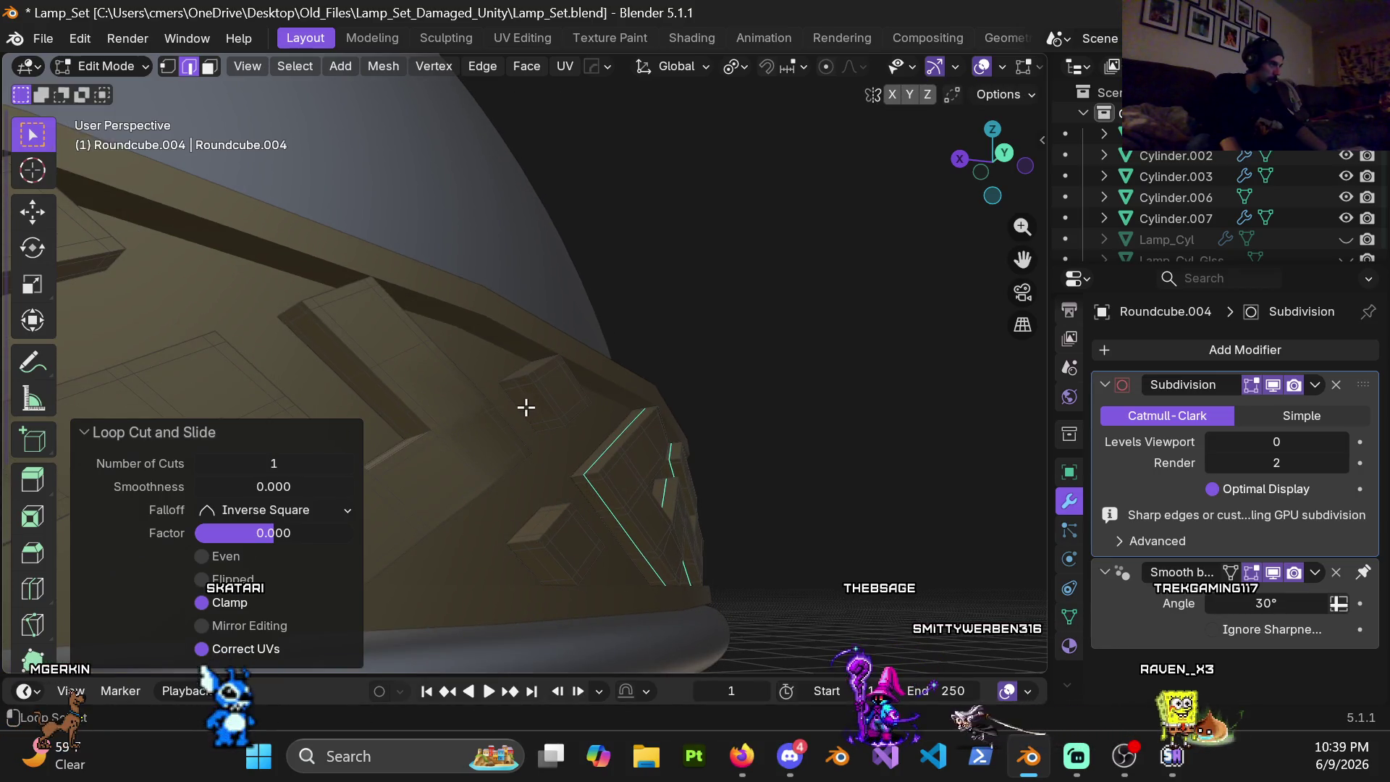
{"action": "left_click", "coordinate": [526, 406], "text": "alt+shift"}
{"action": "middle_click_drag", "start_coordinate": [538, 521], "coordinate": [546, 549]}
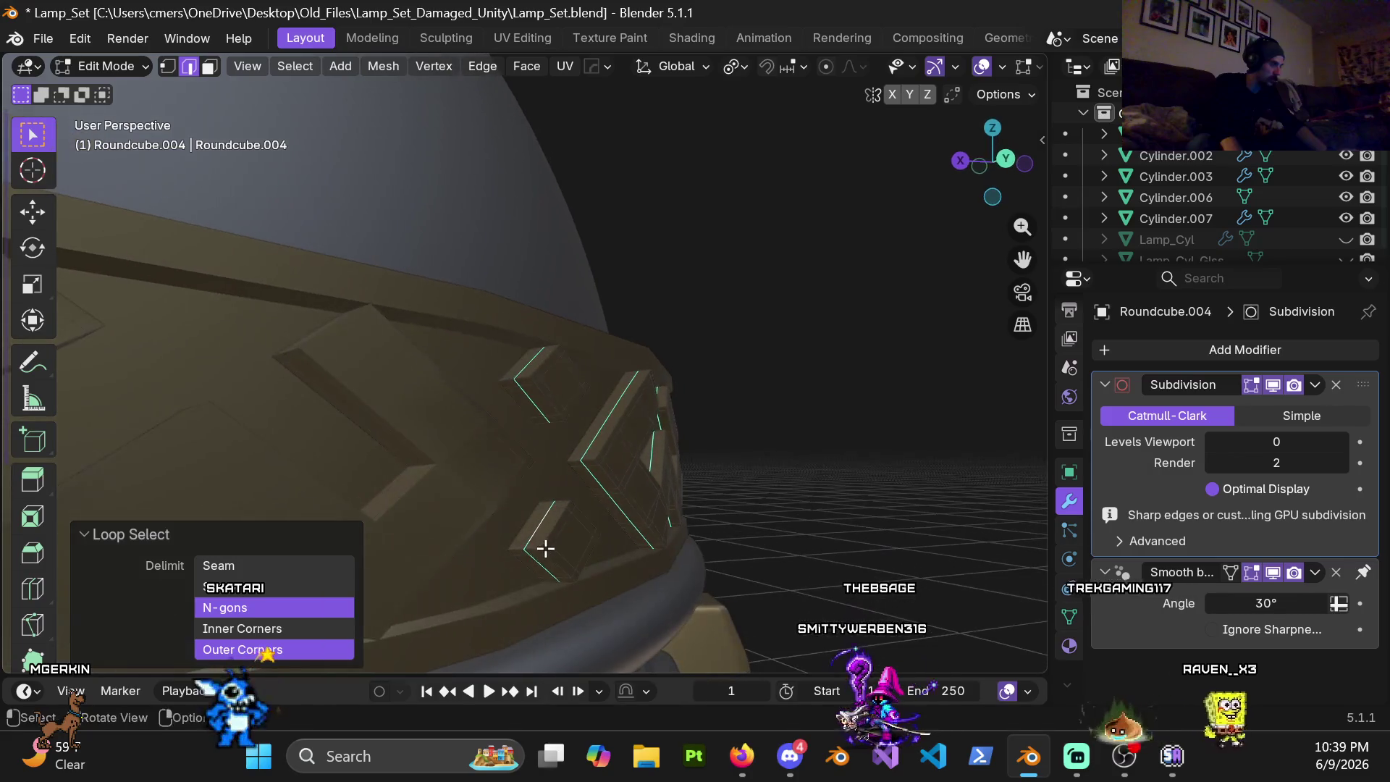
{"action": "key", "text": "ctrl+b"}
{"action": "left_click", "coordinate": [549, 546]}
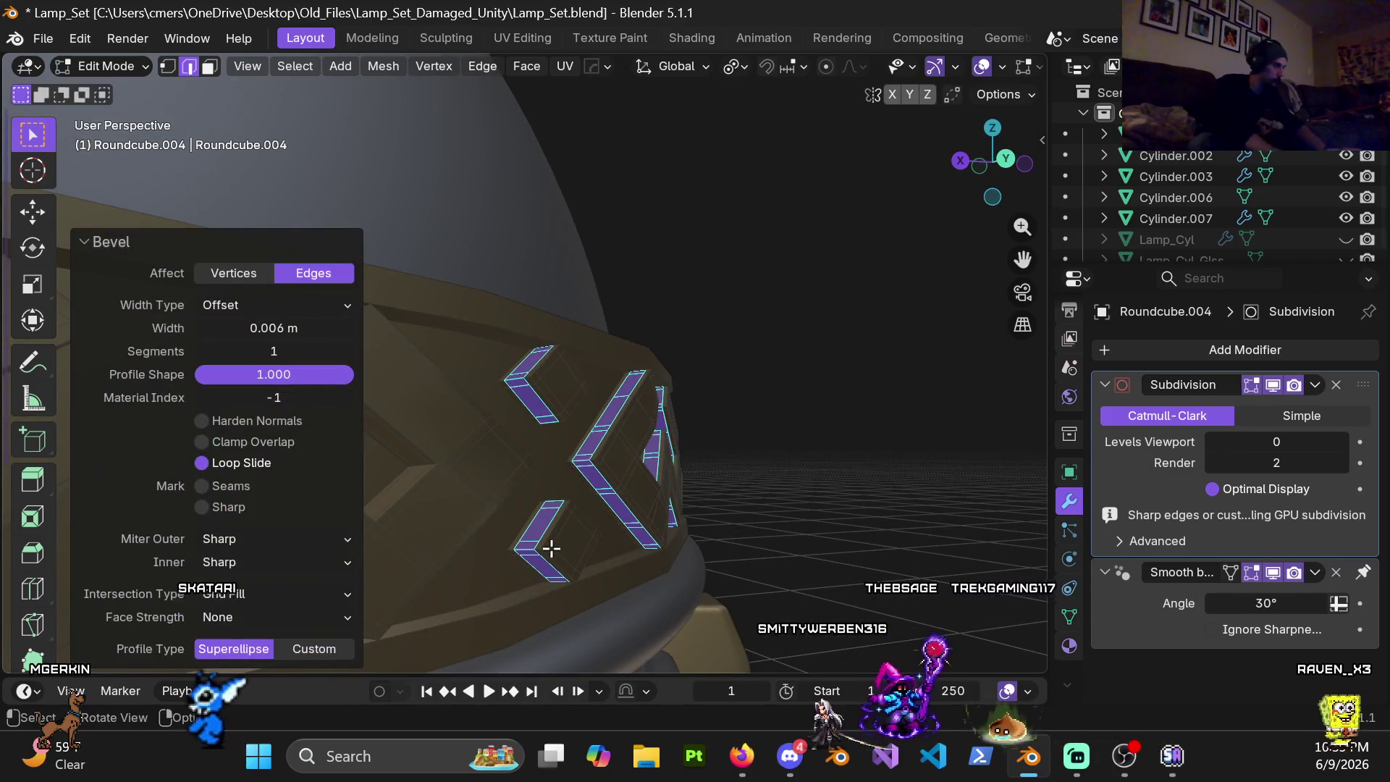
{"action": "scroll", "coordinate": [617, 531], "scroll_direction": "down", "scroll_amount": 3}
Step: Add a loop cut along the next chevron edge and bevel it to 0.006 m
{"action": "middle_click_drag", "start_coordinate": [565, 479], "coordinate": [466, 475]}
{"action": "scroll", "coordinate": [527, 413], "scroll_direction": "up", "scroll_amount": 4}
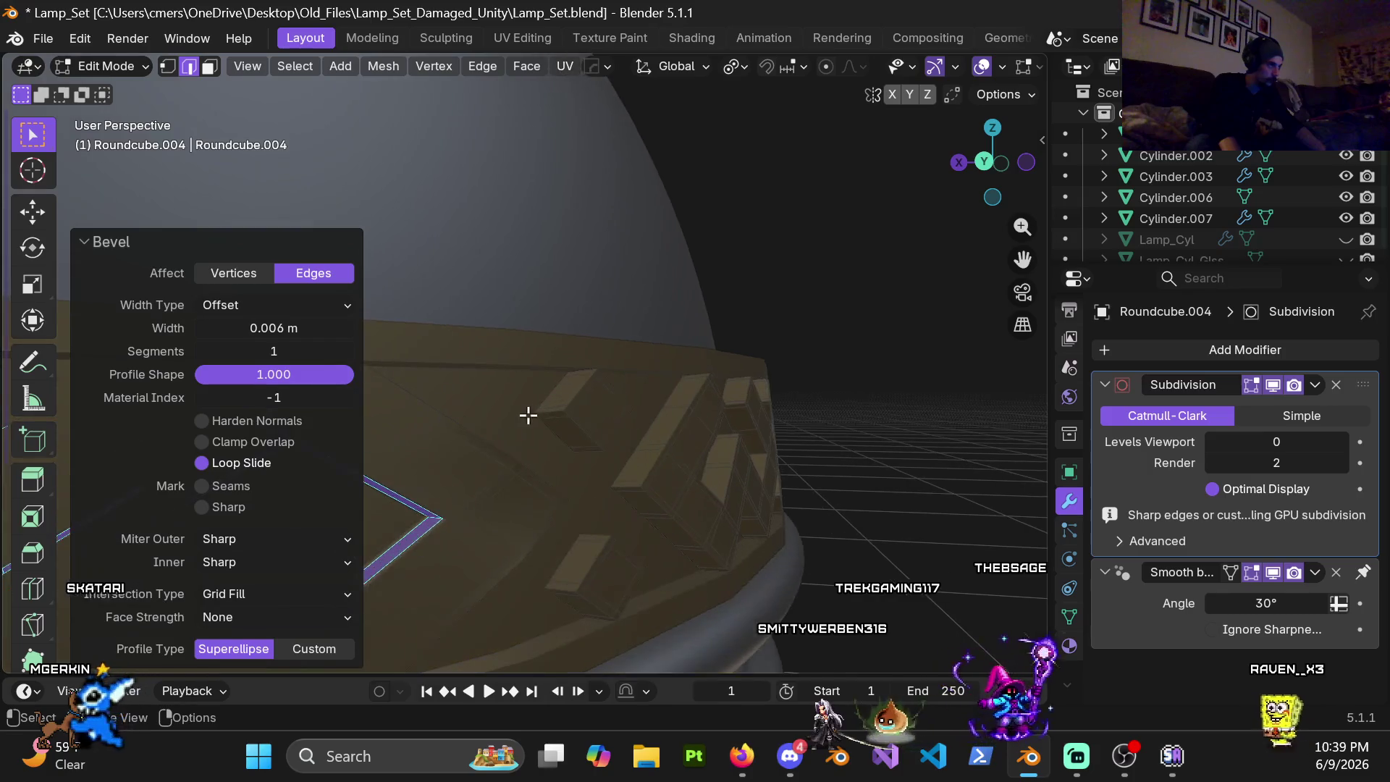
{"action": "key", "text": "ctrl+r"}
{"action": "left_click", "coordinate": [560, 417]}
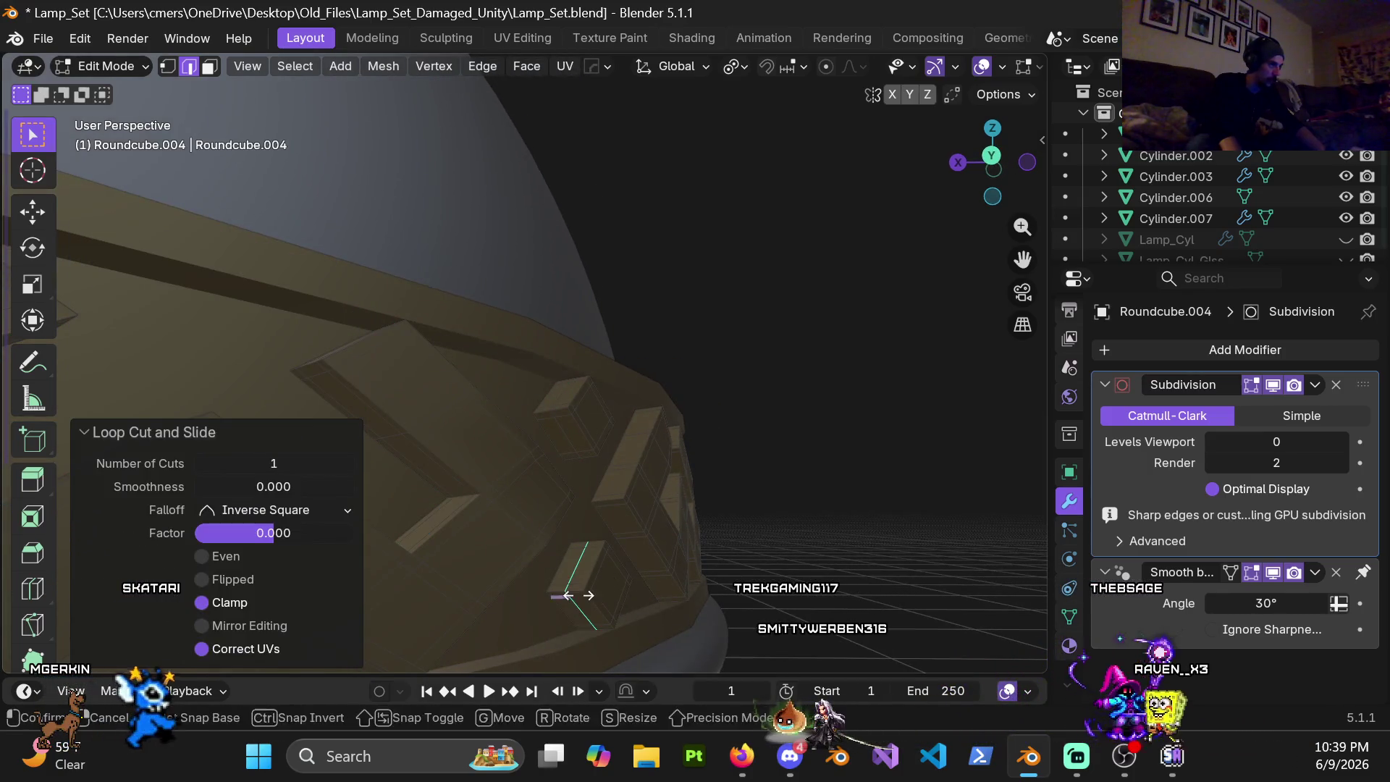
{"action": "key", "text": "ctrl+r"}
{"action": "left_click", "coordinate": [567, 438], "text": "alt"}
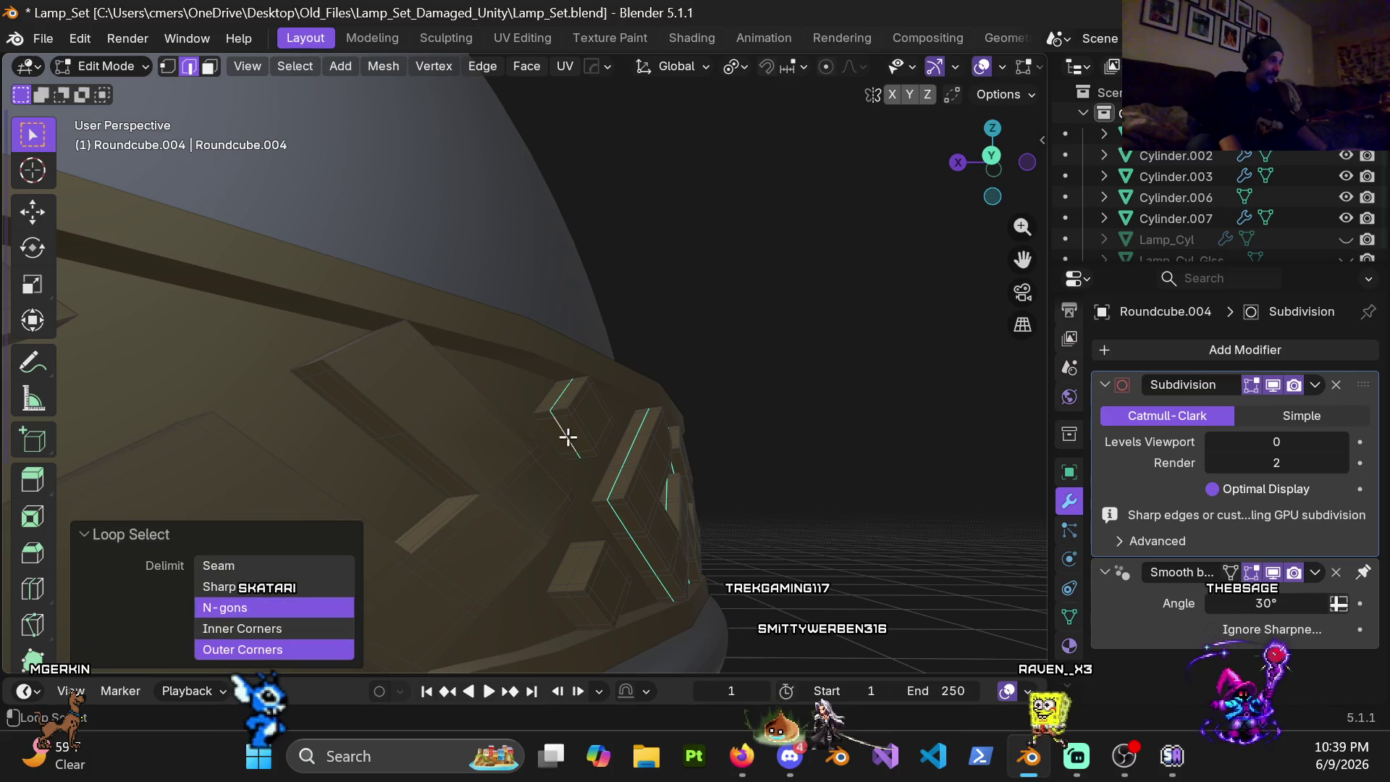
{"action": "key", "text": "ctrl+b"}
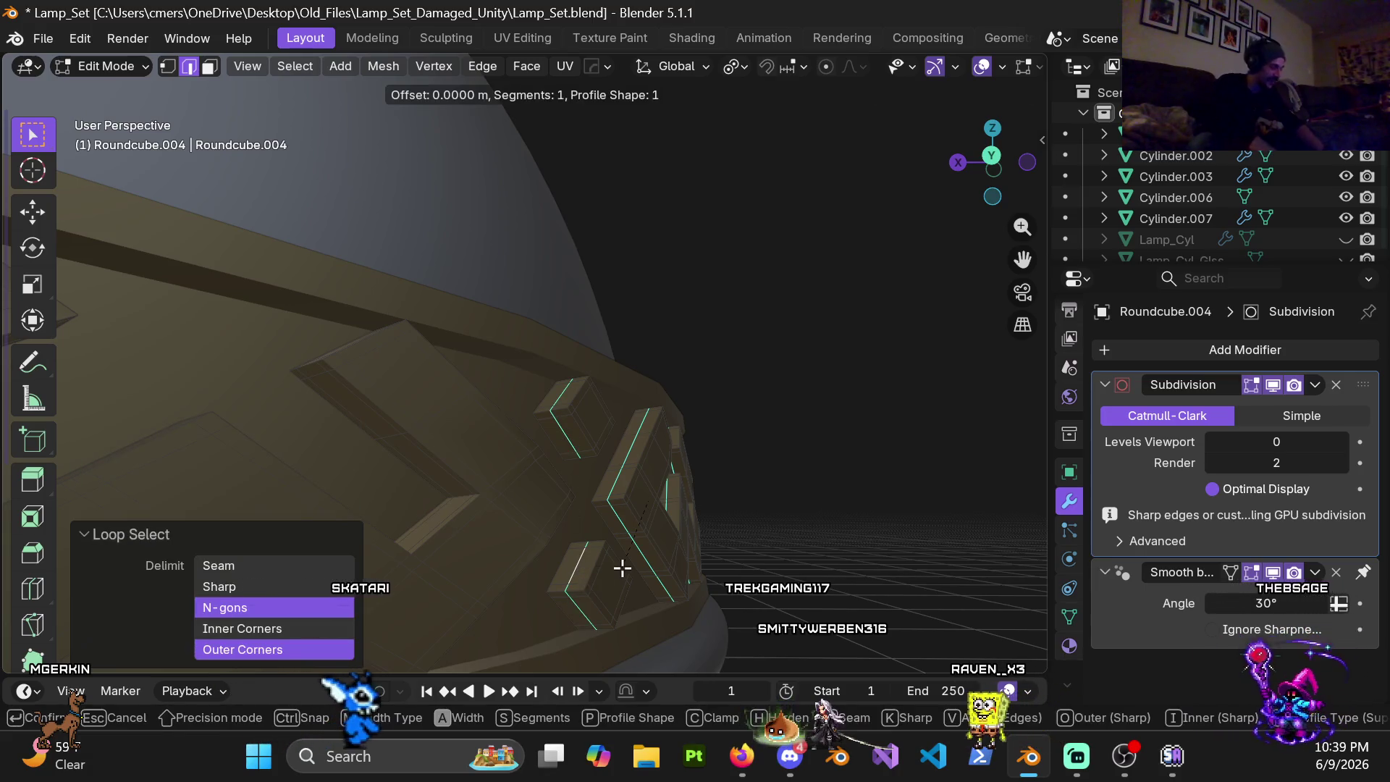
{"action": "left_click", "coordinate": [621, 568]}
Step: Drop several unslid loop cuts on the next chevrons, select two edge loops and bevel them
{"action": "middle_click_drag", "start_coordinate": [657, 524], "coordinate": [615, 447]}
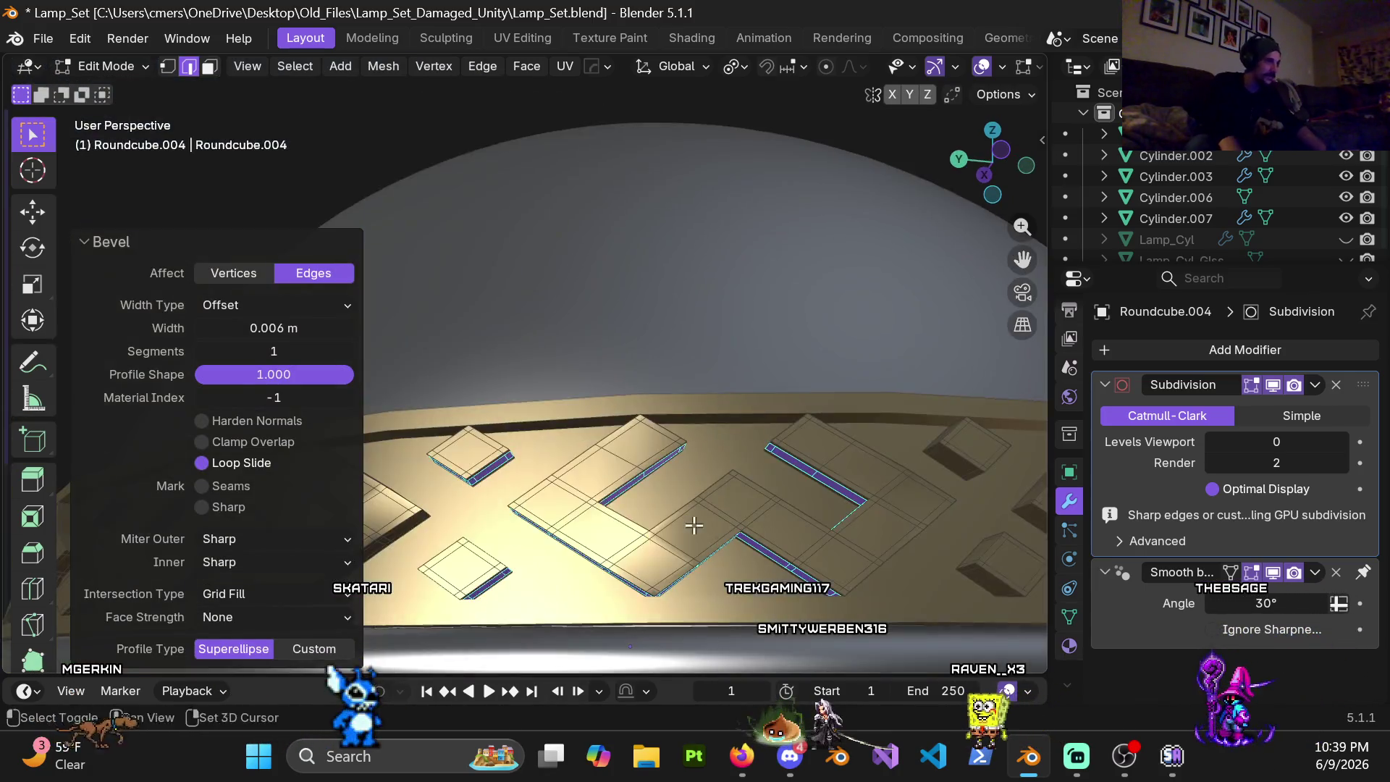
{"action": "scroll", "coordinate": [615, 447], "scroll_direction": "up", "scroll_amount": 3}
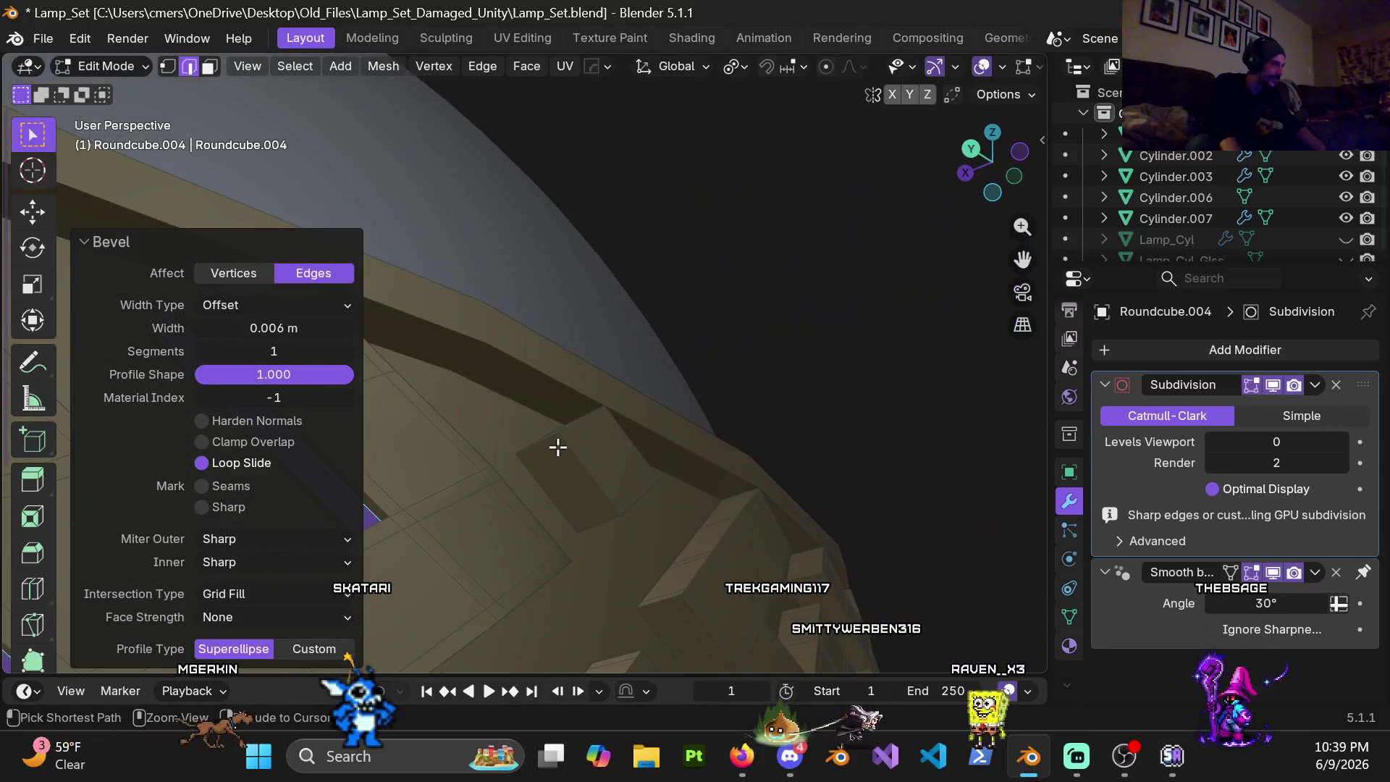
{"action": "key", "text": "ctrl+r"}
{"action": "left_click", "coordinate": [598, 522]}
{"action": "right_click", "coordinate": [598, 521]}
{"action": "scroll", "coordinate": [591, 525], "scroll_direction": "up", "scroll_amount": 3}
{"action": "key", "text": "ctrl+r"}
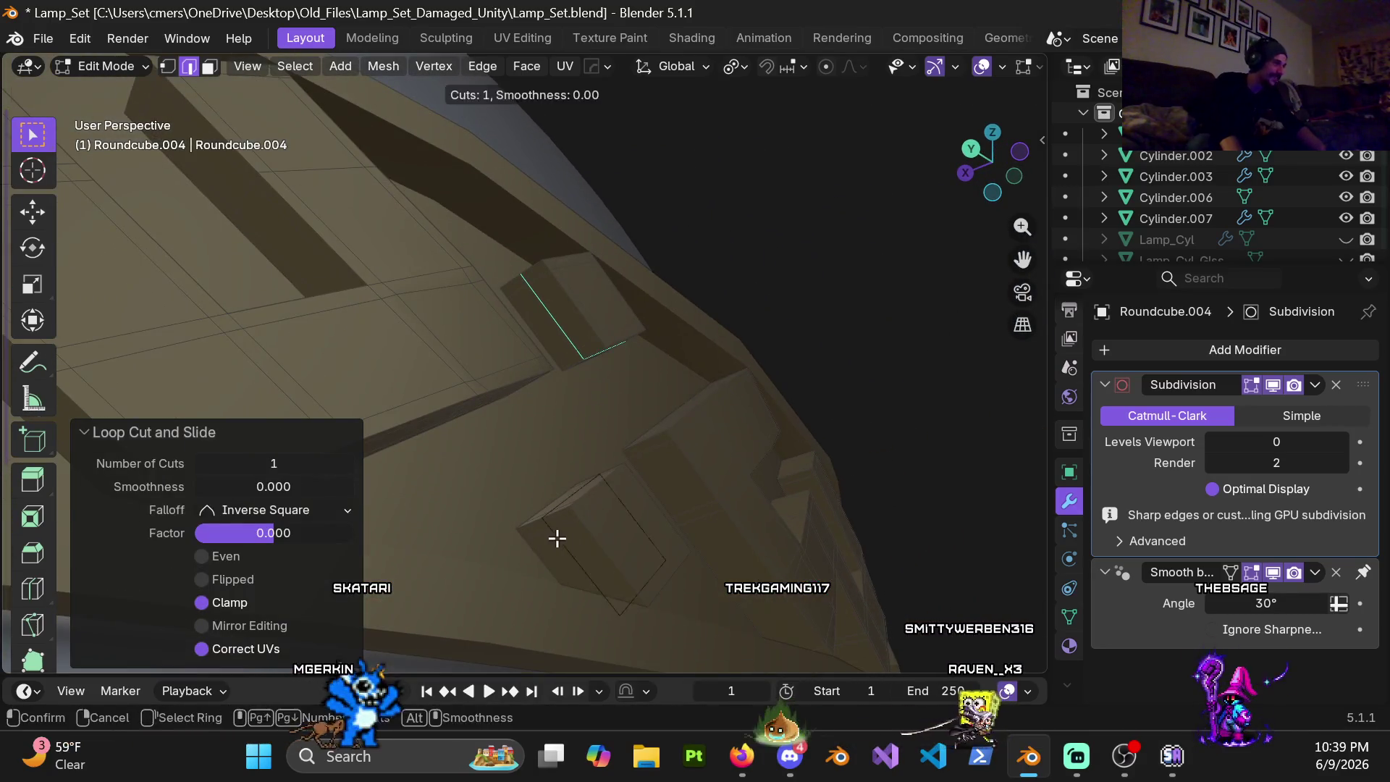
{"action": "left_click", "coordinate": [658, 465]}
{"action": "right_click", "coordinate": [657, 461]}
{"action": "key", "text": "ctrl+r"}
{"action": "left_click", "coordinate": [653, 461]}
{"action": "mouse_move", "coordinate": [651, 462]}
{"action": "middle_mouse_down"}
{"action": "mouse_move", "coordinate": [681, 505]}
{"action": "mouse_move", "coordinate": [724, 516]}
{"action": "middle_mouse_up"}
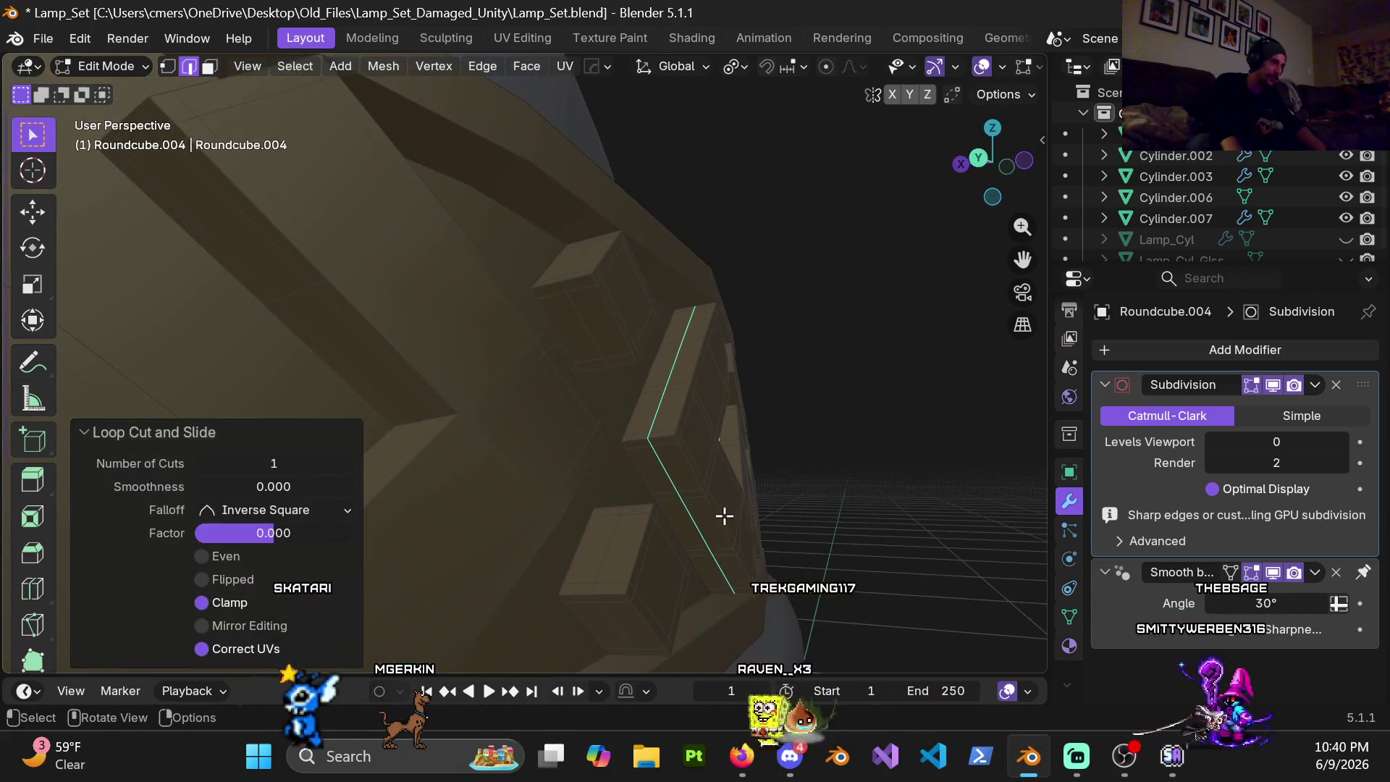
{"action": "left_click", "coordinate": [593, 450], "text": "alt+shift"}
{"action": "left_click", "coordinate": [633, 533], "text": "alt+shift"}
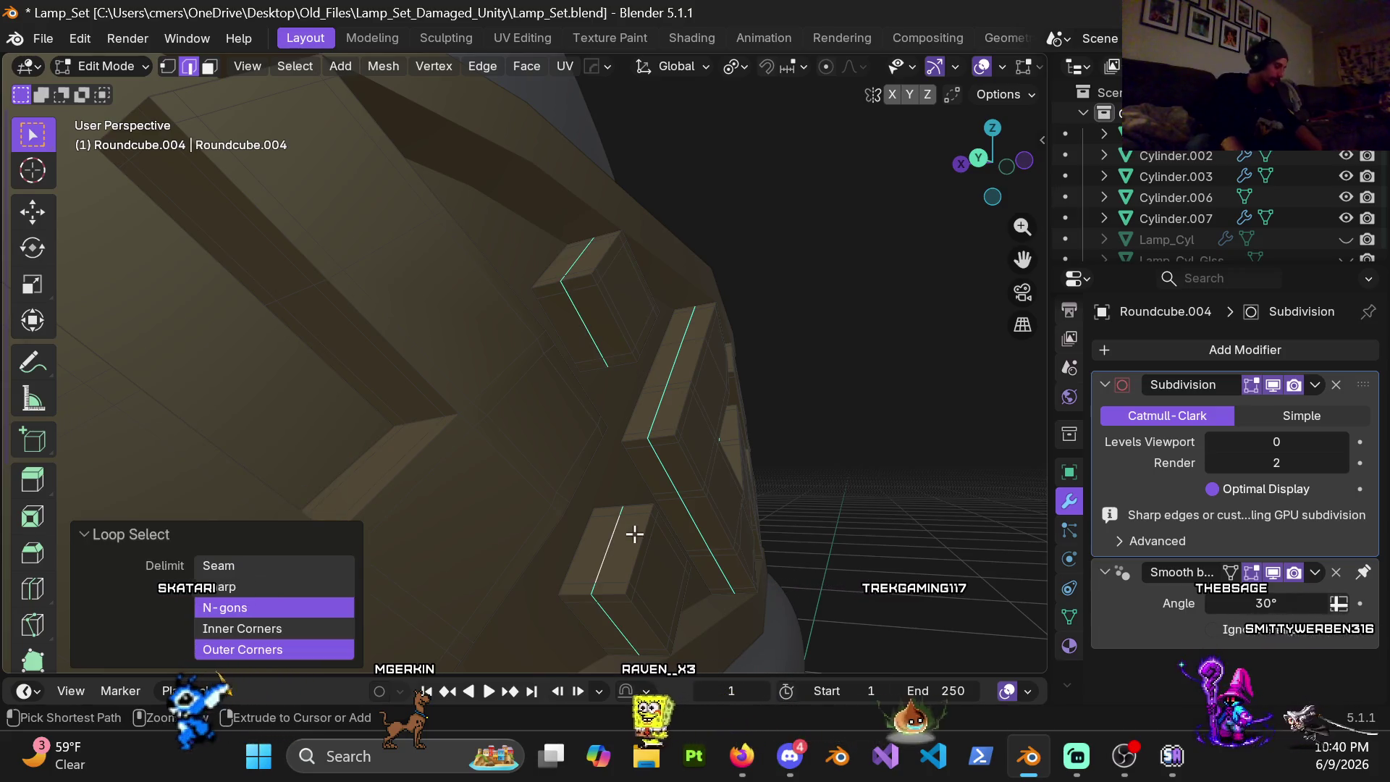
{"action": "key", "text": "ctrl+b"}
{"action": "left_click", "coordinate": [633, 533]}
Step: Cut a centred loop on another chevron and bevel it 0.006 m
{"action": "mouse_move", "coordinate": [819, 350]}
{"action": "middle_mouse_down"}
{"action": "mouse_move", "coordinate": [723, 402]}
{"action": "mouse_move", "coordinate": [493, 366]}
{"action": "mouse_move", "coordinate": [435, 342]}
{"action": "middle_mouse_up"}
{"action": "key", "text": "ctrl+r"}
{"action": "left_click", "coordinate": [465, 590]}
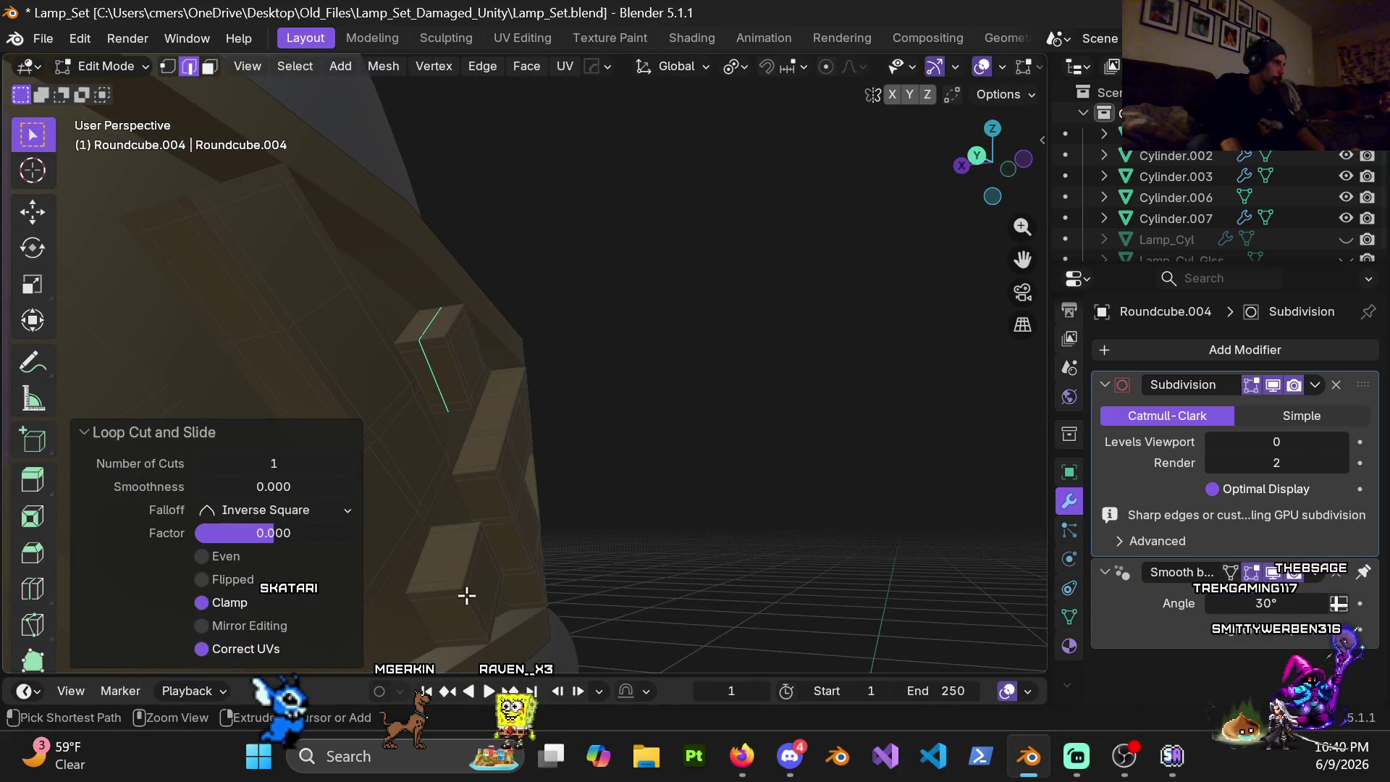
{"action": "right_click", "coordinate": [431, 593]}
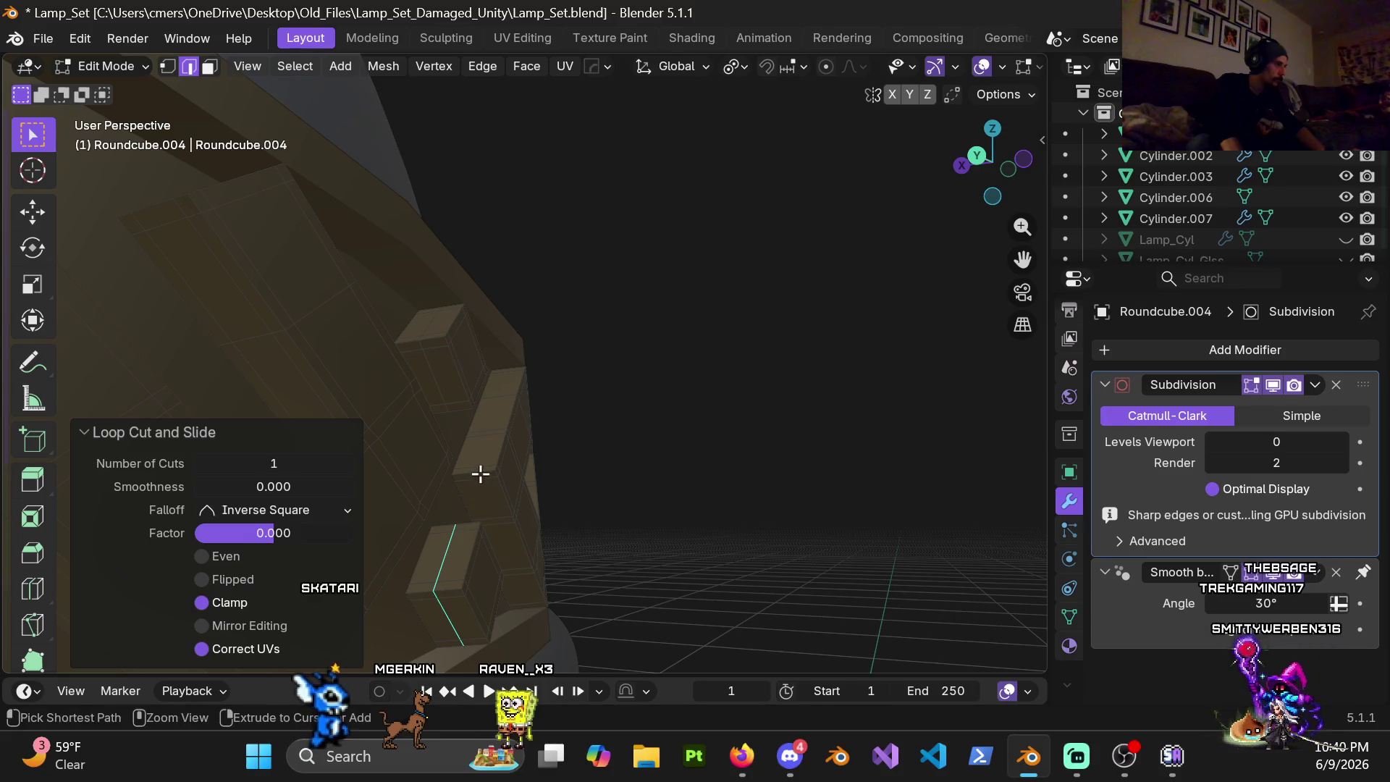
{"action": "left_click", "coordinate": [440, 560], "text": "alt"}
{"action": "key", "text": "ctrl+b"}
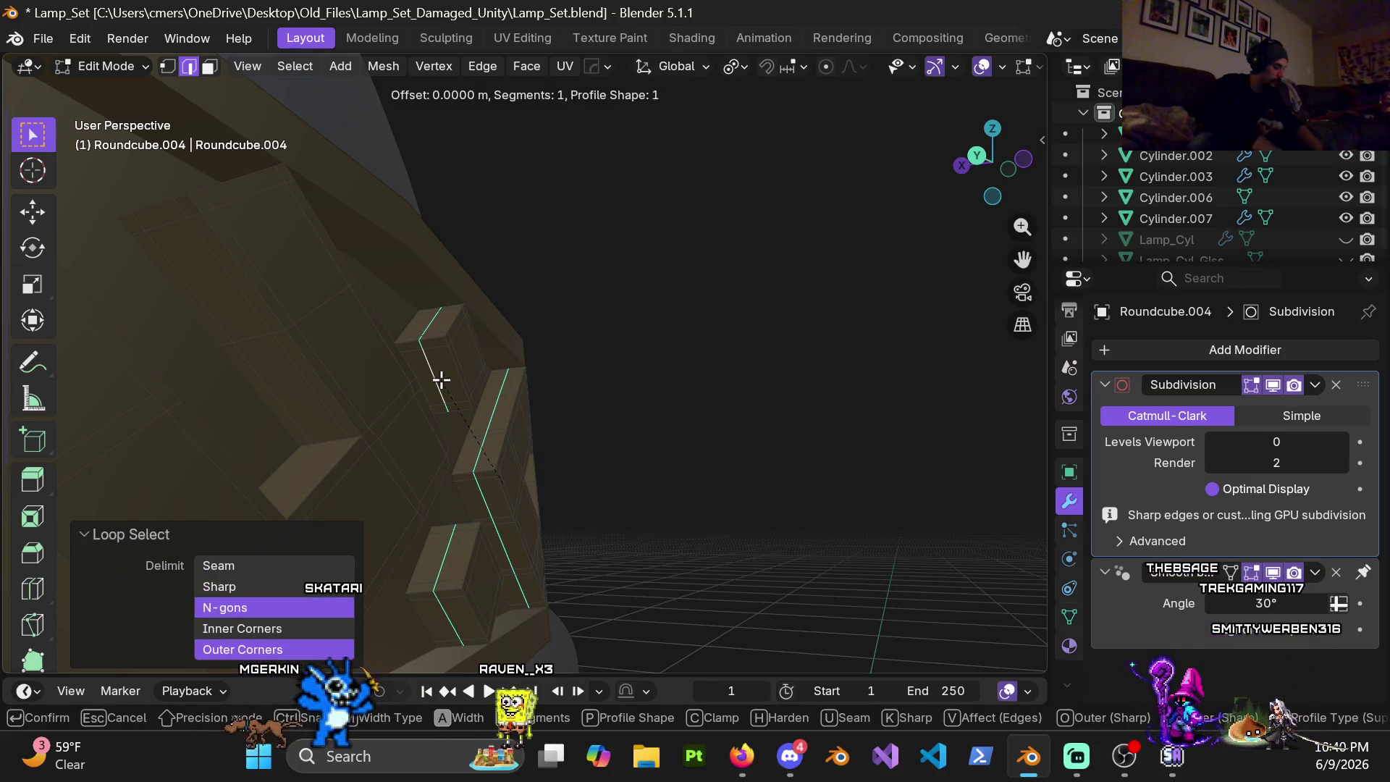
{"action": "left_click", "coordinate": [443, 379]}
Step: Add an unslid loop cut on the next chevron, select it and bevel it thin
{"action": "mouse_move", "coordinate": [556, 441]}
{"action": "middle_mouse_down"}
{"action": "mouse_move", "coordinate": [638, 378]}
{"action": "mouse_move", "coordinate": [507, 379]}
{"action": "mouse_move", "coordinate": [537, 379]}
{"action": "mouse_move", "coordinate": [521, 326]}
{"action": "middle_mouse_up"}
{"action": "key", "text": "ctrl+r"}
{"action": "left_click", "coordinate": [526, 322]}
{"action": "right_click", "coordinate": [533, 437]}
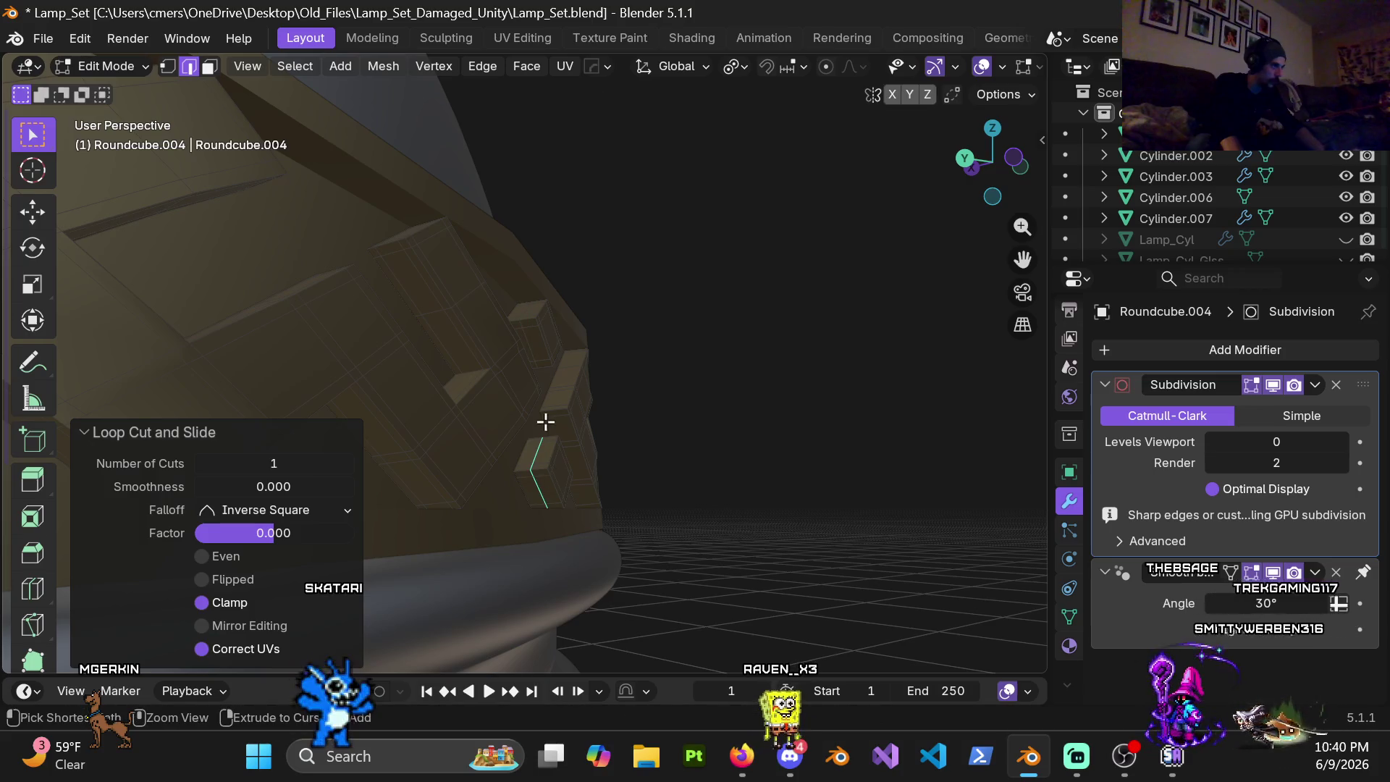
{"action": "mouse_move", "coordinate": [562, 413]}
{"action": "middle_mouse_down"}
{"action": "mouse_move", "coordinate": [497, 455]}
{"action": "mouse_move", "coordinate": [524, 441]}
{"action": "middle_mouse_up"}
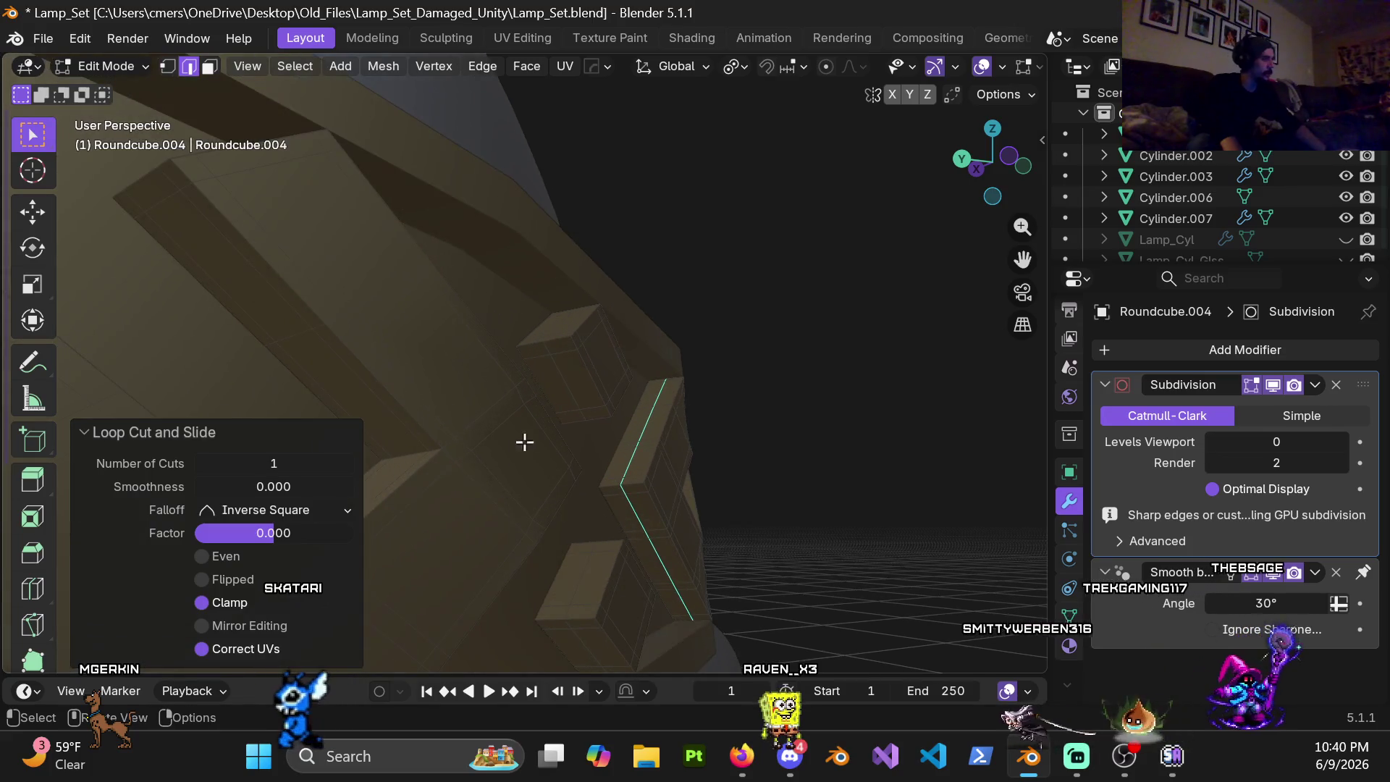
{"action": "left_click", "coordinate": [564, 386], "text": "alt"}
{"action": "middle_click_drag", "start_coordinate": [580, 580], "coordinate": [566, 463]}
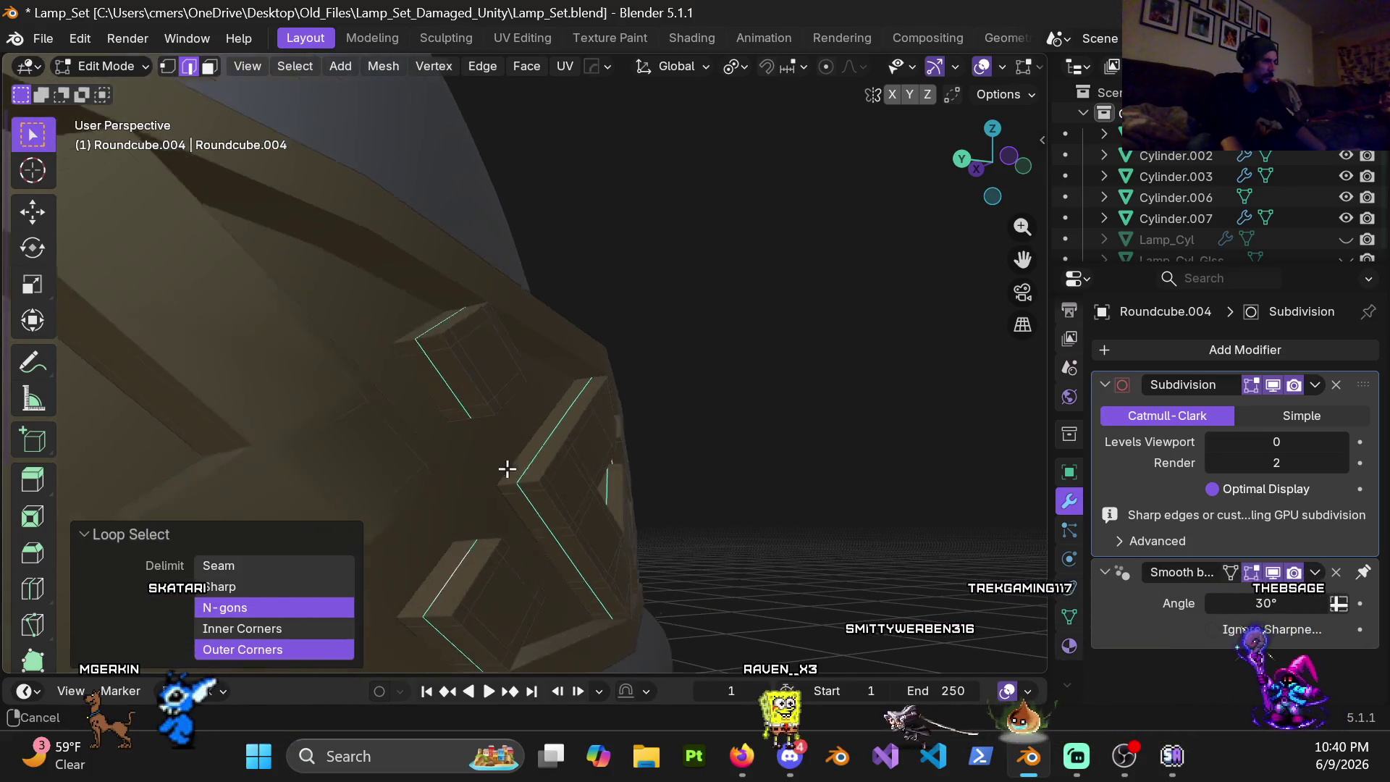
{"action": "key", "text": "ctrl+b"}
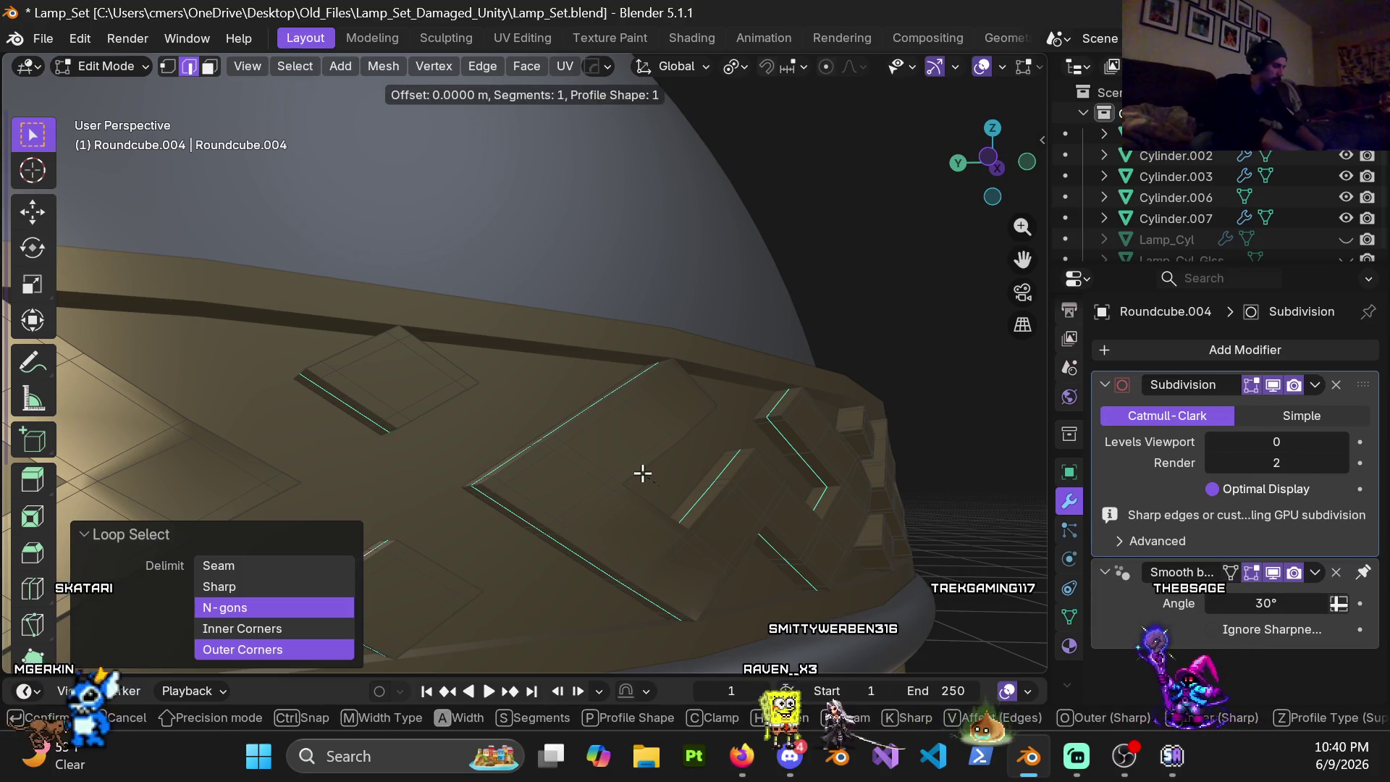
{"action": "left_click", "coordinate": [642, 473]}
Step: Loop-cut one more chevron, return to ordinary selecting, pick the loop and bevel it
{"action": "middle_click_drag", "start_coordinate": [731, 517], "coordinate": [629, 434]}
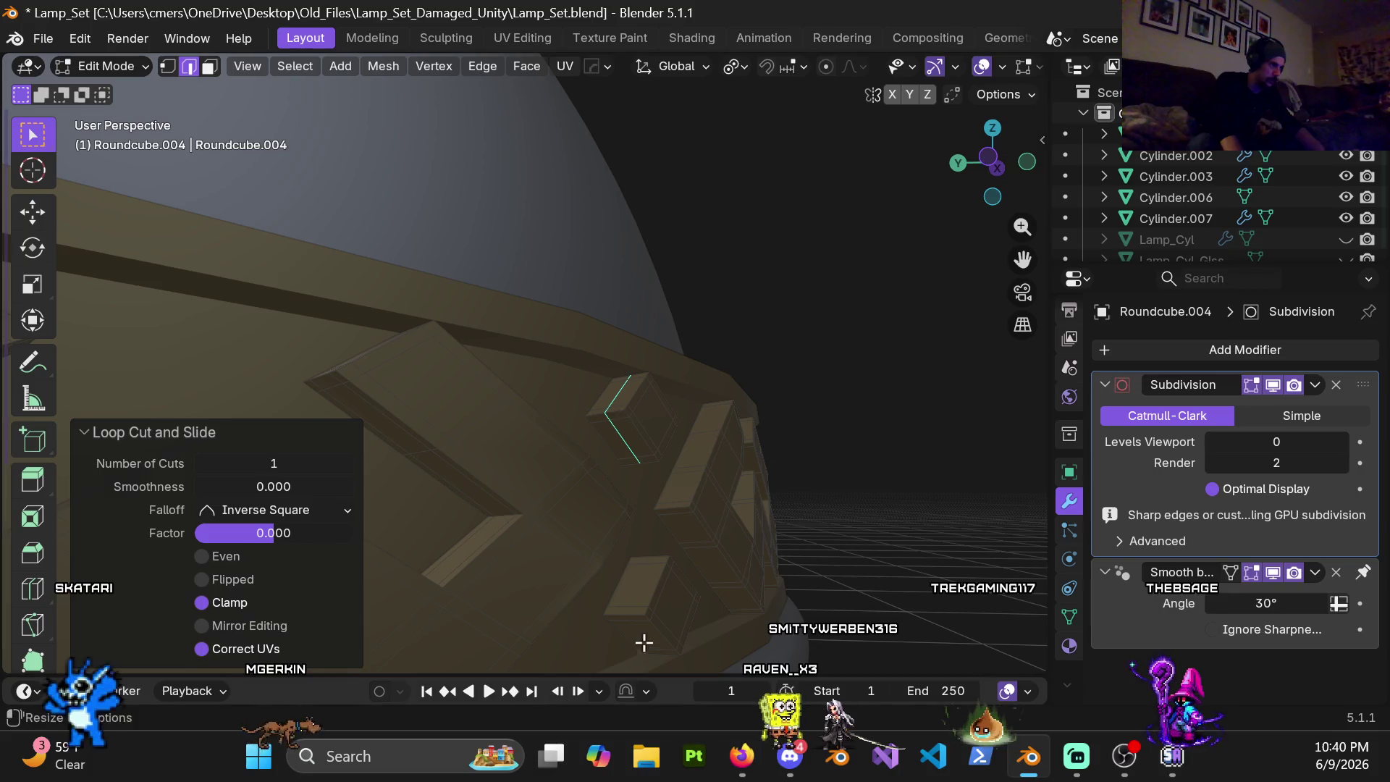
{"action": "key", "text": "ctrl+r"}
{"action": "left_click", "coordinate": [673, 512]}
{"action": "key", "text": "shift+space"}
{"action": "left_click", "coordinate": [631, 442]}
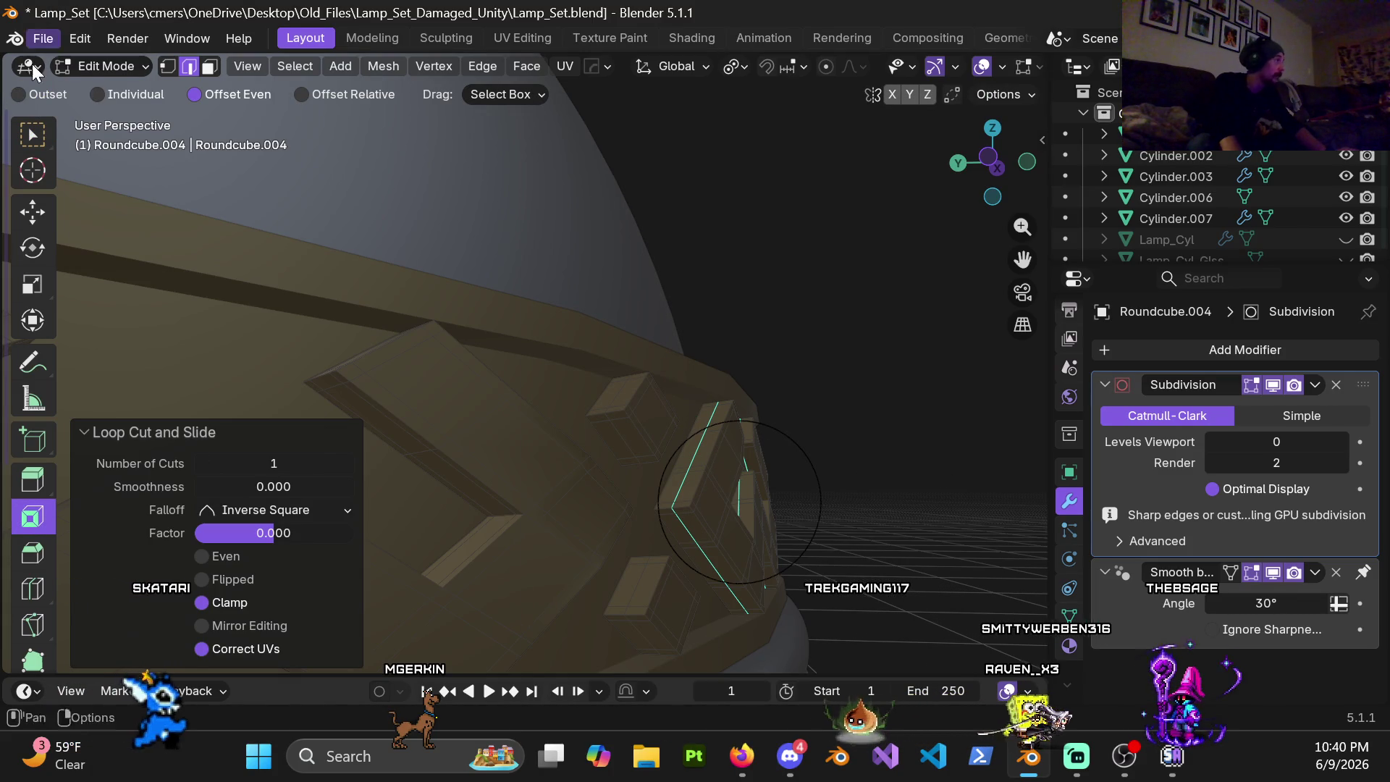
{"action": "left_click", "coordinate": [31, 134]}
{"action": "left_click", "coordinate": [628, 434], "text": "alt"}
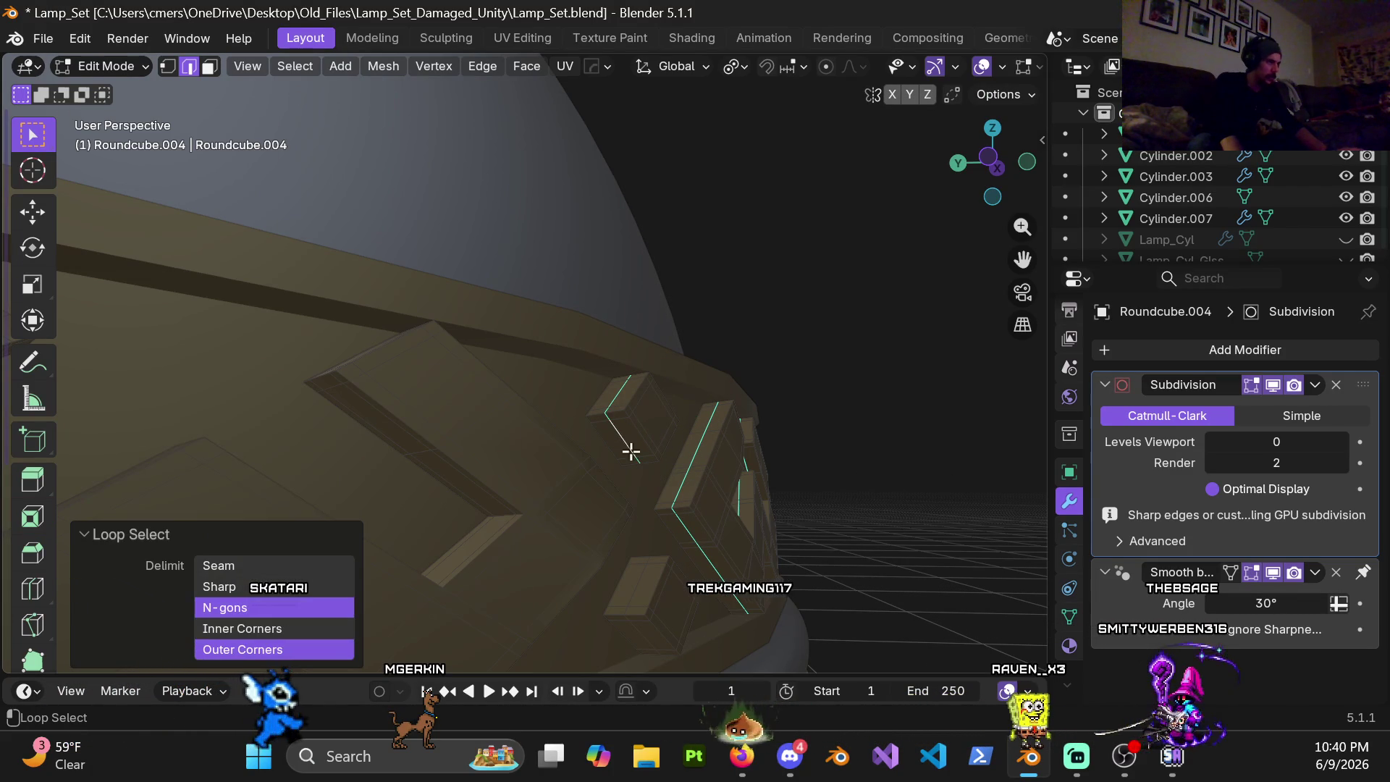
{"action": "key", "text": "ctrl+b"}
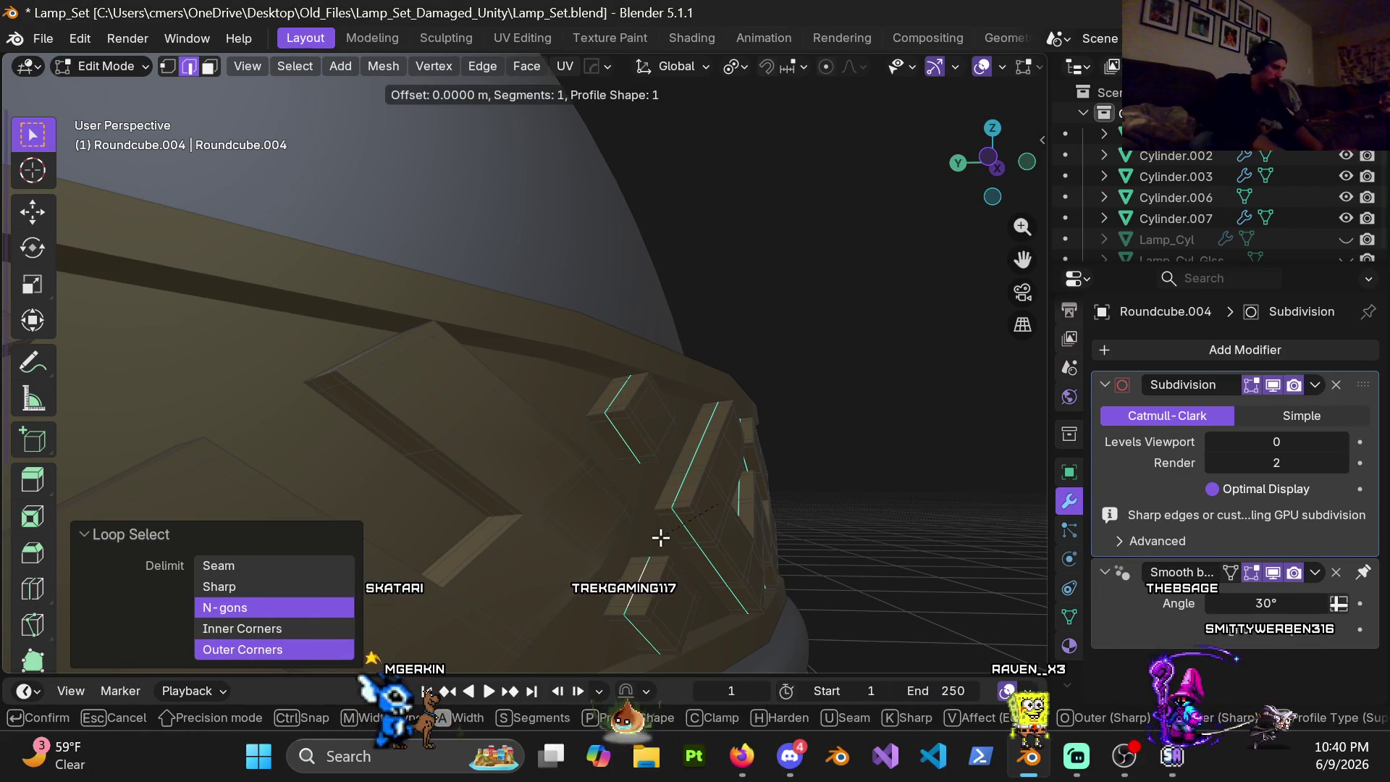
{"action": "left_click", "coordinate": [658, 534]}
{"action": "middle_click_drag", "start_coordinate": [724, 474], "coordinate": [586, 443]}
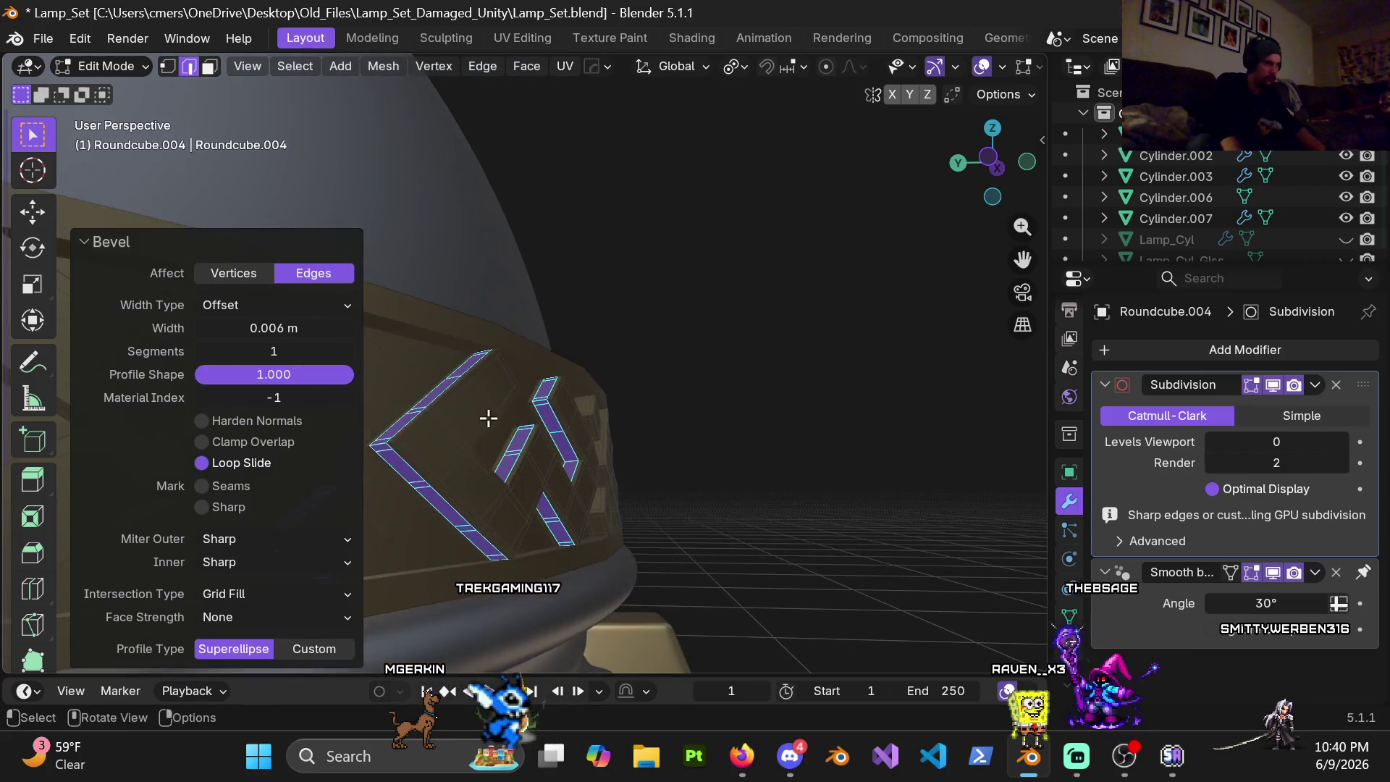
{"action": "scroll", "coordinate": [585, 442], "scroll_direction": "up", "scroll_amount": 2}
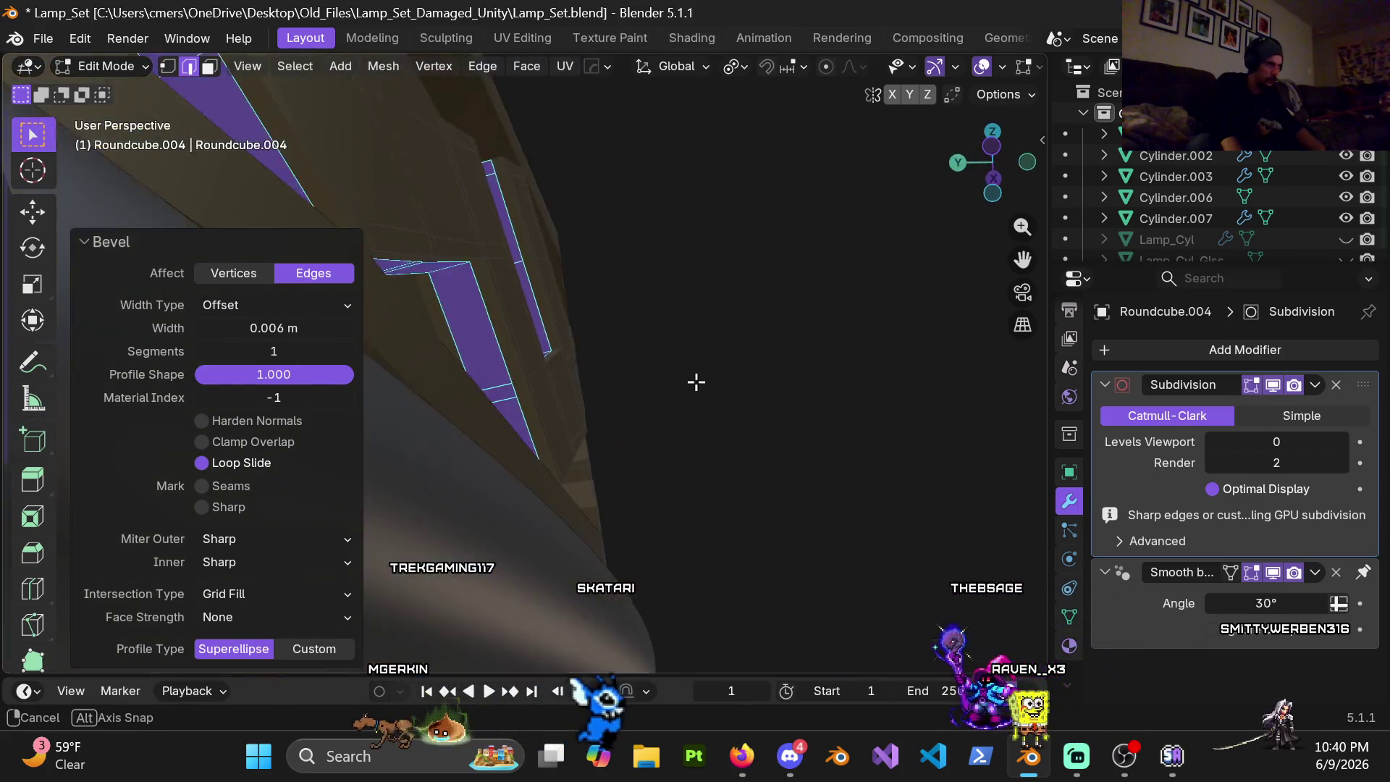
{"action": "scroll", "coordinate": [695, 382], "scroll_direction": "down", "scroll_amount": 5}
{"action": "scroll", "coordinate": [543, 506], "scroll_direction": "down", "scroll_amount": 3}
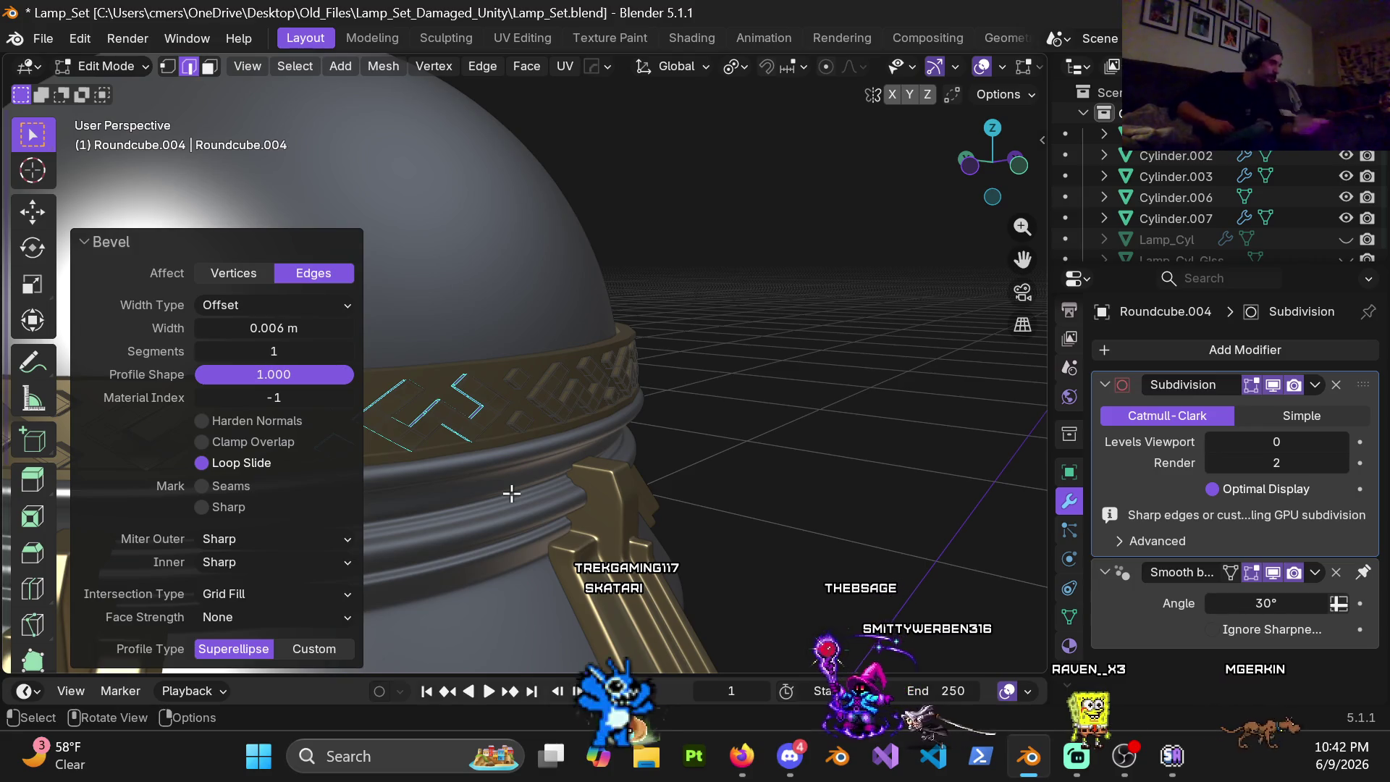
{"action": "scroll", "coordinate": [498, 455], "scroll_direction": "up", "scroll_amount": 3}
Step: Orbit around the gold band and return the lamp to Object Mode
{"action": "mouse_move", "coordinate": [497, 455]}
{"action": "middle_mouse_down"}
{"action": "mouse_move", "coordinate": [694, 263]}
{"action": "mouse_move", "coordinate": [661, 363]}
{"action": "middle_mouse_up"}
{"action": "scroll", "coordinate": [660, 363], "scroll_direction": "down", "scroll_amount": 5}
{"action": "key", "text": "Tab"}
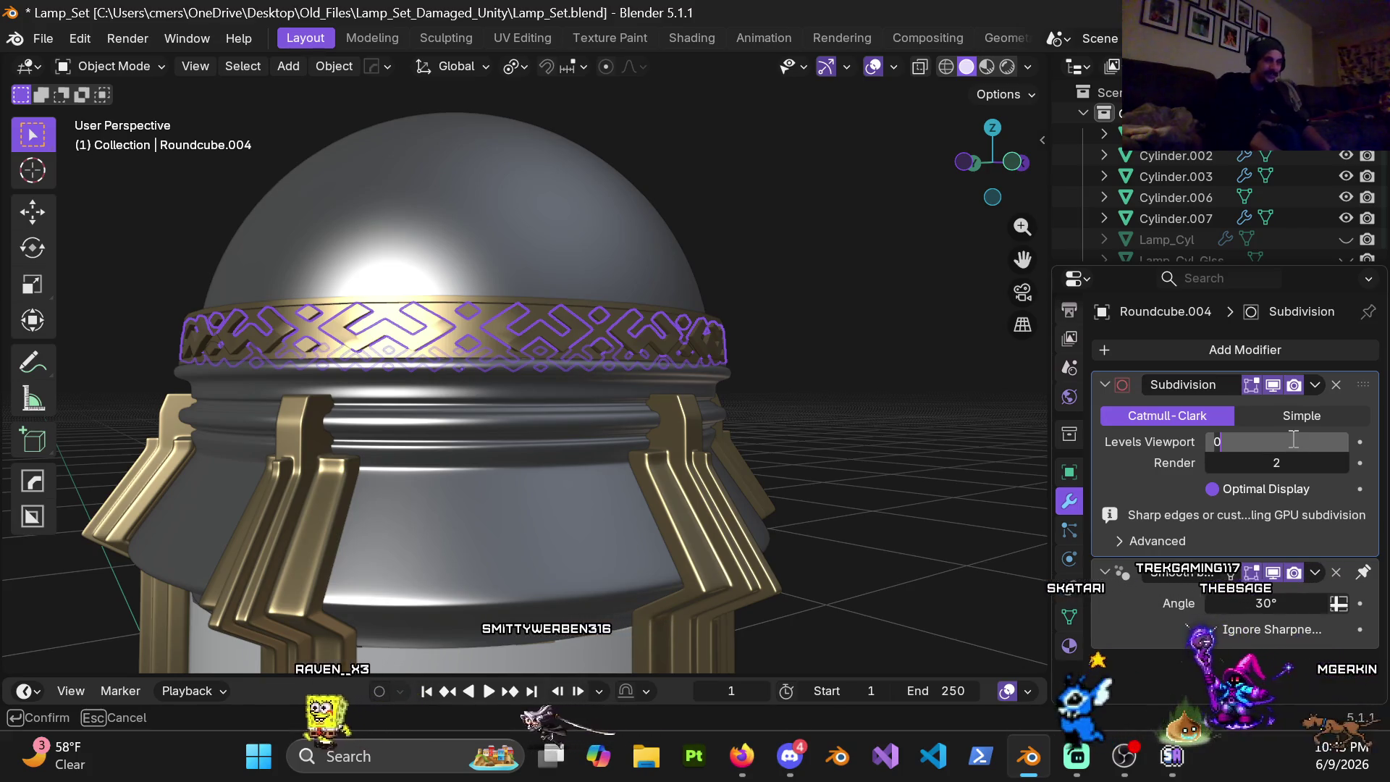
{"action": "type", "text": "4"}
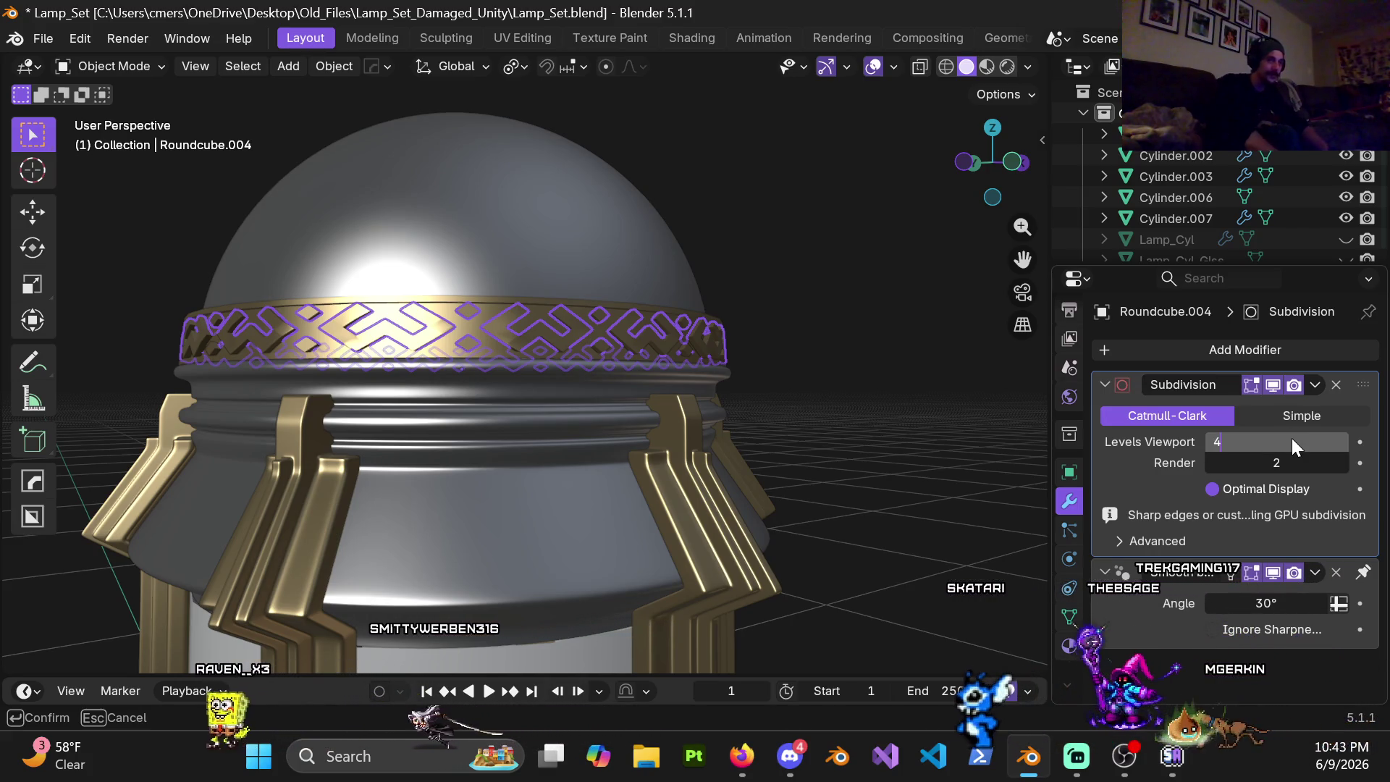
Step: Confirm viewport subdivision level 4, switch back to Edit Mode and start a loop cut on the band
{"action": "key", "text": "Return"}
{"action": "key", "text": "ctrl+Tab"}
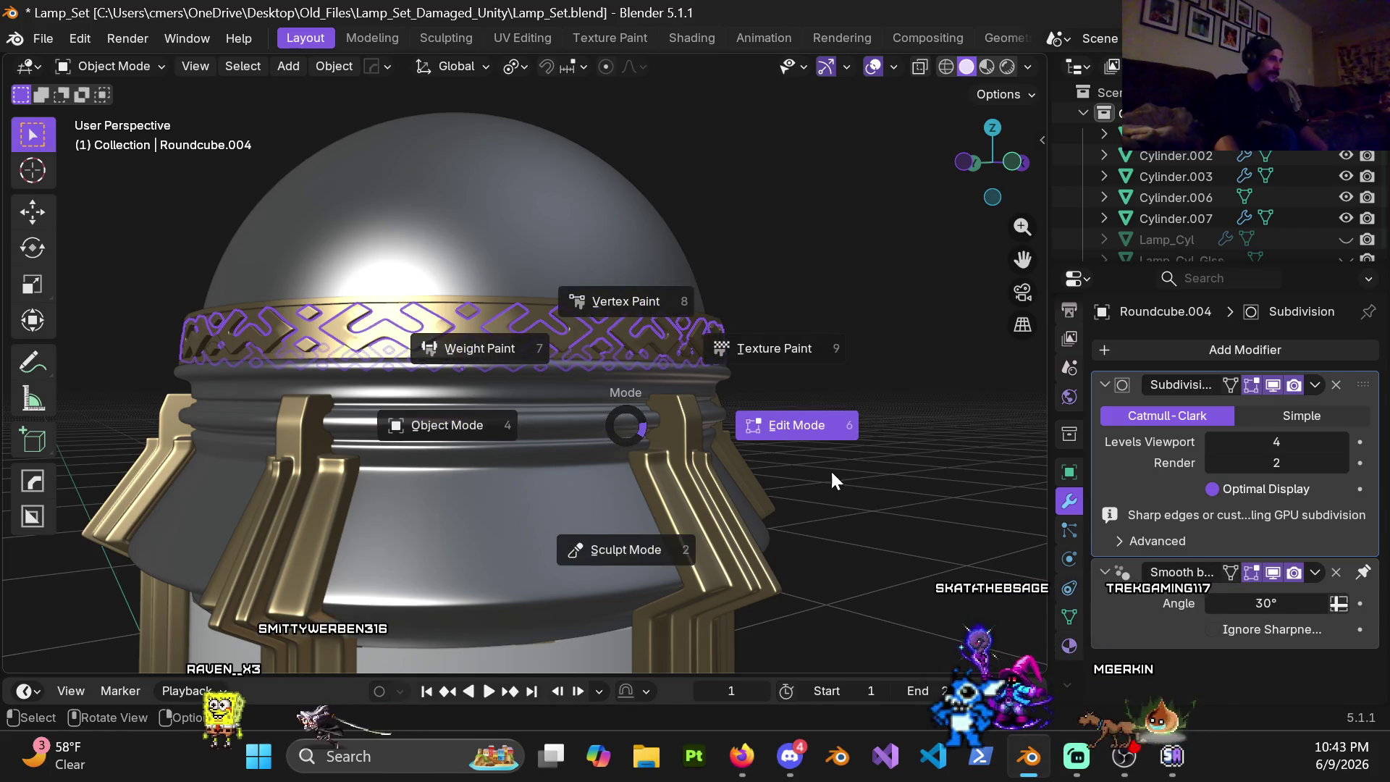
{"action": "left_click", "coordinate": [791, 427]}
{"action": "scroll", "coordinate": [782, 436], "scroll_direction": "up", "scroll_amount": 3}
{"action": "scroll", "coordinate": [782, 436], "scroll_direction": "down", "scroll_amount": 3}
{"action": "middle_click_drag", "start_coordinate": [639, 406], "coordinate": [715, 351]}
{"action": "scroll", "coordinate": [640, 428], "scroll_direction": "up", "scroll_amount": 4}
{"action": "scroll", "coordinate": [663, 369], "scroll_direction": "up", "scroll_amount": 2}
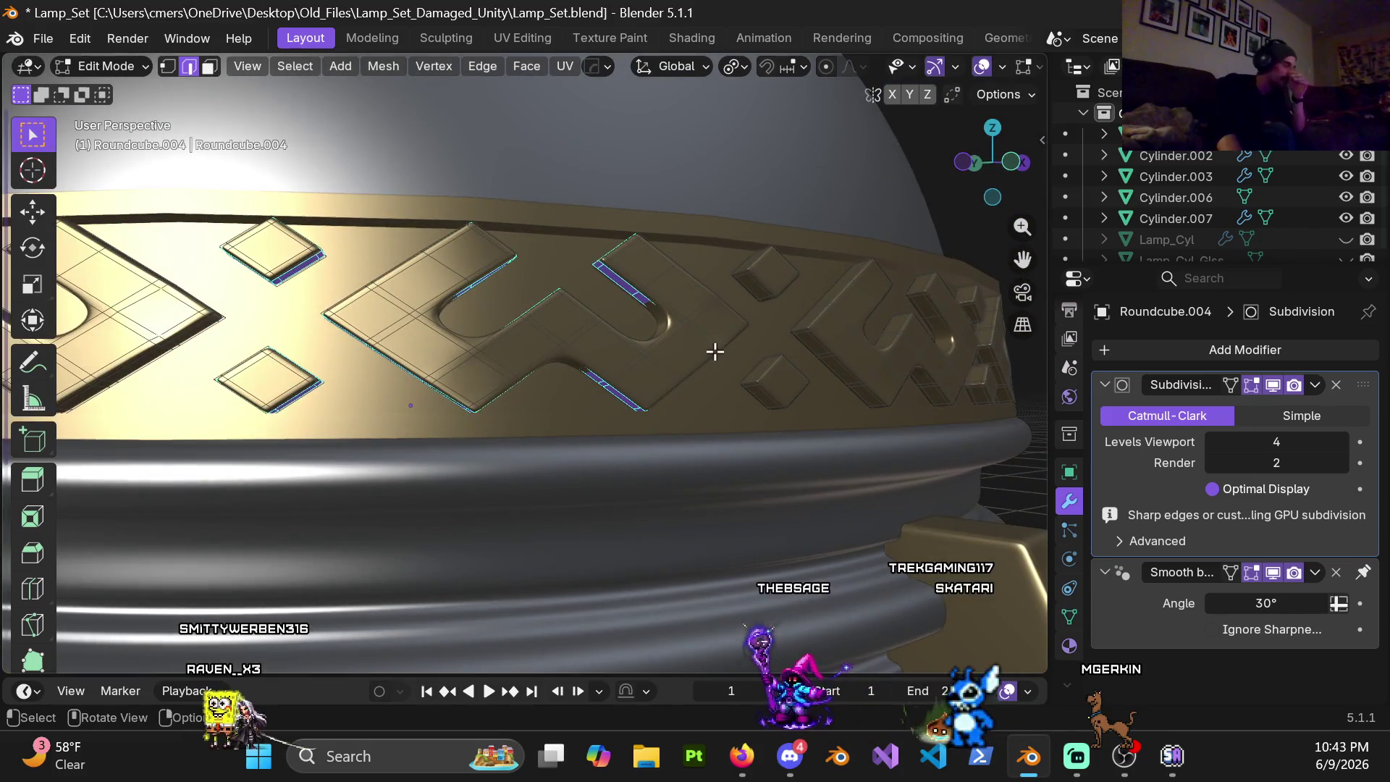
{"action": "middle_click_drag", "start_coordinate": [629, 348], "coordinate": [598, 362]}
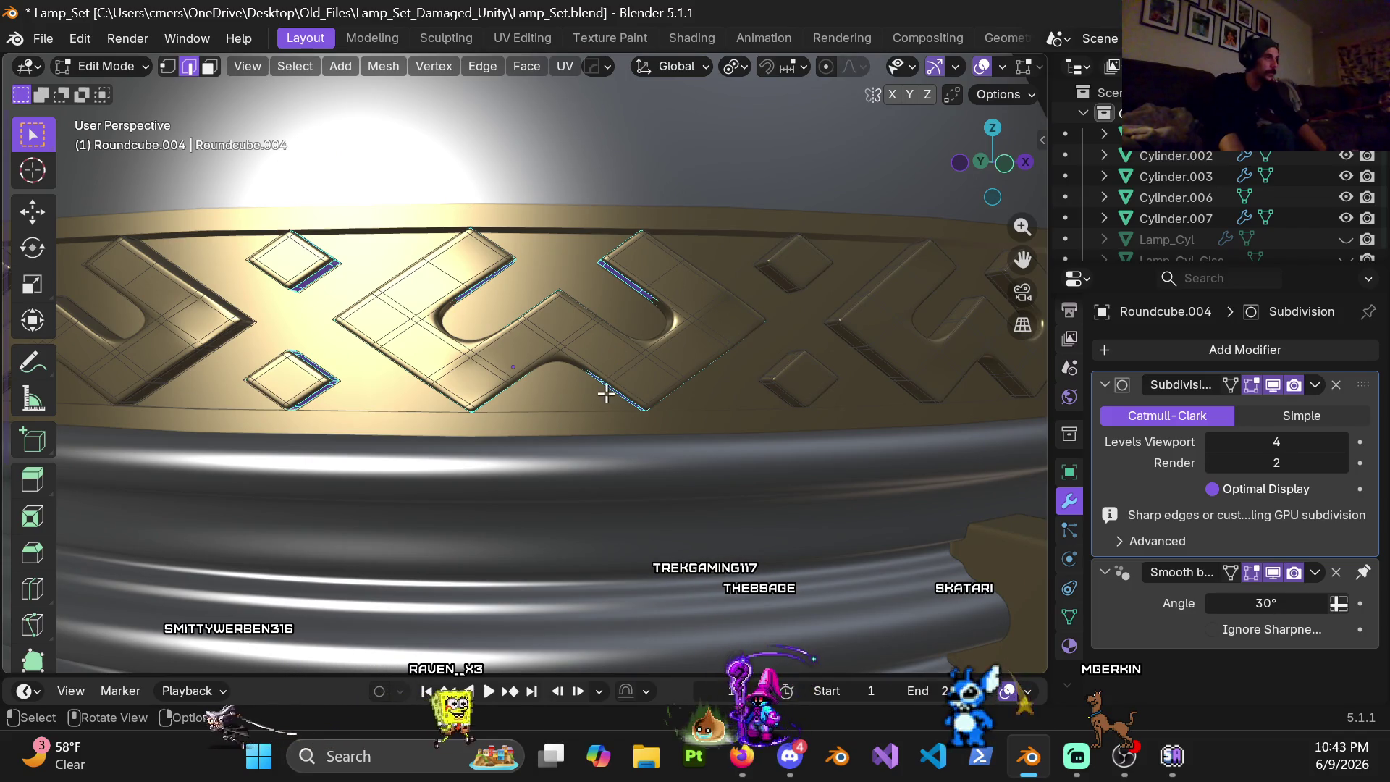
{"action": "key", "text": "ctrl+r"}
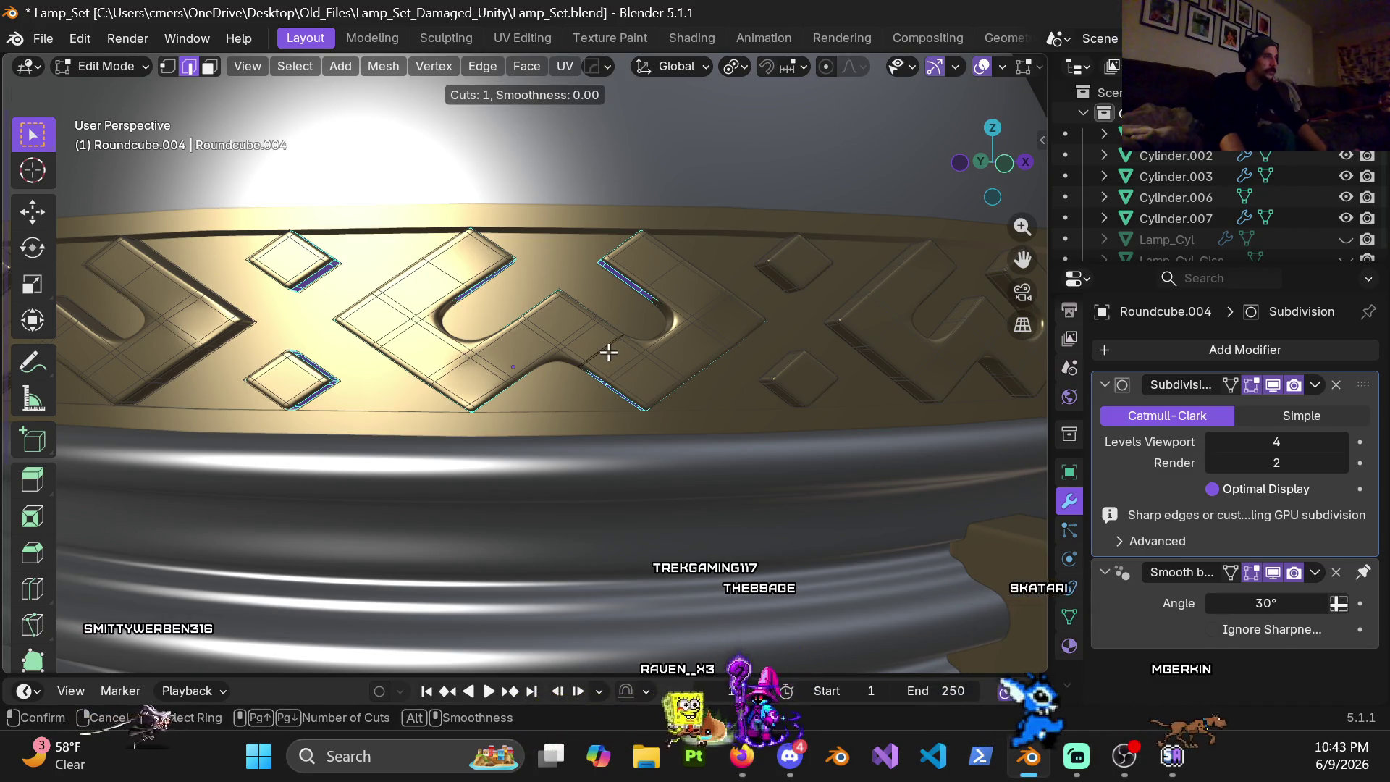
{"action": "key", "text": "Escape"}
{"action": "key", "text": "ctrl+r"}
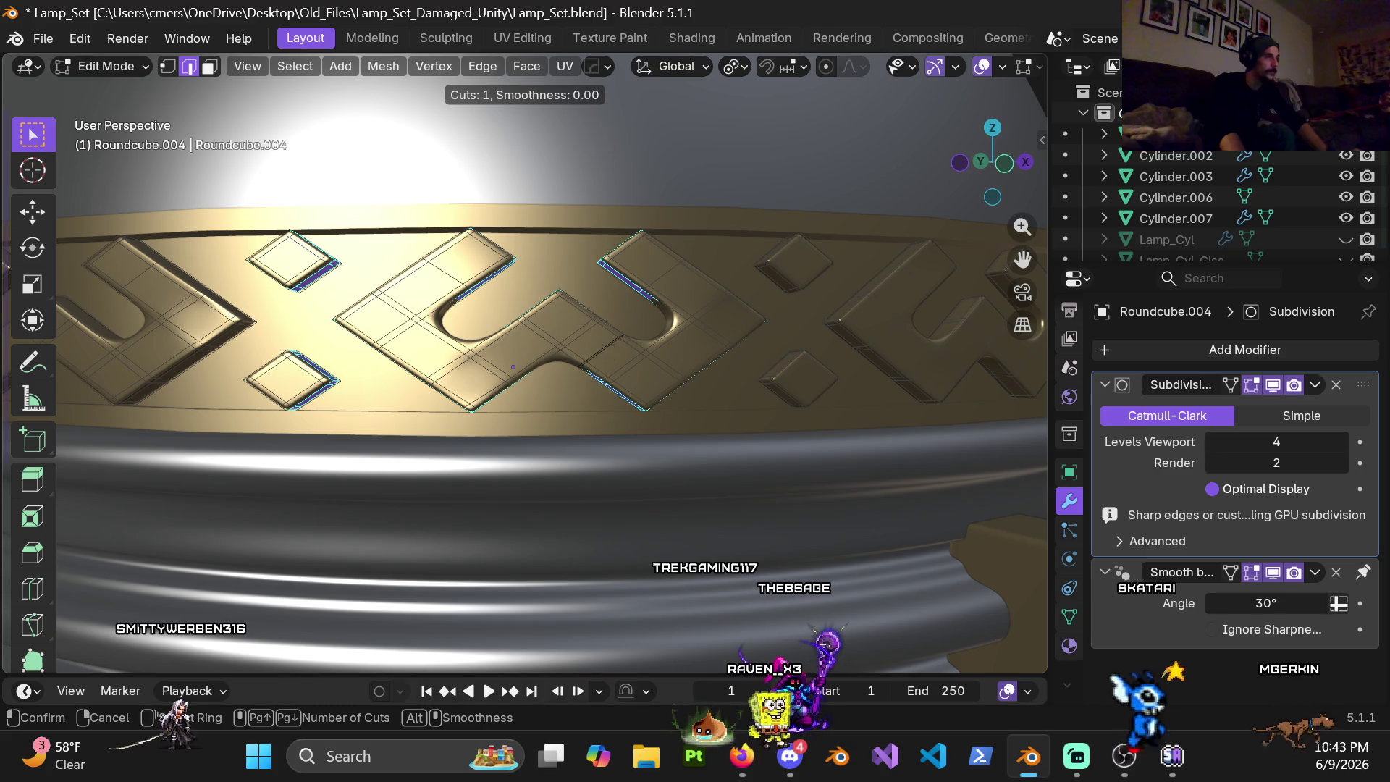
{"action": "left_click", "coordinate": [513, 368]}
{"action": "right_click", "coordinate": [606, 358]}
{"action": "key", "text": "ctrl+r"}
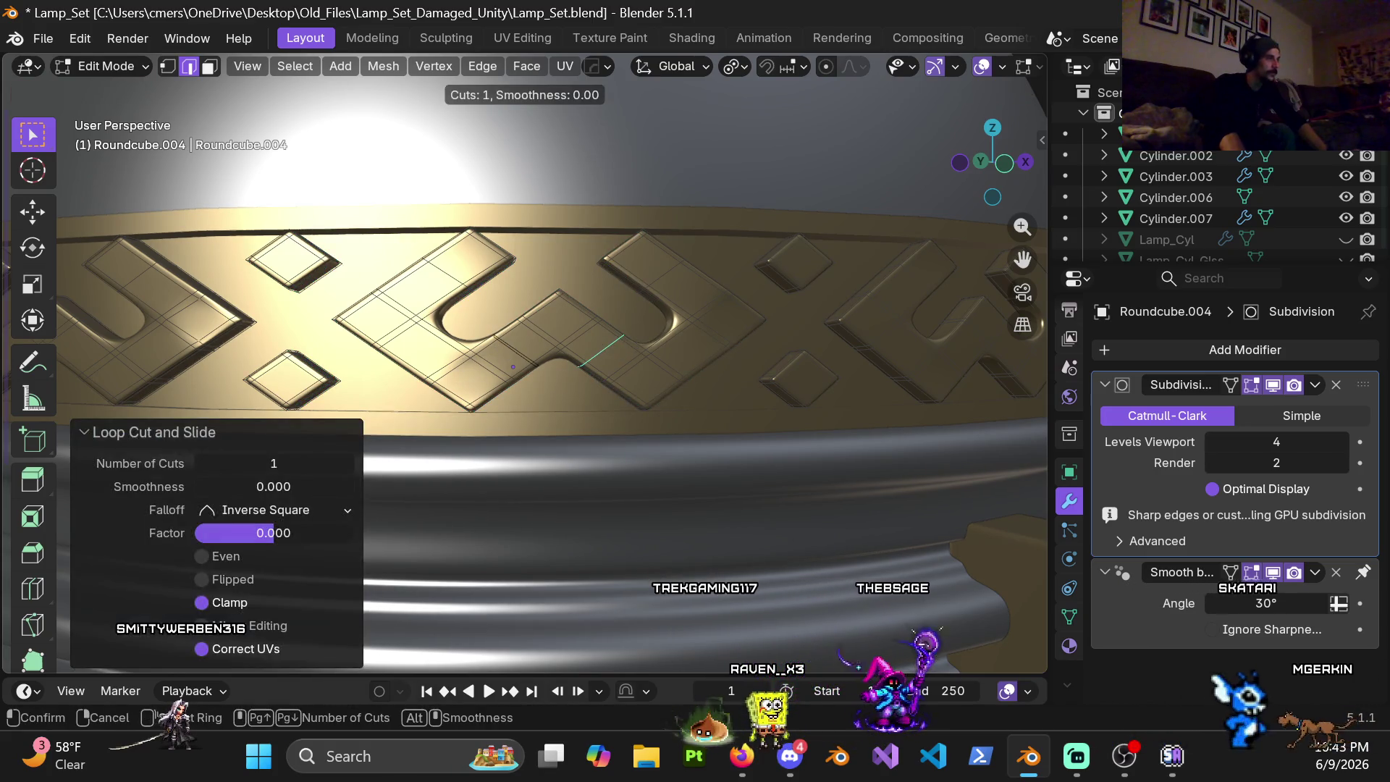
{"action": "key", "text": "Escape"}
{"action": "key", "text": "ctrl+e"}
{"action": "mouse_move", "coordinate": [656, 366]}
{"action": "middle_mouse_down"}
{"action": "mouse_move", "coordinate": [677, 358]}
{"action": "mouse_move", "coordinate": [643, 350]}
{"action": "middle_mouse_up"}
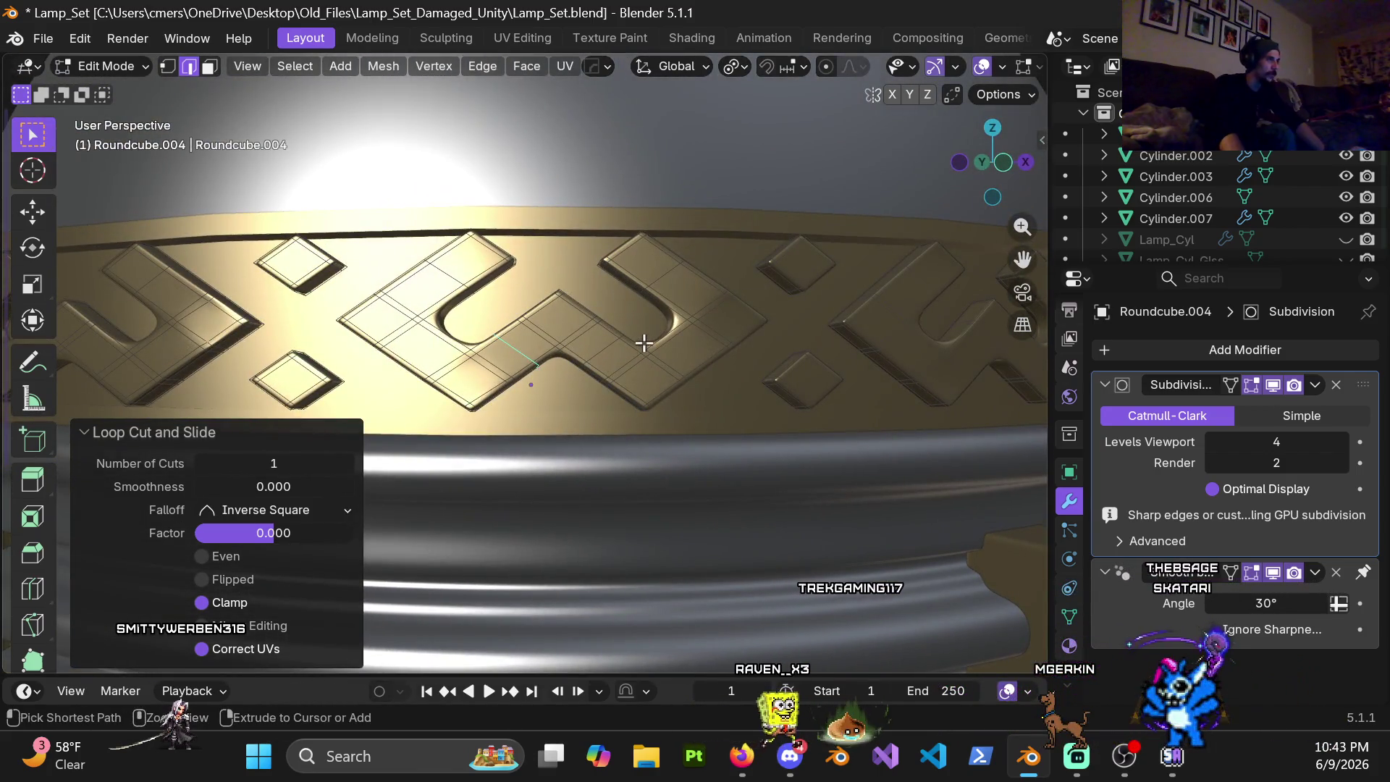
{"action": "left_click", "coordinate": [644, 344]}
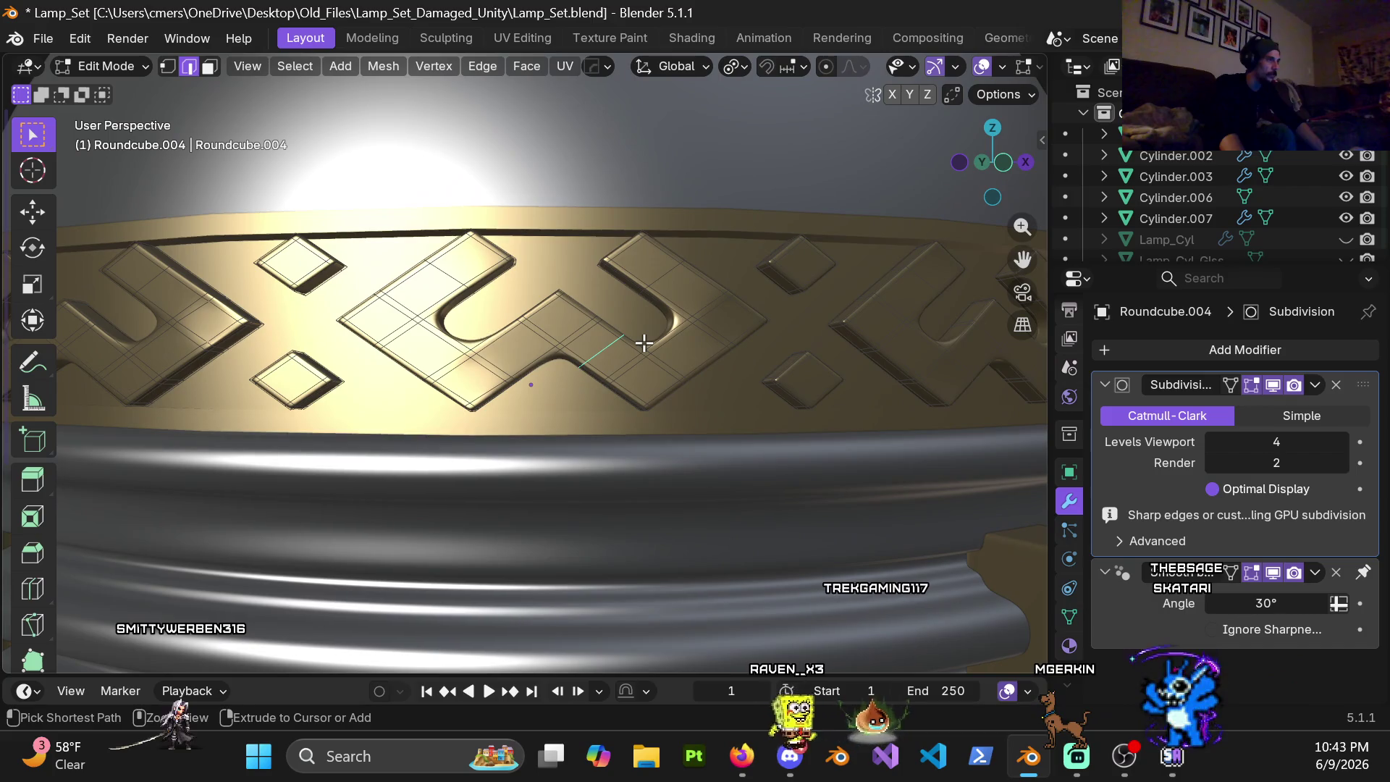
{"action": "left_click", "coordinate": [644, 344]}
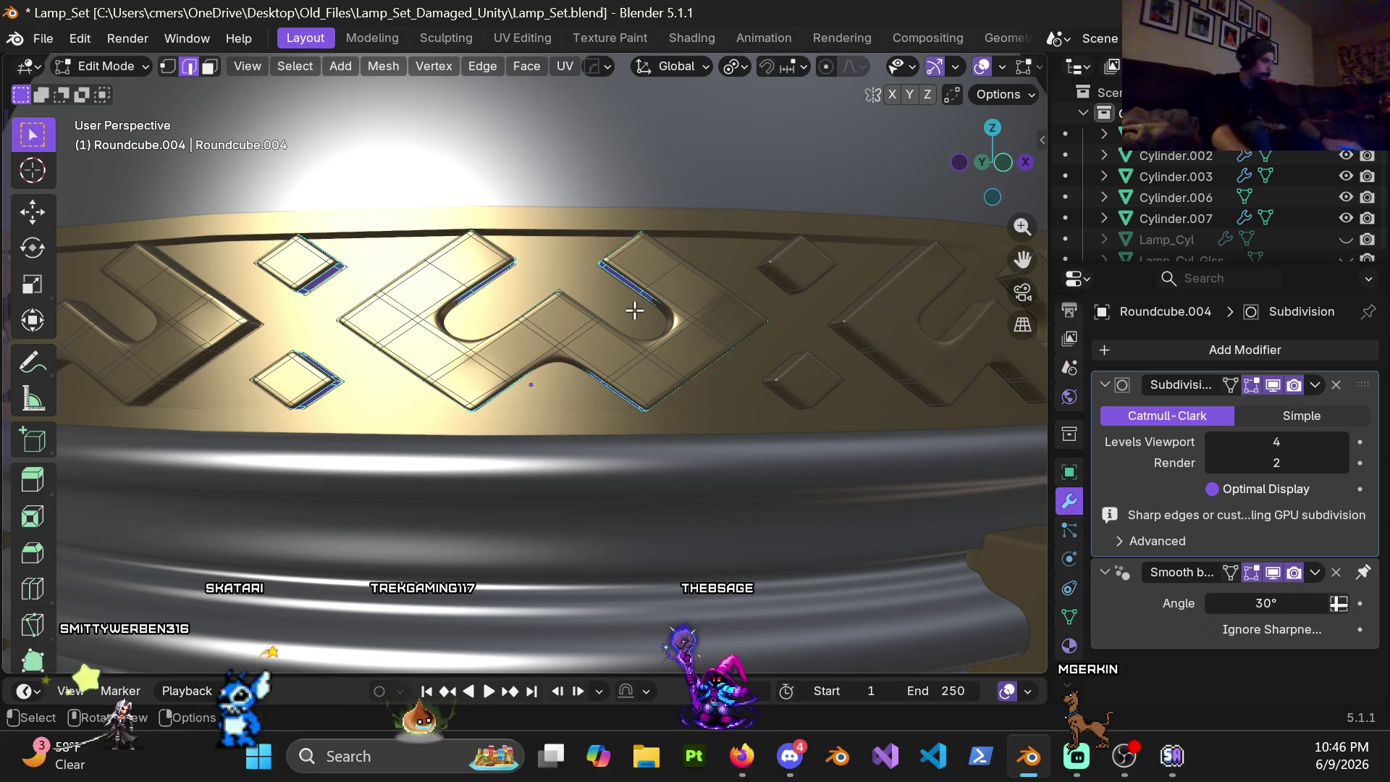
{"action": "middle_click_drag", "start_coordinate": [652, 333], "coordinate": [645, 334]}
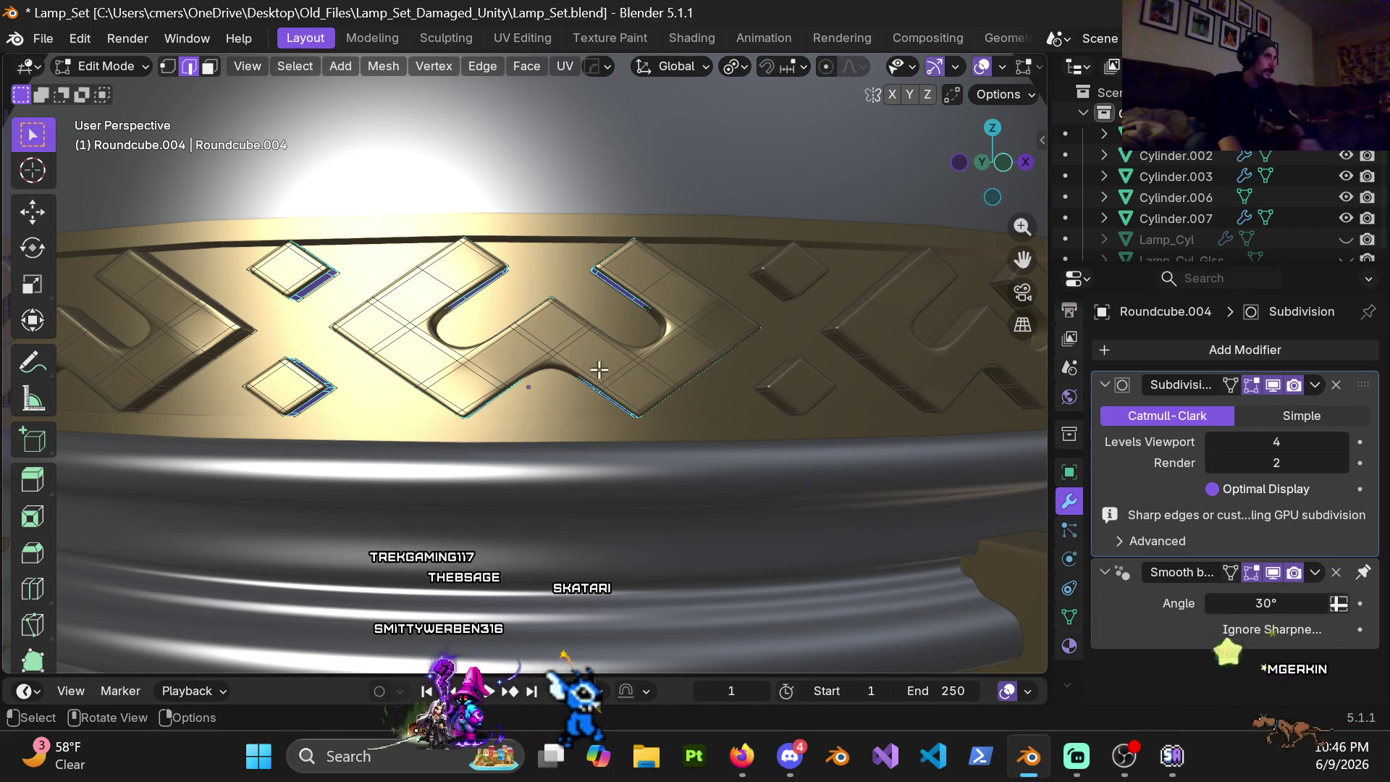
{"action": "mouse_move", "coordinate": [583, 385]}
{"action": "middle_mouse_down"}
{"action": "mouse_move", "coordinate": [621, 391]}
{"action": "mouse_move", "coordinate": [559, 372]}
{"action": "mouse_move", "coordinate": [580, 349]}
{"action": "middle_mouse_up"}
Step: Cut a centred edge loop across the chevron's middle strip and begin bevelling it
{"action": "key", "text": "ctrl+r"}
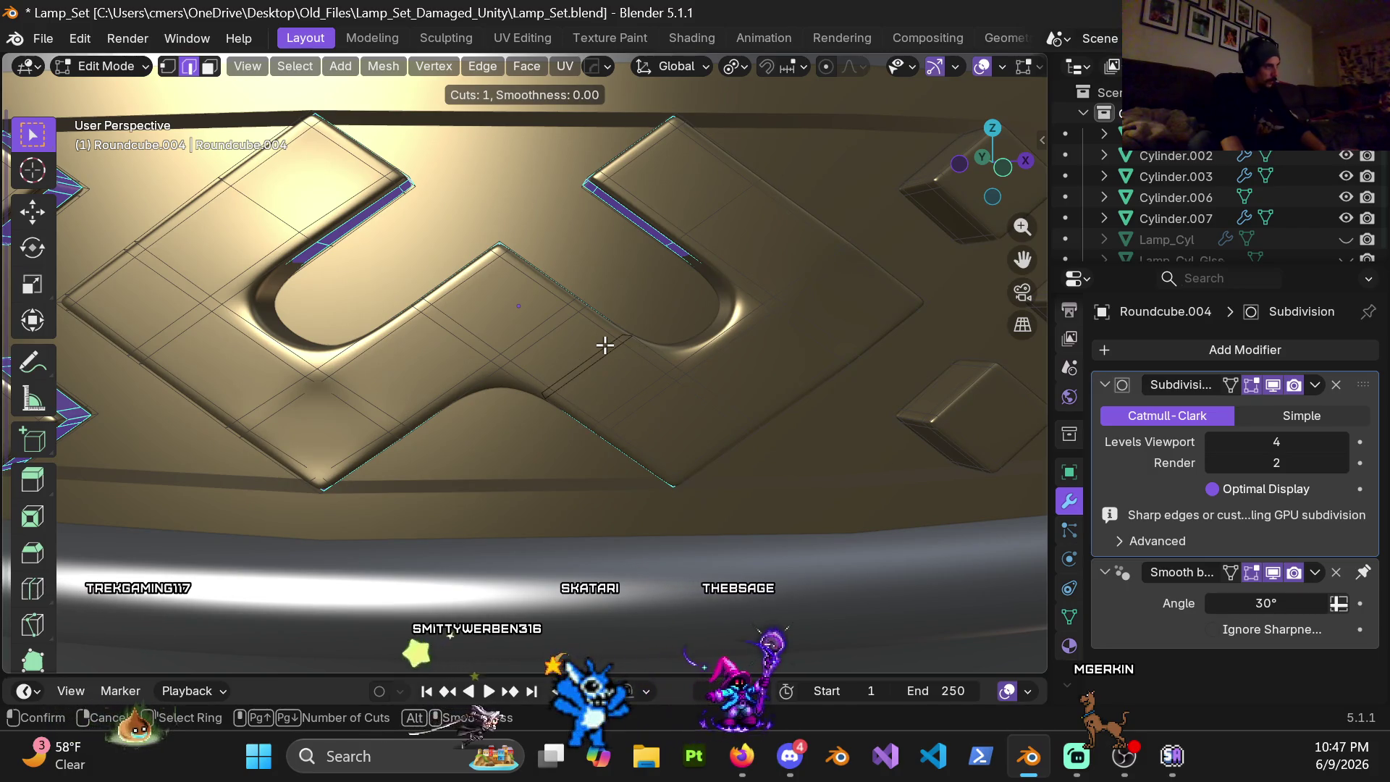
{"action": "left_click", "coordinate": [605, 344]}
{"action": "right_click", "coordinate": [606, 345]}
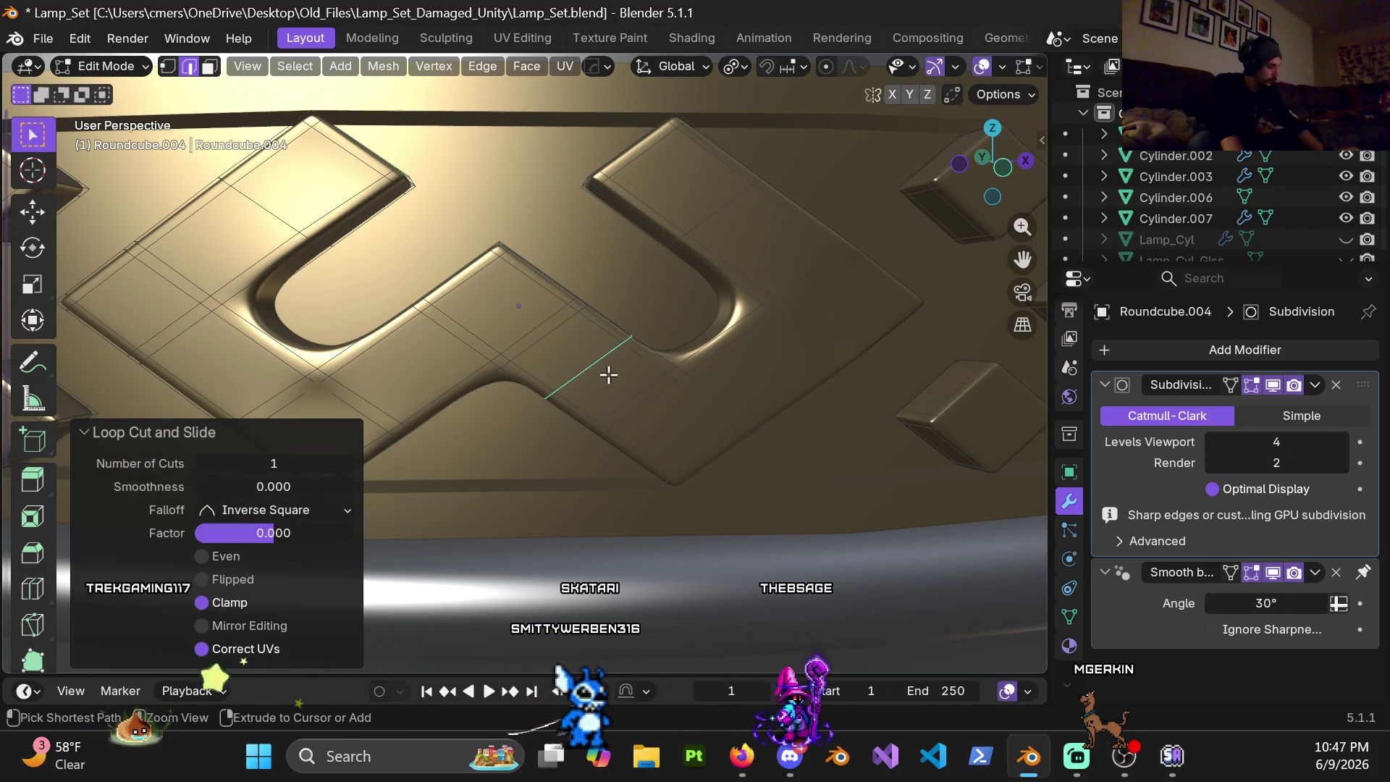
{"action": "key", "text": "ctrl+b"}
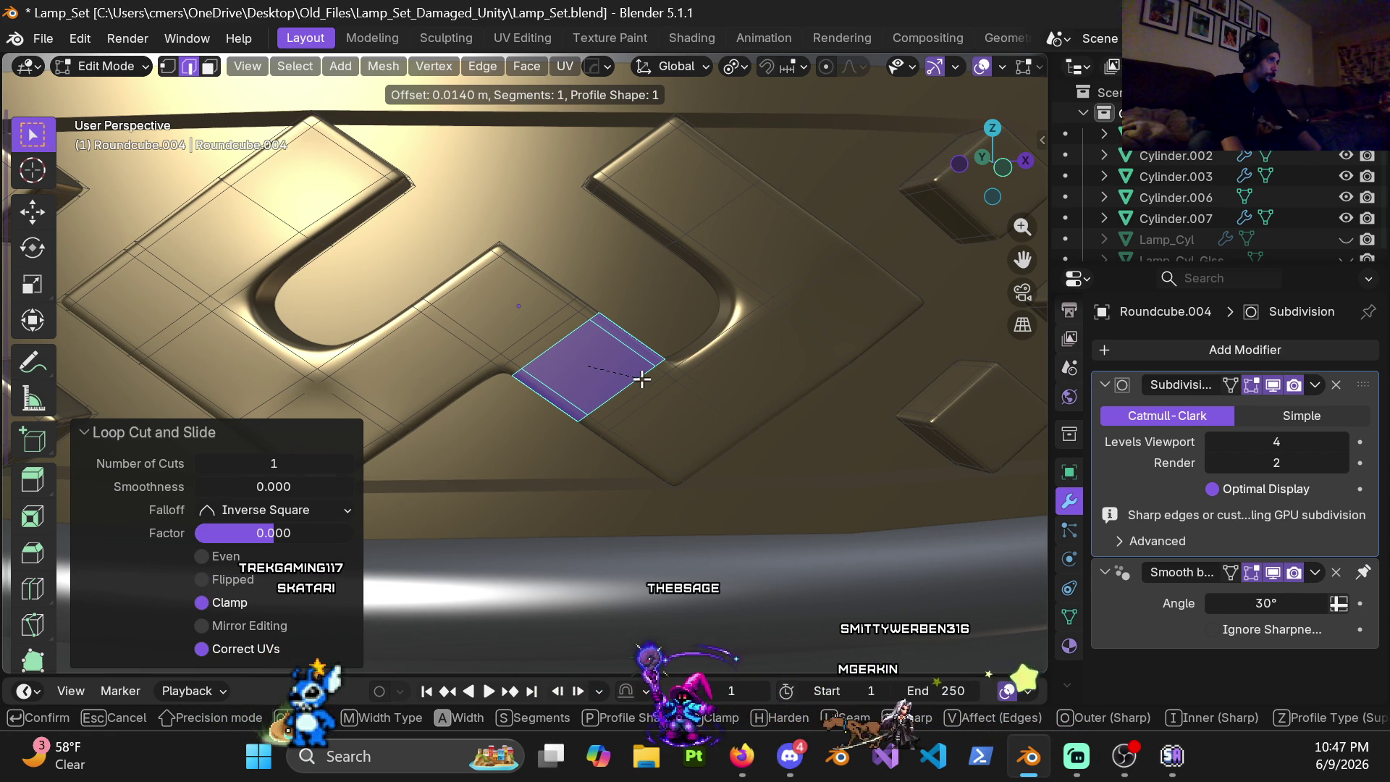
Step: Confirm the bevel and try widths of 0.02 m then 0.025 m in the operator panel
{"action": "left_click", "coordinate": [642, 378]}
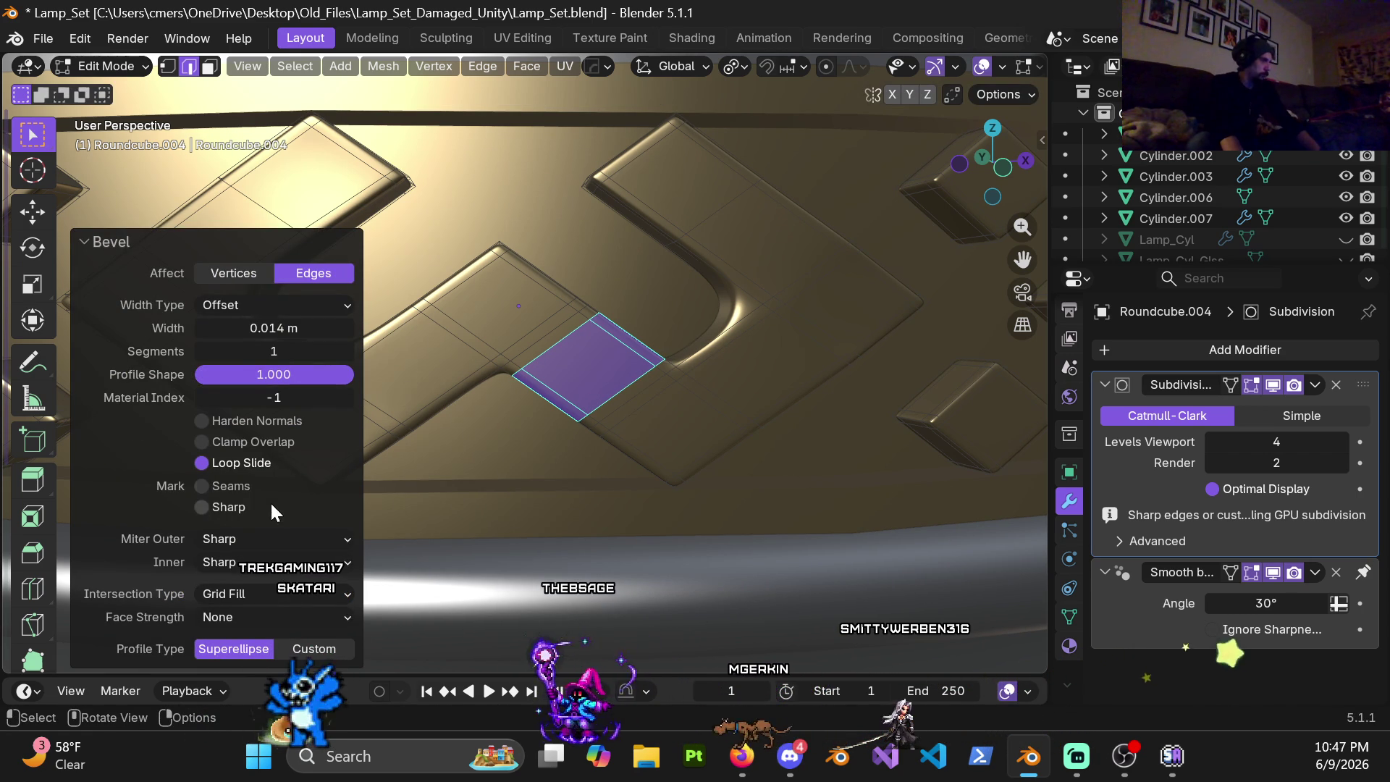
{"action": "left_click", "coordinate": [273, 329]}
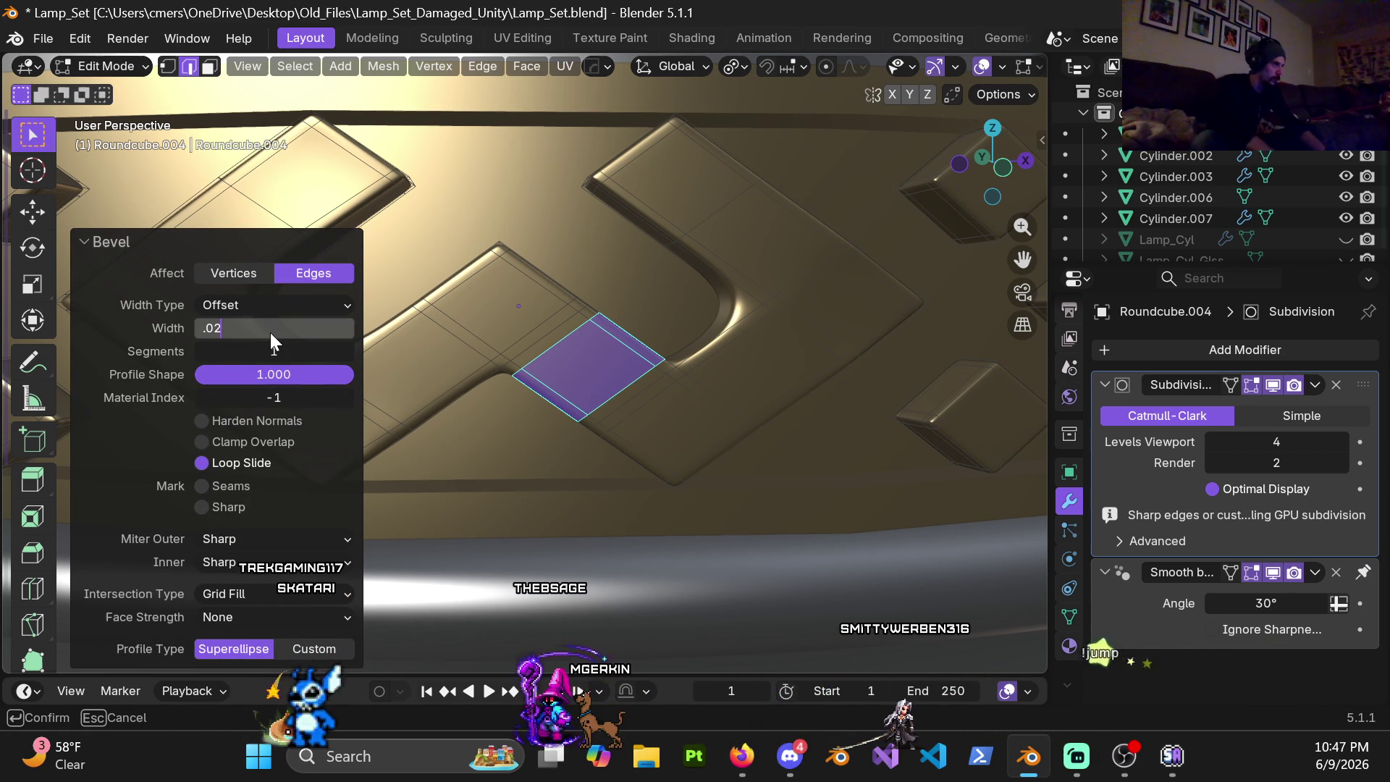
{"action": "key", "text": "Return"}
{"action": "left_click", "coordinate": [261, 332]}
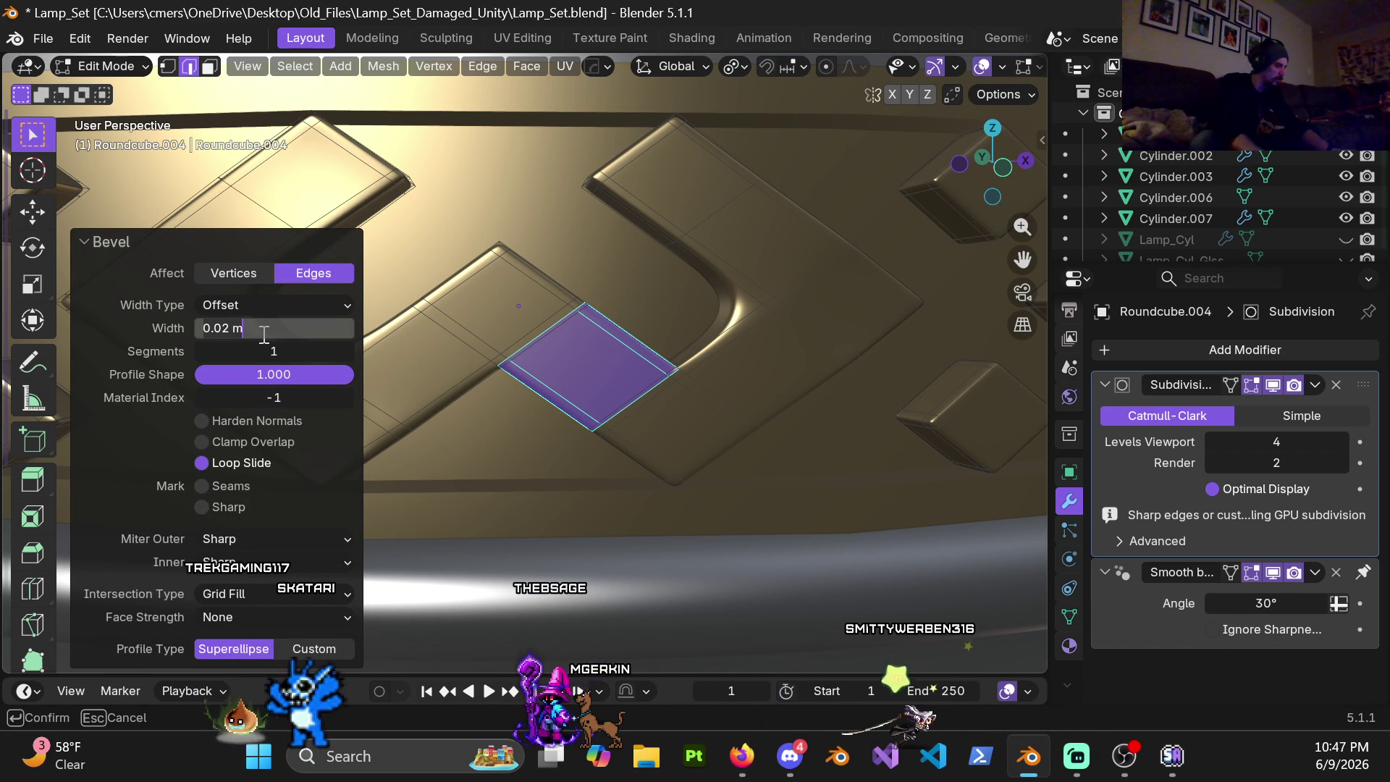
{"action": "type", "text": "0.025"}
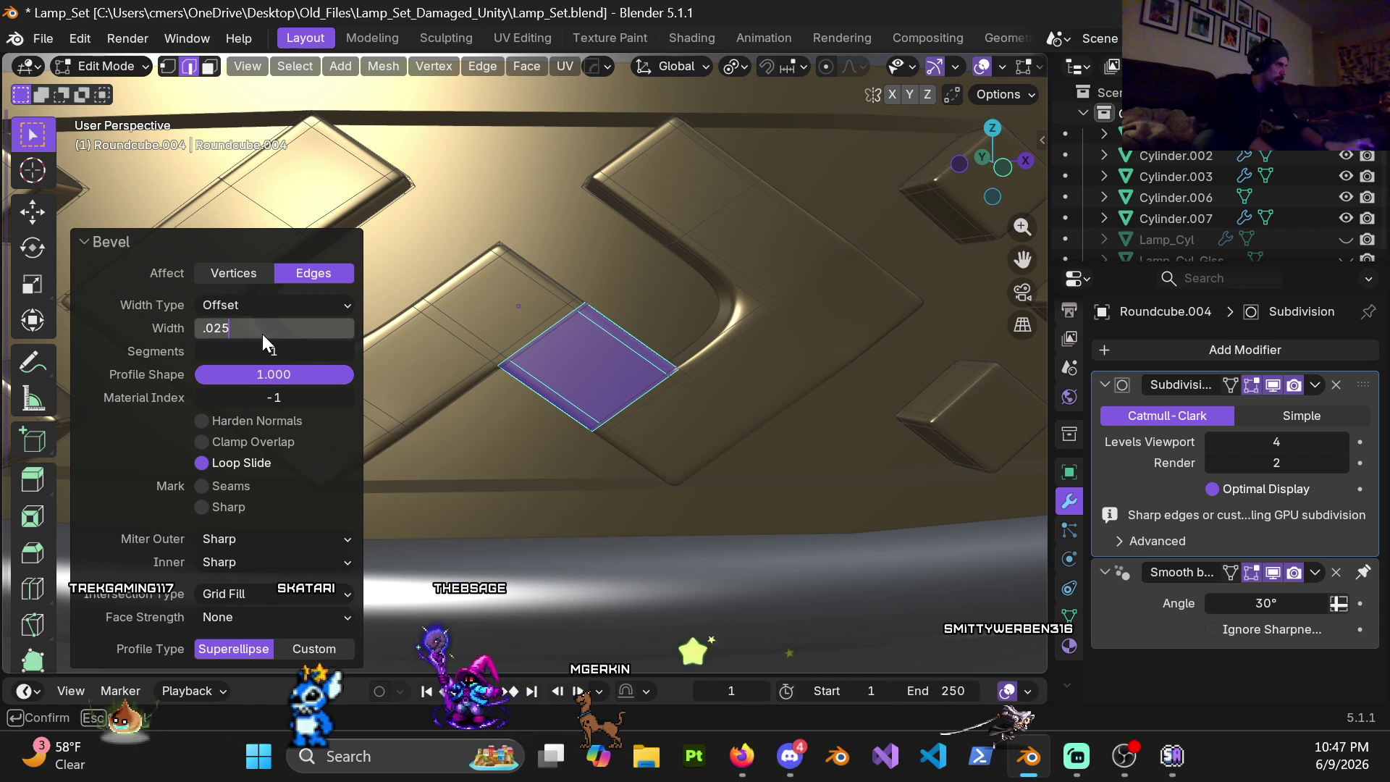
{"action": "key", "text": "Return"}
Step: Narrow the bevel to 0.015 m and settle on 0.014 m, inspecting the strip
{"action": "left_click", "coordinate": [262, 331]}
{"action": "key", "text": "BackSpace"}
{"action": "type", "text": "0.015"}
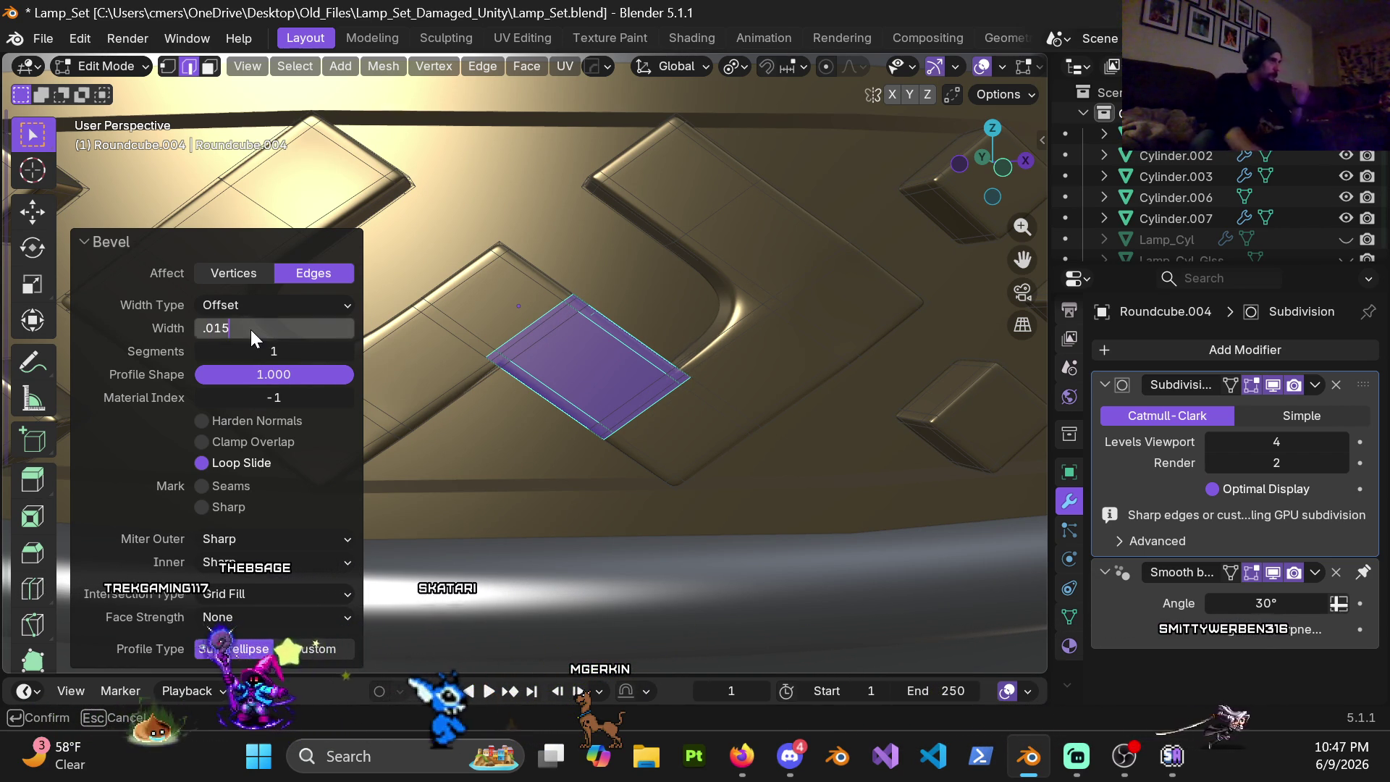
{"action": "key", "text": "Return"}
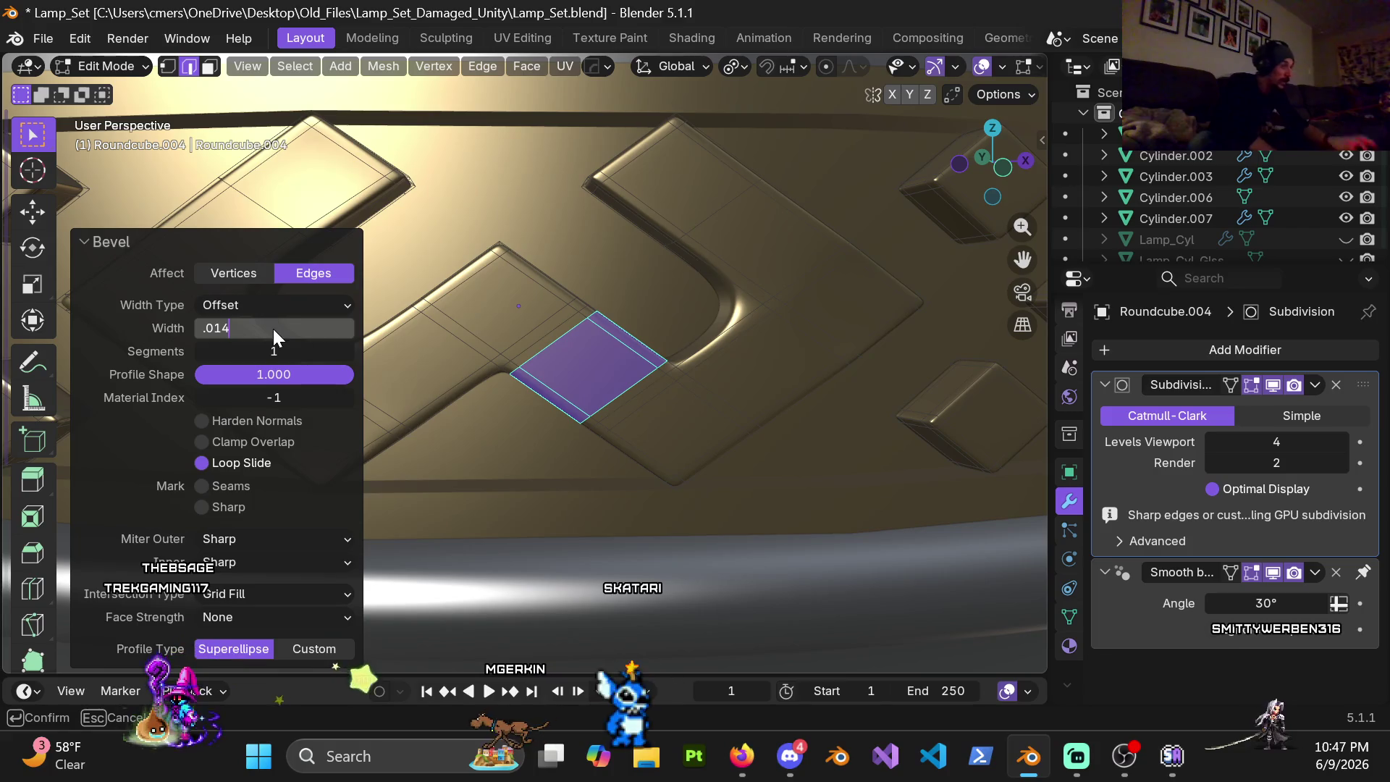
{"action": "key", "text": "Return"}
{"action": "mouse_move", "coordinate": [594, 435]}
{"action": "middle_mouse_down"}
{"action": "mouse_move", "coordinate": [661, 373]}
{"action": "mouse_move", "coordinate": [627, 381]}
{"action": "middle_mouse_up"}
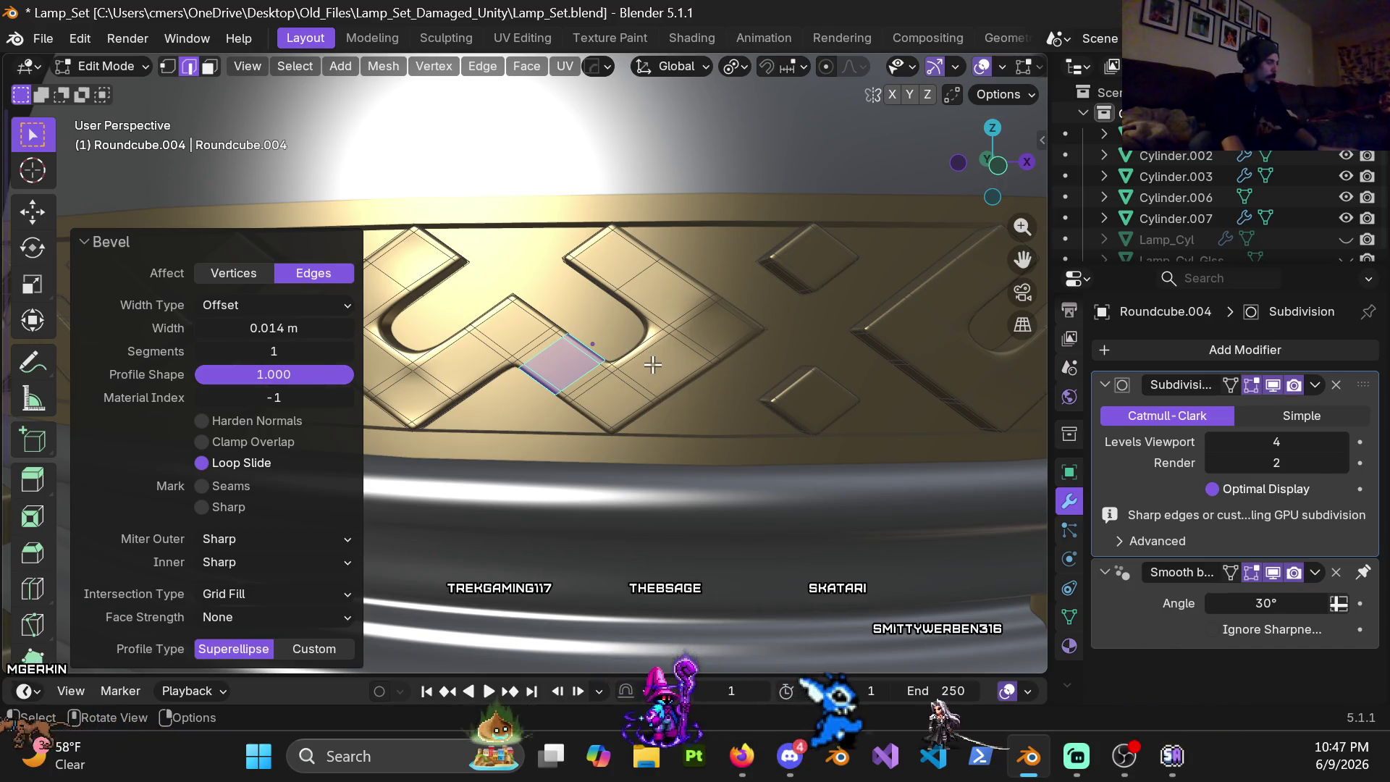
Step: Cut a centred edge loop on the chevron arm and drop viewport subdivision to 1 before bevelling
{"action": "key", "text": "ctrl+r"}
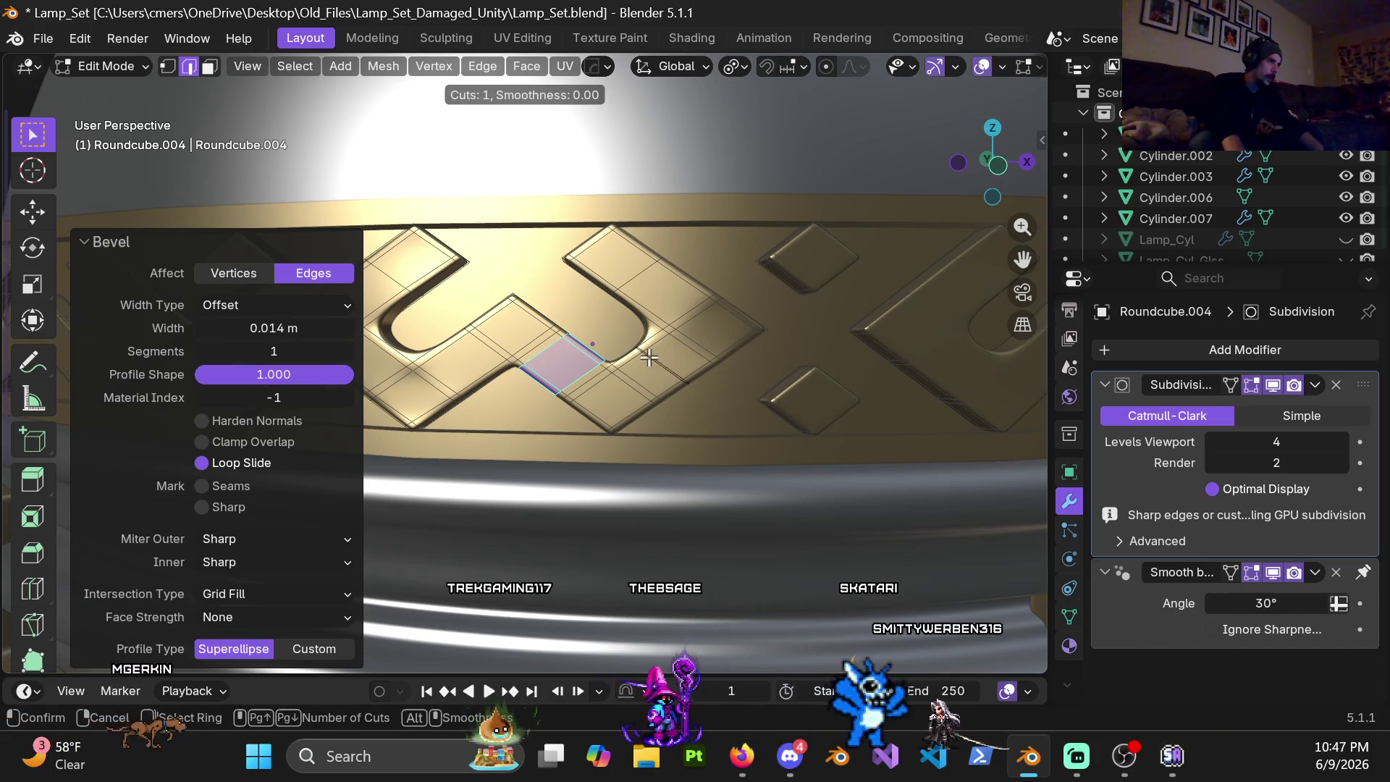
{"action": "left_click", "coordinate": [648, 357]}
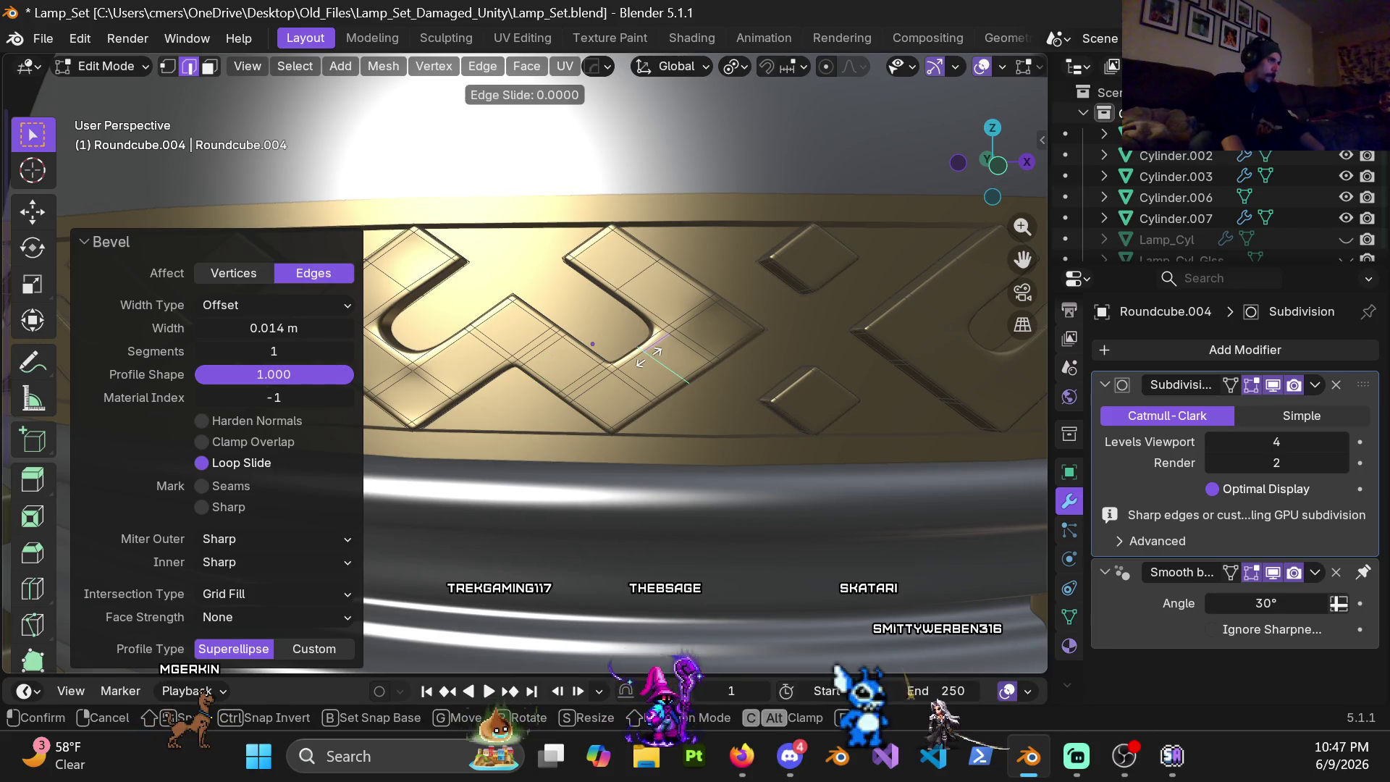
{"action": "right_click", "coordinate": [649, 357]}
{"action": "key", "text": "ctrl+b"}
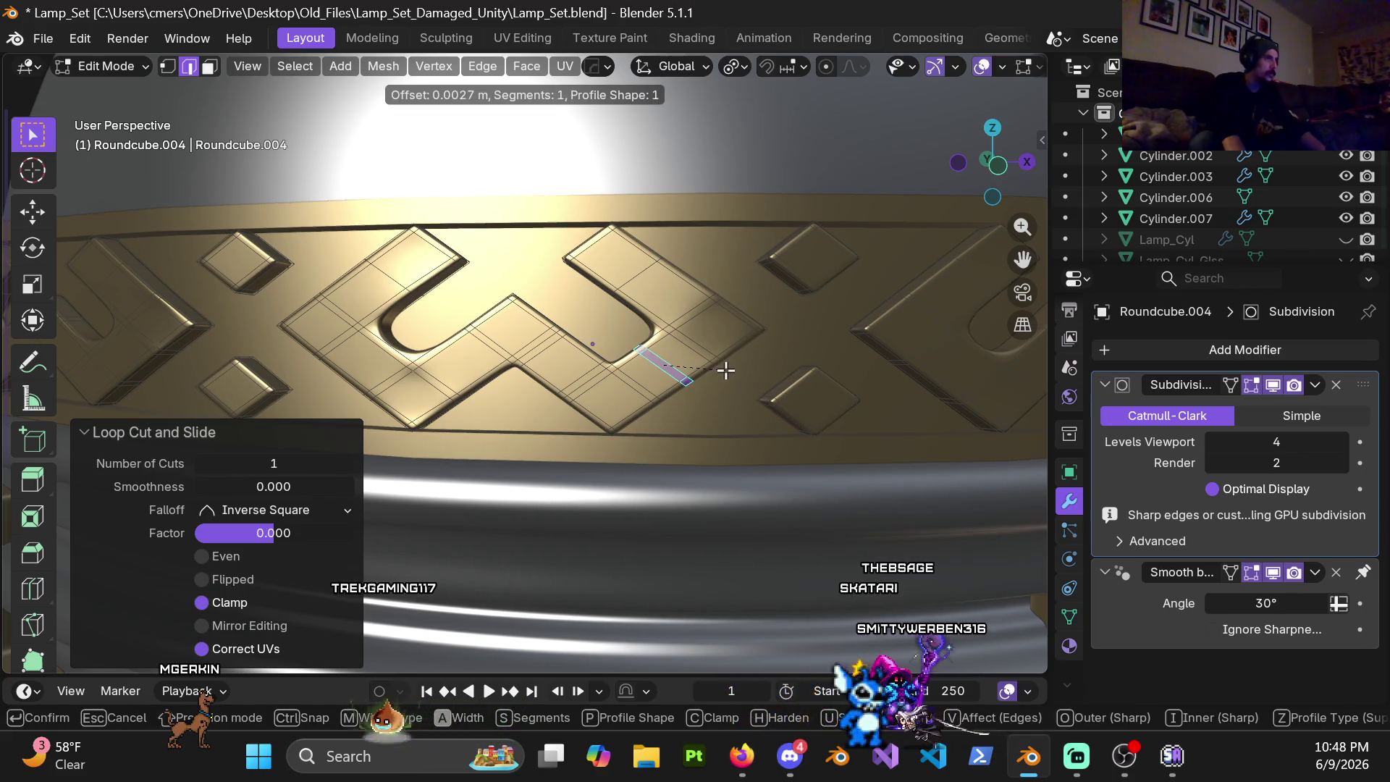
{"action": "right_click", "coordinate": [725, 371]}
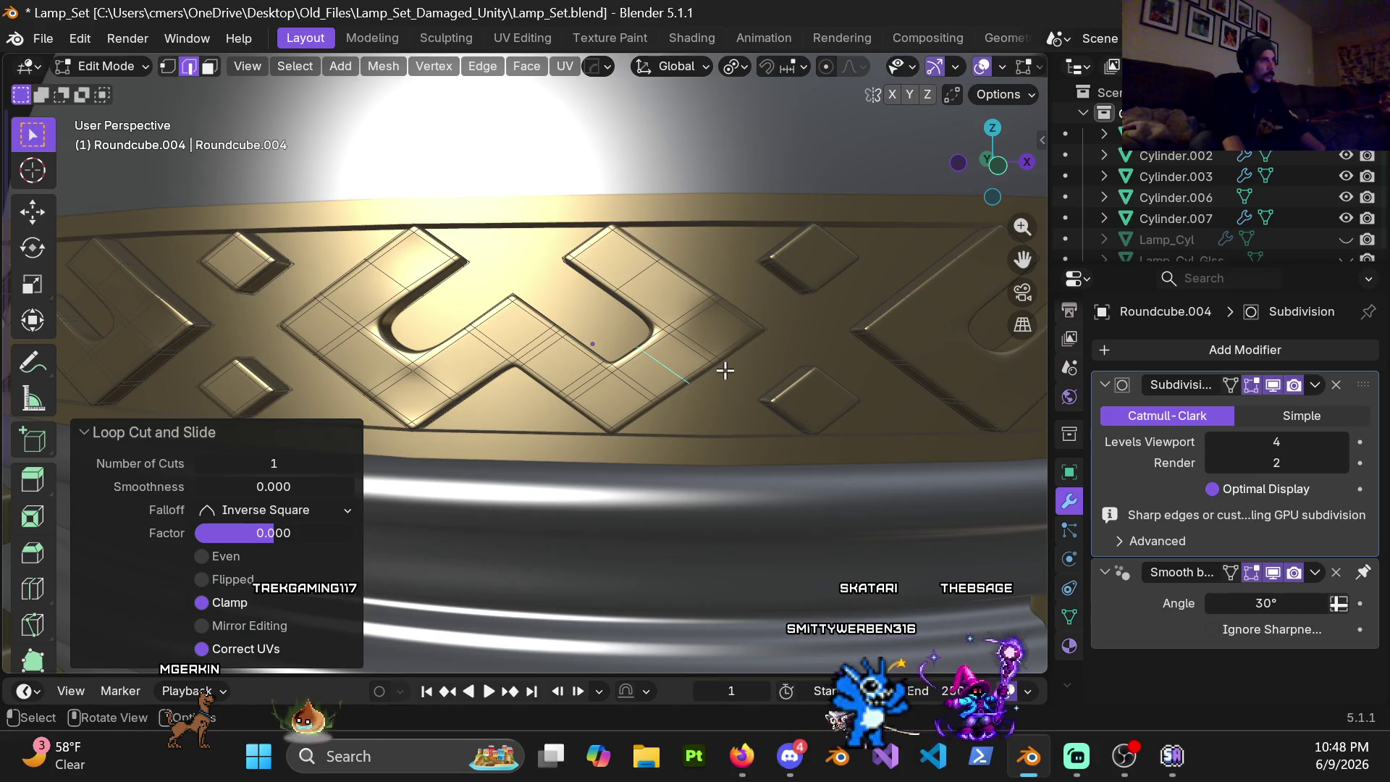
{"action": "left_click", "coordinate": [1239, 443]}
{"action": "type", "text": "1"}
{"action": "key", "text": "Return"}
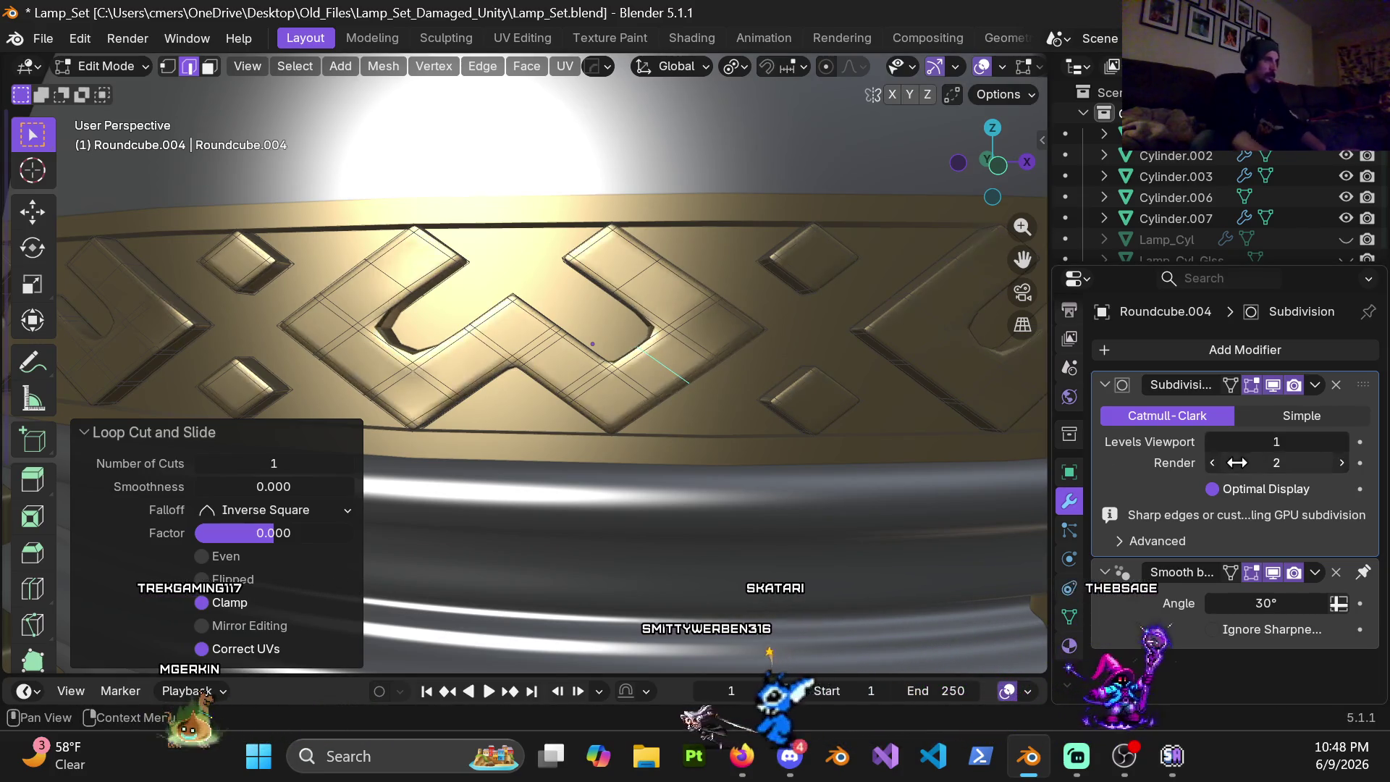
Step: Bevel that loop at 0.014 m, then cut and bevel a second loop on the upper chevron arm
{"action": "key", "text": "ctrl+b"}
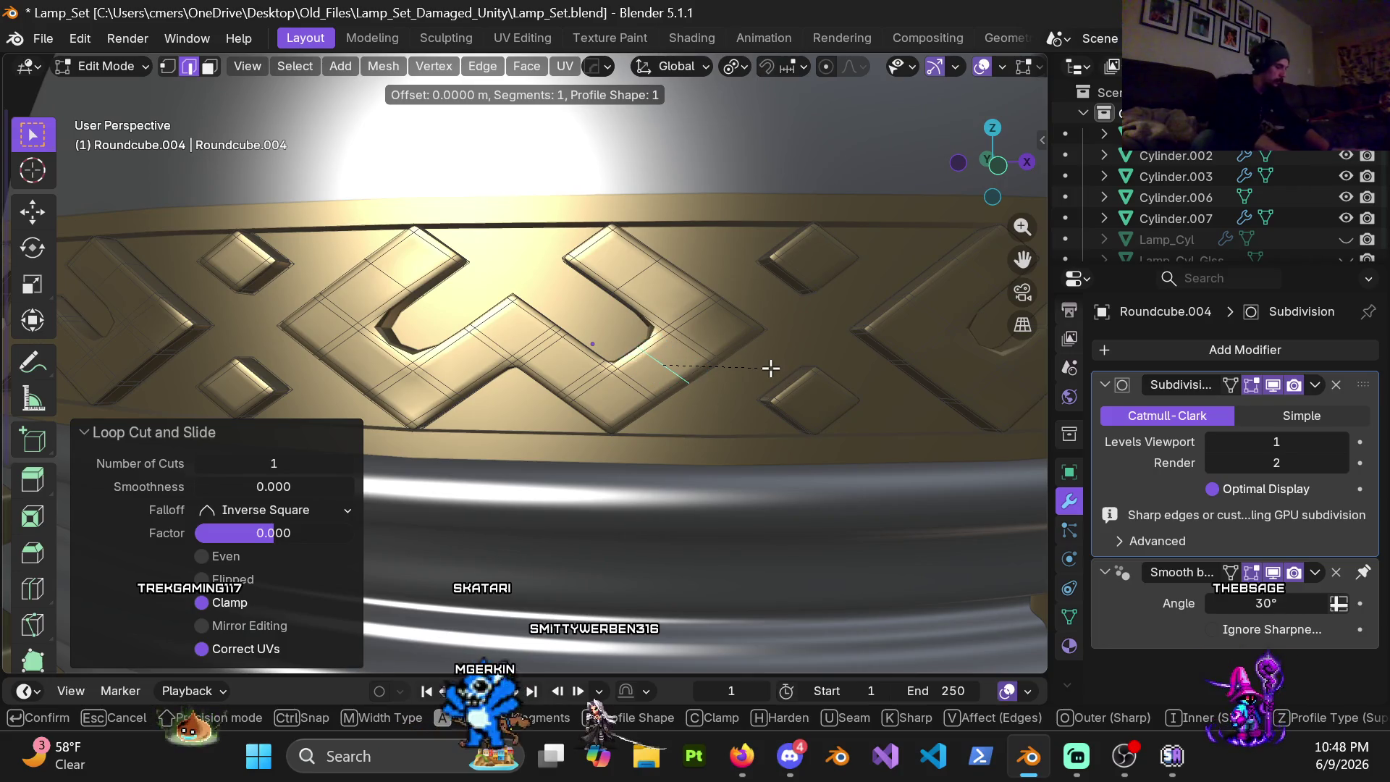
{"action": "left_click", "coordinate": [771, 369]}
{"action": "scroll", "coordinate": [774, 362], "scroll_direction": "up", "scroll_amount": 3}
{"action": "mouse_move", "coordinate": [774, 362]}
{"action": "middle_mouse_down", "text": "shift"}
{"action": "mouse_move", "coordinate": [680, 404]}
{"action": "mouse_move", "coordinate": [697, 359]}
{"action": "middle_mouse_up", "text": "shift"}
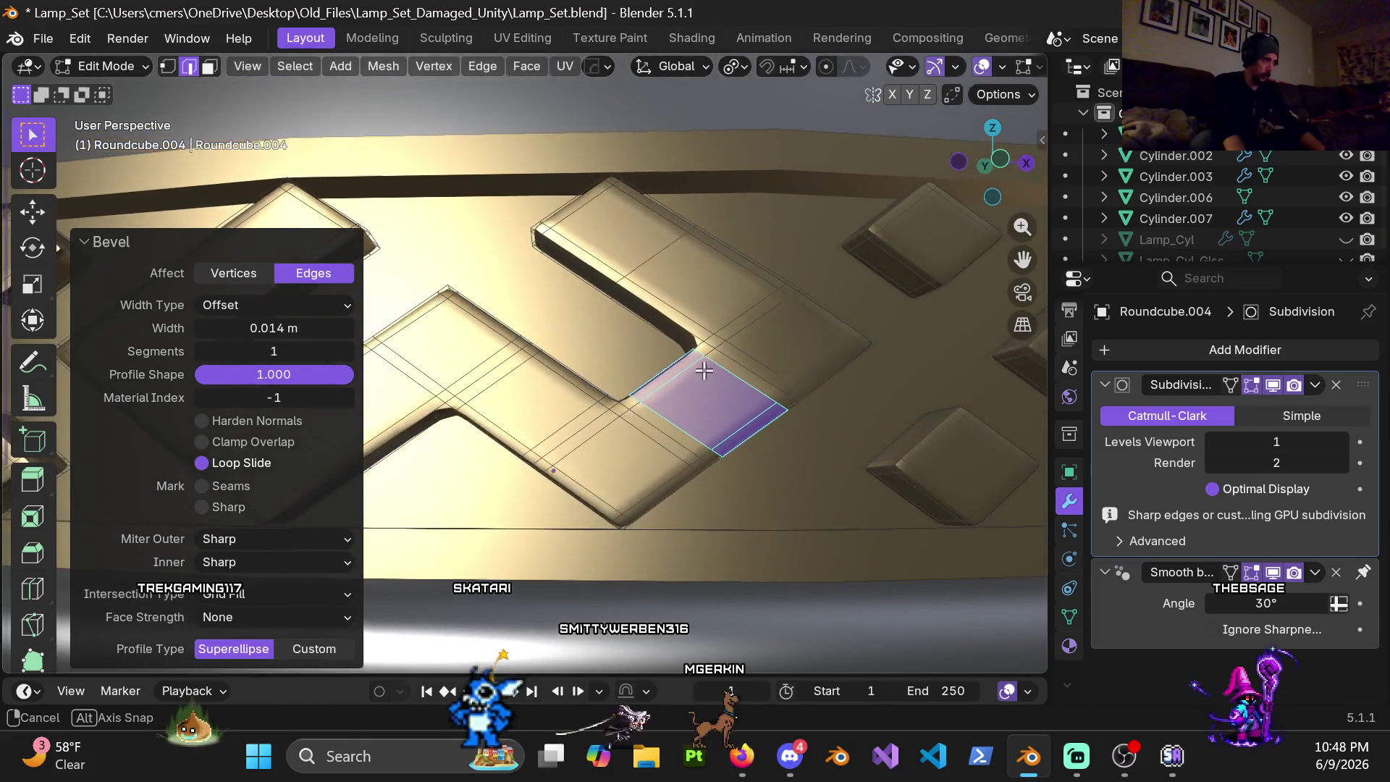
{"action": "key", "text": "ctrl+r"}
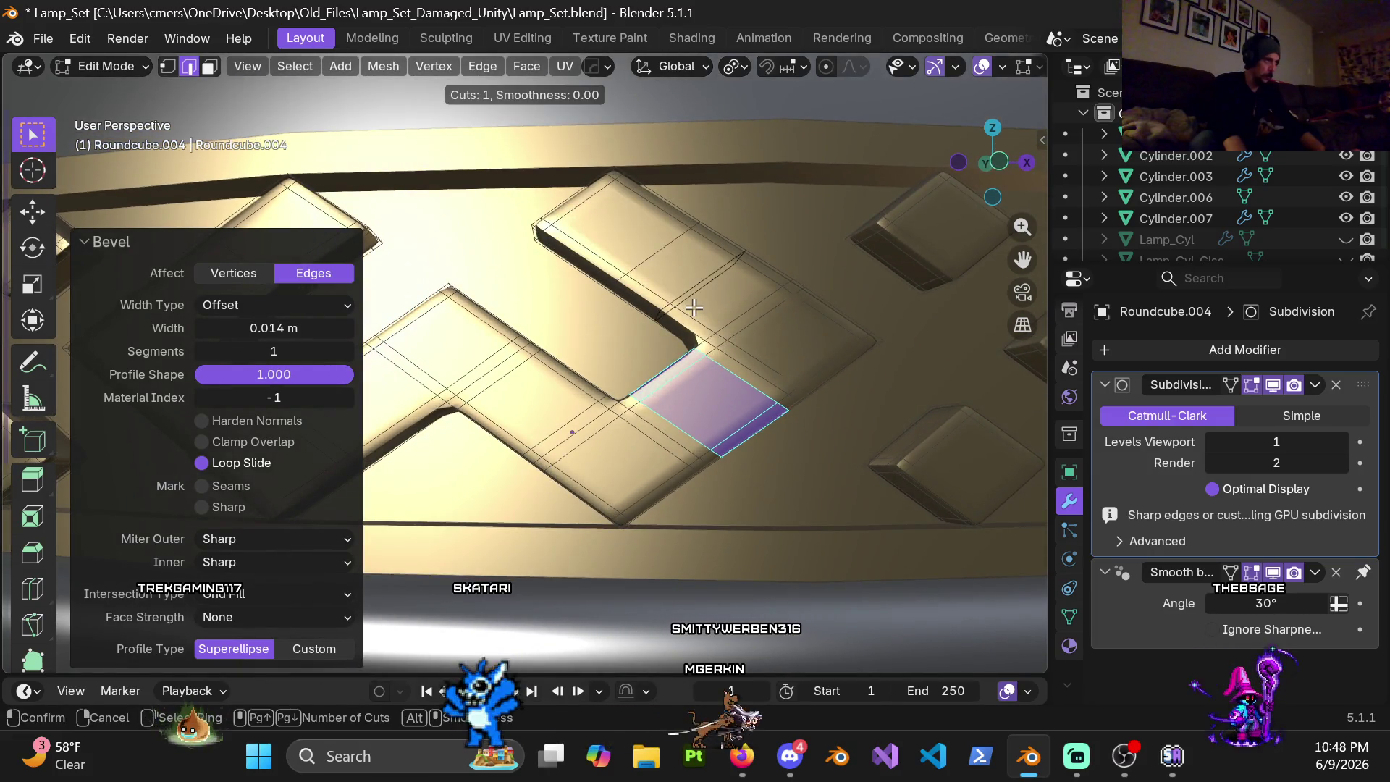
{"action": "left_click", "coordinate": [693, 308]}
{"action": "right_click", "coordinate": [693, 307]}
{"action": "key", "text": "ctrl+b"}
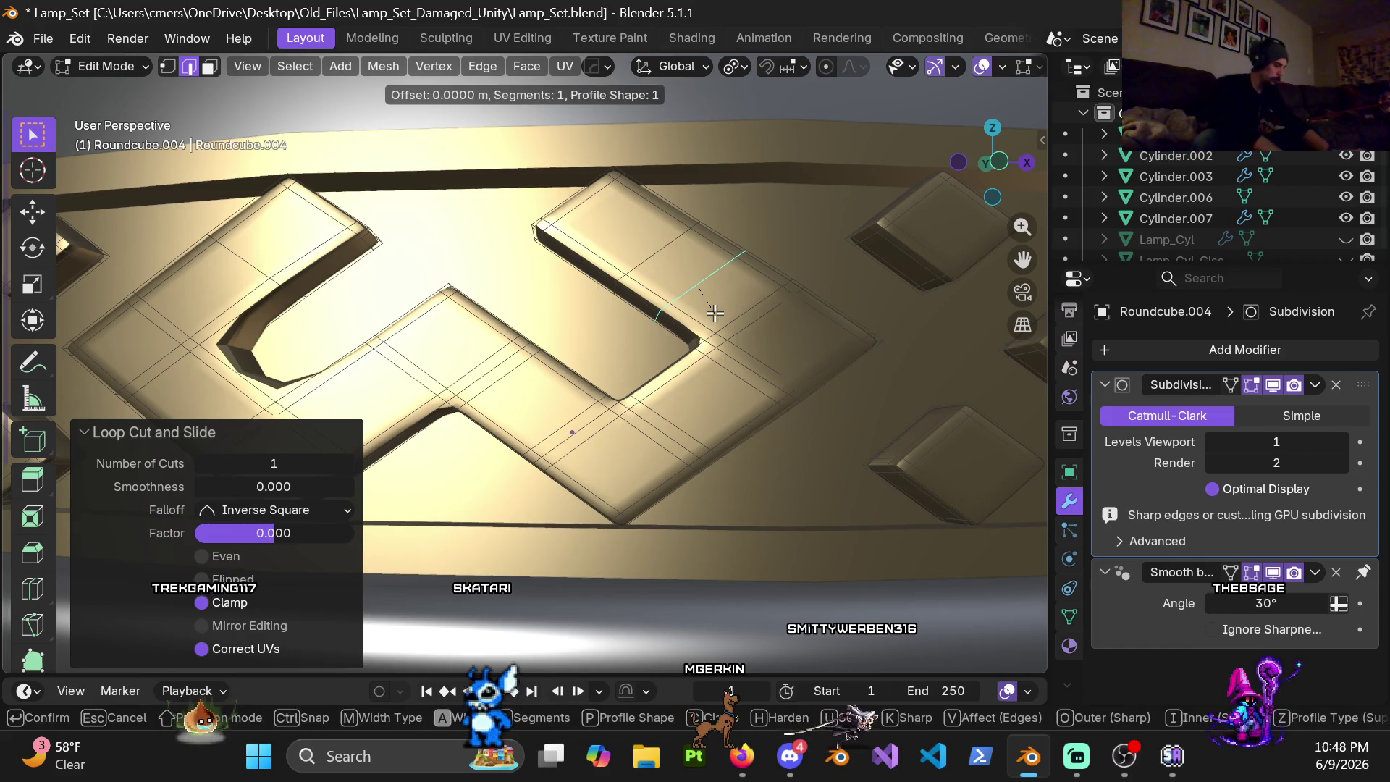
{"action": "left_click", "coordinate": [715, 313]}
{"action": "middle_click_drag", "start_coordinate": [692, 324], "coordinate": [694, 340]}
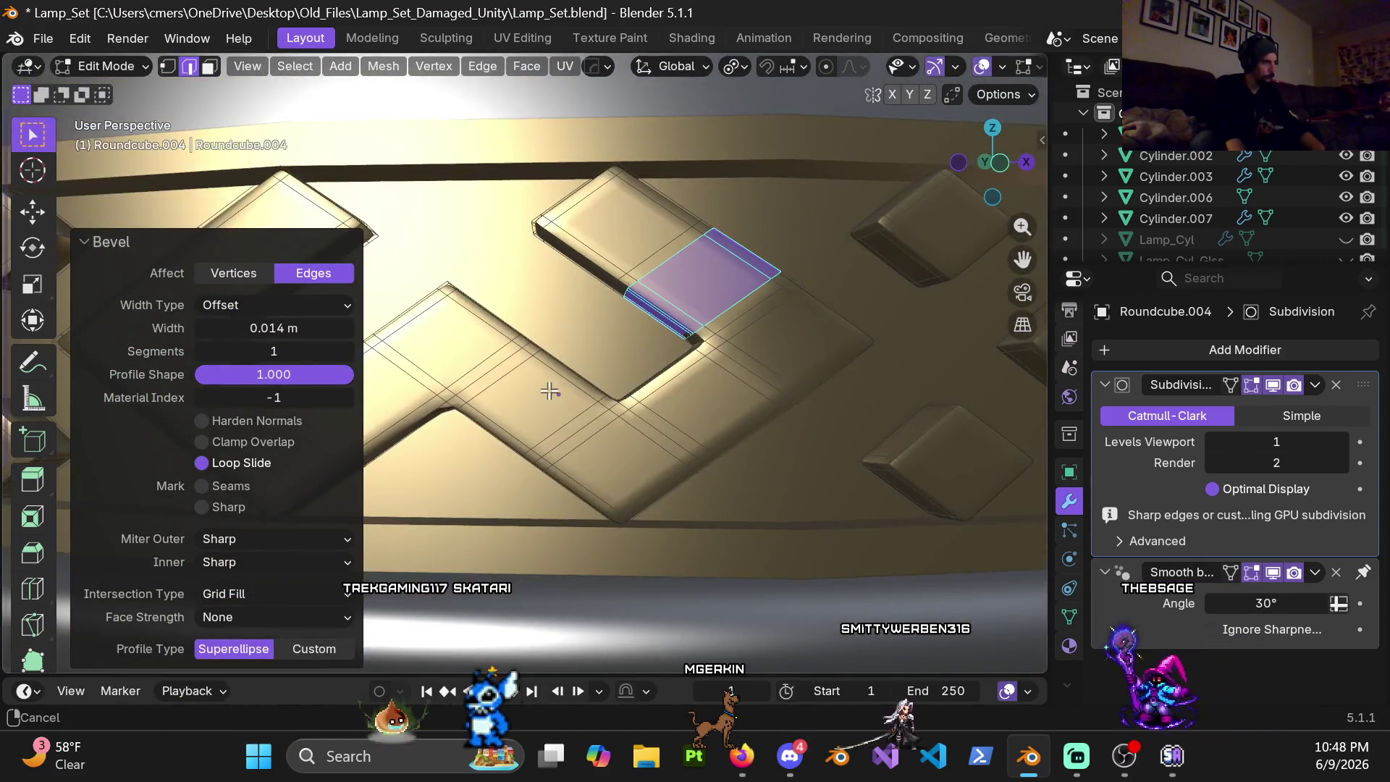
{"action": "mouse_move", "coordinate": [549, 391]}
{"action": "middle_mouse_down", "text": "shift"}
{"action": "mouse_move", "coordinate": [611, 327]}
{"action": "mouse_move", "coordinate": [512, 319]}
{"action": "mouse_move", "coordinate": [589, 322]}
{"action": "mouse_move", "coordinate": [577, 362]}
{"action": "middle_mouse_up", "text": "shift"}
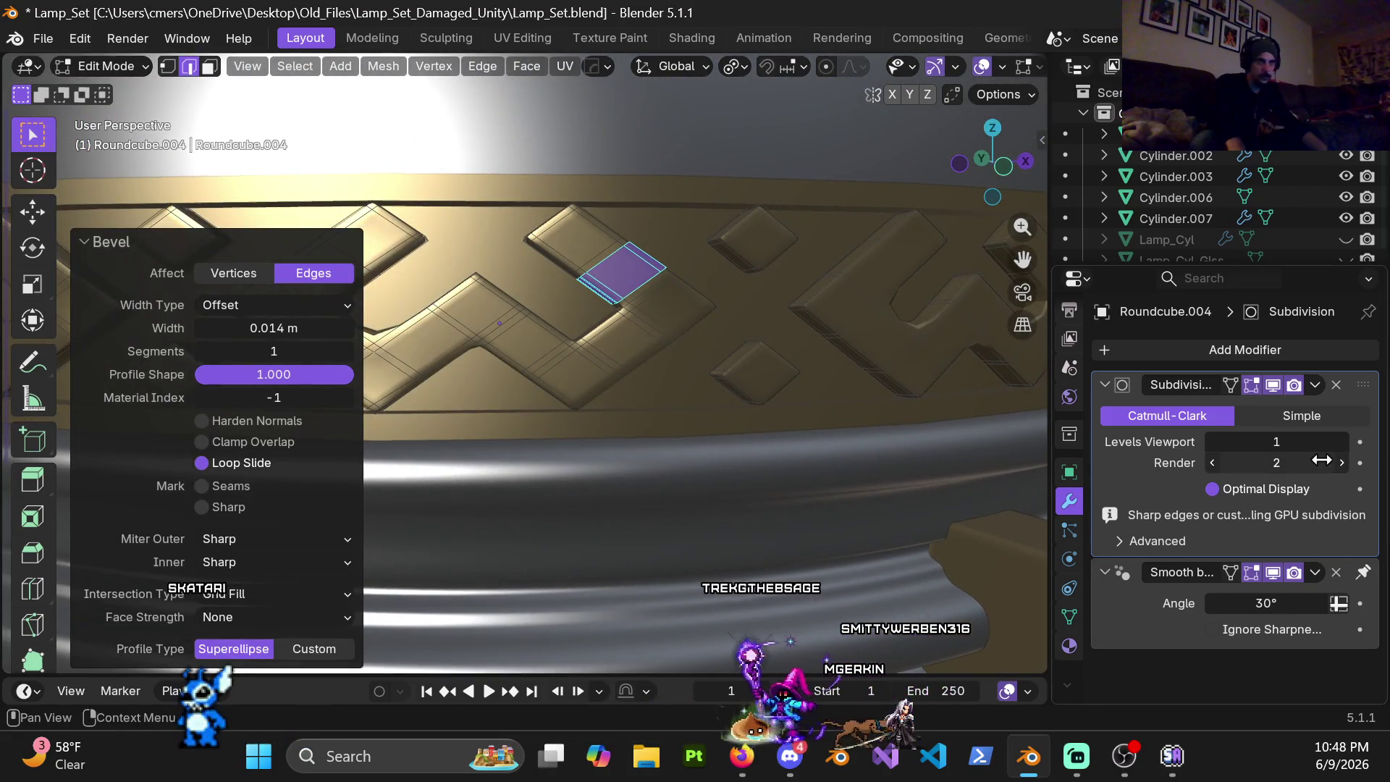
Step: Restore viewport subdivision to 4 and return to object mode to view the band from above
{"action": "key", "text": "Return"}
{"action": "key", "text": "ctrl+Tab"}
{"action": "left_click", "coordinate": [483, 328]}
{"action": "mouse_move", "coordinate": [592, 335]}
{"action": "middle_mouse_down"}
{"action": "mouse_move", "coordinate": [537, 267]}
{"action": "mouse_move", "coordinate": [606, 284]}
{"action": "mouse_move", "coordinate": [501, 288]}
{"action": "middle_mouse_up"}
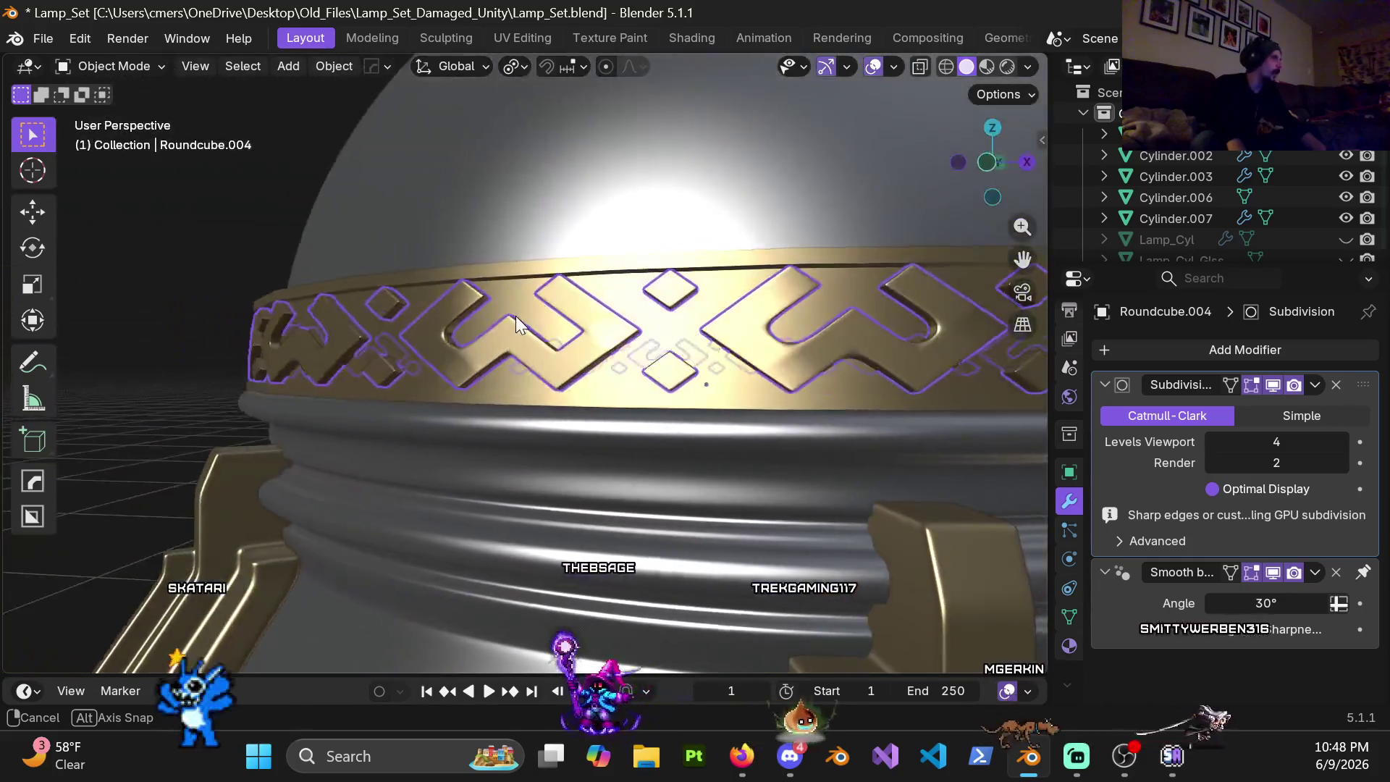
Step: Inspect the band from several angles, set viewport subdivision to 1 and re-enter edit mode
{"action": "middle_click_drag", "start_coordinate": [502, 288], "coordinate": [608, 288]}
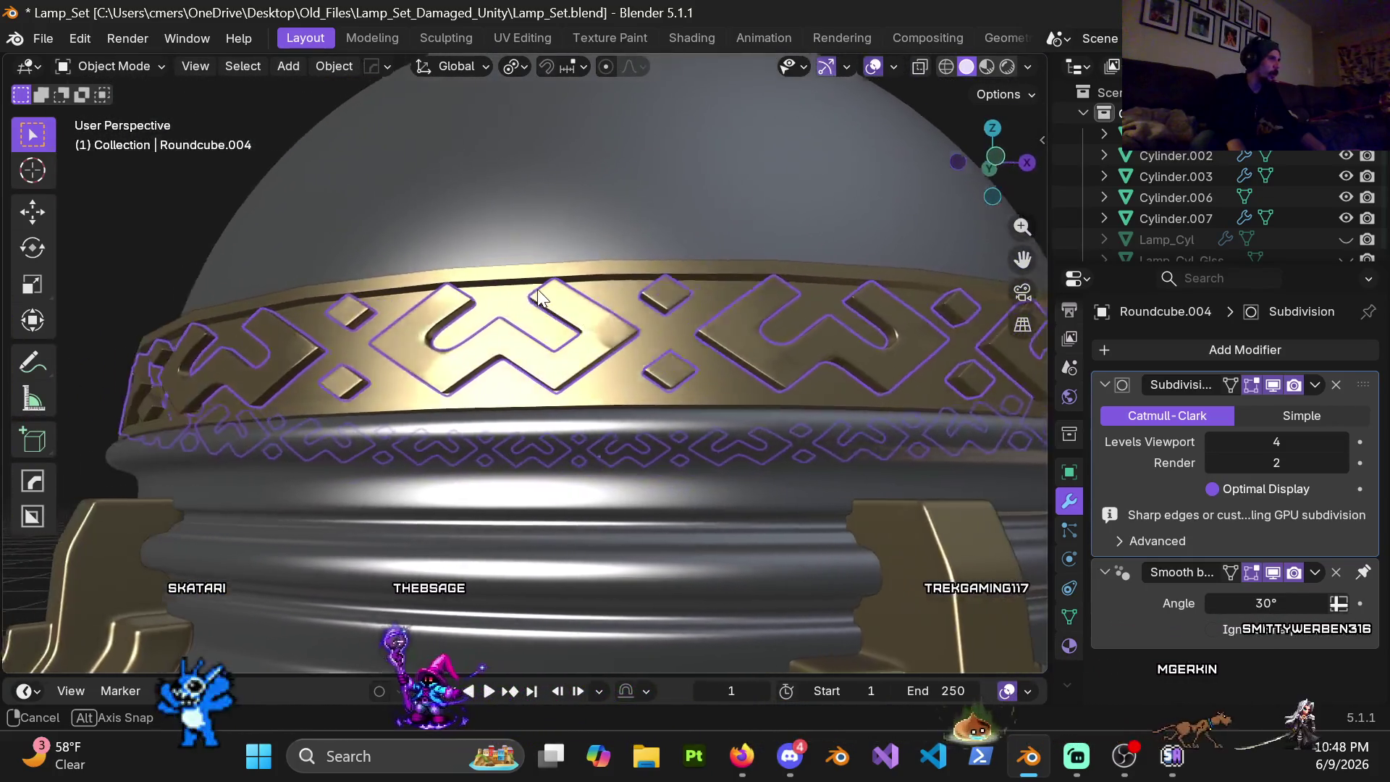
{"action": "scroll", "coordinate": [500, 336], "scroll_direction": "up", "scroll_amount": 6}
{"action": "mouse_move", "coordinate": [500, 335]}
{"action": "middle_mouse_down"}
{"action": "mouse_move", "coordinate": [520, 343]}
{"action": "mouse_move", "coordinate": [482, 260]}
{"action": "middle_mouse_up"}
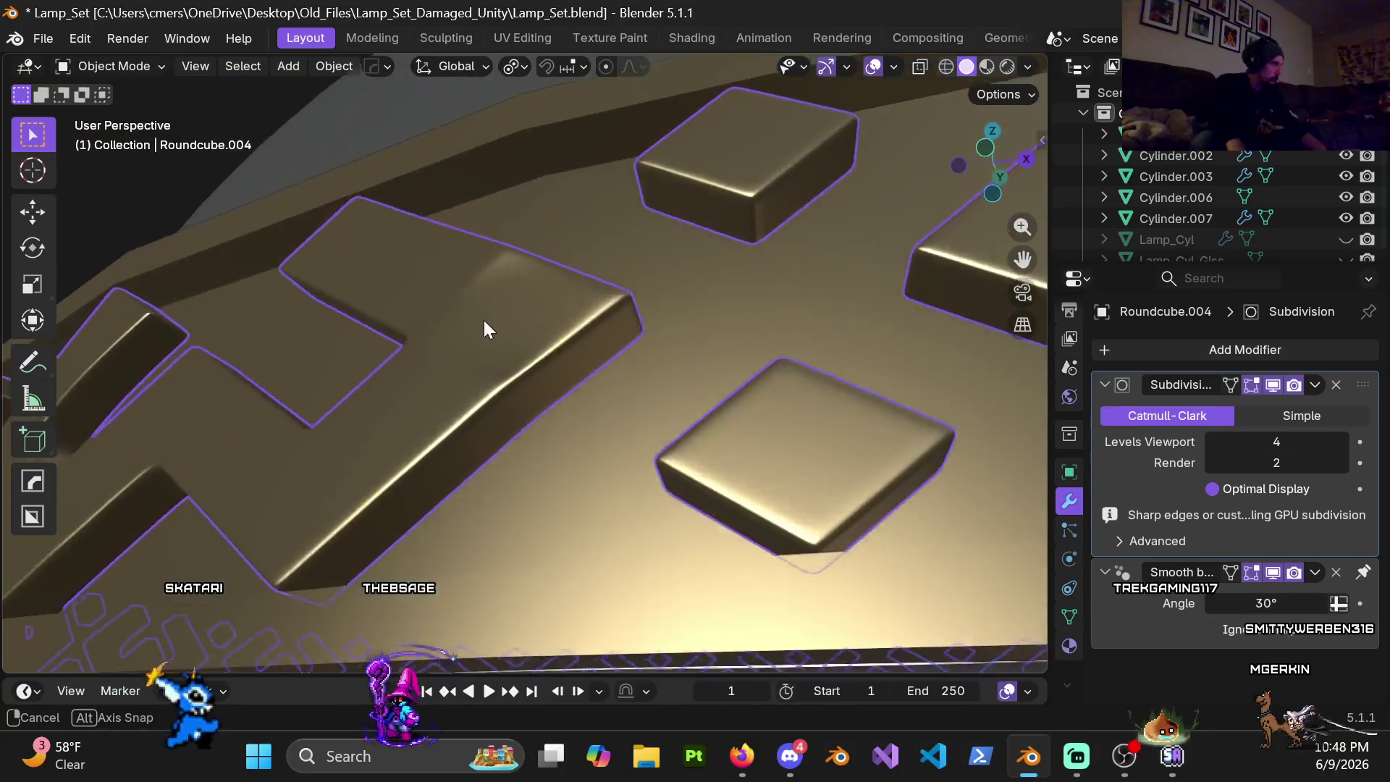
{"action": "mouse_move", "coordinate": [482, 261]}
{"action": "middle_mouse_down"}
{"action": "mouse_move", "coordinate": [496, 375]}
{"action": "mouse_move", "coordinate": [584, 355]}
{"action": "middle_mouse_up"}
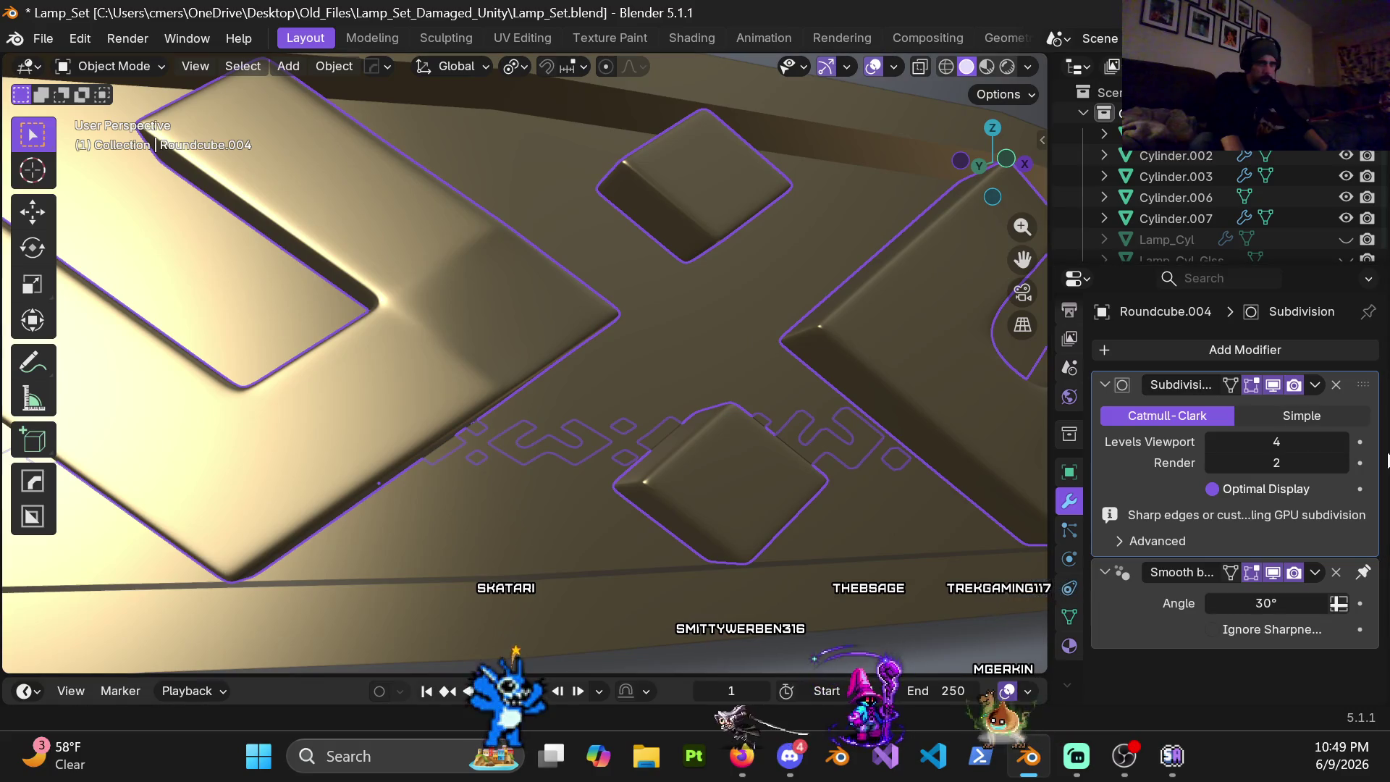
{"action": "left_click", "coordinate": [1277, 442]}
{"action": "key", "text": "Return"}
{"action": "middle_click_drag", "start_coordinate": [508, 333], "coordinate": [399, 331]}
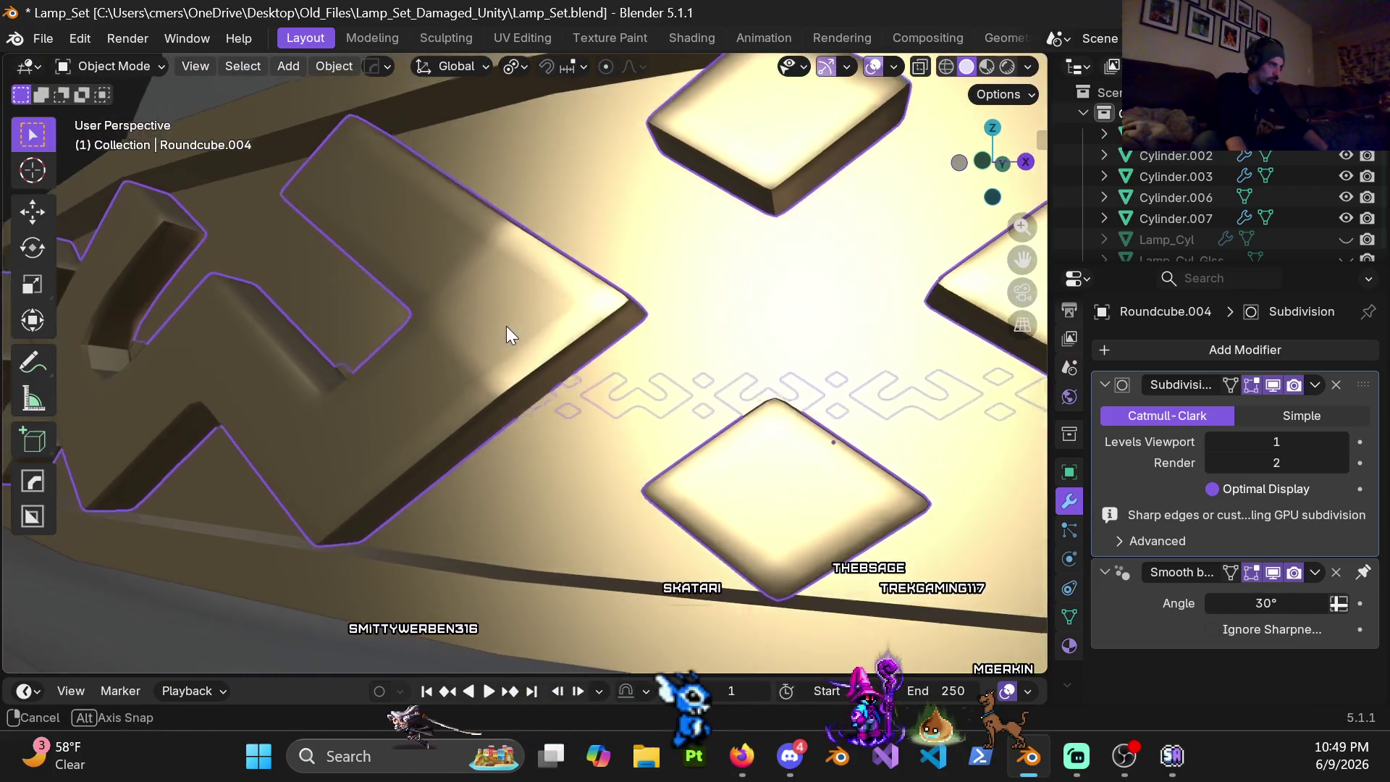
{"action": "key", "text": "Tab"}
{"action": "mouse_move", "coordinate": [507, 330]}
{"action": "middle_mouse_down"}
{"action": "mouse_move", "coordinate": [610, 355]}
{"action": "mouse_move", "coordinate": [583, 369]}
{"action": "mouse_move", "coordinate": [543, 373]}
{"action": "mouse_move", "coordinate": [547, 308]}
{"action": "mouse_move", "coordinate": [582, 257]}
{"action": "mouse_move", "coordinate": [649, 240]}
{"action": "mouse_move", "coordinate": [684, 249]}
{"action": "mouse_move", "coordinate": [537, 286]}
{"action": "mouse_move", "coordinate": [481, 258]}
{"action": "mouse_move", "coordinate": [558, 286]}
{"action": "mouse_move", "coordinate": [581, 332]}
{"action": "mouse_move", "coordinate": [693, 349]}
{"action": "mouse_move", "coordinate": [609, 360]}
{"action": "mouse_move", "coordinate": [720, 488]}
{"action": "mouse_move", "coordinate": [416, 315]}
{"action": "mouse_move", "coordinate": [512, 282]}
{"action": "middle_mouse_up"}
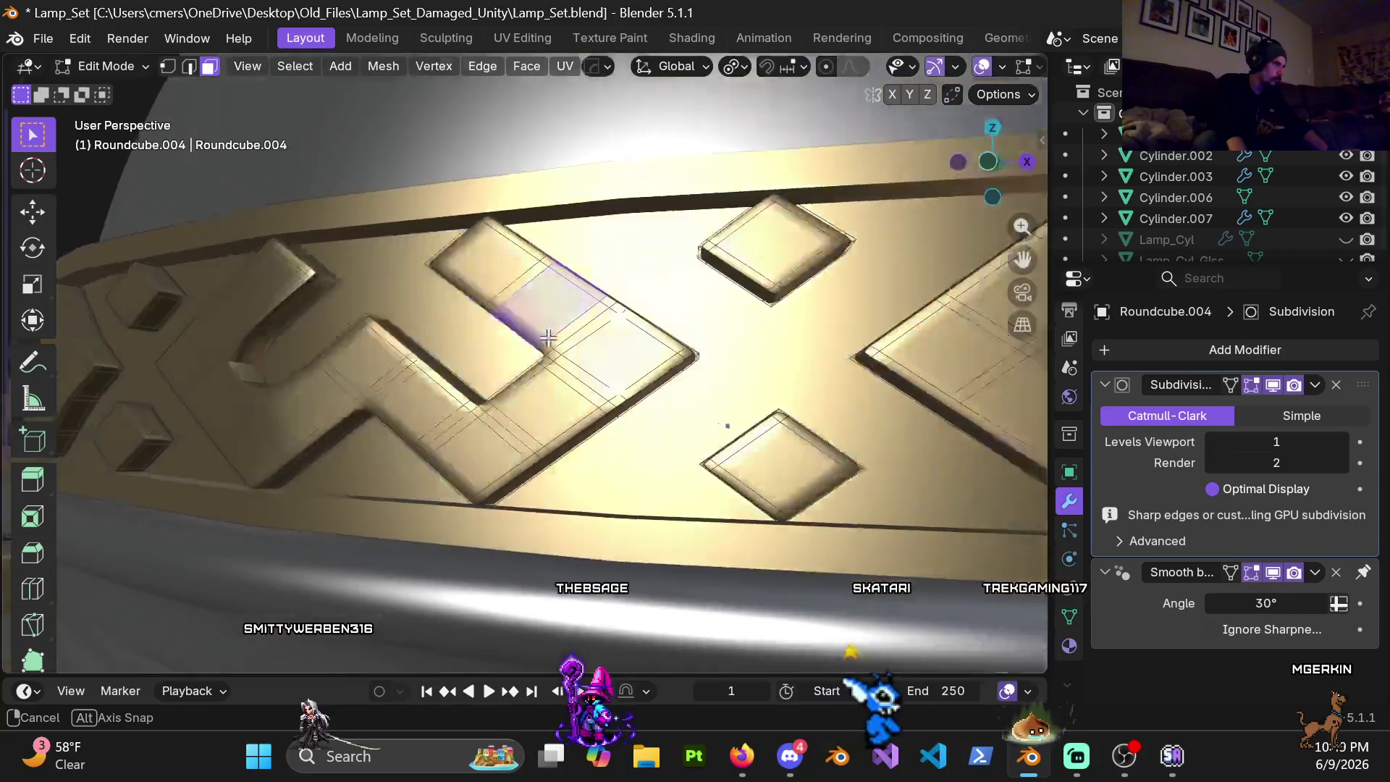
Step: Turn off X-ray, pick a raised block's top and side faces, and set viewport subdivision to 0
{"action": "key", "text": "alt+z"}
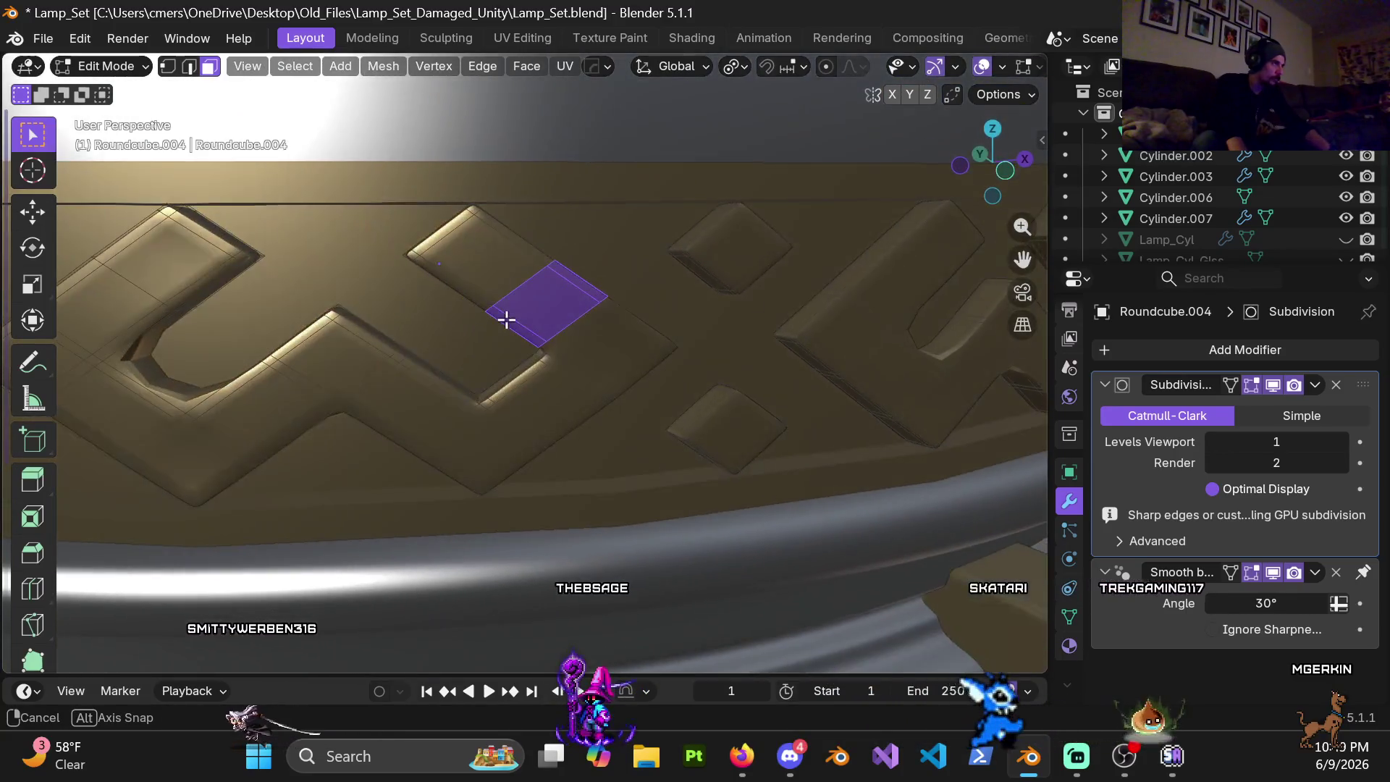
{"action": "mouse_move", "coordinate": [485, 273]}
{"action": "middle_mouse_down"}
{"action": "mouse_move", "coordinate": [556, 324]}
{"action": "mouse_move", "coordinate": [533, 268]}
{"action": "mouse_move", "coordinate": [510, 266]}
{"action": "mouse_move", "coordinate": [544, 278]}
{"action": "mouse_move", "coordinate": [530, 265]}
{"action": "middle_mouse_up"}
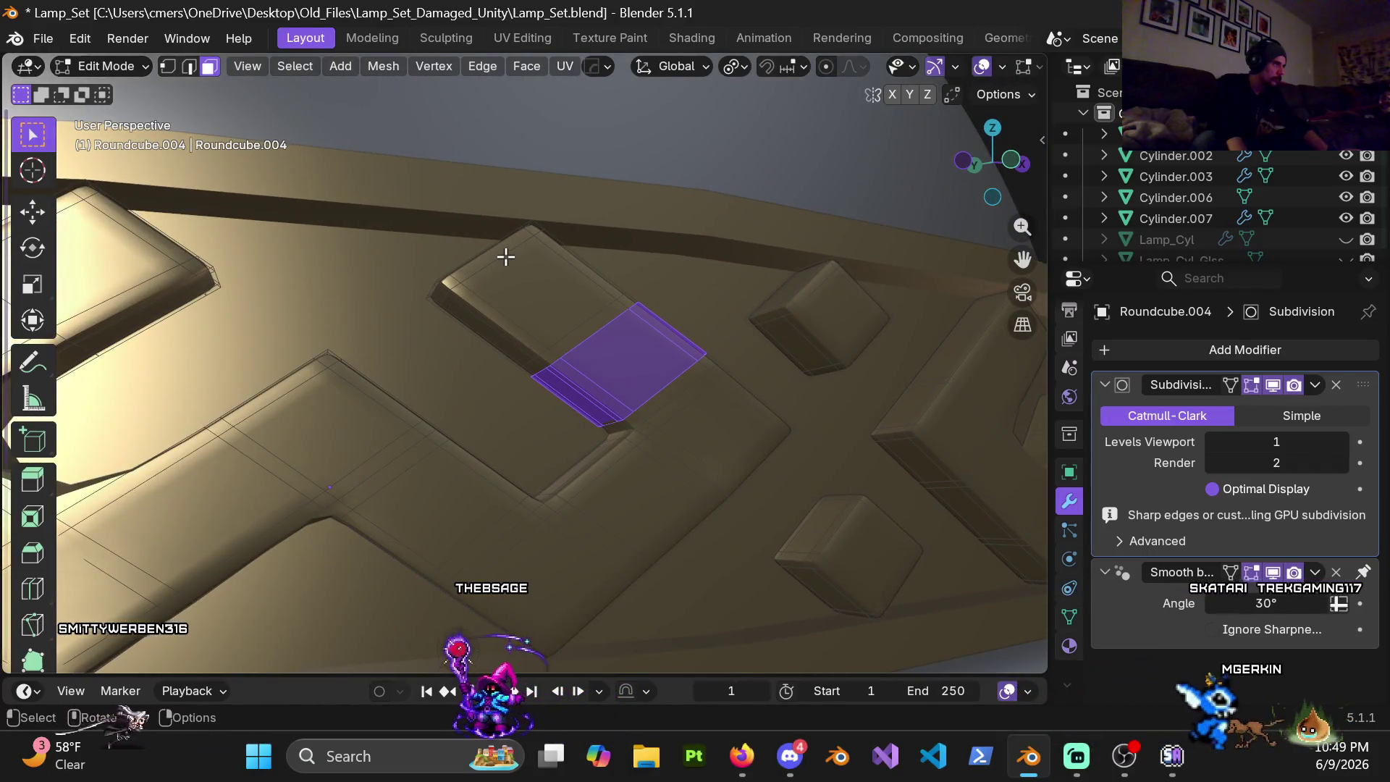
{"action": "left_click", "coordinate": [567, 321]}
{"action": "left_click", "coordinate": [460, 282]}
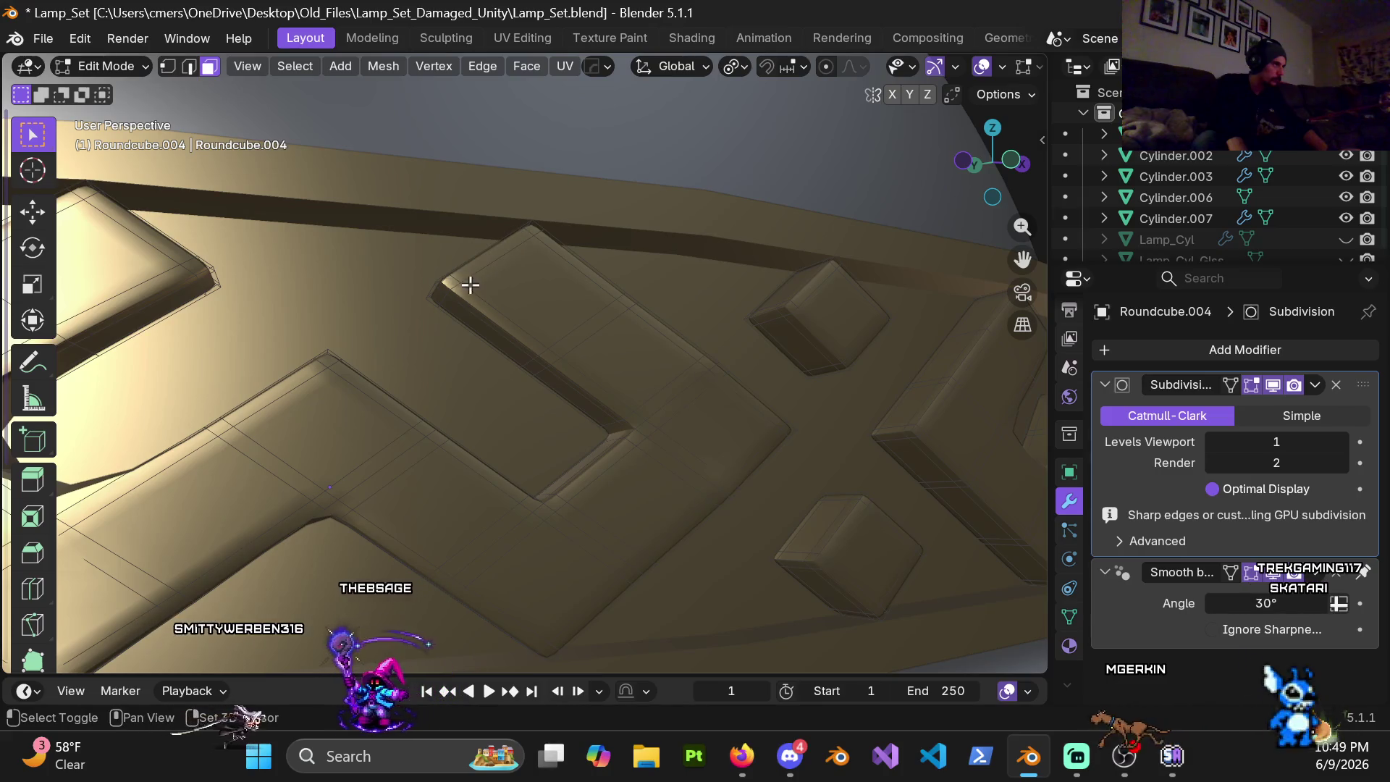
{"action": "left_click", "coordinate": [450, 283], "text": "shift"}
{"action": "type", "text": "0"}
{"action": "key", "text": "Return"}
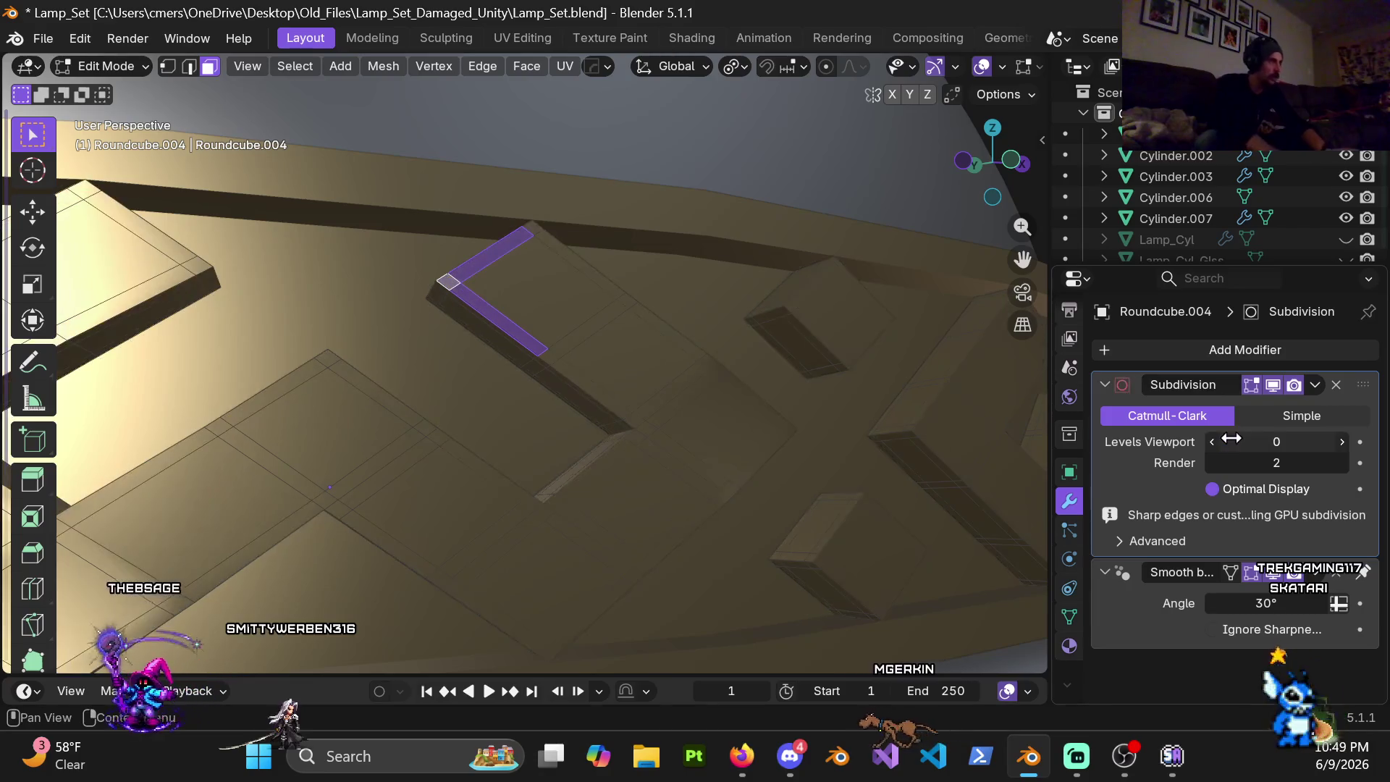
Step: Orbit around the unsmoothed band and circle-select the first faces of one chevron
{"action": "mouse_move", "coordinate": [786, 413]}
{"action": "middle_mouse_down"}
{"action": "mouse_move", "coordinate": [532, 382]}
{"action": "mouse_move", "coordinate": [636, 204]}
{"action": "mouse_move", "coordinate": [655, 432]}
{"action": "mouse_move", "coordinate": [589, 493]}
{"action": "mouse_move", "coordinate": [425, 451]}
{"action": "mouse_move", "coordinate": [398, 414]}
{"action": "mouse_move", "coordinate": [384, 423]}
{"action": "mouse_move", "coordinate": [742, 345]}
{"action": "mouse_move", "coordinate": [633, 355]}
{"action": "mouse_move", "coordinate": [612, 303]}
{"action": "mouse_move", "coordinate": [572, 332]}
{"action": "mouse_move", "coordinate": [689, 295]}
{"action": "mouse_move", "coordinate": [620, 402]}
{"action": "mouse_move", "coordinate": [691, 335]}
{"action": "mouse_move", "coordinate": [641, 388]}
{"action": "mouse_move", "coordinate": [739, 380]}
{"action": "mouse_move", "coordinate": [620, 388]}
{"action": "mouse_move", "coordinate": [634, 416]}
{"action": "mouse_move", "coordinate": [711, 357]}
{"action": "mouse_move", "coordinate": [556, 338]}
{"action": "mouse_move", "coordinate": [615, 376]}
{"action": "mouse_move", "coordinate": [751, 366]}
{"action": "mouse_move", "coordinate": [609, 377]}
{"action": "mouse_move", "coordinate": [647, 375]}
{"action": "middle_mouse_up"}
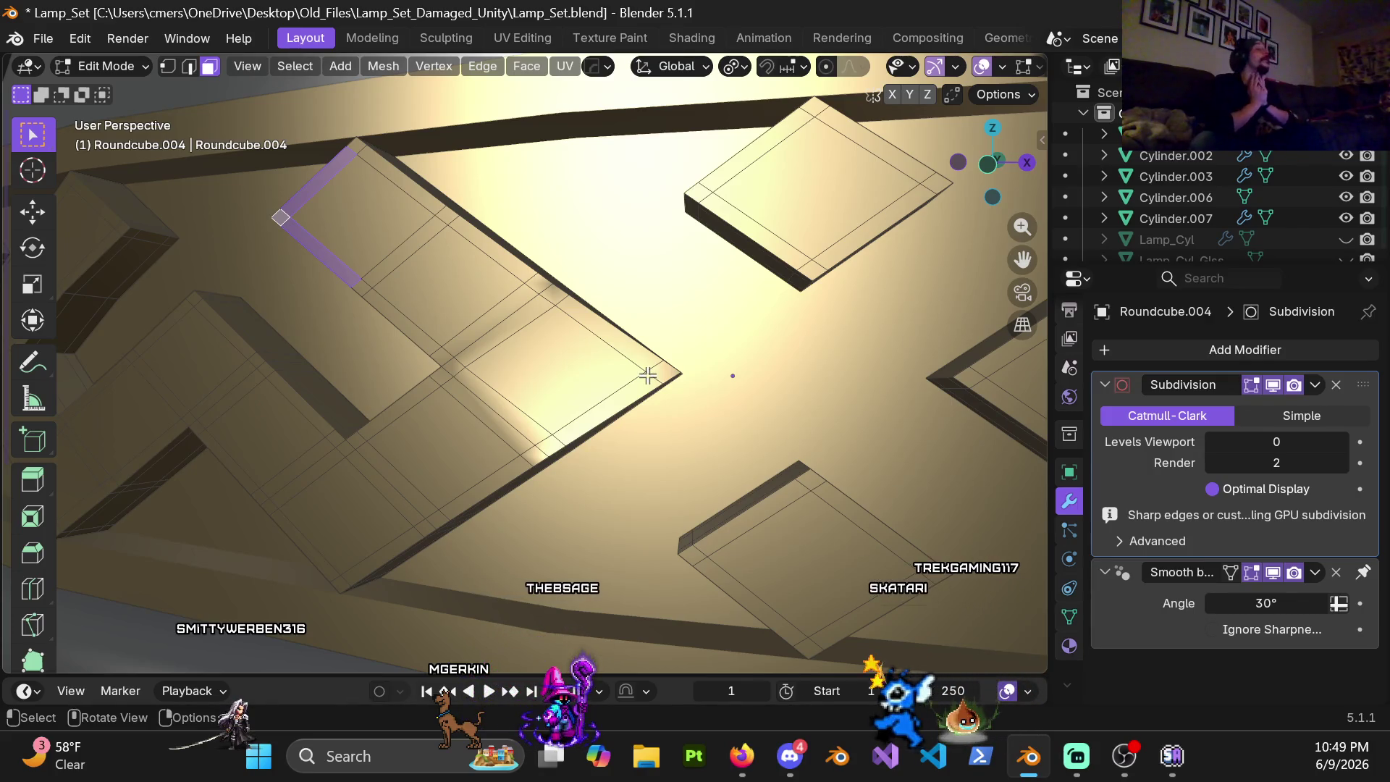
{"action": "mouse_move", "coordinate": [572, 352]}
{"action": "middle_mouse_down"}
{"action": "mouse_move", "coordinate": [457, 372]}
{"action": "mouse_move", "coordinate": [450, 398]}
{"action": "mouse_move", "coordinate": [406, 398]}
{"action": "mouse_move", "coordinate": [432, 363]}
{"action": "mouse_move", "coordinate": [496, 367]}
{"action": "middle_mouse_up"}
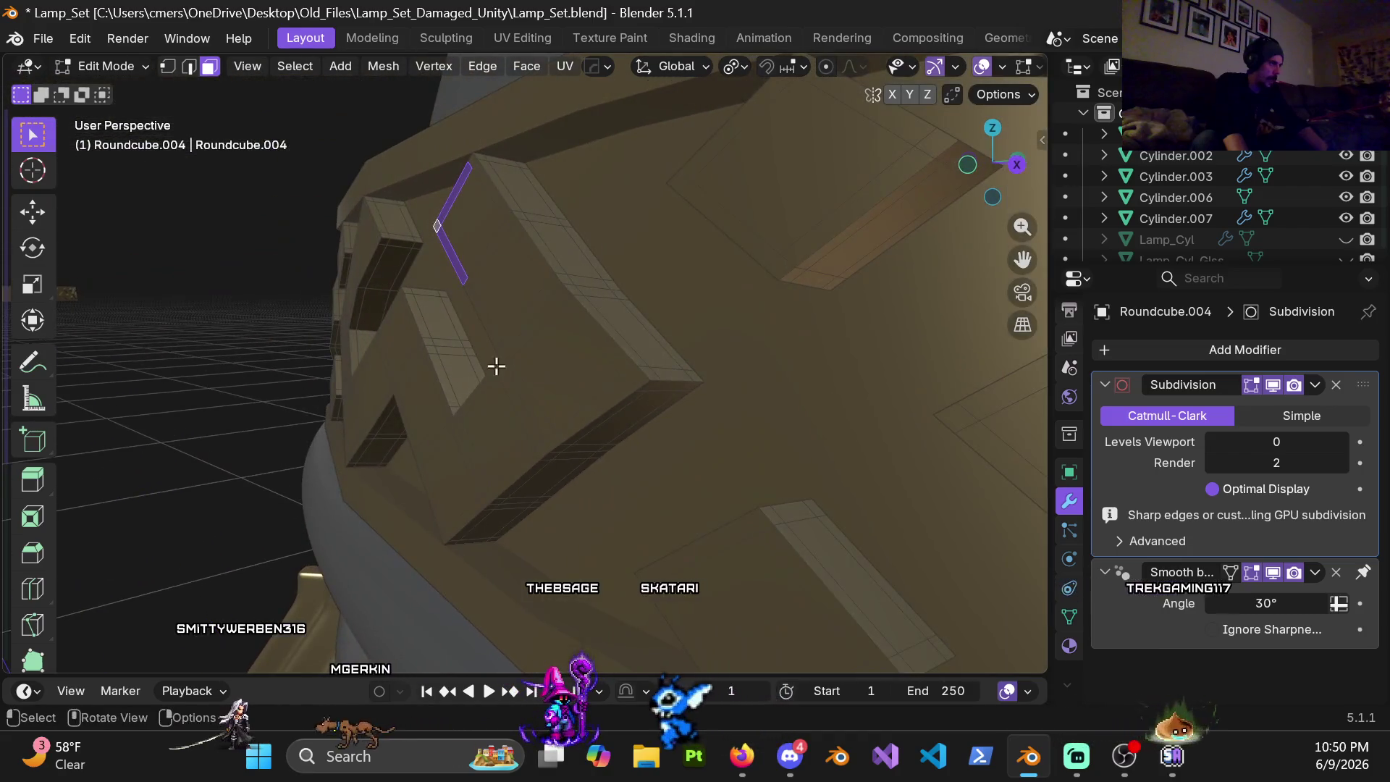
{"action": "mouse_move", "coordinate": [490, 280]}
{"action": "middle_mouse_down"}
{"action": "mouse_move", "coordinate": [543, 261]}
{"action": "mouse_move", "coordinate": [527, 224]}
{"action": "middle_mouse_up"}
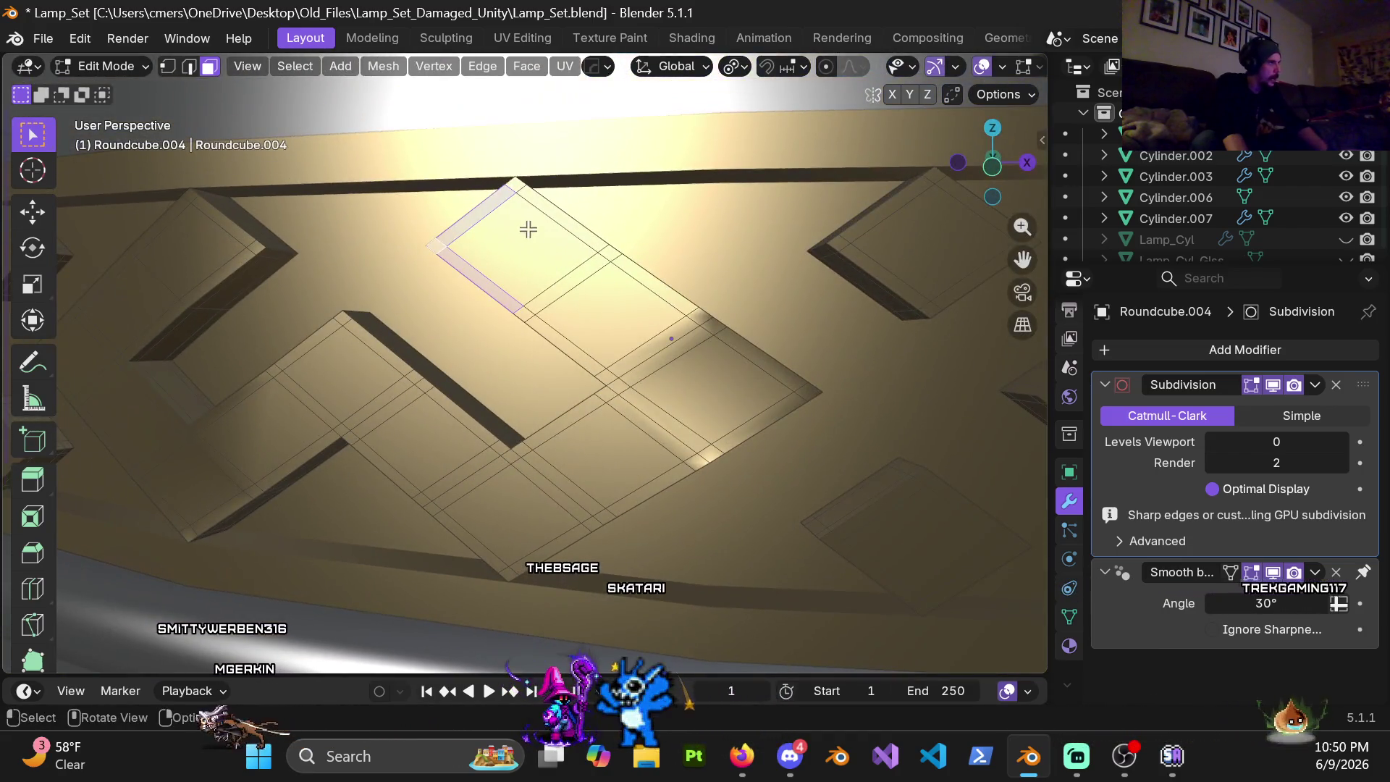
{"action": "key", "text": "c"}
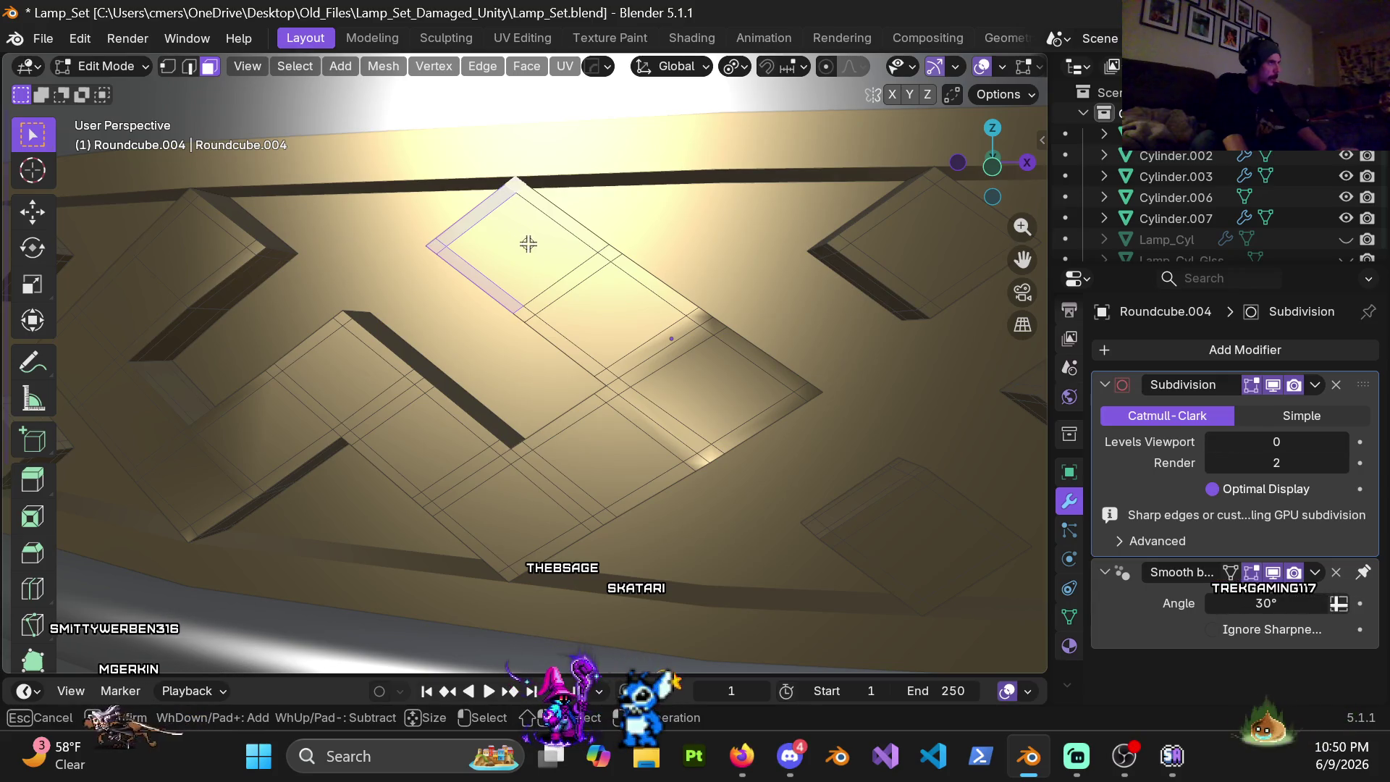
{"action": "left_click", "coordinate": [537, 260]}
{"action": "mouse_move", "coordinate": [538, 258]}
{"action": "left_mouse_down"}
{"action": "mouse_move", "coordinate": [685, 443]}
{"action": "mouse_move", "coordinate": [784, 387]}
{"action": "left_mouse_up"}
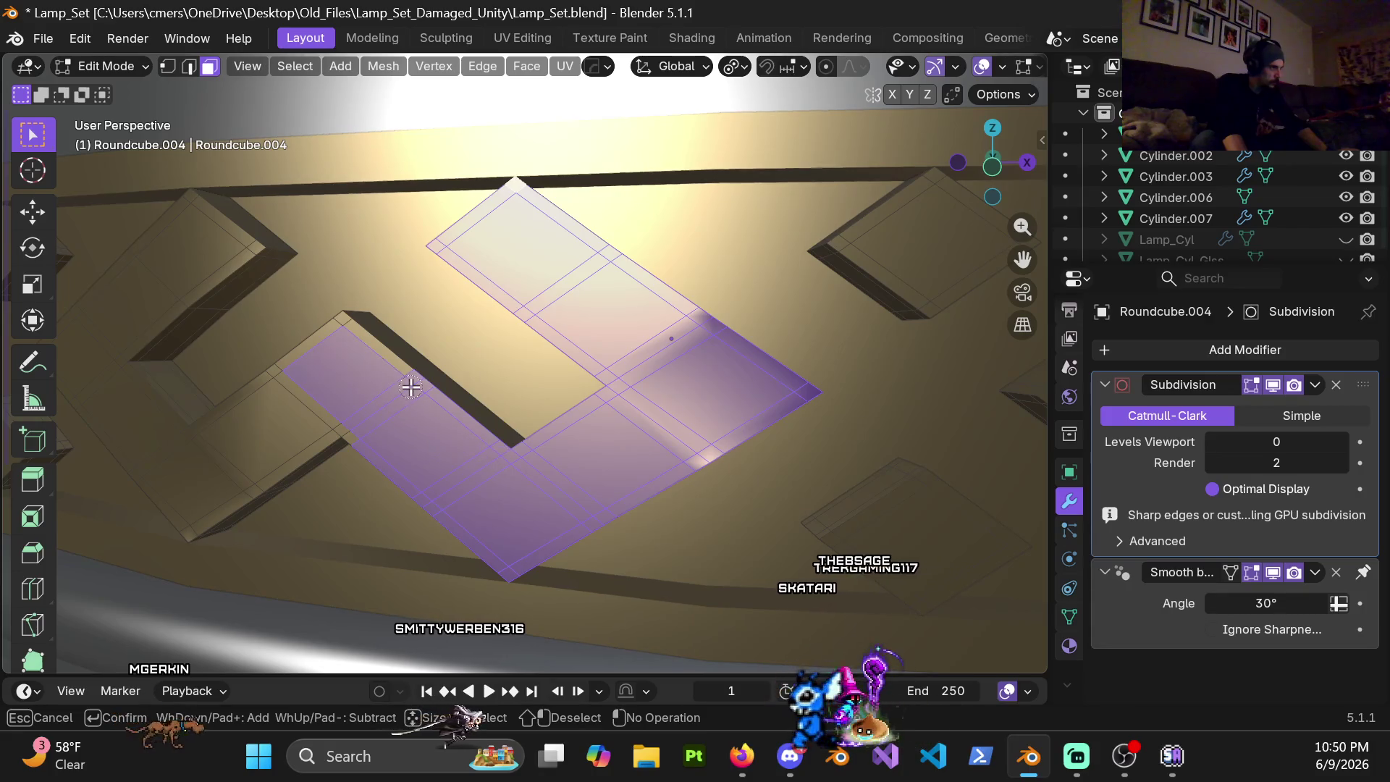
Step: Circle-select the remaining left-hand faces of the chevron motif, finish selecting and pull back to see the lamp top
{"action": "left_click_drag", "start_coordinate": [375, 361], "coordinate": [283, 383]}
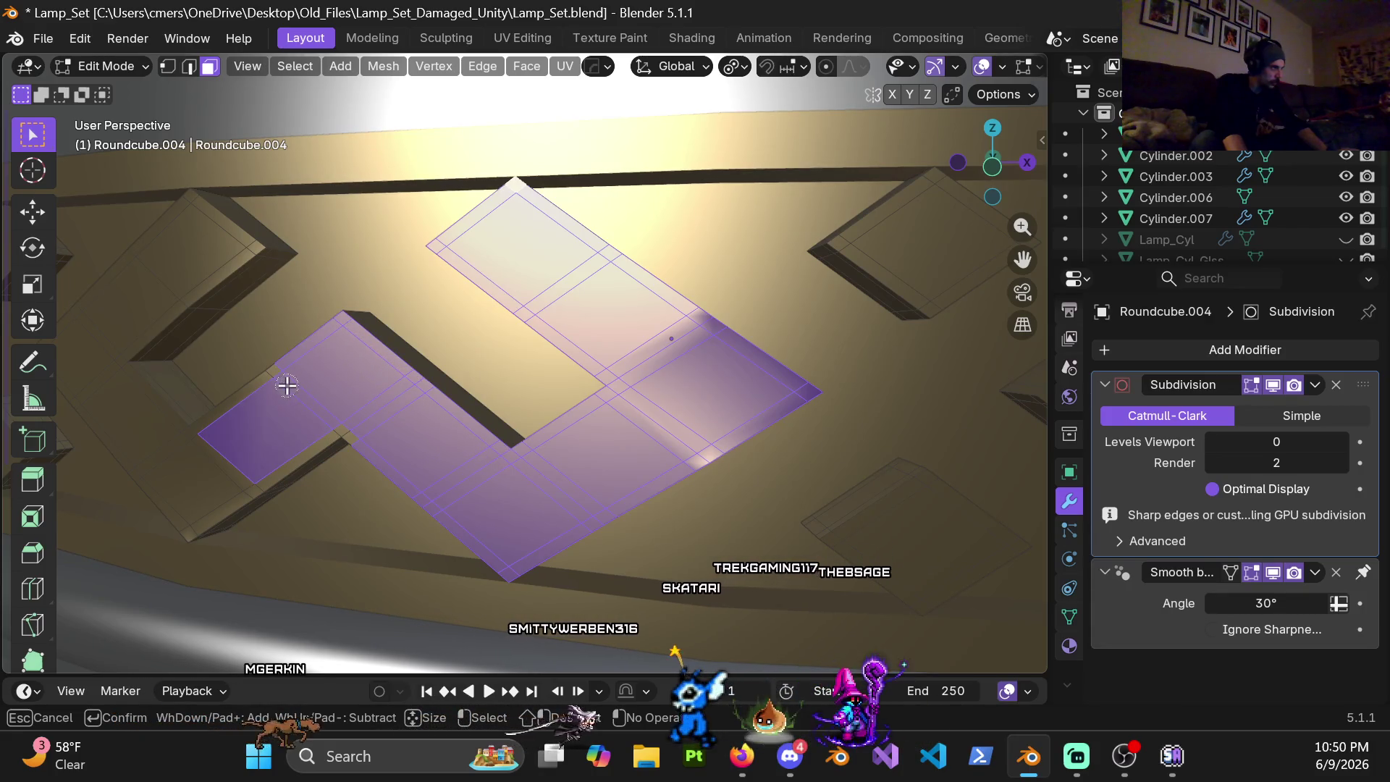
{"action": "left_click_drag", "start_coordinate": [265, 470], "coordinate": [221, 497]}
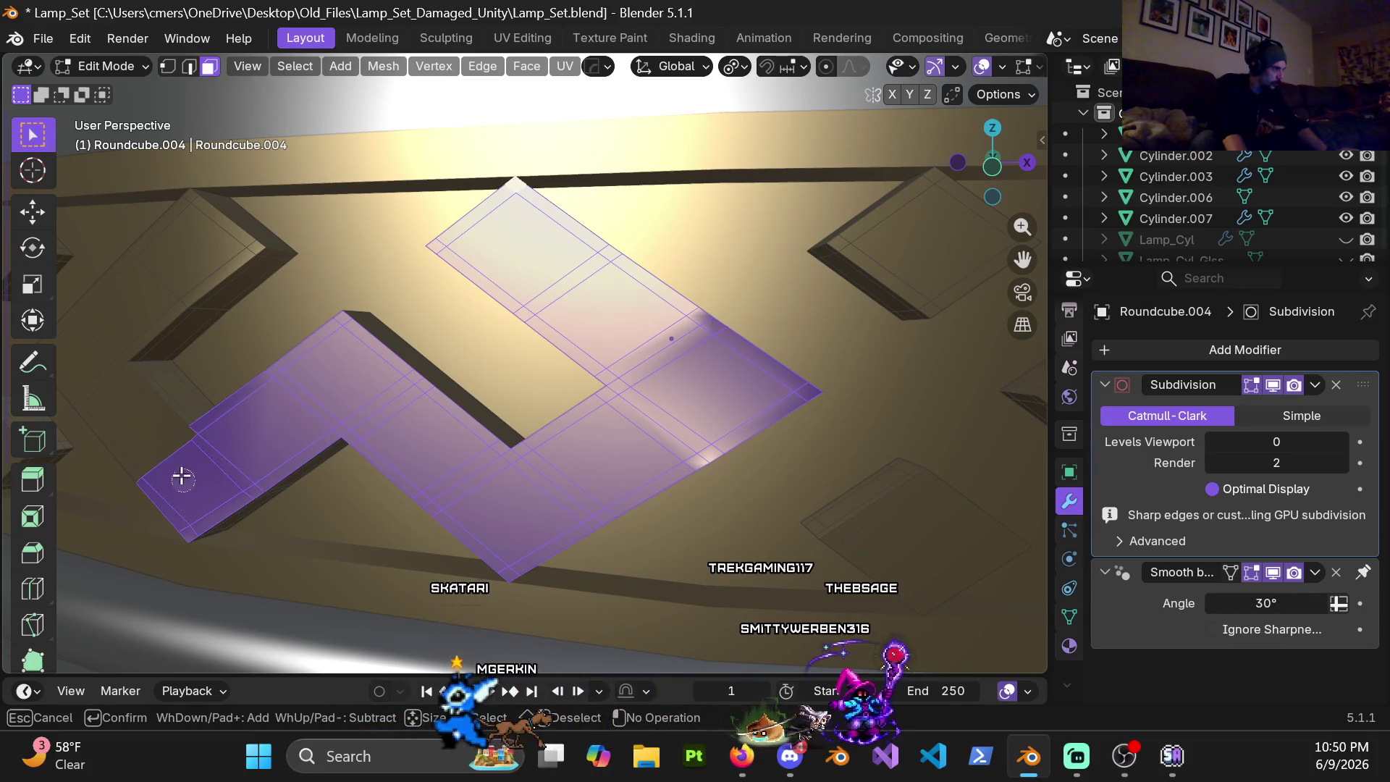
{"action": "mouse_move", "coordinate": [174, 439]}
{"action": "left_mouse_down"}
{"action": "mouse_move", "coordinate": [112, 393]}
{"action": "mouse_move", "coordinate": [103, 366]}
{"action": "mouse_move", "coordinate": [116, 336]}
{"action": "mouse_move", "coordinate": [174, 297]}
{"action": "left_mouse_up"}
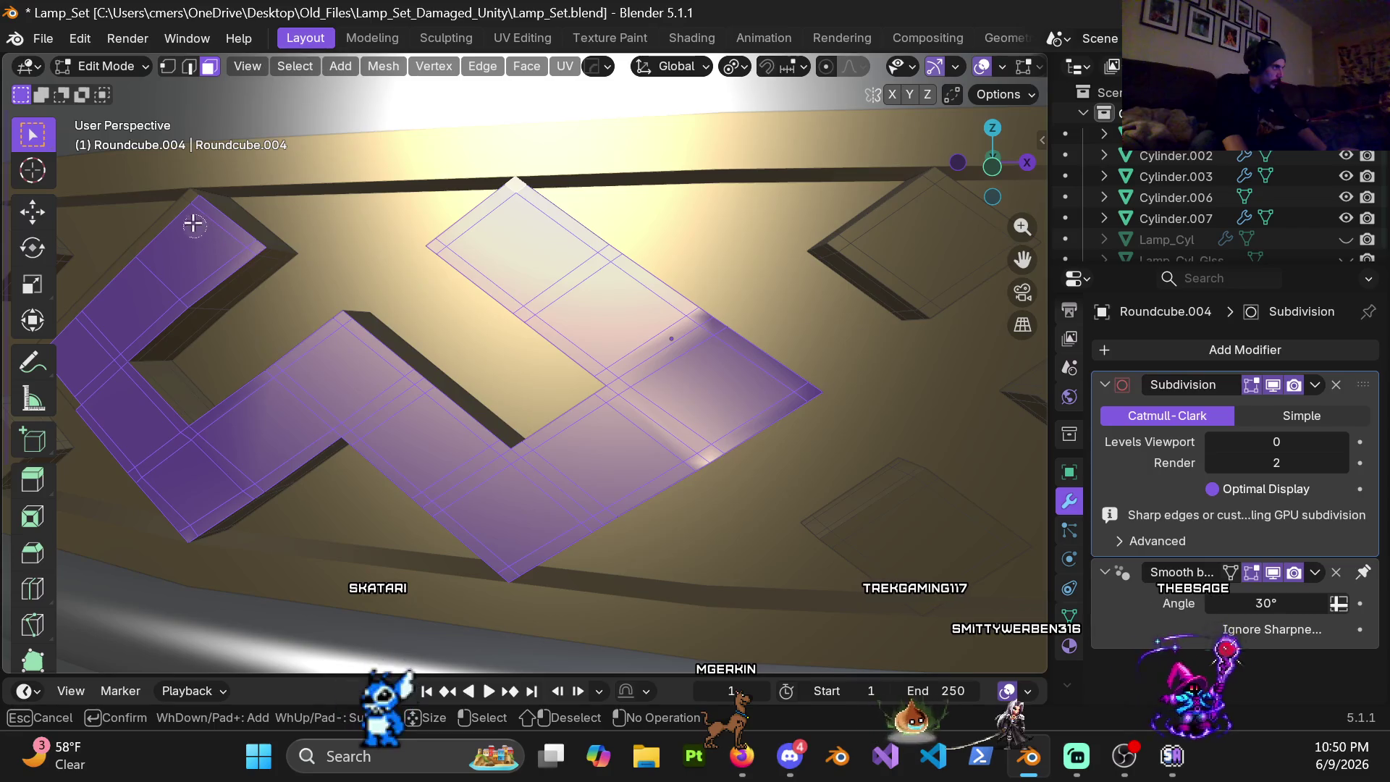
{"action": "scroll", "coordinate": [207, 305], "scroll_direction": "down", "scroll_amount": 5}
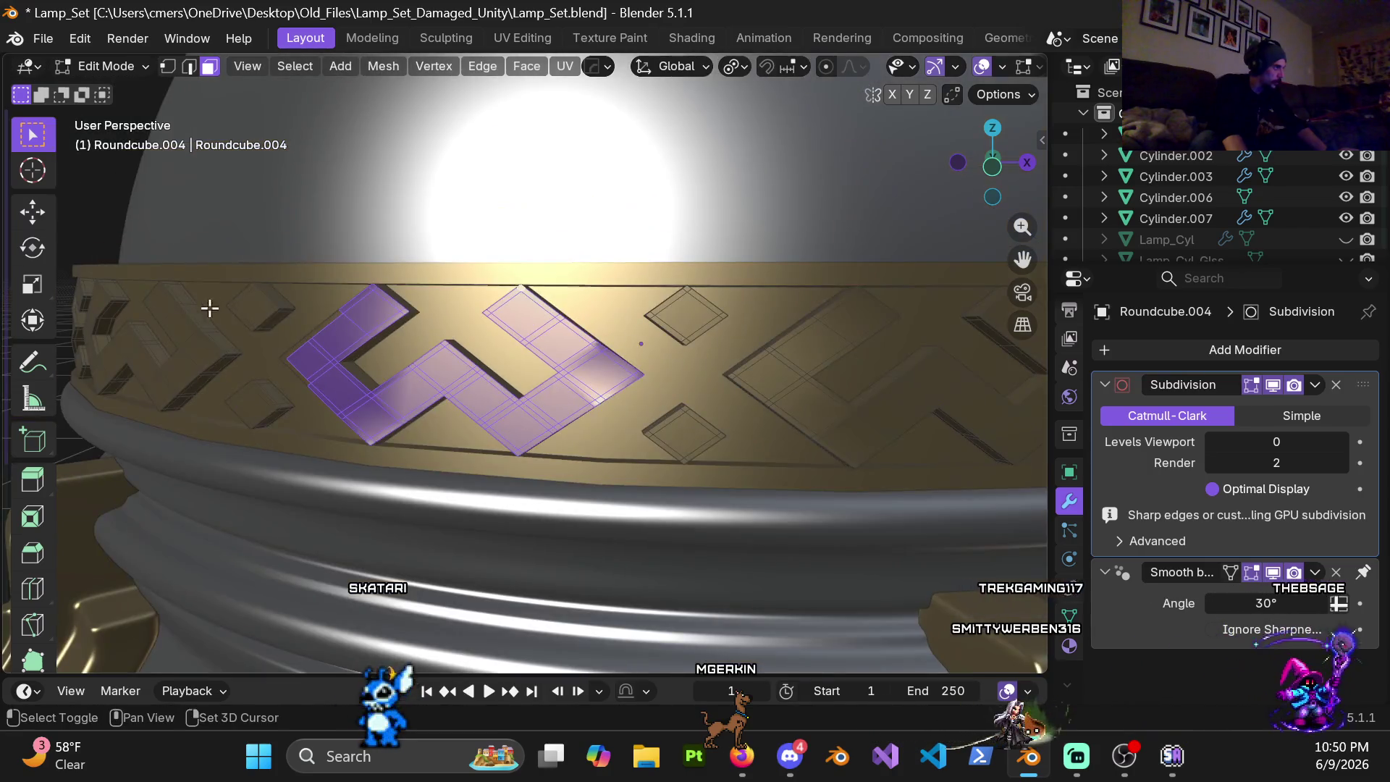
{"action": "scroll", "coordinate": [459, 295], "scroll_direction": "up", "scroll_amount": 5}
{"action": "middle_click_drag", "start_coordinate": [420, 273], "coordinate": [537, 310]}
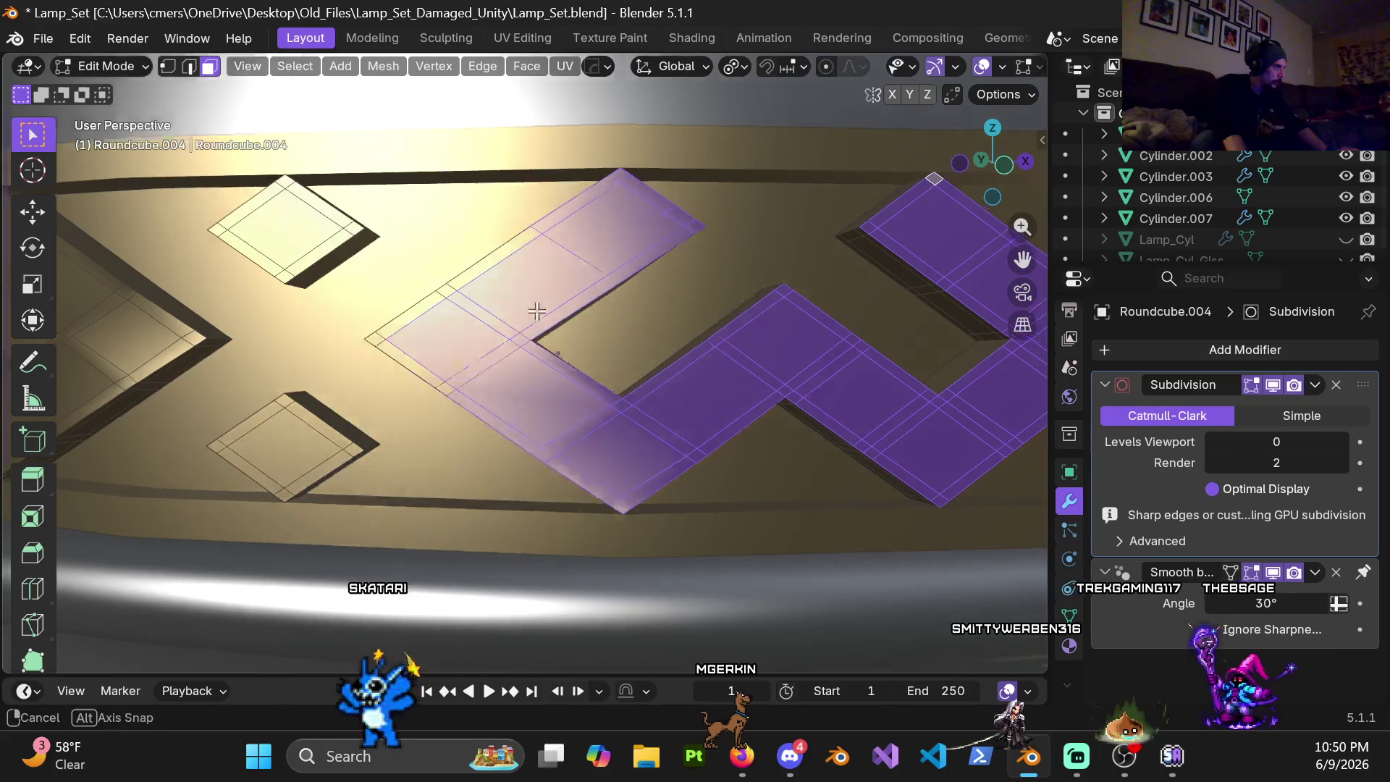
{"action": "key", "text": "c"}
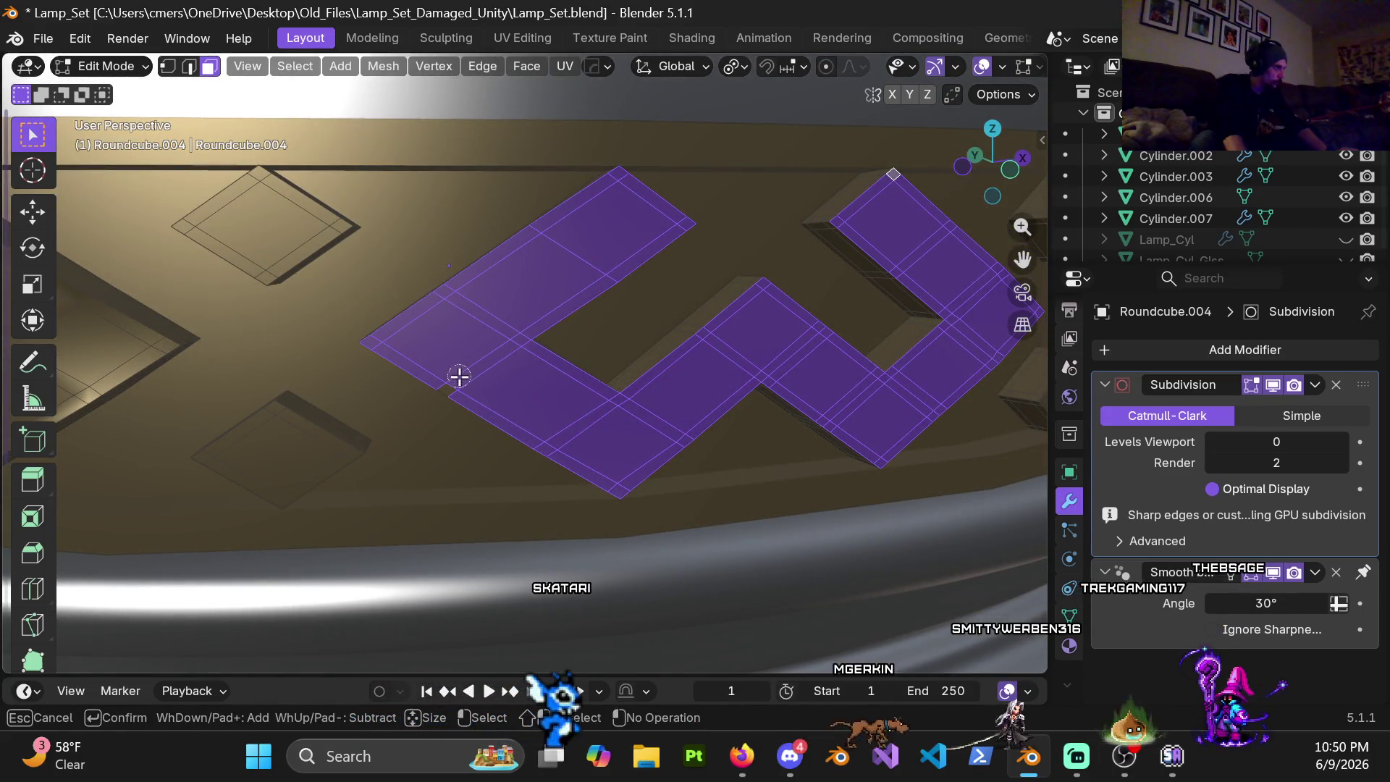
{"action": "key", "text": "Escape"}
{"action": "middle_click_drag", "start_coordinate": [457, 378], "coordinate": [462, 340]}
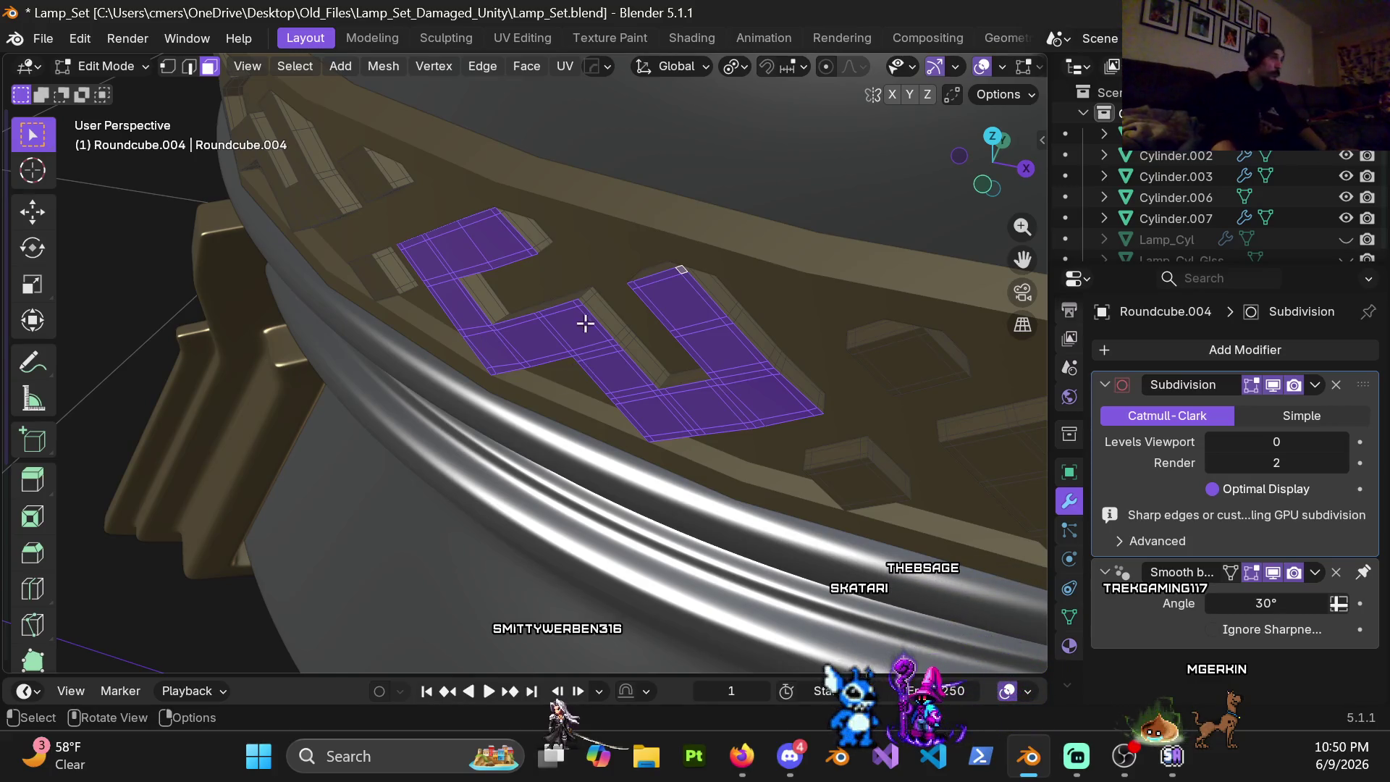
{"action": "scroll", "coordinate": [585, 322], "scroll_direction": "down", "scroll_amount": 10}
{"action": "middle_click_drag", "start_coordinate": [608, 358], "coordinate": [648, 344]}
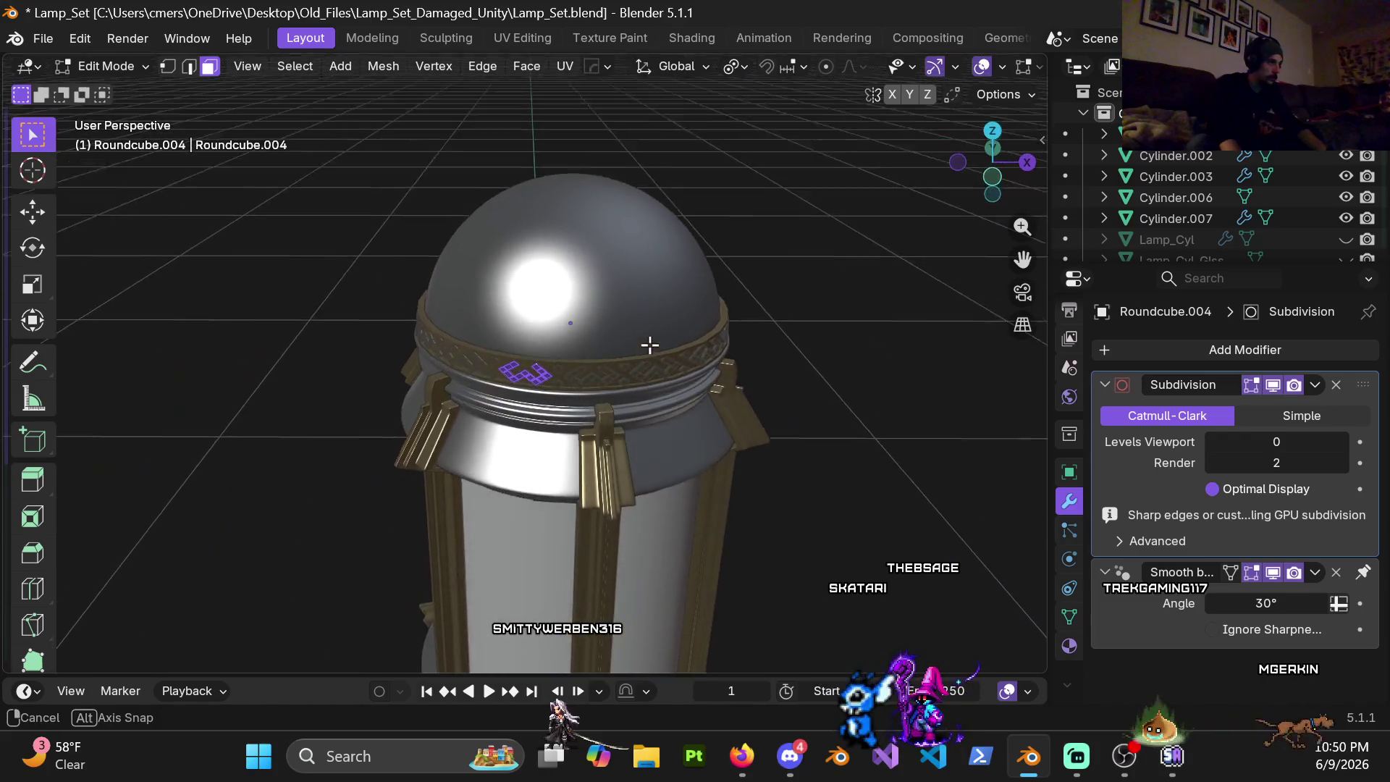
Step: Frame the lamp in front view (Numpad 1) and select the whole band mesh in edit mode
{"action": "key", "text": "ctrl+Tab"}
{"action": "left_click", "coordinate": [512, 386]}
{"action": "scroll", "coordinate": [559, 381], "scroll_direction": "down", "scroll_amount": 3}
{"action": "key", "text": "KP_1"}
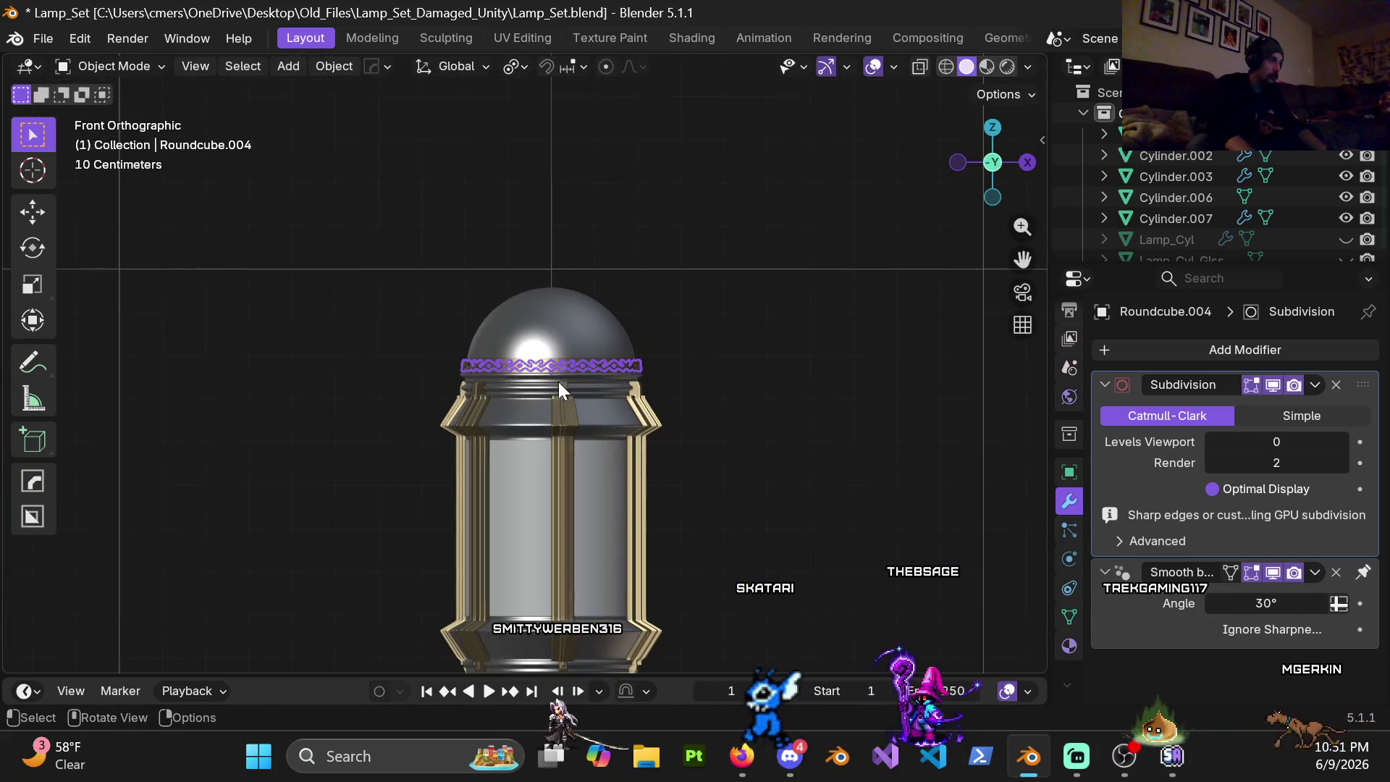
{"action": "scroll", "coordinate": [604, 384], "scroll_direction": "up", "scroll_amount": 5}
{"action": "scroll", "coordinate": [657, 384], "scroll_direction": "down", "scroll_amount": 2}
{"action": "scroll", "coordinate": [656, 383], "scroll_direction": "up", "scroll_amount": 3}
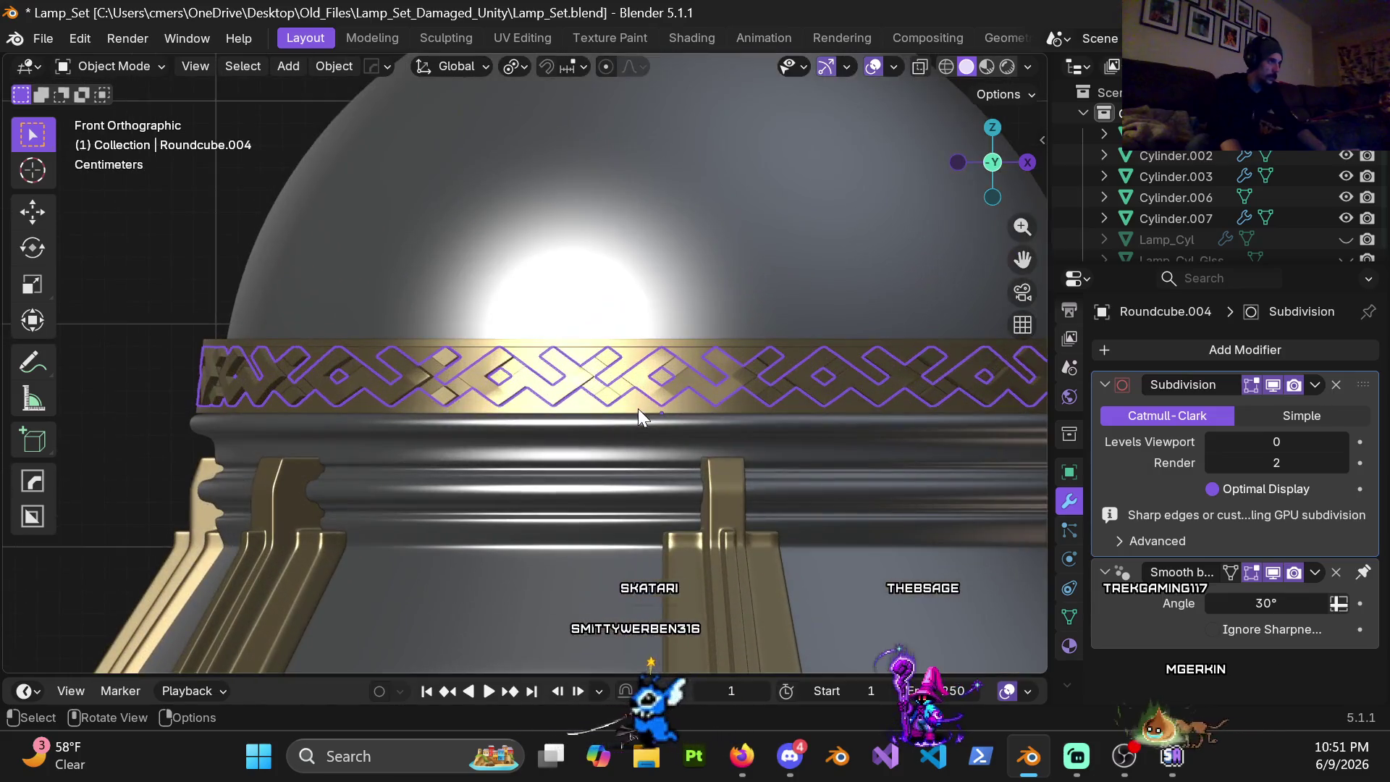
{"action": "key", "text": "ctrl+Tab"}
{"action": "left_click", "coordinate": [783, 417]}
{"action": "key", "text": "a"}
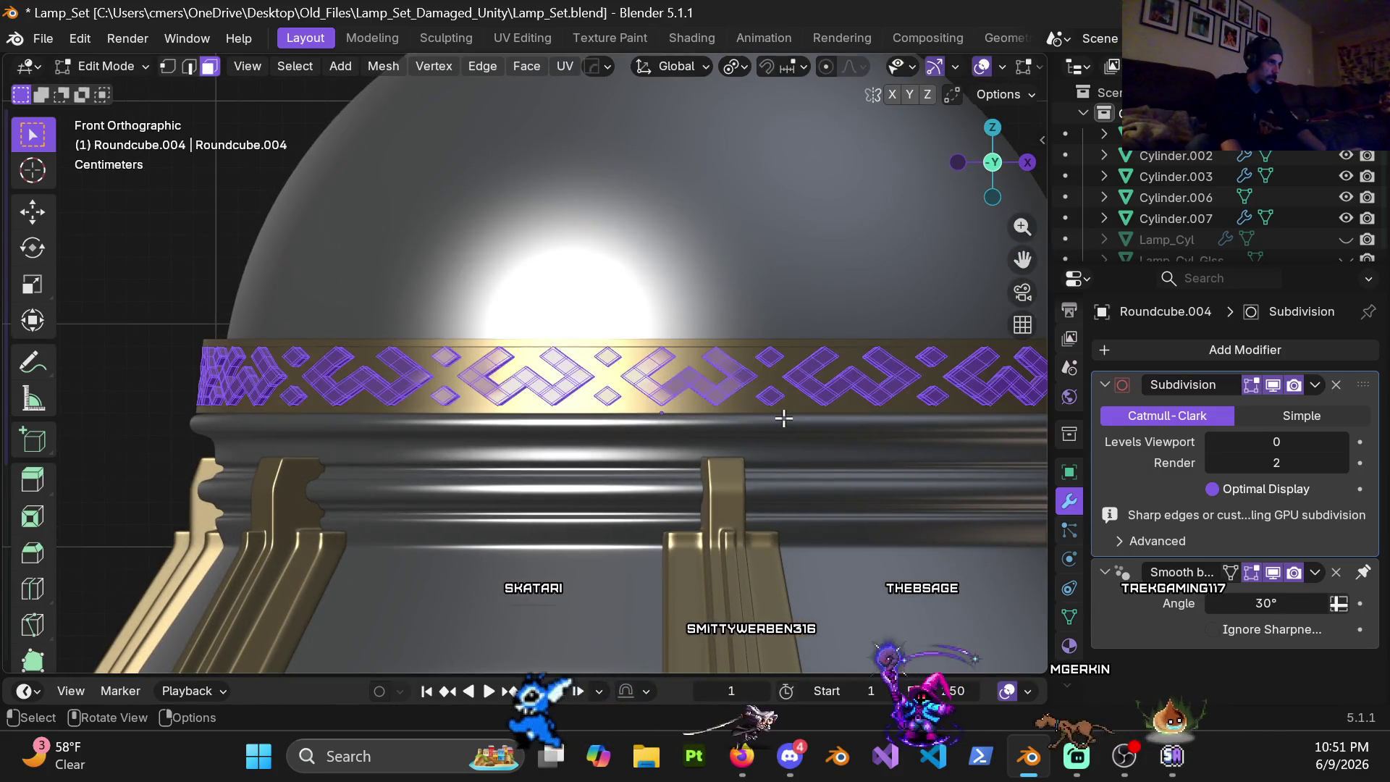
{"action": "scroll", "coordinate": [782, 415], "scroll_direction": "down", "scroll_amount": 3}
Step: Start rotating the selected band geometry constrained to the global Z axis
{"action": "middle_click_drag", "start_coordinate": [722, 413], "coordinate": [688, 410], "text": "shift"}
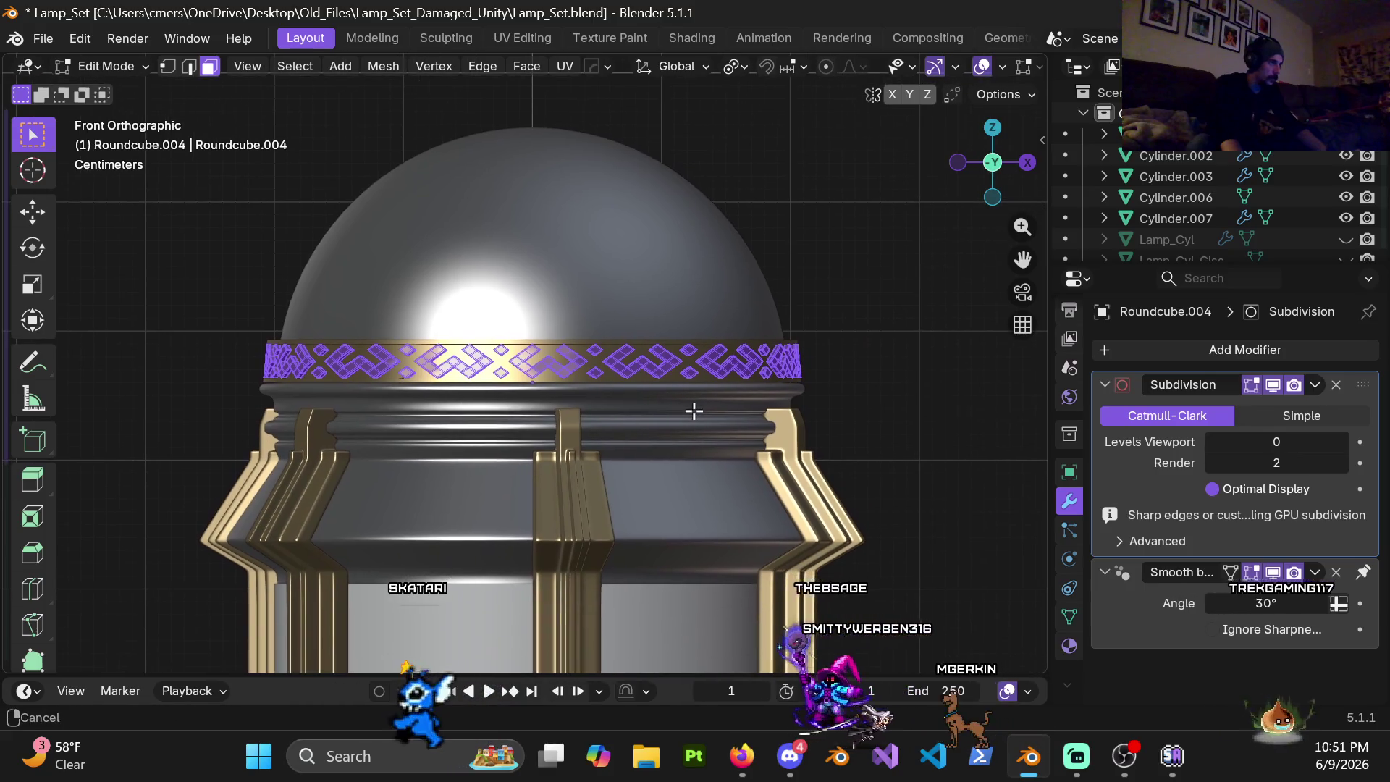
{"action": "key", "text": "r"}
{"action": "key", "text": "z"}
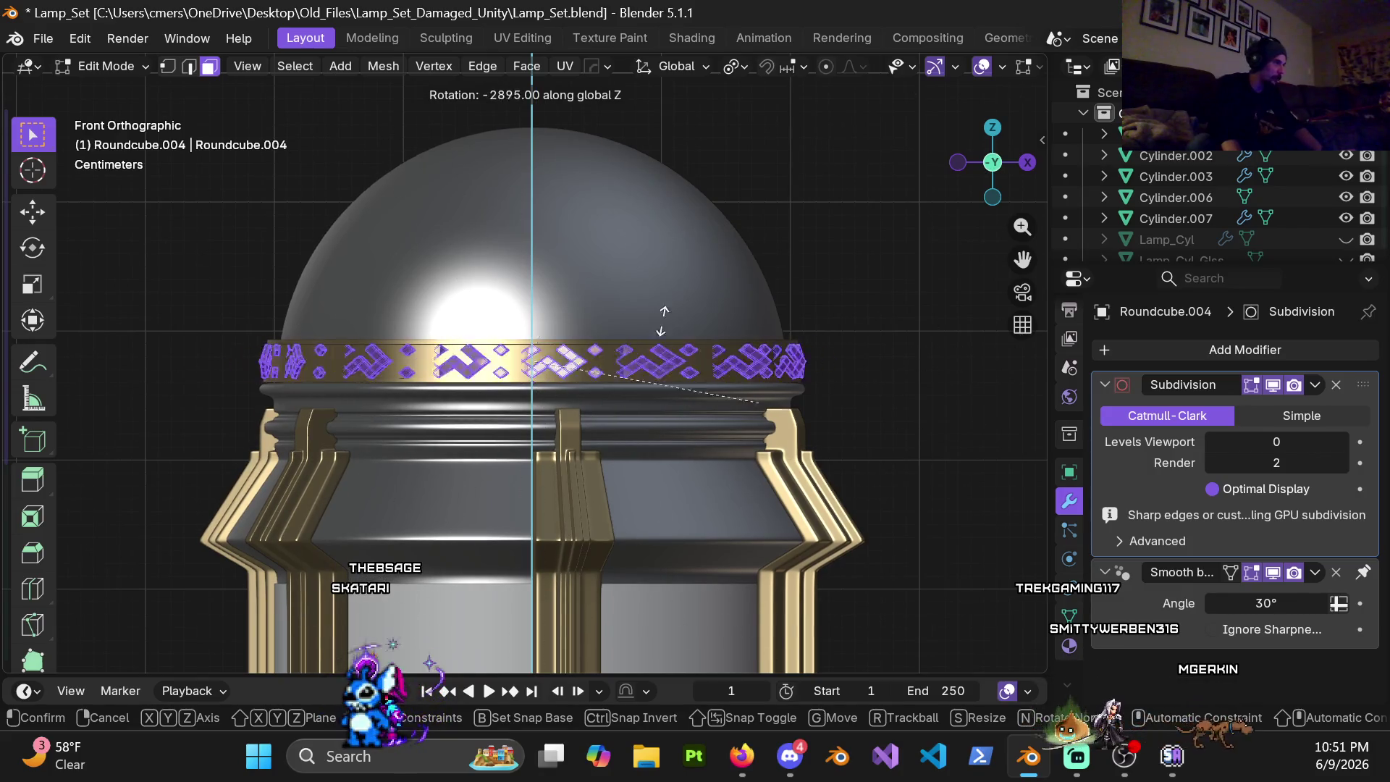
Step: Cancel the runaway rotation, change the pivot point and rotate the band 20° about Z
{"action": "left_click", "coordinate": [477, 203]}
{"action": "left_click", "coordinate": [742, 67]}
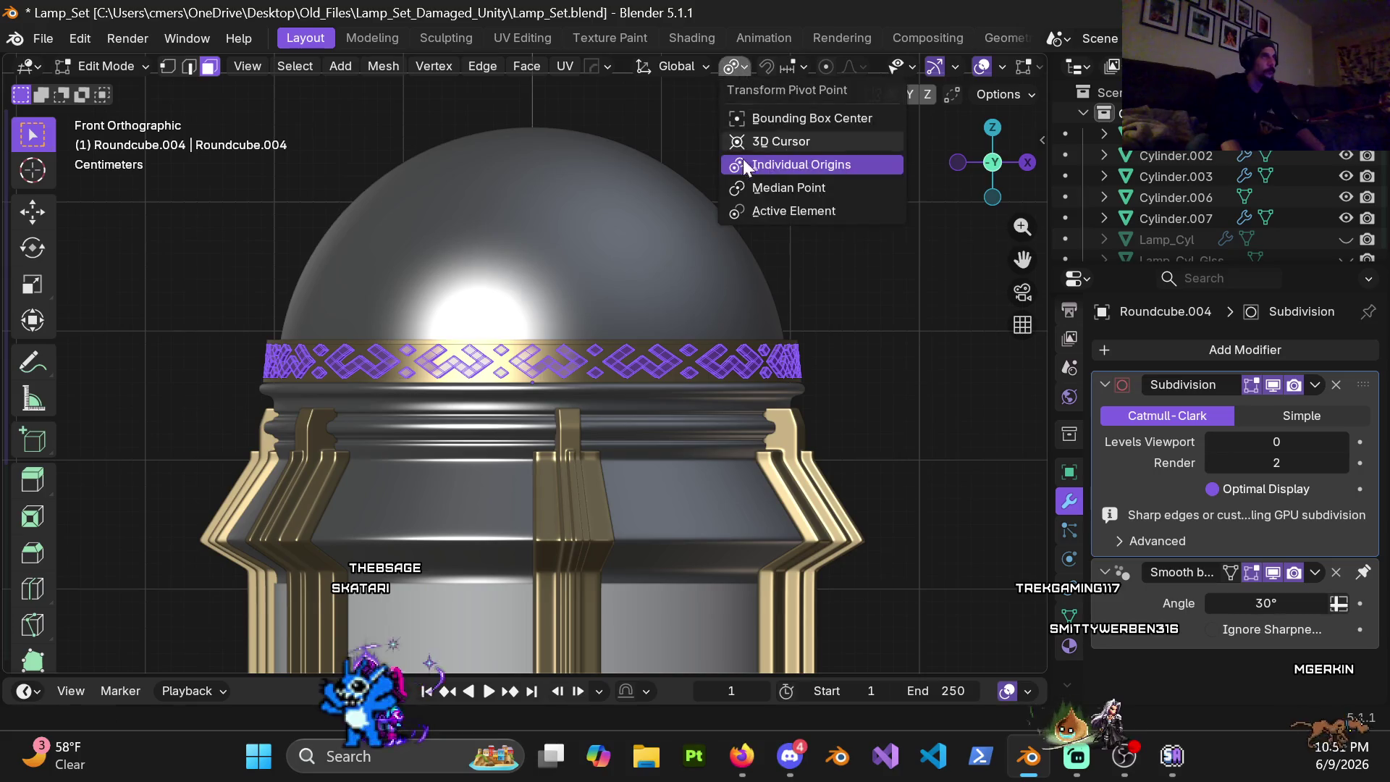
{"action": "left_click", "coordinate": [768, 191]}
{"action": "key", "text": "r"}
{"action": "key", "text": "z"}
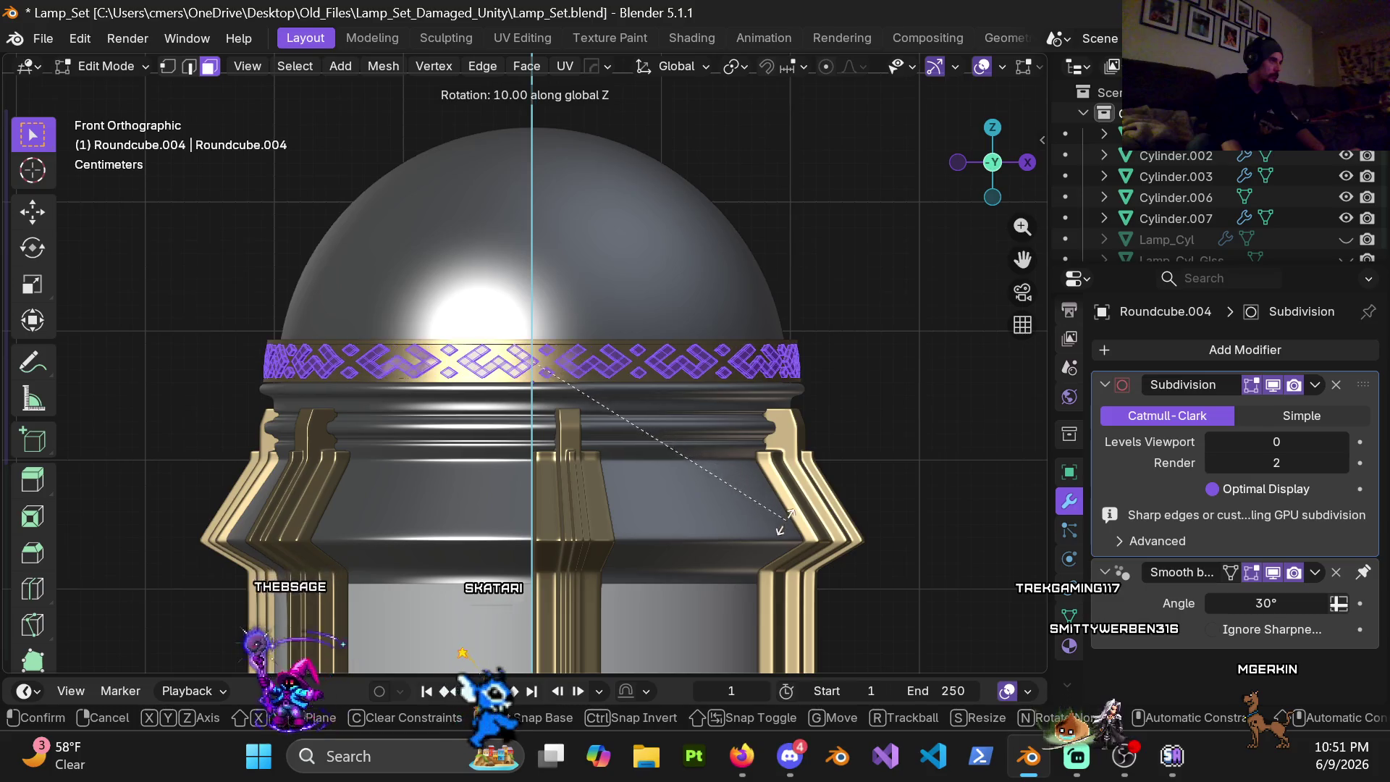
{"action": "left_click", "coordinate": [695, 502]}
{"action": "scroll", "coordinate": [695, 501], "scroll_direction": "down", "scroll_amount": 1}
{"action": "scroll", "coordinate": [696, 503], "scroll_direction": "down", "scroll_amount": 1}
{"action": "scroll", "coordinate": [590, 363], "scroll_direction": "up", "scroll_amount": 1}
{"action": "scroll", "coordinate": [553, 196], "scroll_direction": "up", "scroll_amount": 1}
{"action": "scroll", "coordinate": [486, 346], "scroll_direction": "down", "scroll_amount": 1}
Step: Stay in mesh editing, inspect the result and undo the 20° rotation
{"action": "key", "text": "ctrl+Tab"}
{"action": "left_click", "coordinate": [734, 374]}
{"action": "scroll", "coordinate": [565, 325], "scroll_direction": "up", "scroll_amount": 2}
{"action": "mouse_move", "coordinate": [565, 326]}
{"action": "middle_mouse_down"}
{"action": "mouse_move", "coordinate": [529, 414]}
{"action": "mouse_move", "coordinate": [534, 280]}
{"action": "middle_mouse_up"}
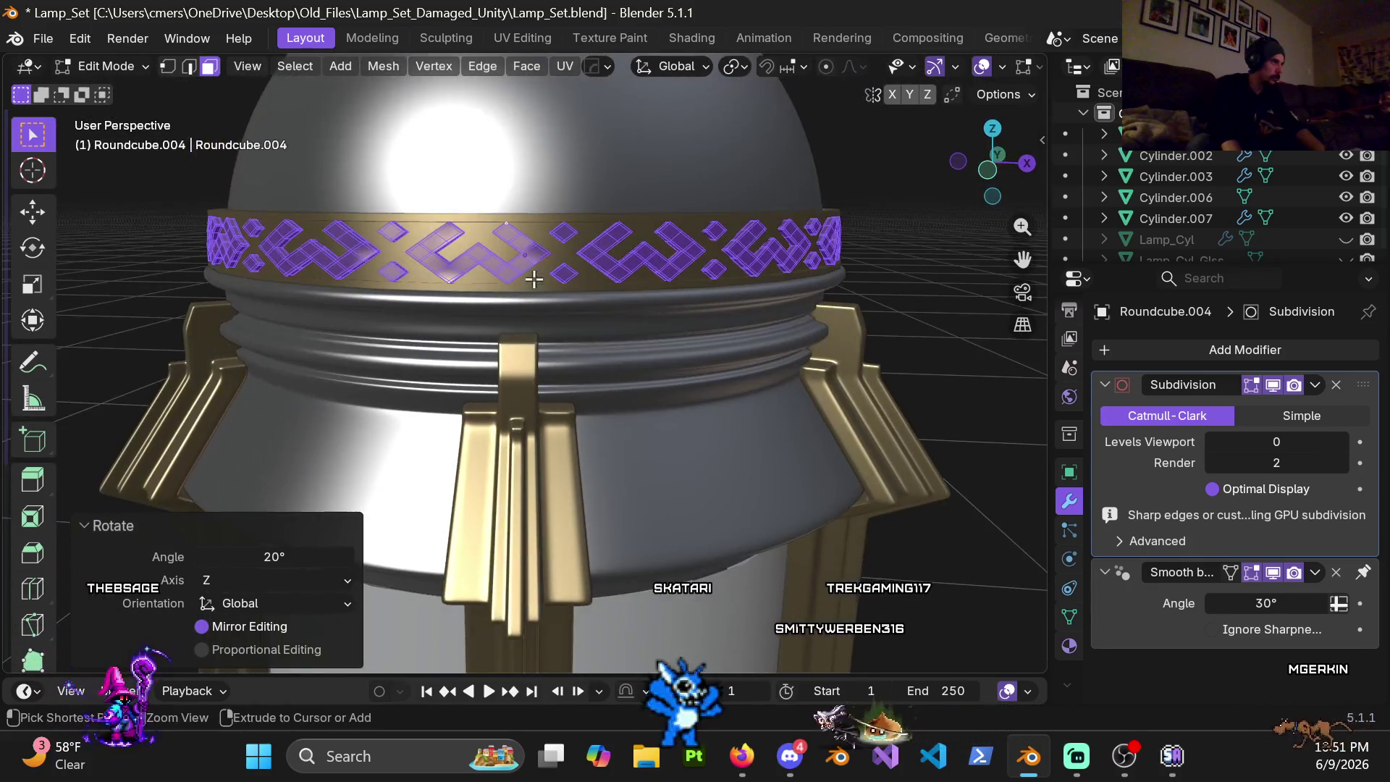
{"action": "key", "text": "ctrl+z"}
{"action": "key", "text": "ctrl+z"}
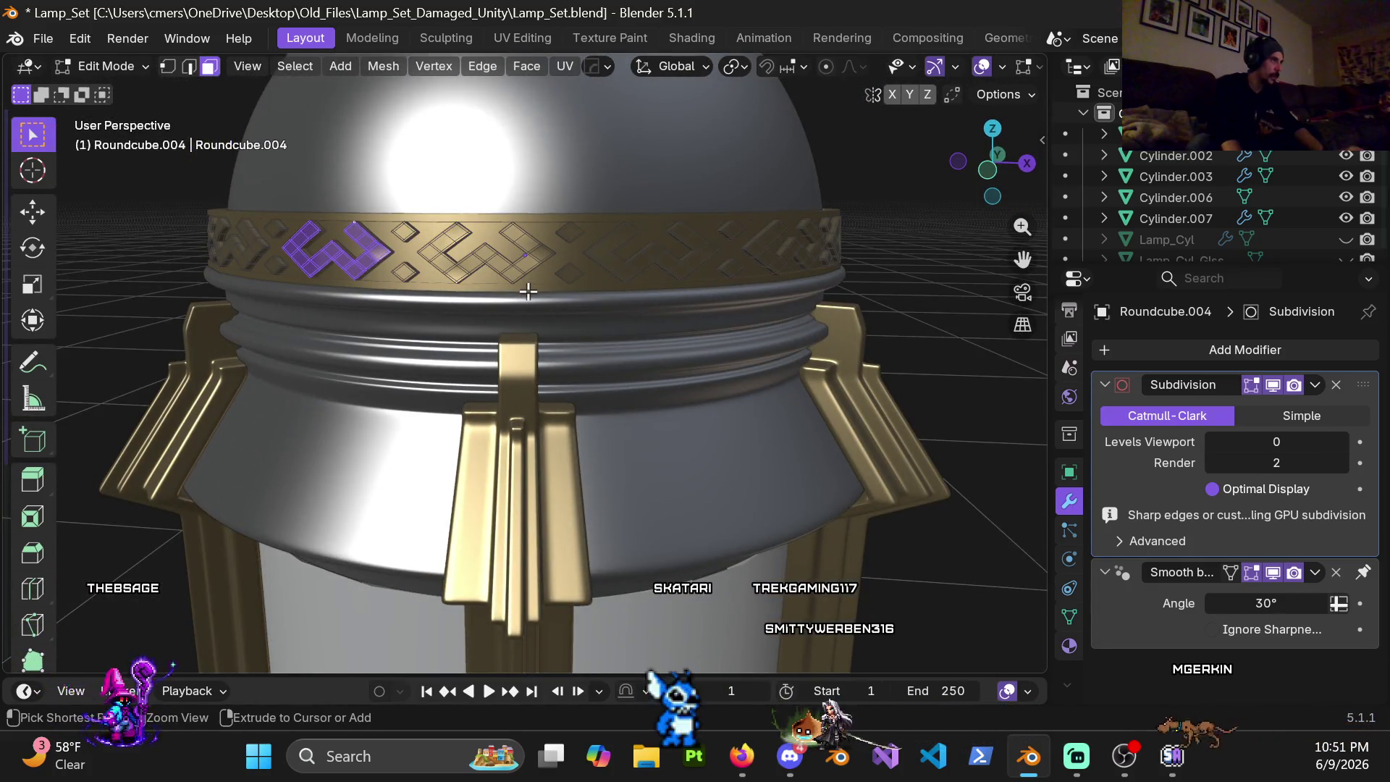
{"action": "mouse_move", "coordinate": [509, 291]}
{"action": "middle_mouse_down"}
{"action": "mouse_move", "coordinate": [561, 317]}
{"action": "mouse_move", "coordinate": [547, 251]}
{"action": "mouse_move", "coordinate": [559, 199]}
{"action": "mouse_move", "coordinate": [546, 285]}
{"action": "middle_mouse_up"}
Step: In object mode rotate the whole band object 17.3° about the global Z axis
{"action": "key", "text": "ctrl+Tab"}
{"action": "left_click", "coordinate": [396, 284]}
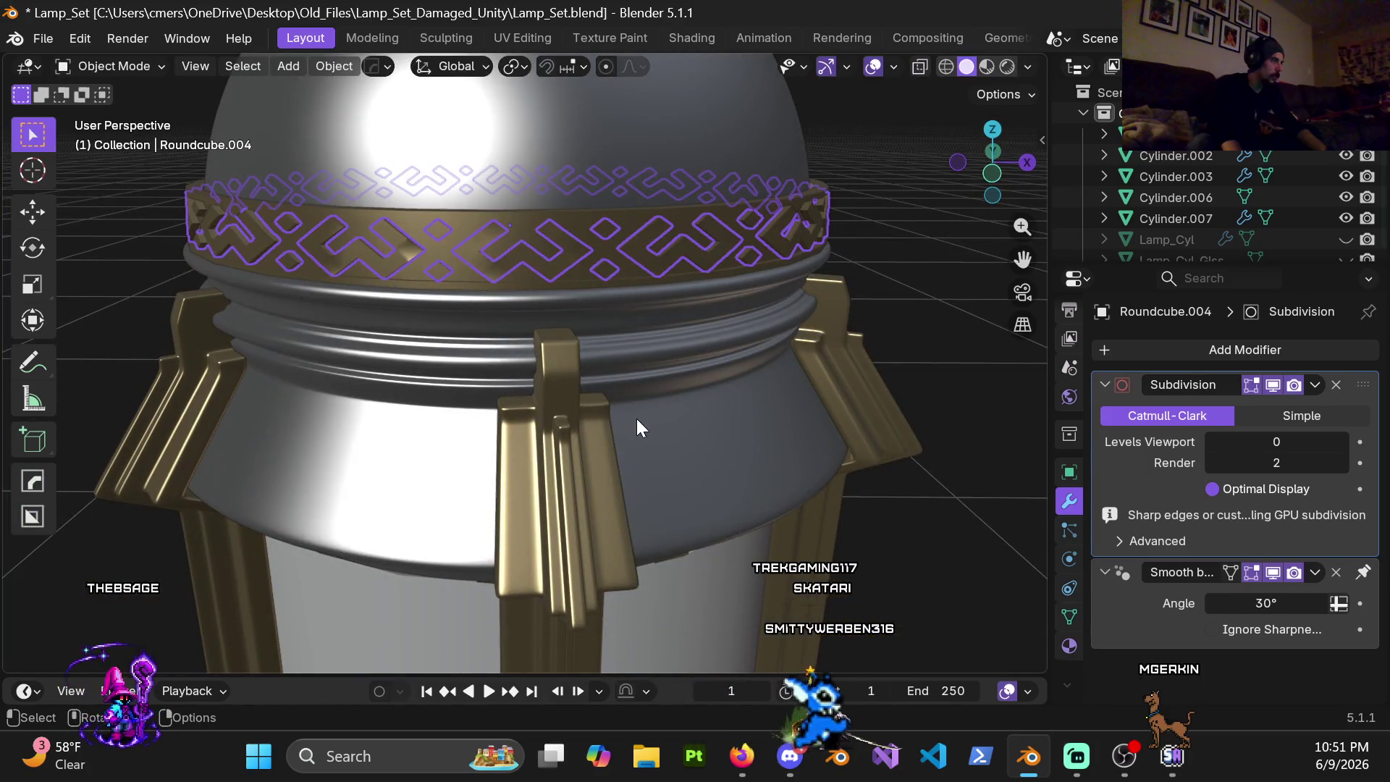
{"action": "key", "text": "r"}
{"action": "key", "text": "x"}
{"action": "key", "text": "y"}
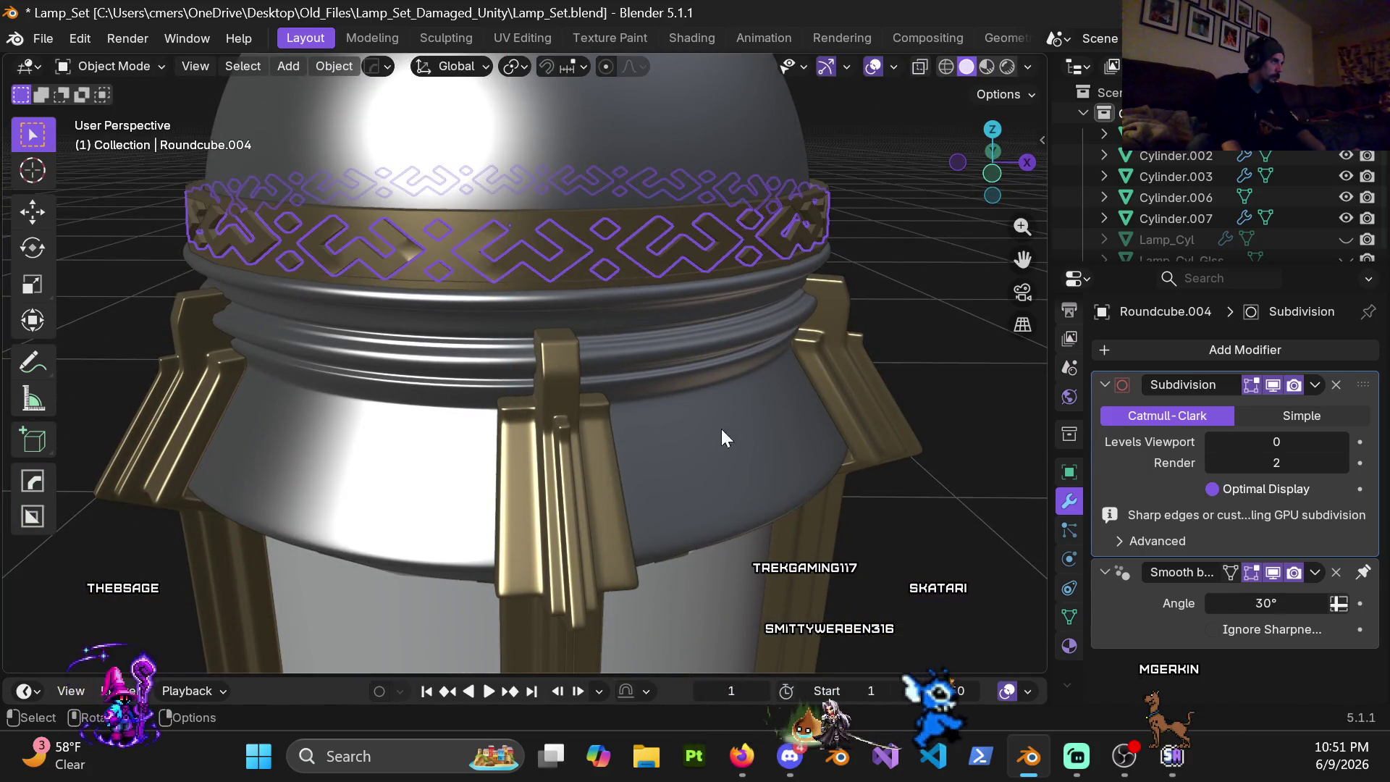
{"action": "key", "text": "shift+z"}
{"action": "key", "text": "z"}
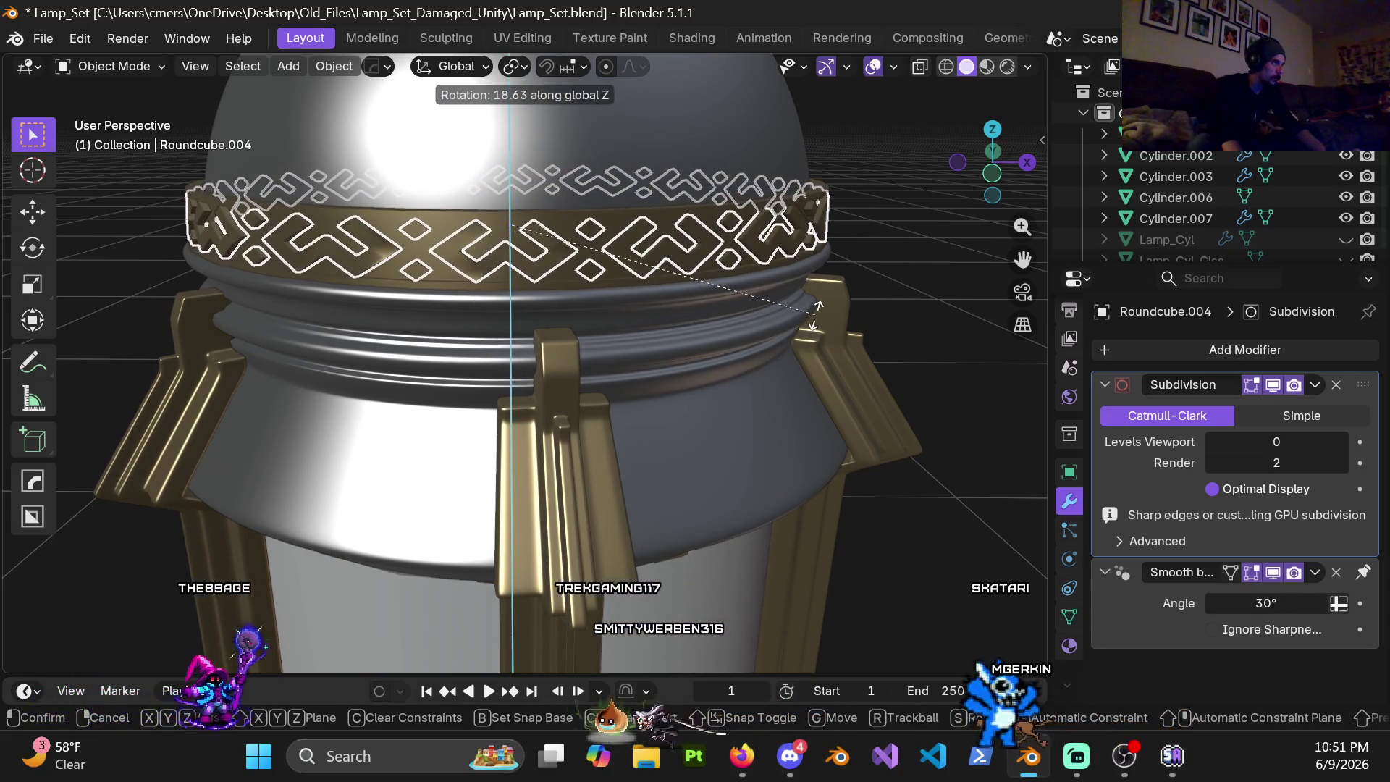
{"action": "left_click", "coordinate": [815, 323]}
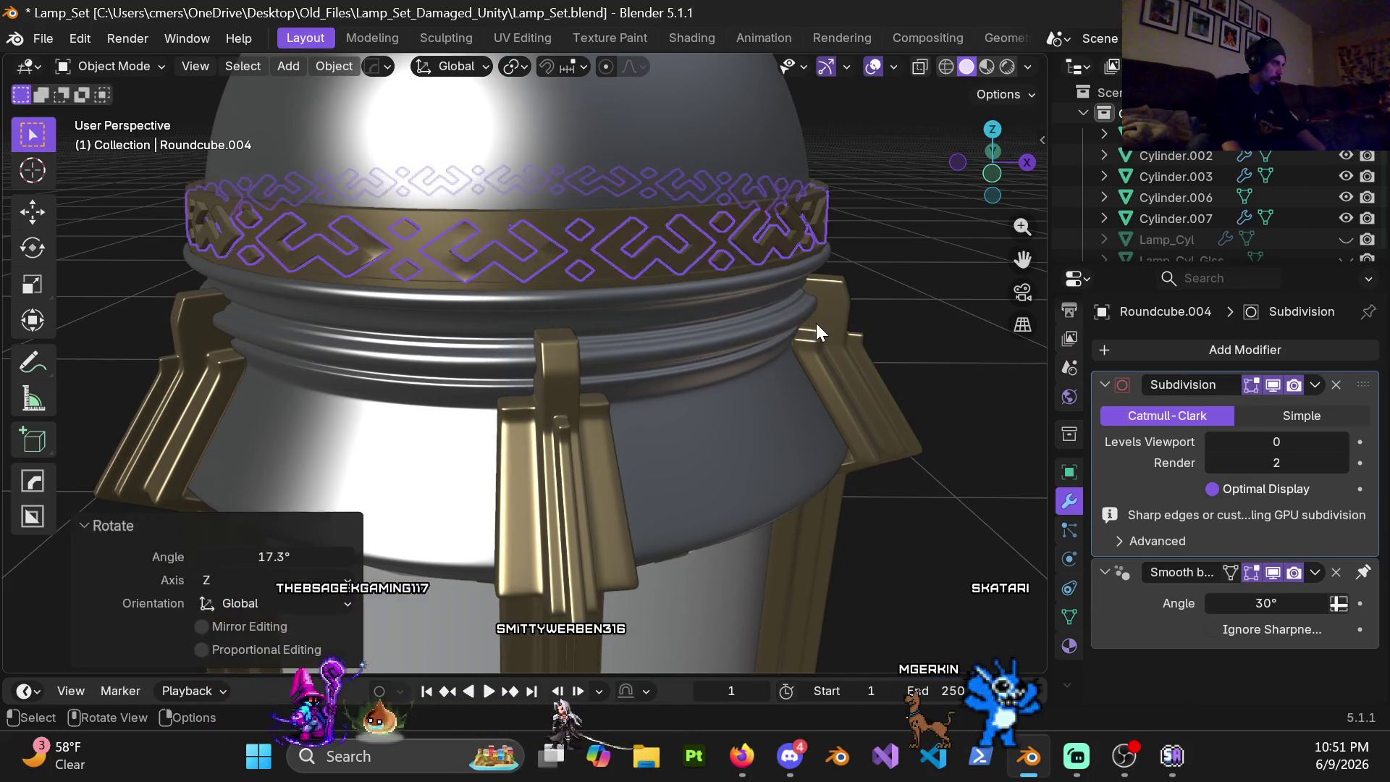
{"action": "scroll", "coordinate": [703, 328], "scroll_direction": "down", "scroll_amount": 5}
{"action": "mouse_move", "coordinate": [703, 330]}
{"action": "middle_mouse_down"}
{"action": "mouse_move", "coordinate": [696, 447]}
{"action": "mouse_move", "coordinate": [708, 388]}
{"action": "middle_mouse_up"}
Step: Back in edit mode, scale the selected chevron faces flat along the Y axis
{"action": "key", "text": "Tab"}
{"action": "scroll", "coordinate": [652, 406], "scroll_direction": "up", "scroll_amount": 3}
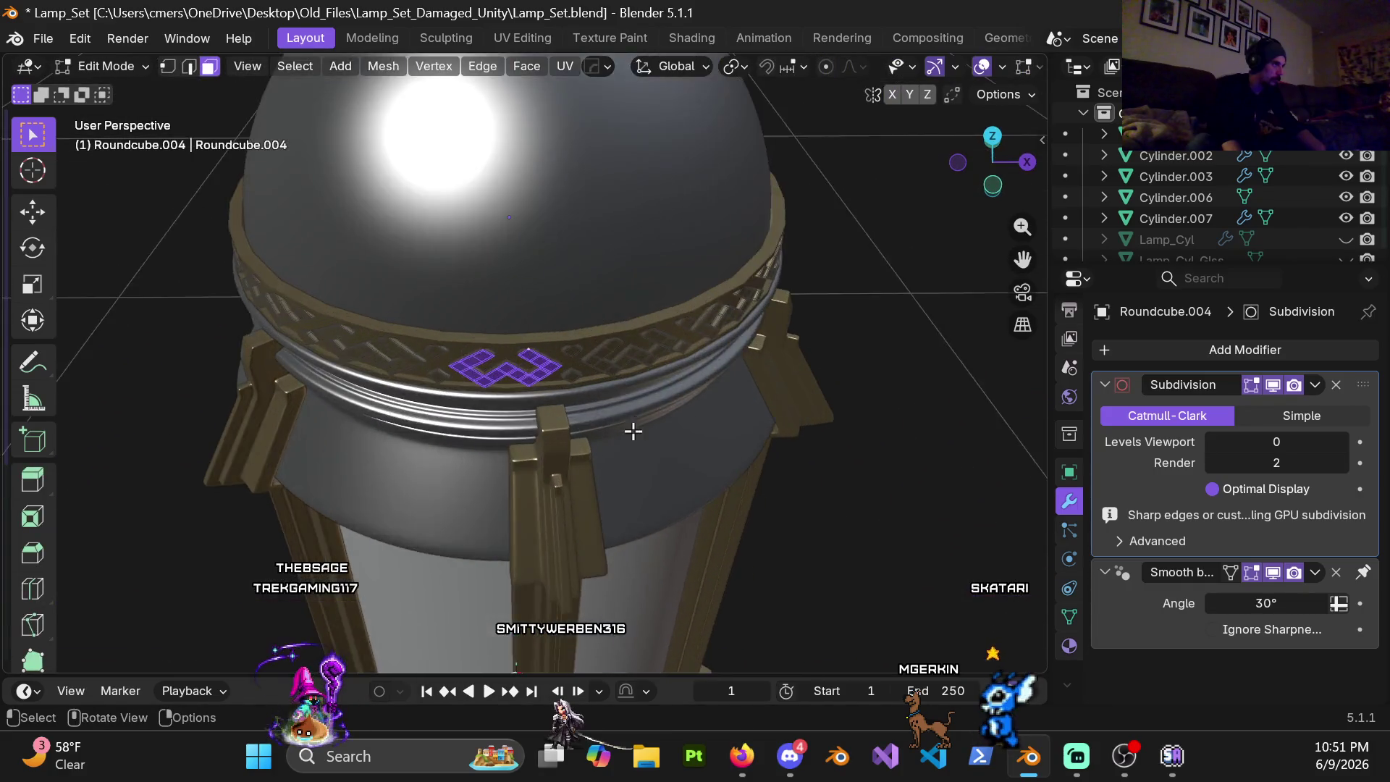
{"action": "scroll", "coordinate": [633, 427], "scroll_direction": "up", "scroll_amount": 3}
{"action": "scroll", "coordinate": [590, 392], "scroll_direction": "up", "scroll_amount": 2}
{"action": "key", "text": "s"}
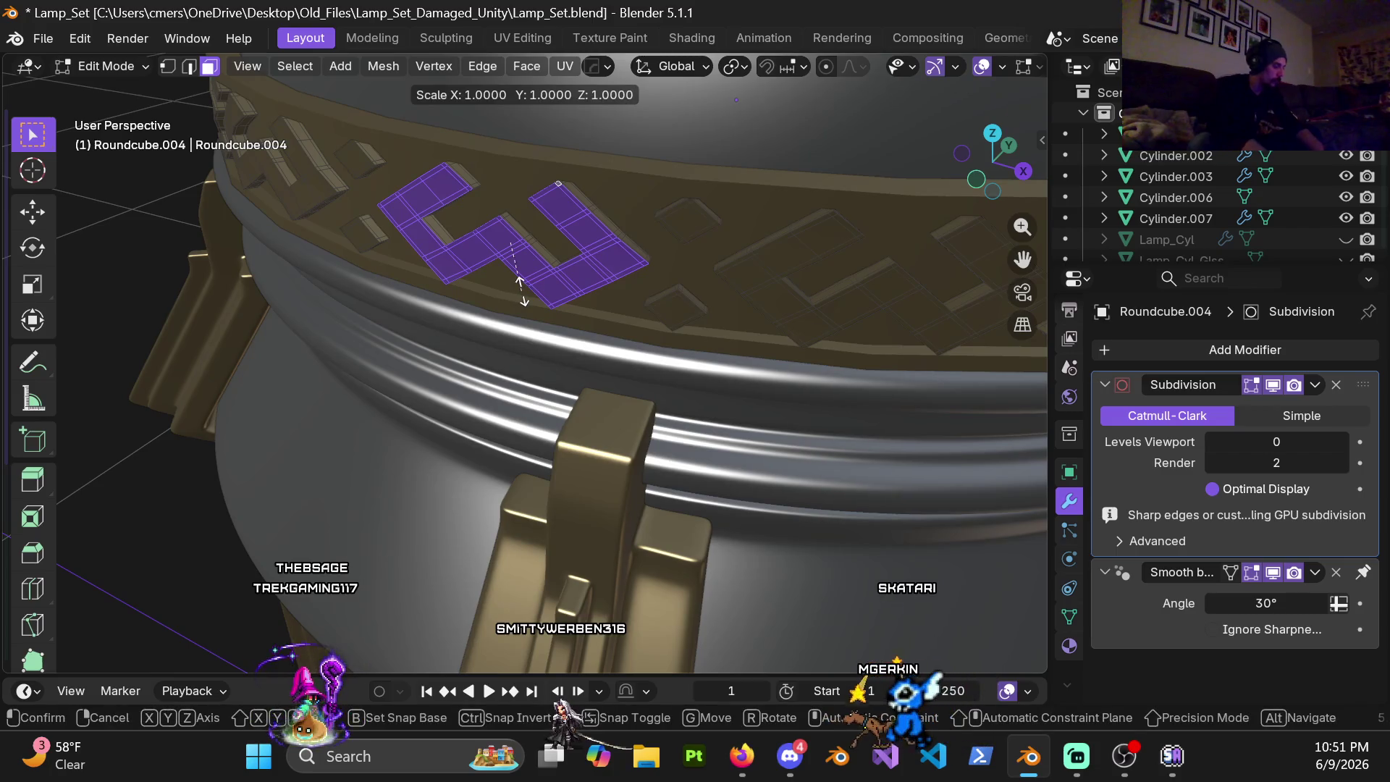
{"action": "key", "text": "y"}
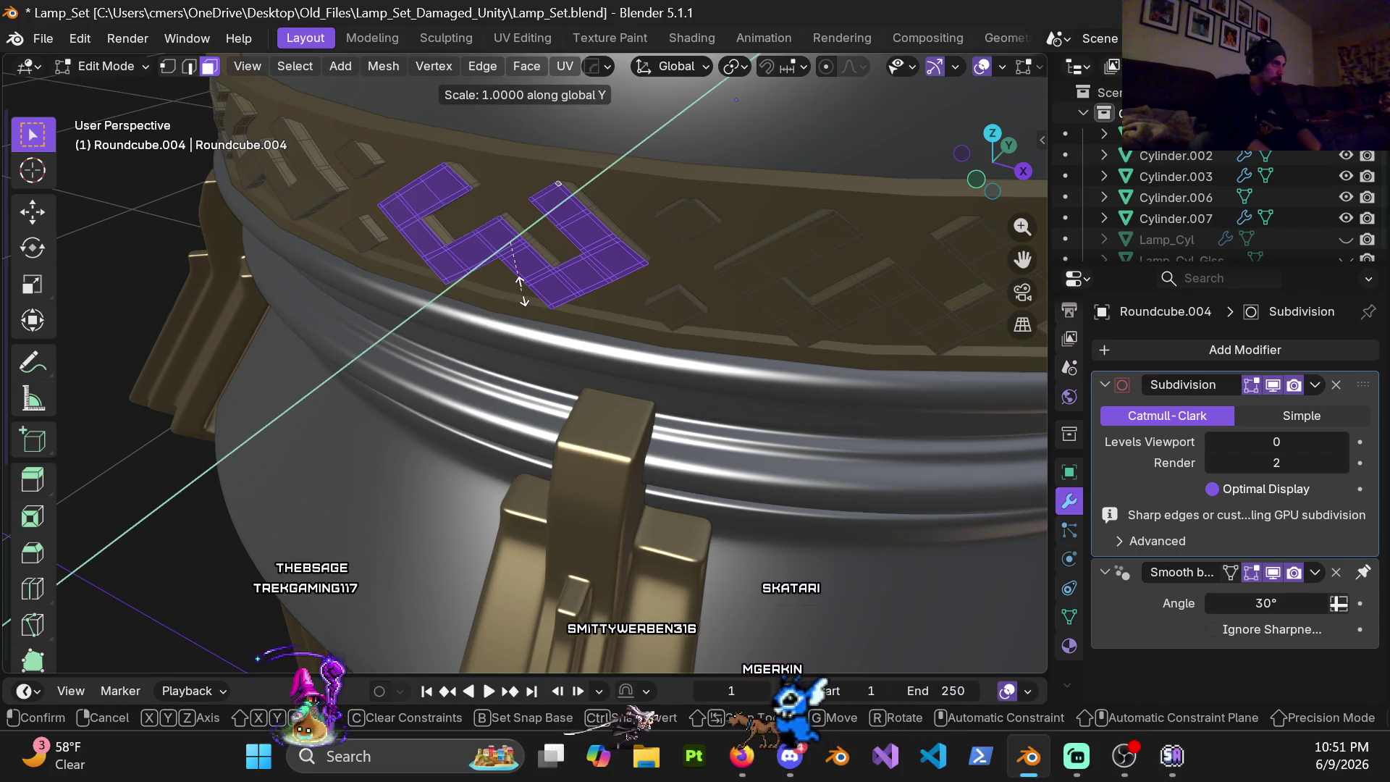
{"action": "key", "text": "Return"}
{"action": "mouse_move", "coordinate": [616, 287]}
{"action": "middle_mouse_down"}
{"action": "mouse_move", "coordinate": [555, 284]}
{"action": "mouse_move", "coordinate": [582, 266]}
{"action": "mouse_move", "coordinate": [630, 308]}
{"action": "middle_mouse_up"}
Step: In vertex mode select a chevron edge loop and scale it to 0 along Y
{"action": "key", "text": "1"}
{"action": "left_click", "coordinate": [614, 301], "text": "alt"}
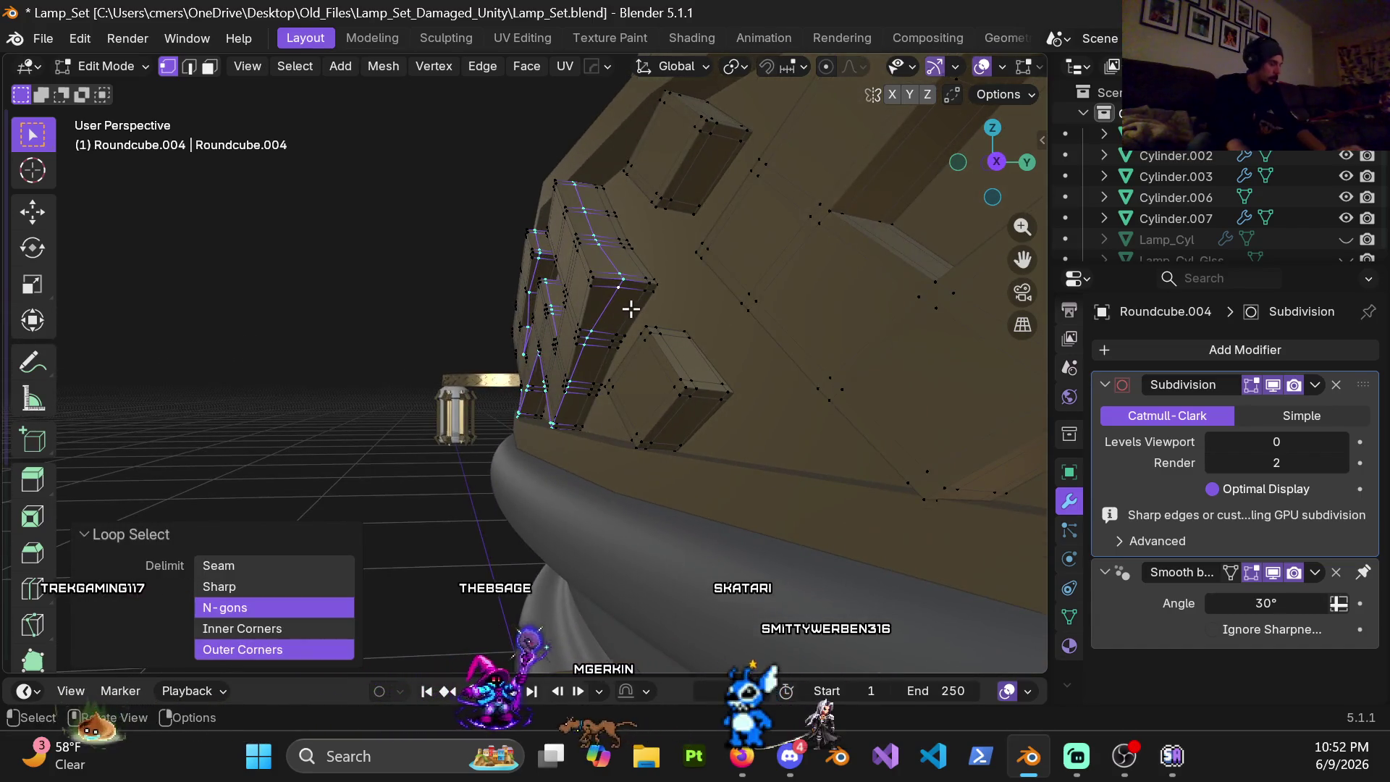
{"action": "key", "text": "s"}
{"action": "key", "text": "y"}
{"action": "key", "text": "0"}
{"action": "key", "text": "Return"}
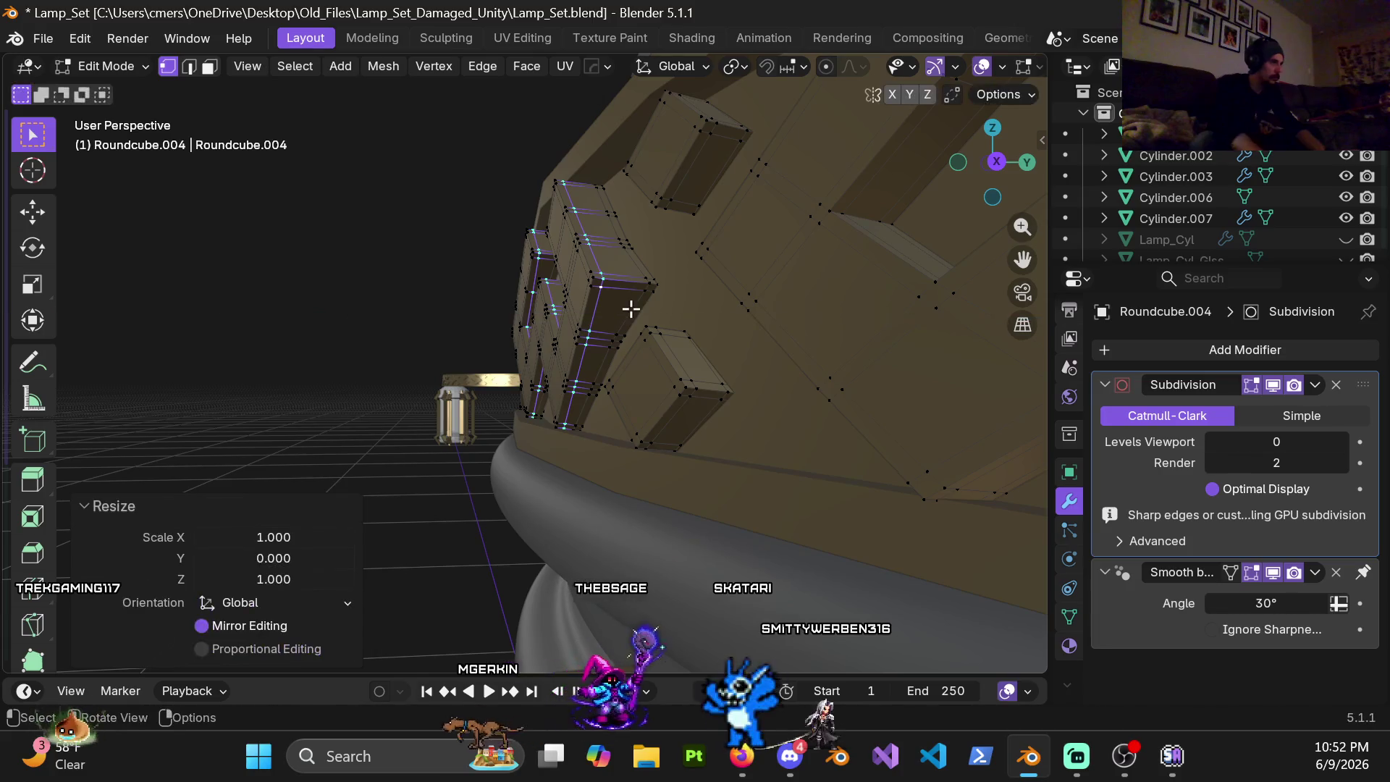
{"action": "middle_click_drag", "start_coordinate": [631, 308], "coordinate": [600, 324]}
Step: Flatten a second chevron edge loop to Y scale 0, check the pattern and switch to face select
{"action": "left_click", "coordinate": [597, 327], "text": "alt"}
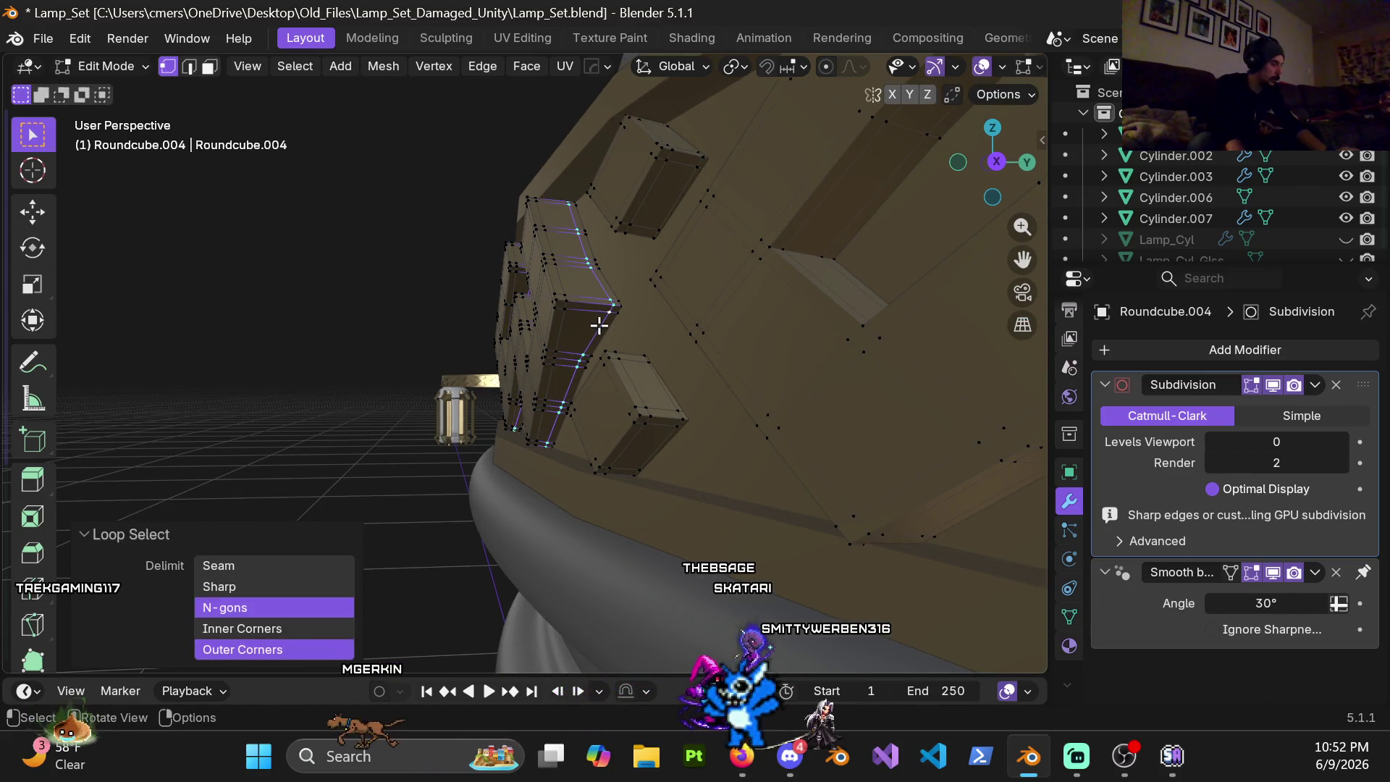
{"action": "key", "text": "s"}
{"action": "key", "text": "y"}
{"action": "key", "text": "0"}
{"action": "key", "text": "Return"}
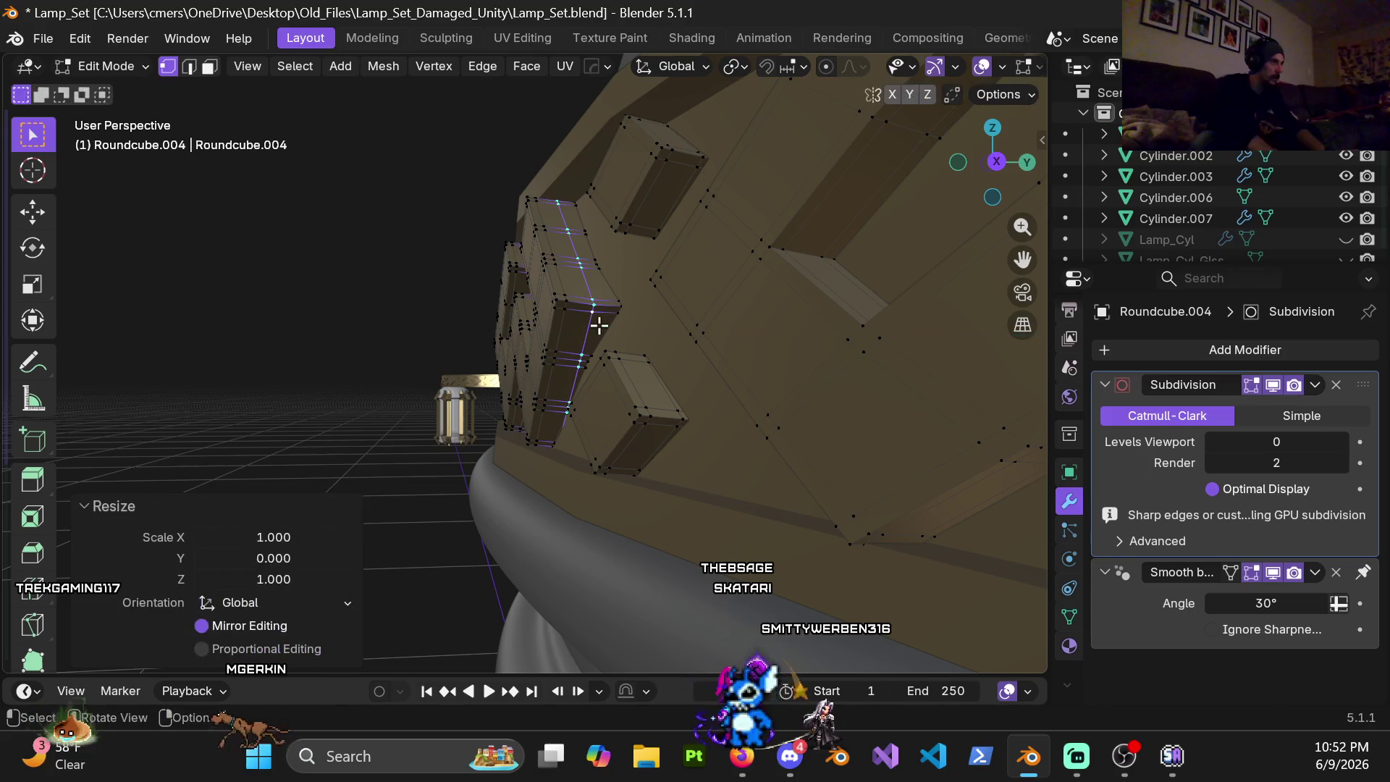
{"action": "middle_click_drag", "start_coordinate": [556, 312], "coordinate": [782, 337]}
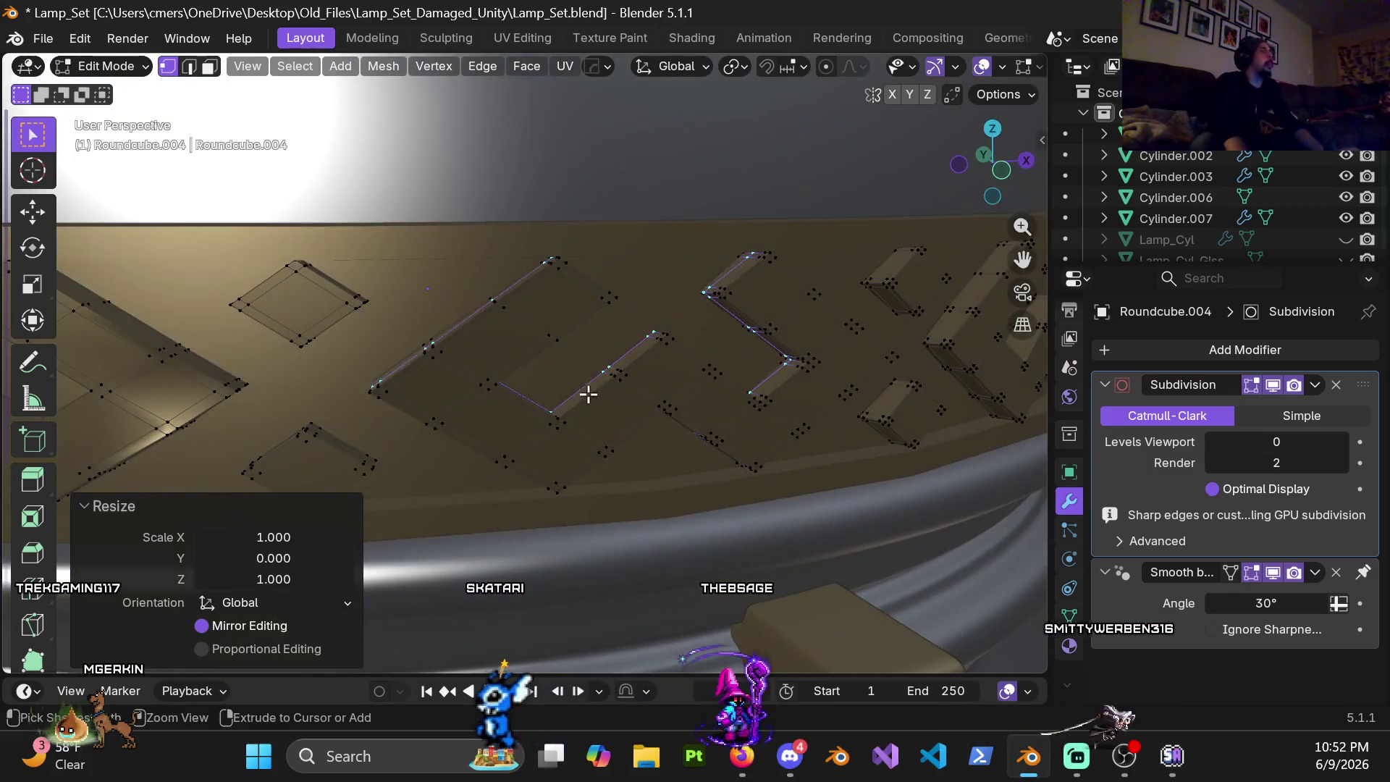
{"action": "mouse_move", "coordinate": [783, 337]}
{"action": "middle_mouse_down"}
{"action": "mouse_move", "coordinate": [586, 361]}
{"action": "mouse_move", "coordinate": [661, 330]}
{"action": "mouse_move", "coordinate": [558, 332]}
{"action": "mouse_move", "coordinate": [707, 360]}
{"action": "mouse_move", "coordinate": [547, 350]}
{"action": "mouse_move", "coordinate": [584, 273]}
{"action": "mouse_move", "coordinate": [580, 357]}
{"action": "mouse_move", "coordinate": [637, 330]}
{"action": "mouse_move", "coordinate": [566, 379]}
{"action": "mouse_move", "coordinate": [657, 280]}
{"action": "mouse_move", "coordinate": [736, 285]}
{"action": "mouse_move", "coordinate": [671, 373]}
{"action": "mouse_move", "coordinate": [569, 238]}
{"action": "mouse_move", "coordinate": [577, 273]}
{"action": "mouse_move", "coordinate": [579, 255]}
{"action": "middle_mouse_up"}
{"action": "key", "text": "3"}
{"action": "scroll", "coordinate": [581, 340], "scroll_direction": "up", "scroll_amount": 2}
Step: Select a shortest path of vertices on the chevron and flatten them along Y
{"action": "key", "text": "2"}
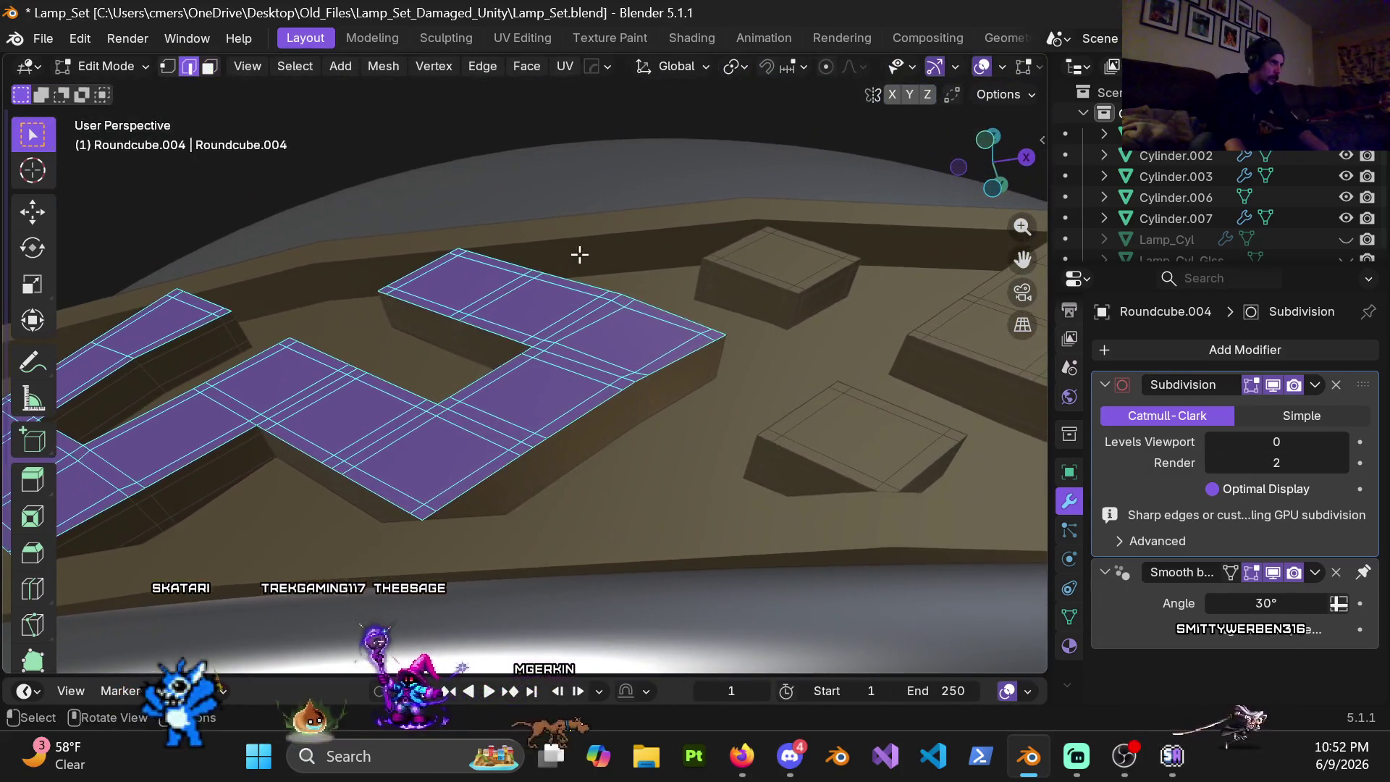
{"action": "key", "text": "1"}
{"action": "left_click", "coordinate": [630, 312]}
{"action": "mouse_move", "coordinate": [629, 311]}
{"action": "middle_mouse_down"}
{"action": "mouse_move", "coordinate": [589, 323]}
{"action": "mouse_move", "coordinate": [587, 340]}
{"action": "mouse_move", "coordinate": [583, 310]}
{"action": "mouse_move", "coordinate": [659, 344]}
{"action": "mouse_move", "coordinate": [652, 364]}
{"action": "middle_mouse_up"}
{"action": "left_click", "coordinate": [670, 349], "text": "ctrl"}
{"action": "key", "text": "s"}
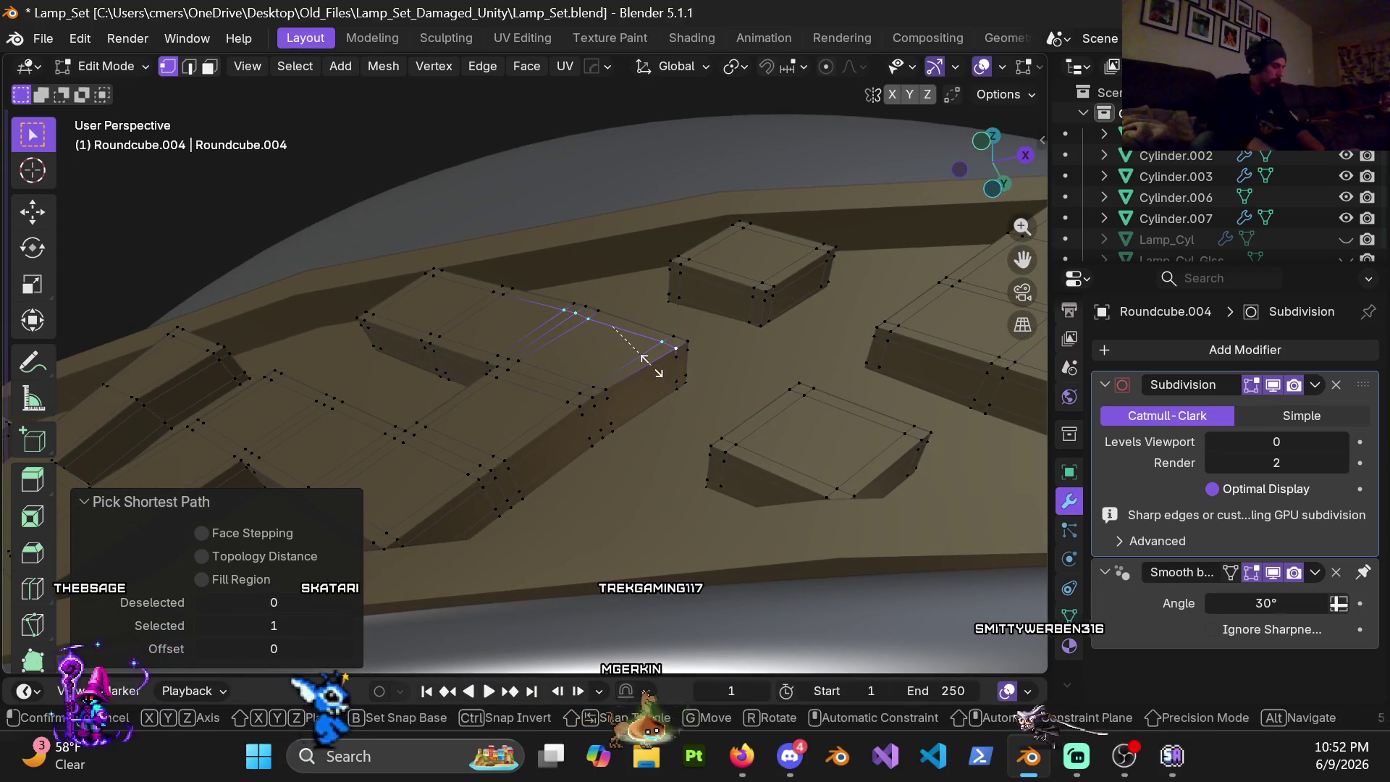
{"action": "key", "text": "y"}
{"action": "key", "text": "Return"}
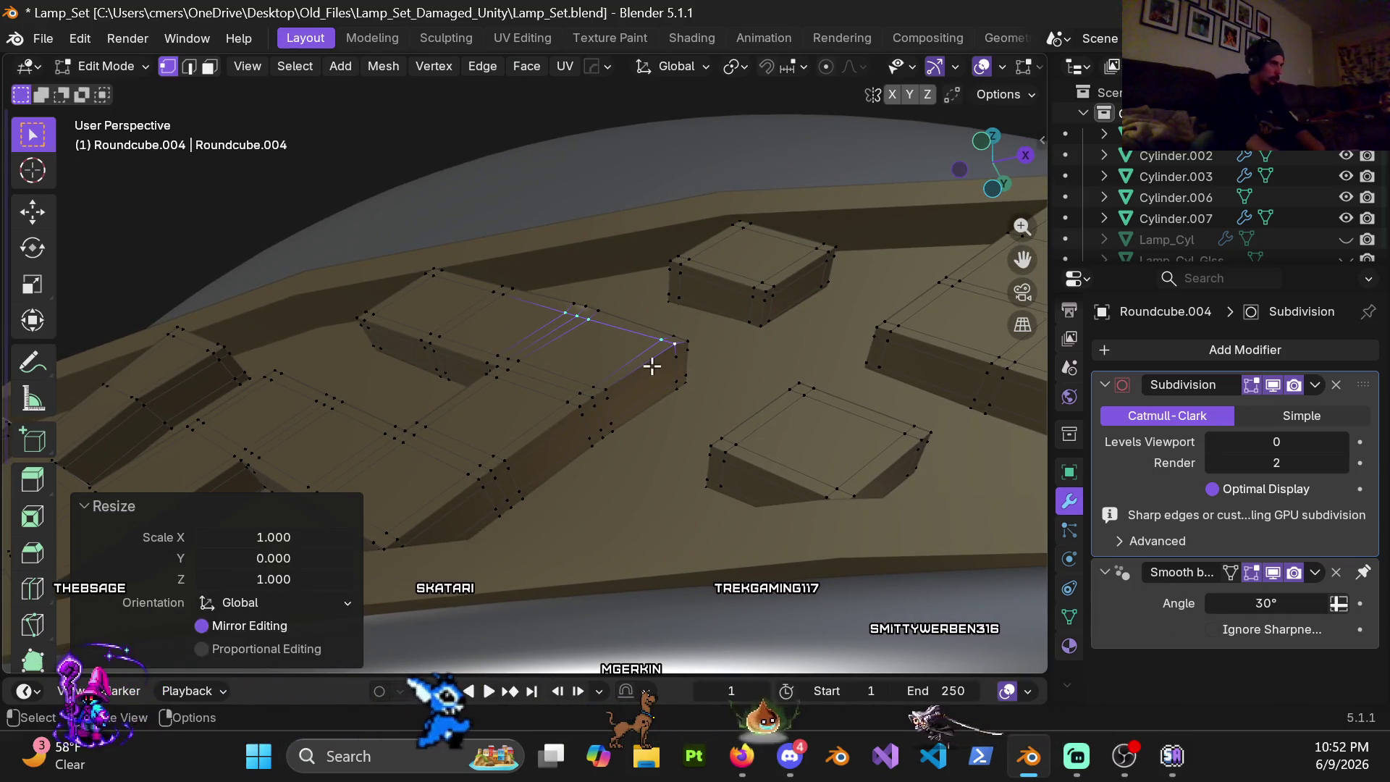
{"action": "mouse_move", "coordinate": [587, 266]}
{"action": "middle_mouse_down"}
{"action": "mouse_move", "coordinate": [399, 328]}
{"action": "mouse_move", "coordinate": [459, 311]}
{"action": "middle_mouse_up"}
{"action": "scroll", "coordinate": [514, 375], "scroll_direction": "up", "scroll_amount": 3}
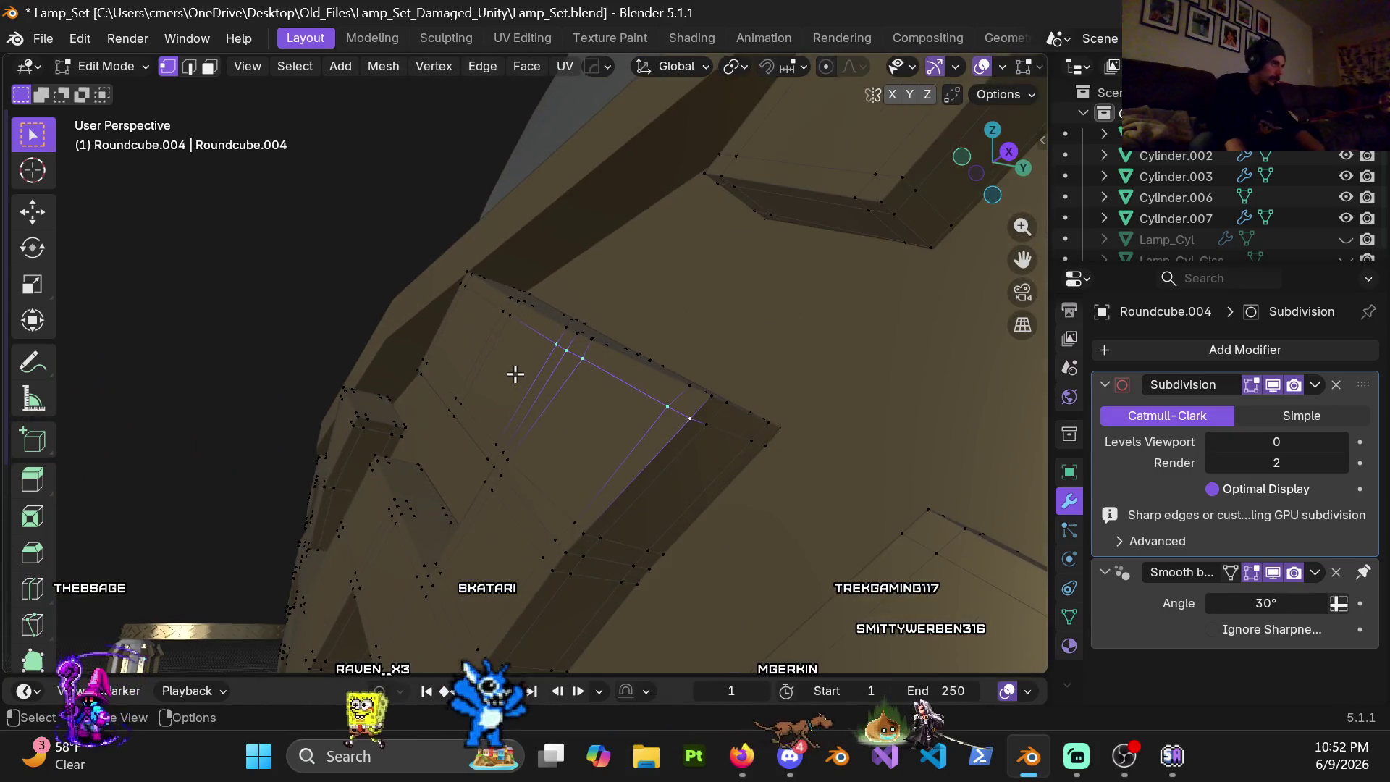
Step: Add a path of edges, scale it to 0 along Y and nudge the selection slightly along Y
{"action": "left_click", "coordinate": [461, 284], "text": "ctrl"}
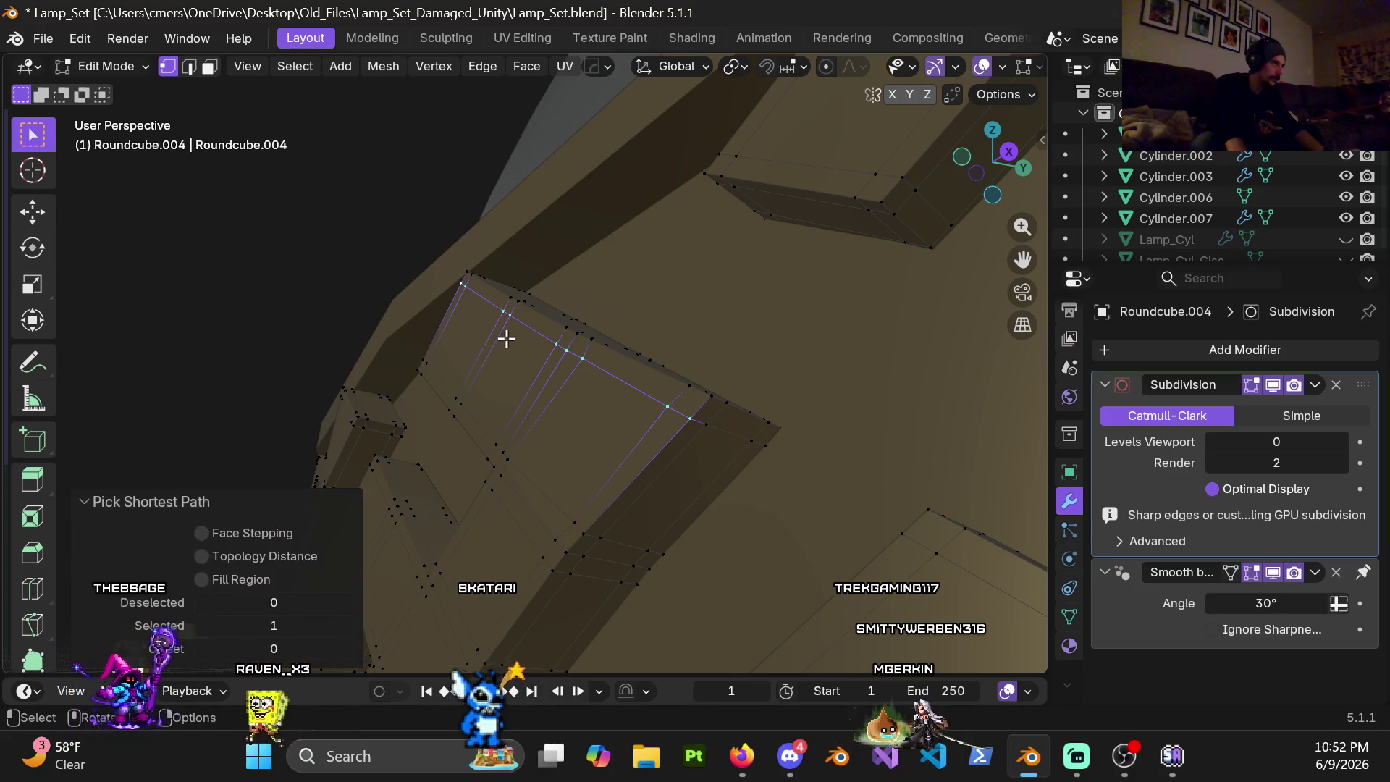
{"action": "key", "text": "s"}
{"action": "key", "text": "y"}
{"action": "key", "text": "0"}
{"action": "key", "text": "Return"}
{"action": "mouse_move", "coordinate": [557, 390]}
{"action": "middle_mouse_down"}
{"action": "mouse_move", "coordinate": [577, 377]}
{"action": "mouse_move", "coordinate": [708, 403]}
{"action": "mouse_move", "coordinate": [736, 296]}
{"action": "mouse_move", "coordinate": [792, 310]}
{"action": "mouse_move", "coordinate": [792, 373]}
{"action": "mouse_move", "coordinate": [811, 329]}
{"action": "mouse_move", "coordinate": [680, 355]}
{"action": "mouse_move", "coordinate": [608, 389]}
{"action": "mouse_move", "coordinate": [589, 460]}
{"action": "mouse_move", "coordinate": [605, 407]}
{"action": "mouse_move", "coordinate": [562, 320]}
{"action": "mouse_move", "coordinate": [498, 398]}
{"action": "middle_mouse_up"}
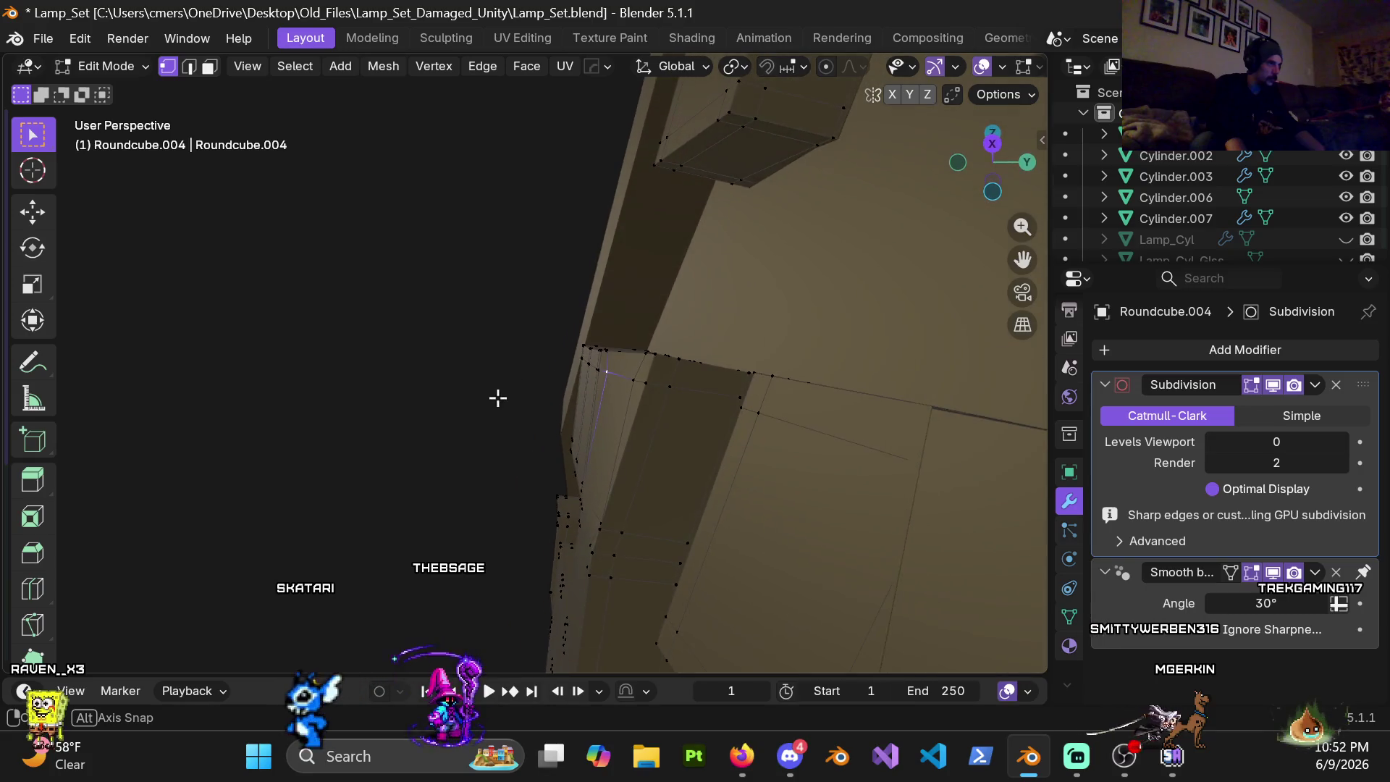
{"action": "key", "text": "y"}
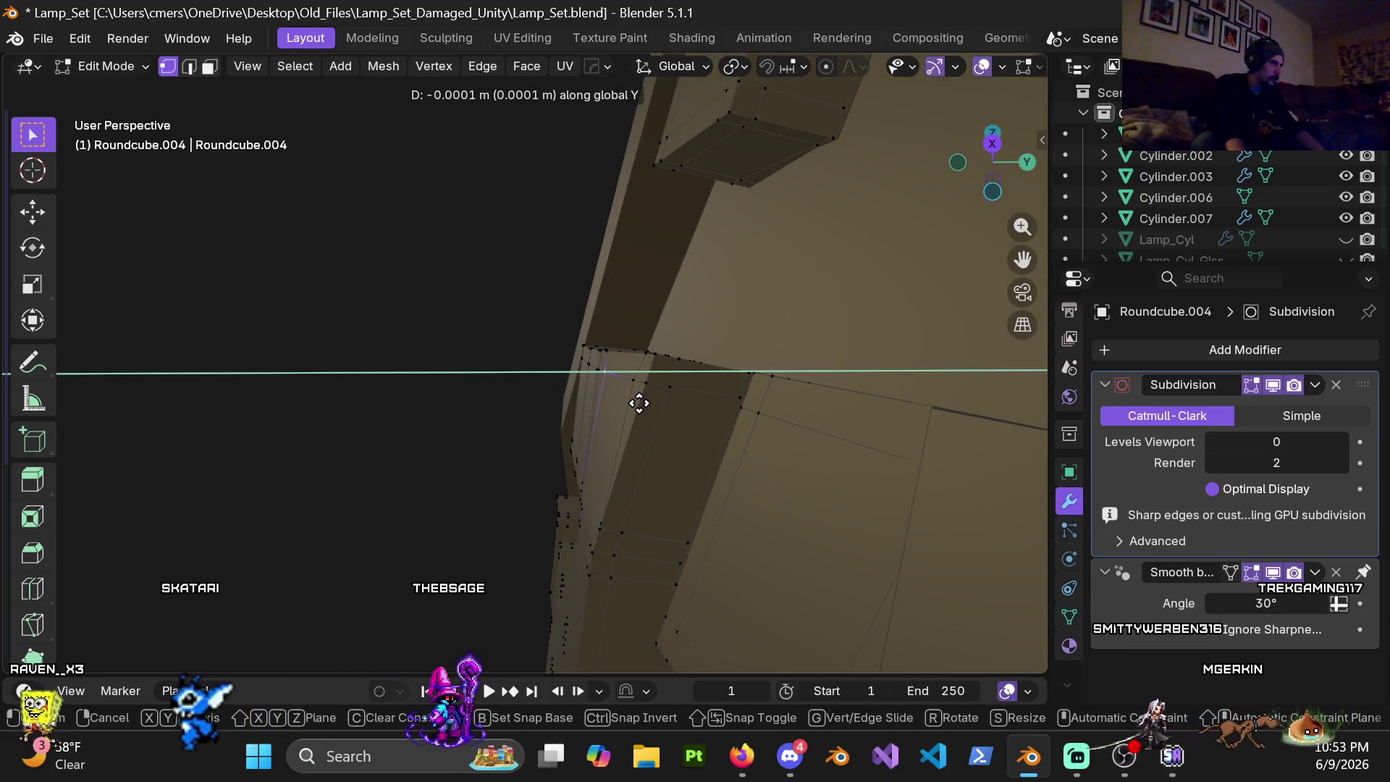
{"action": "left_click", "coordinate": [638, 404]}
Step: Pull back, select the linked geometry (Ctrl+L) and return to object mode to view the band
{"action": "mouse_move", "coordinate": [637, 403]}
{"action": "middle_mouse_down"}
{"action": "mouse_move", "coordinate": [620, 394]}
{"action": "mouse_move", "coordinate": [690, 474]}
{"action": "mouse_move", "coordinate": [796, 495]}
{"action": "middle_mouse_up"}
{"action": "scroll", "coordinate": [796, 496], "scroll_direction": "down", "scroll_amount": 2}
{"action": "scroll", "coordinate": [897, 509], "scroll_direction": "down", "scroll_amount": 2}
{"action": "scroll", "coordinate": [863, 575], "scroll_direction": "down", "scroll_amount": 4}
{"action": "mouse_move", "coordinate": [699, 543]}
{"action": "middle_mouse_down"}
{"action": "mouse_move", "coordinate": [520, 462]}
{"action": "mouse_move", "coordinate": [652, 434]}
{"action": "middle_mouse_up"}
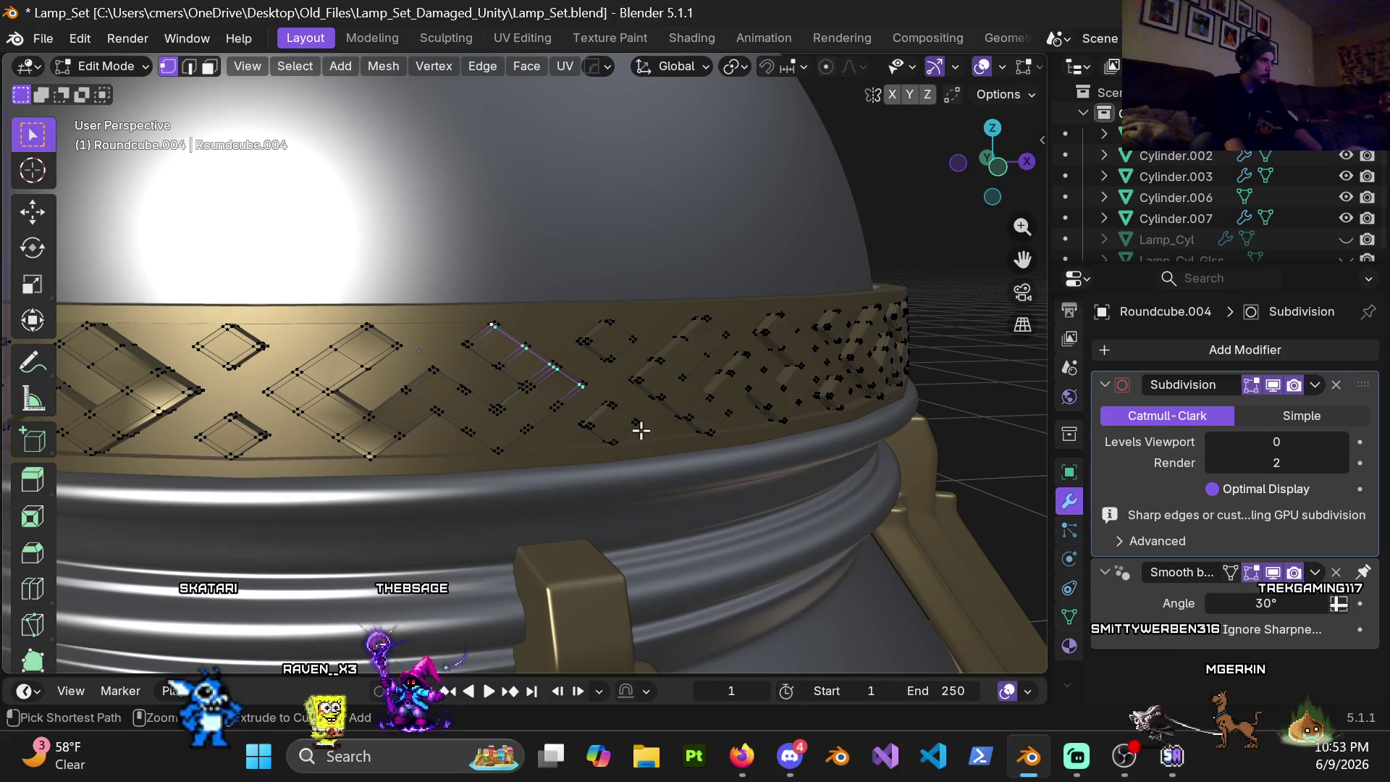
{"action": "key", "text": "ctrl+l"}
{"action": "key", "text": "Tab"}
{"action": "mouse_move", "coordinate": [561, 437]}
{"action": "middle_mouse_down"}
{"action": "mouse_move", "coordinate": [452, 353]}
{"action": "mouse_move", "coordinate": [548, 421]}
{"action": "mouse_move", "coordinate": [508, 415]}
{"action": "middle_mouse_up"}
{"action": "scroll", "coordinate": [520, 408], "scroll_direction": "down", "scroll_amount": 3}
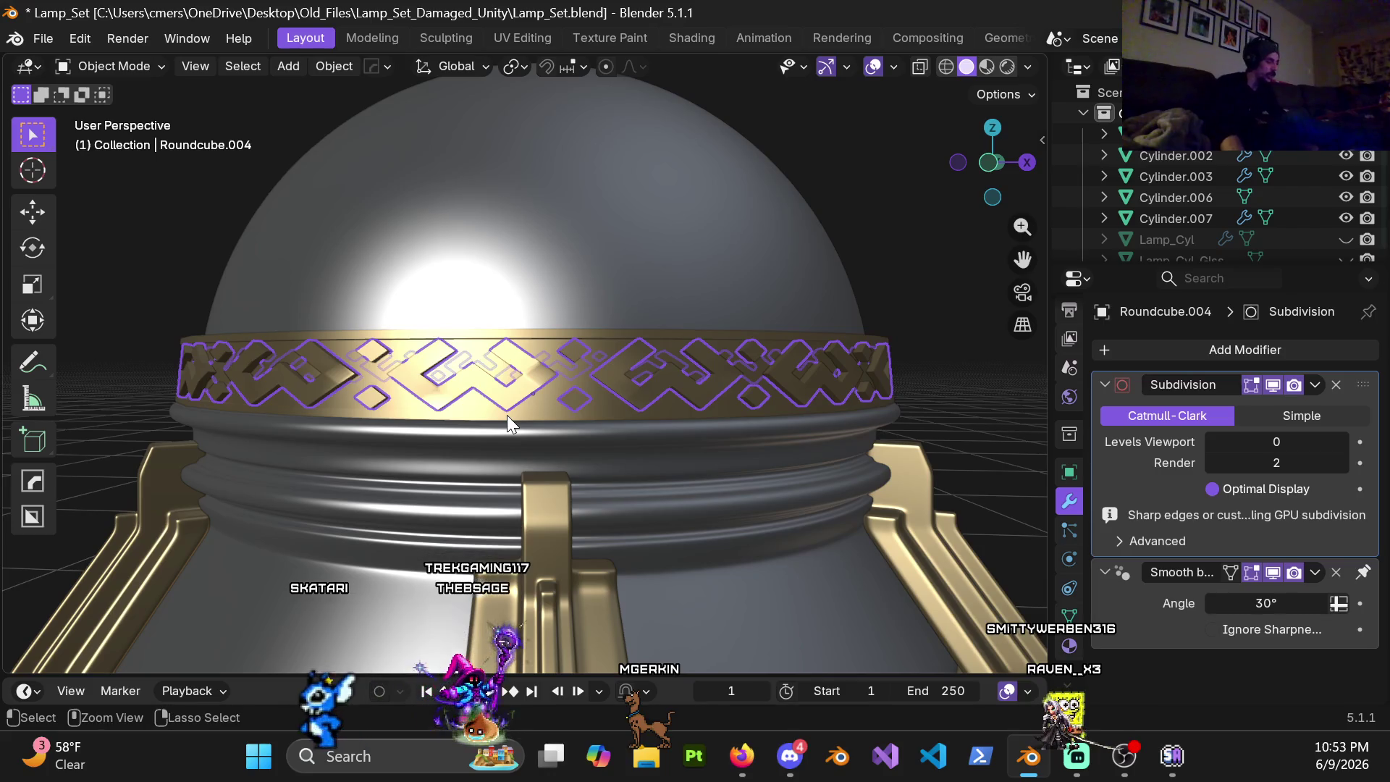
Step: Re-enter edit mode, close in on the gold band and look through the Face and Mesh menus
{"action": "key", "text": "Tab"}
{"action": "key", "text": "Tab"}
{"action": "key", "text": "Tab"}
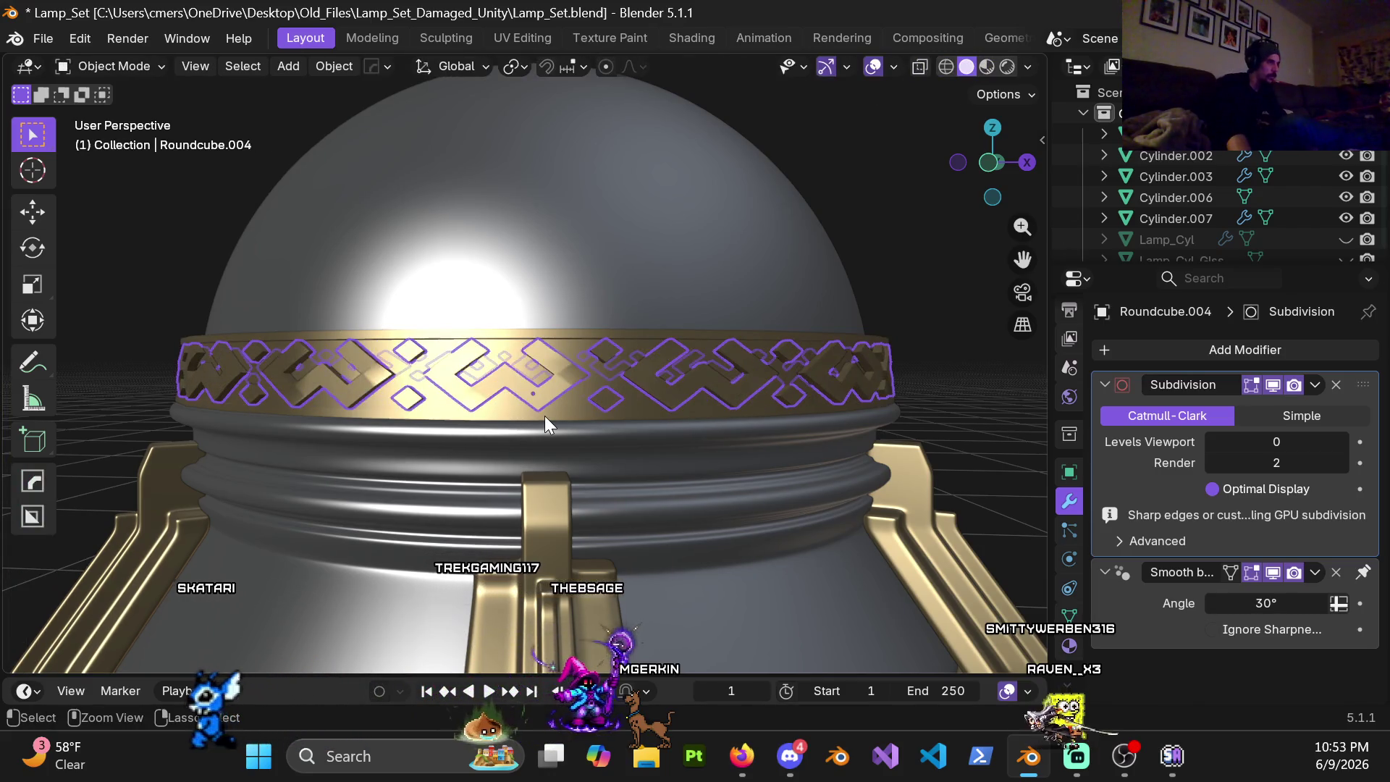
{"action": "scroll", "coordinate": [593, 462], "scroll_direction": "up", "scroll_amount": 3}
{"action": "scroll", "coordinate": [593, 460], "scroll_direction": "up", "scroll_amount": 2}
{"action": "mouse_move", "coordinate": [594, 461]}
{"action": "middle_mouse_down"}
{"action": "mouse_move", "coordinate": [540, 391]}
{"action": "mouse_move", "coordinate": [467, 392]}
{"action": "mouse_move", "coordinate": [571, 381]}
{"action": "mouse_move", "coordinate": [567, 414]}
{"action": "mouse_move", "coordinate": [620, 434]}
{"action": "mouse_move", "coordinate": [607, 414]}
{"action": "middle_mouse_up"}
{"action": "scroll", "coordinate": [467, 392], "scroll_direction": "down", "scroll_amount": 3}
{"action": "scroll", "coordinate": [614, 424], "scroll_direction": "down", "scroll_amount": 3}
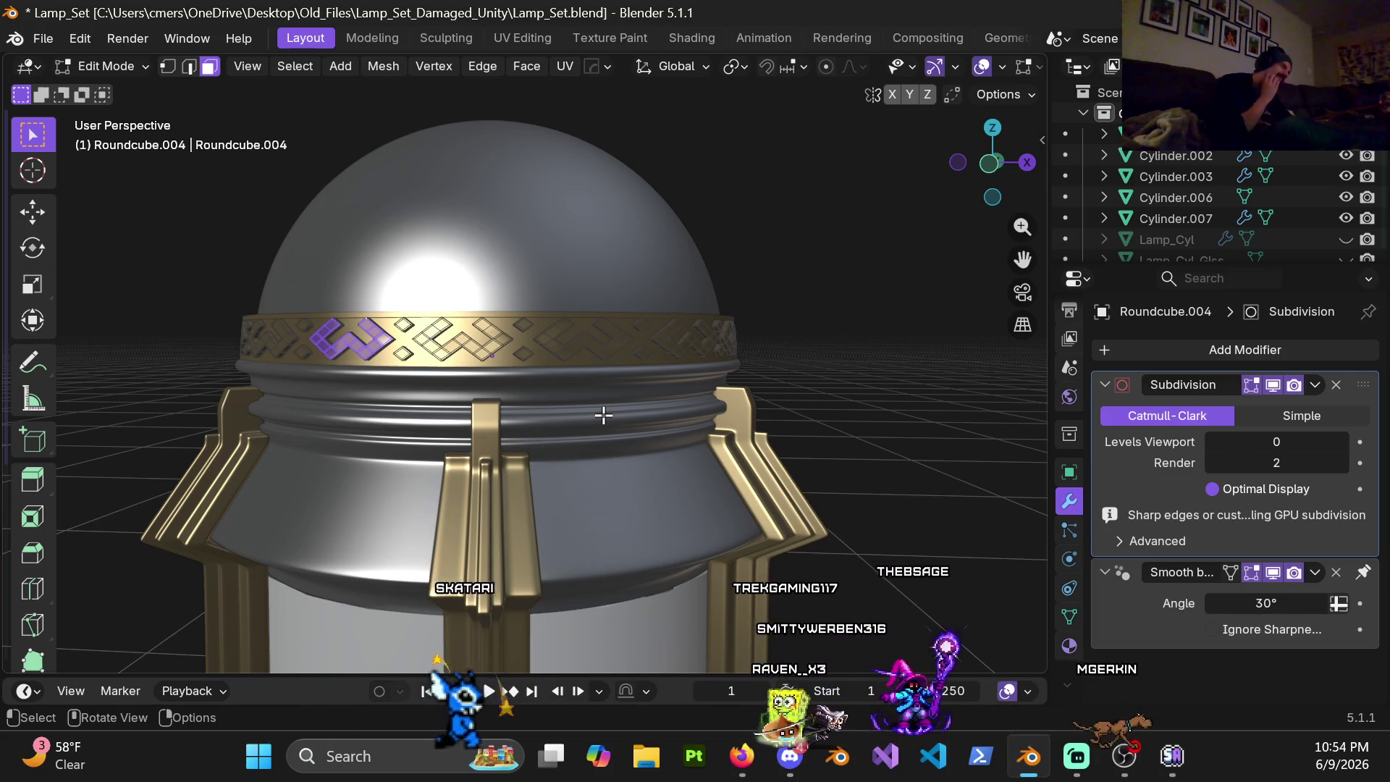
{"action": "scroll", "coordinate": [587, 413], "scroll_direction": "up", "scroll_amount": 2}
{"action": "scroll", "coordinate": [588, 413], "scroll_direction": "up", "scroll_amount": 2}
{"action": "scroll", "coordinate": [608, 398], "scroll_direction": "up", "scroll_amount": 2}
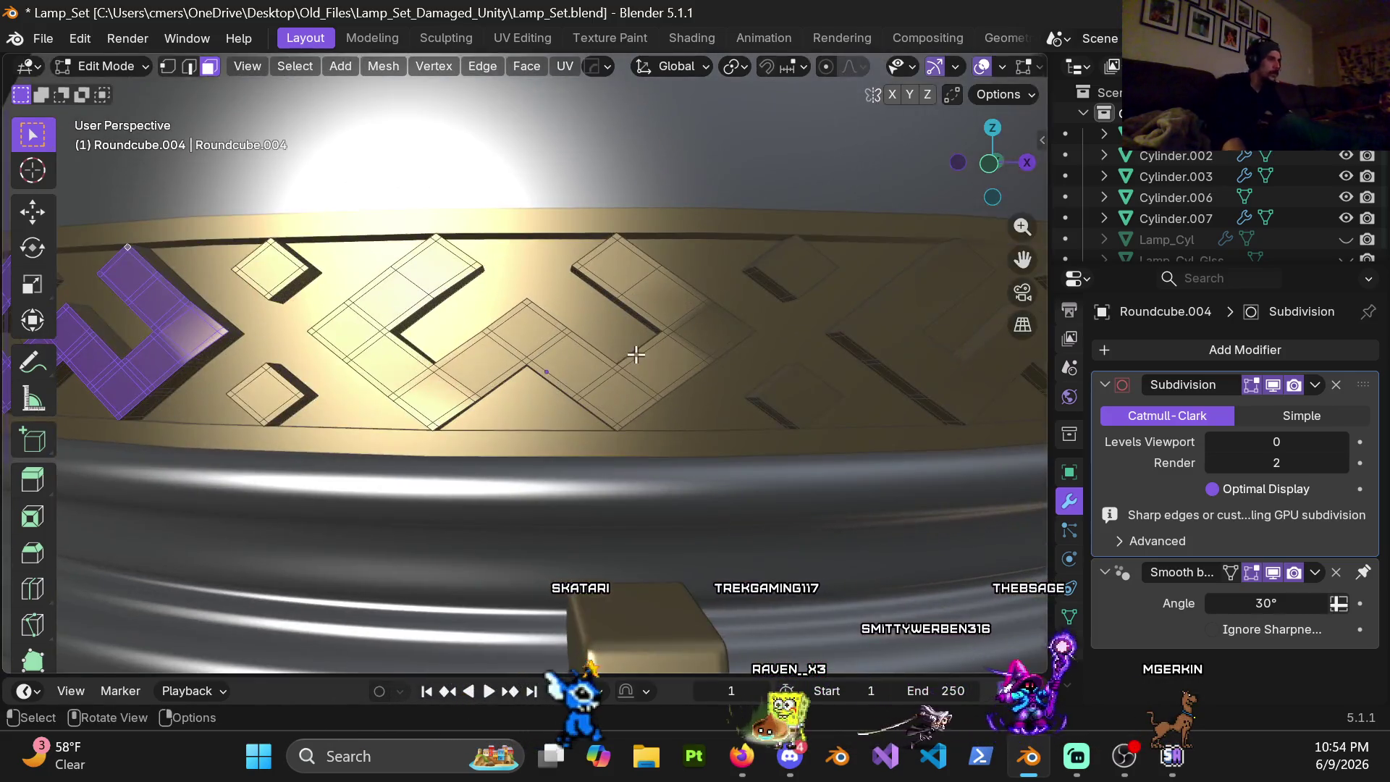
{"action": "mouse_move", "coordinate": [641, 327]}
{"action": "middle_mouse_down"}
{"action": "mouse_move", "coordinate": [656, 292]}
{"action": "mouse_move", "coordinate": [738, 293]}
{"action": "middle_mouse_up"}
{"action": "scroll", "coordinate": [739, 293], "scroll_direction": "down", "scroll_amount": 2}
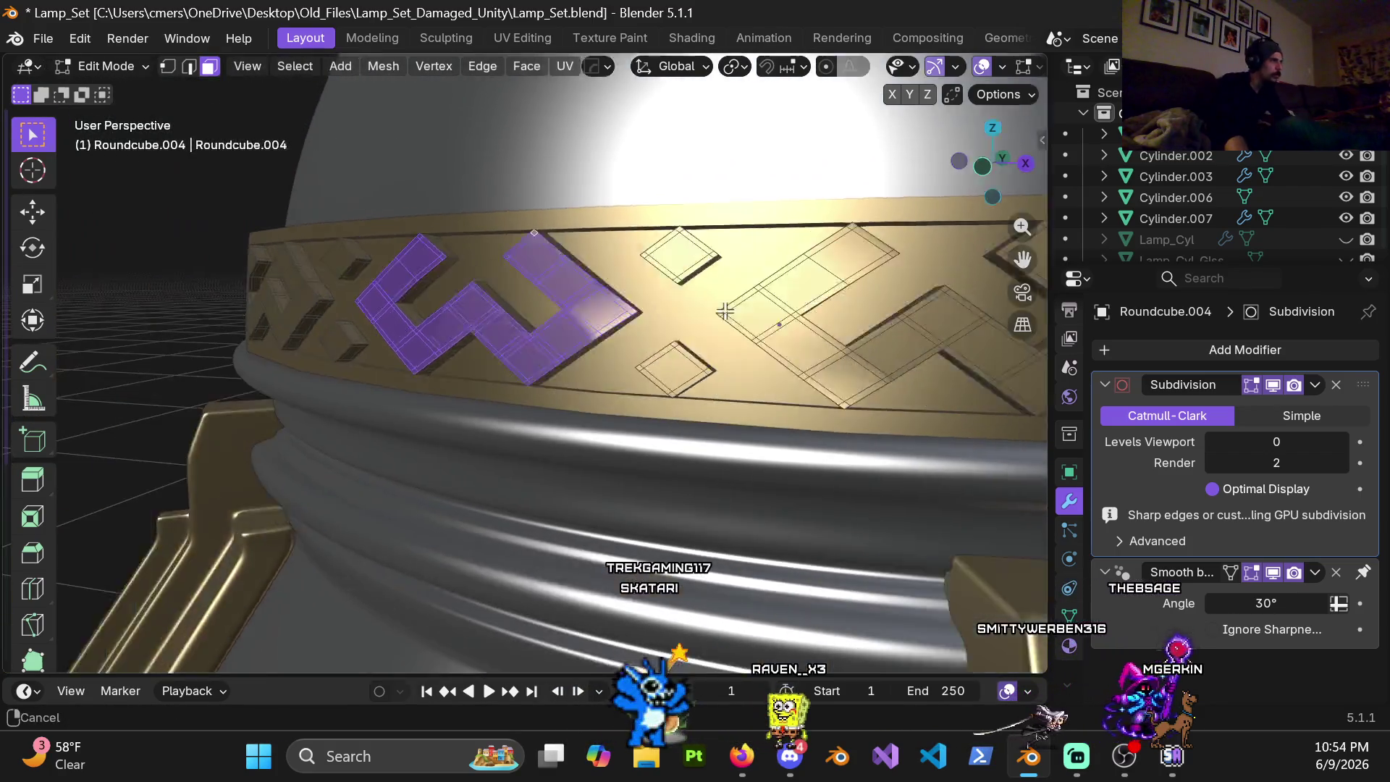
{"action": "left_click", "coordinate": [521, 68]}
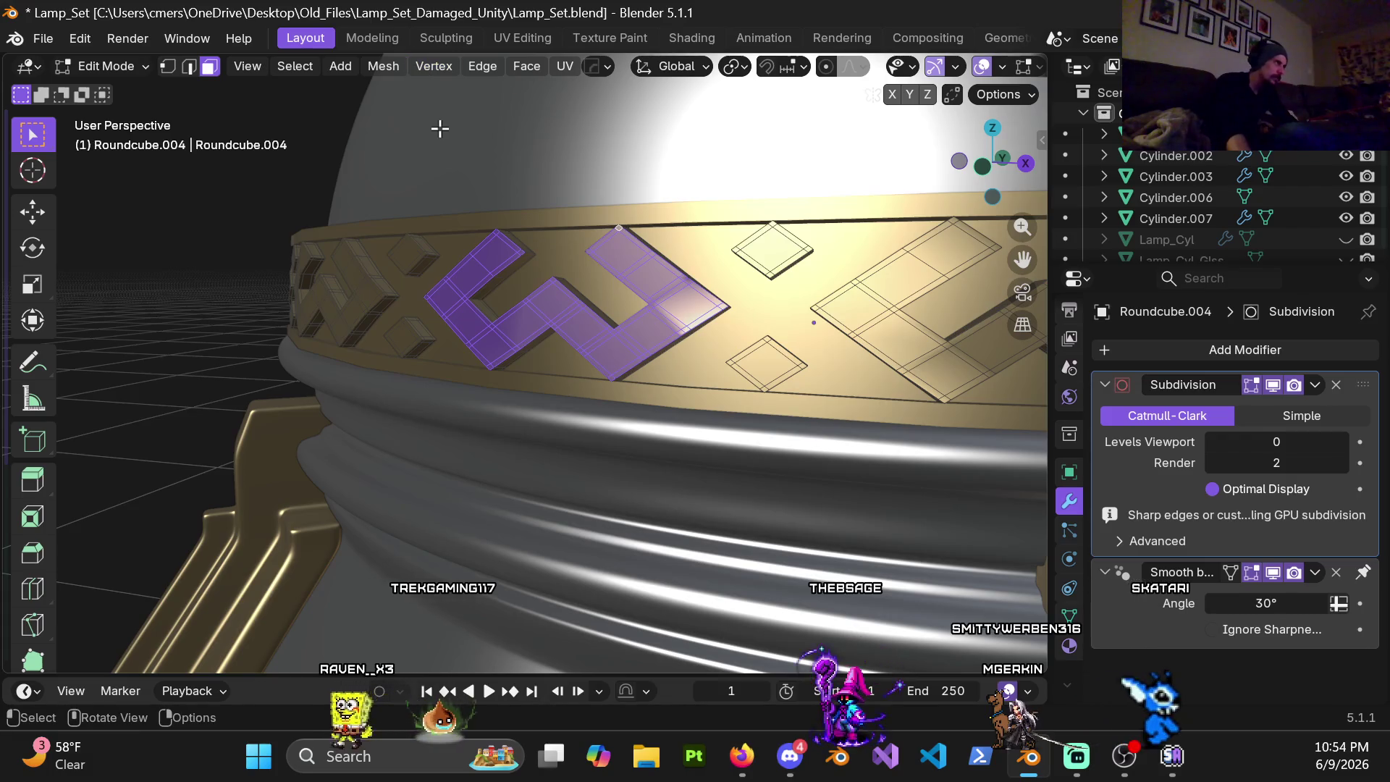
{"action": "left_click", "coordinate": [385, 73]}
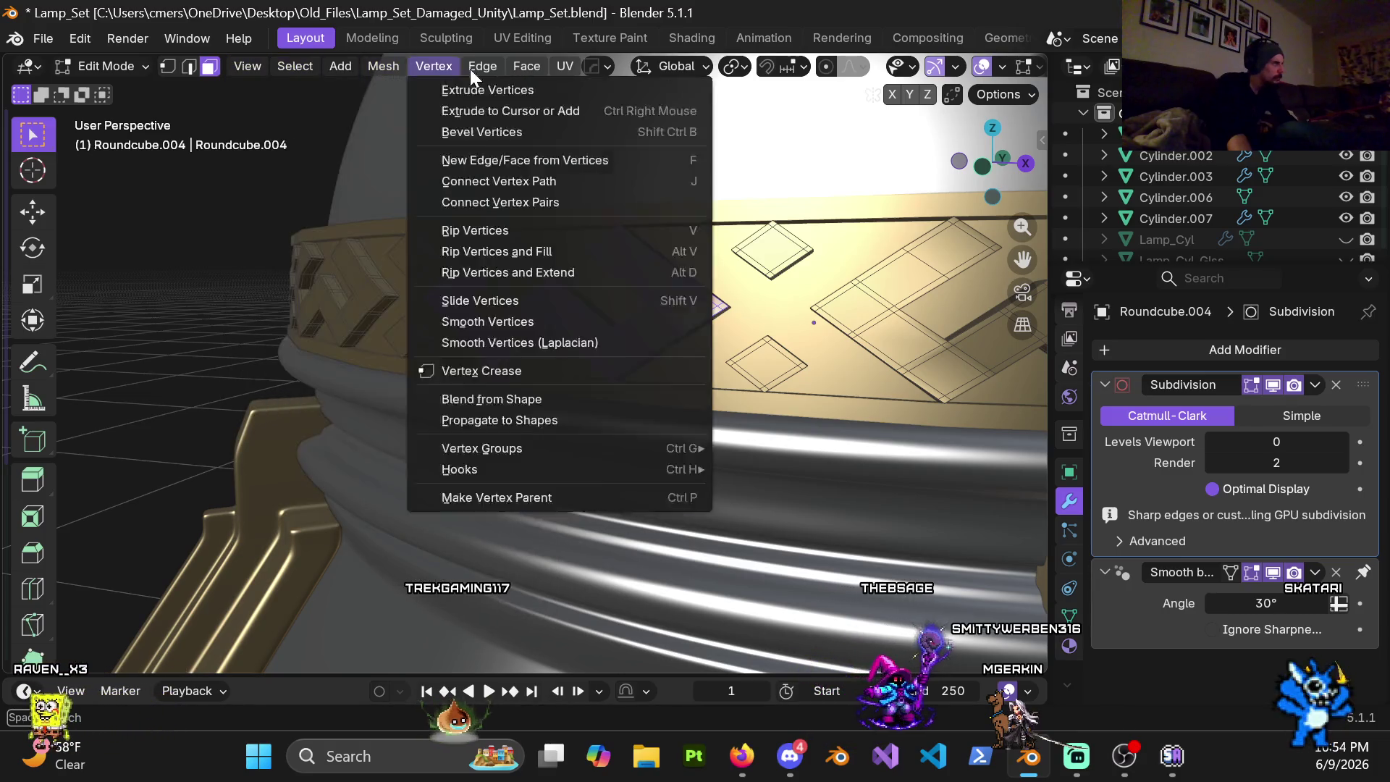
Step: Flatten the selected chevron faces with LoopTools Flatten
{"action": "right_click", "coordinate": [196, 291]}
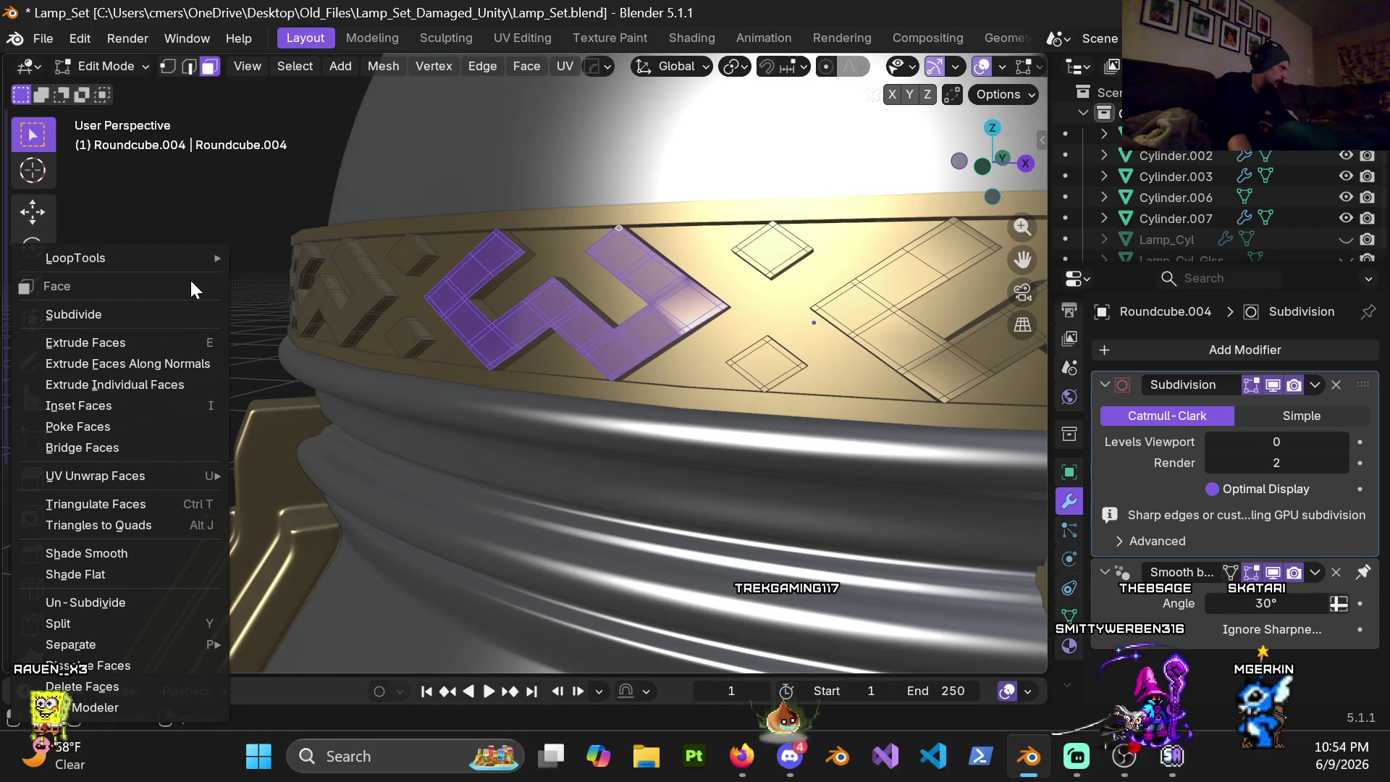
{"action": "mouse_move", "coordinate": [76, 257]}
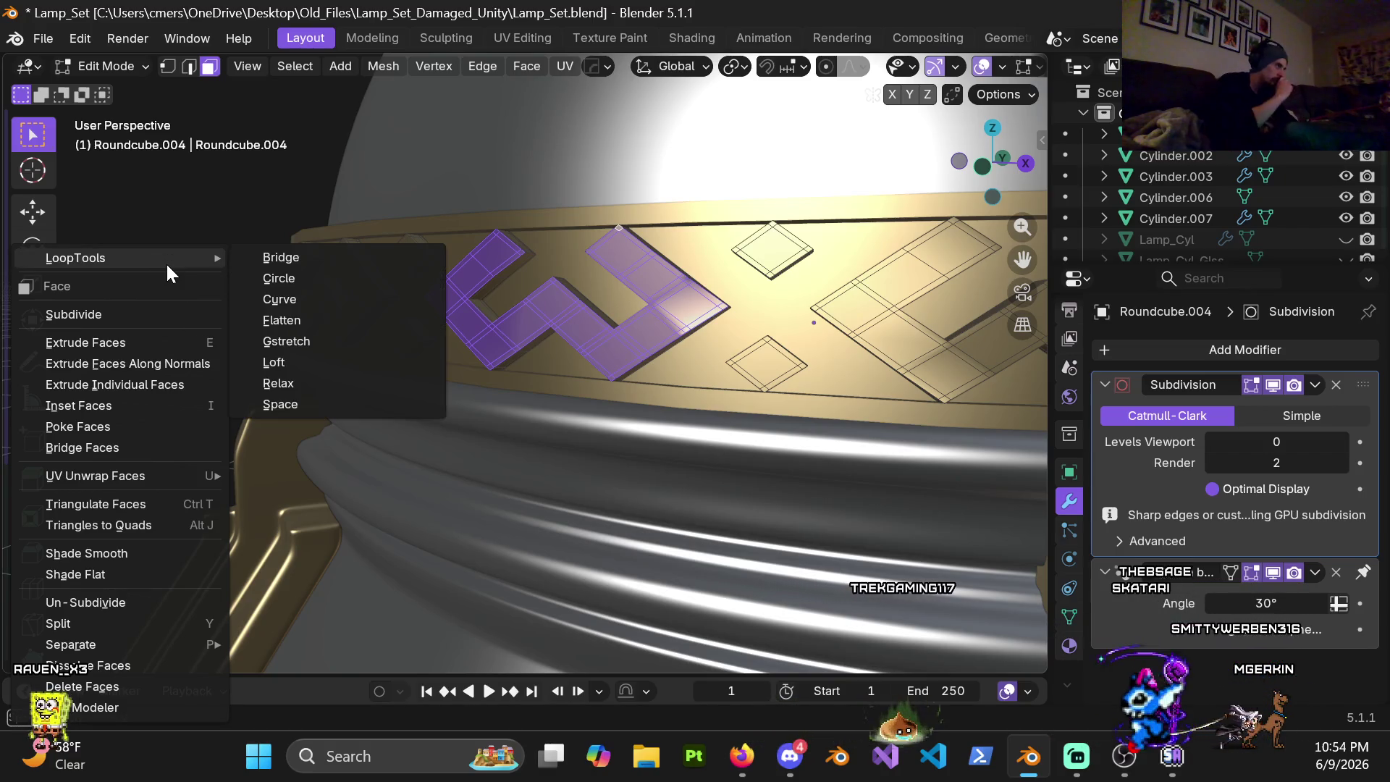
{"action": "left_click", "coordinate": [278, 320]}
{"action": "mouse_move", "coordinate": [265, 320]}
{"action": "middle_mouse_down"}
{"action": "mouse_move", "coordinate": [482, 304]}
{"action": "mouse_move", "coordinate": [442, 309]}
{"action": "mouse_move", "coordinate": [554, 379]}
{"action": "mouse_move", "coordinate": [568, 333]}
{"action": "mouse_move", "coordinate": [546, 375]}
{"action": "mouse_move", "coordinate": [546, 336]}
{"action": "mouse_move", "coordinate": [578, 324]}
{"action": "mouse_move", "coordinate": [577, 336]}
{"action": "mouse_move", "coordinate": [696, 364]}
{"action": "mouse_move", "coordinate": [774, 351]}
{"action": "mouse_move", "coordinate": [544, 358]}
{"action": "mouse_move", "coordinate": [557, 342]}
{"action": "middle_mouse_up"}
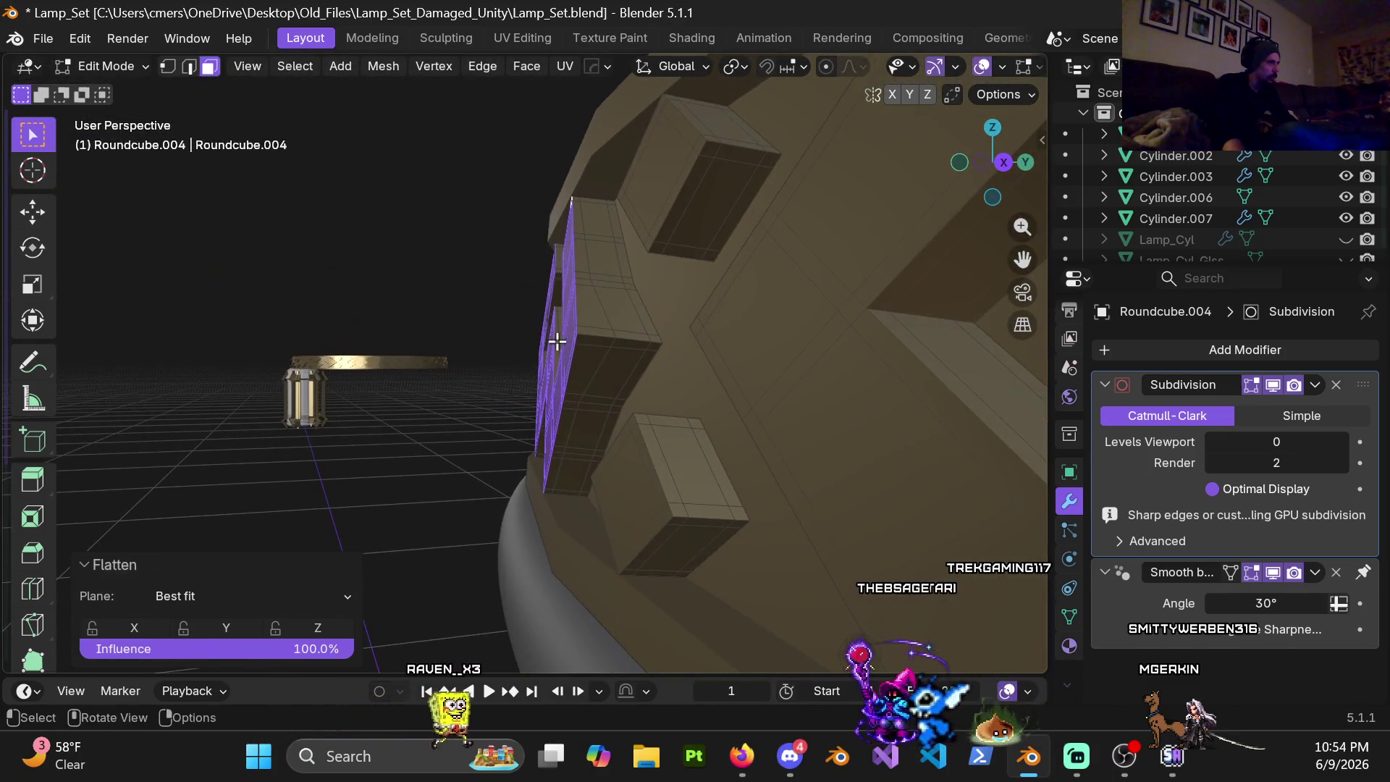
Step: Dissolve an edge loop on the chevron's side wall in edge select mode
{"action": "left_click", "coordinate": [597, 368], "text": "alt"}
{"action": "key", "text": "2"}
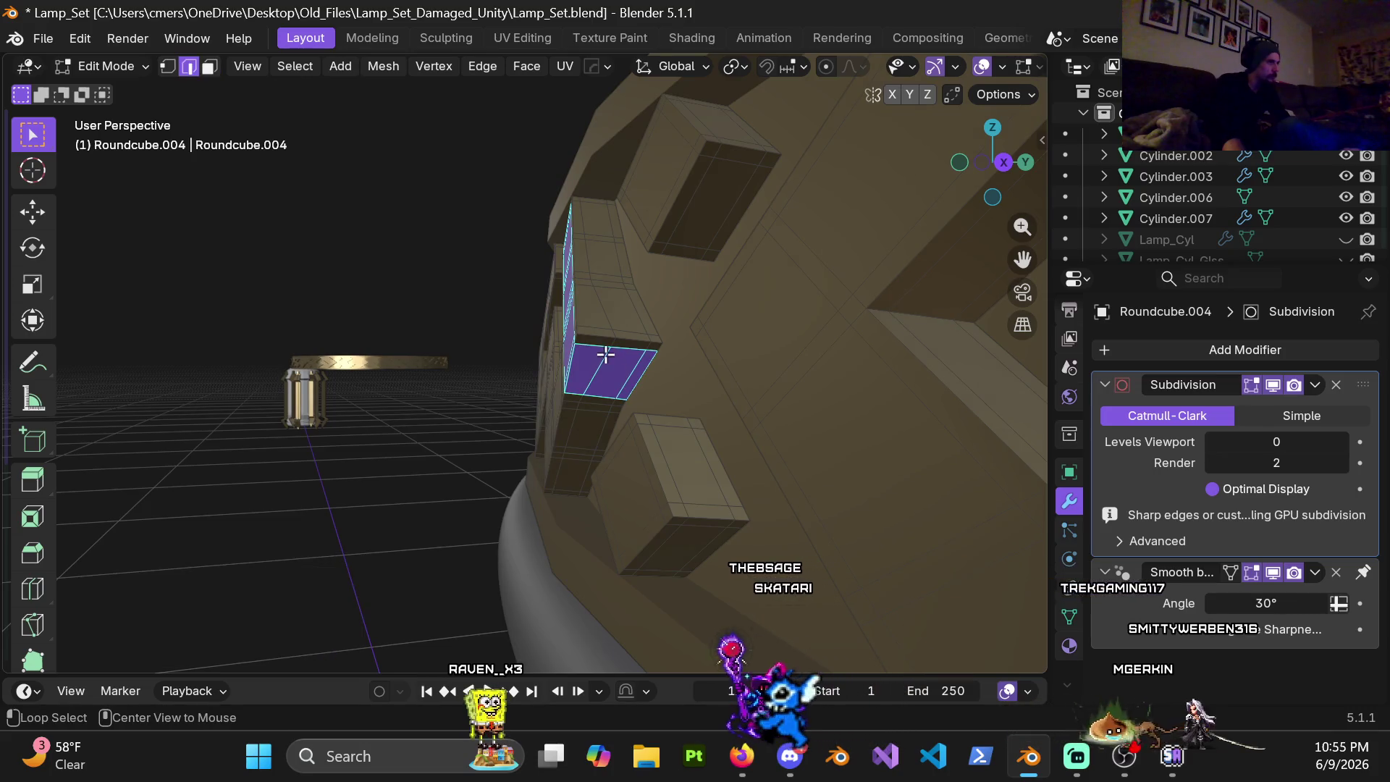
{"action": "left_click", "coordinate": [603, 381], "text": "alt"}
{"action": "mouse_move", "coordinate": [603, 380]}
{"action": "middle_mouse_down"}
{"action": "mouse_move", "coordinate": [659, 373]}
{"action": "mouse_move", "coordinate": [645, 382]}
{"action": "middle_mouse_up"}
{"action": "key", "text": "x"}
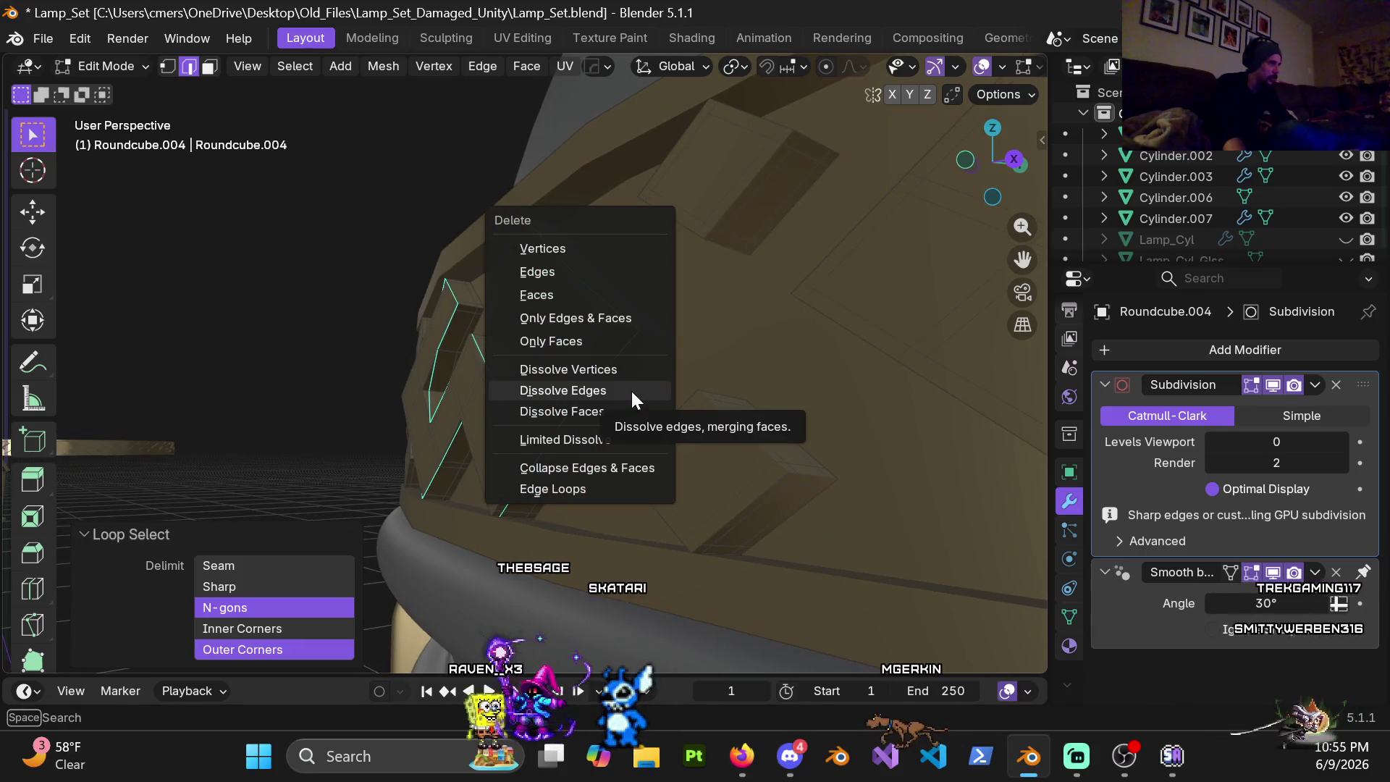
{"action": "left_click", "coordinate": [631, 390]}
{"action": "key", "text": "ctrl+z"}
{"action": "key", "text": "x"}
{"action": "left_click", "coordinate": [632, 381]}
{"action": "mouse_move", "coordinate": [623, 385]}
{"action": "middle_mouse_down"}
{"action": "mouse_move", "coordinate": [562, 381]}
{"action": "mouse_move", "coordinate": [568, 428]}
{"action": "mouse_move", "coordinate": [604, 443]}
{"action": "mouse_move", "coordinate": [589, 386]}
{"action": "middle_mouse_up"}
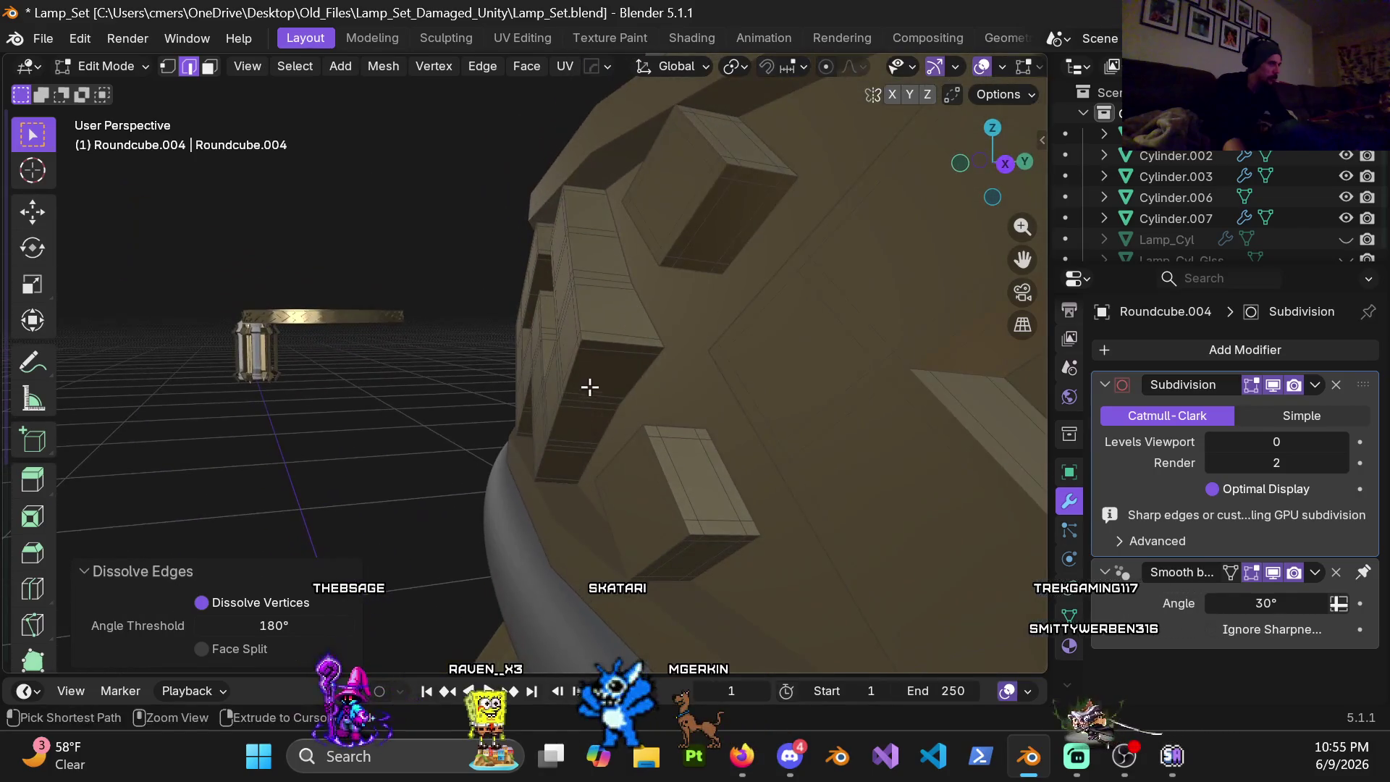
Step: Add a centred loop cut on the side wall, abandon bevelling it, and dissolve it
{"action": "key", "text": "ctrl+r"}
{"action": "left_click", "coordinate": [605, 362]}
{"action": "right_click", "coordinate": [600, 378]}
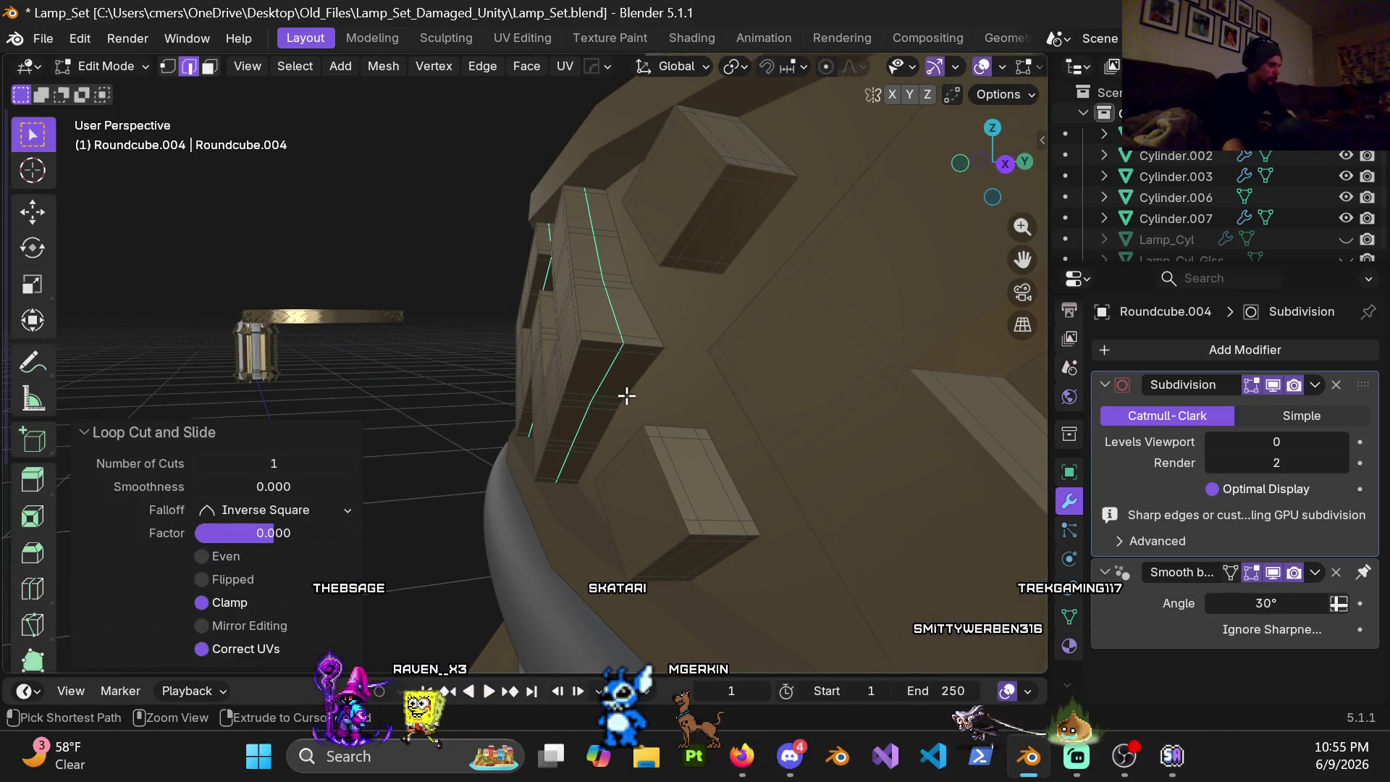
{"action": "key", "text": "ctrl+b"}
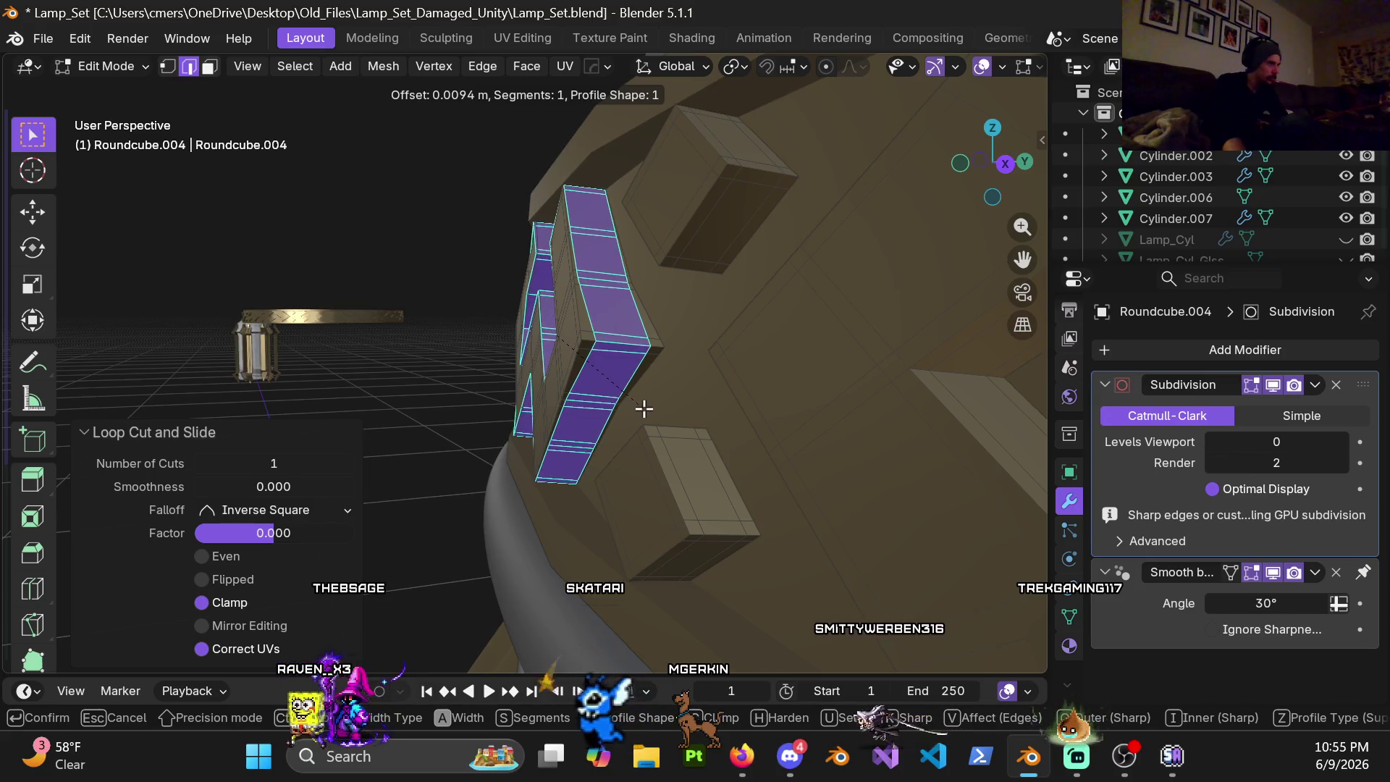
{"action": "right_click", "coordinate": [637, 404]}
{"action": "mouse_move", "coordinate": [621, 410]}
{"action": "middle_mouse_down"}
{"action": "mouse_move", "coordinate": [616, 363]}
{"action": "mouse_move", "coordinate": [643, 378]}
{"action": "mouse_move", "coordinate": [589, 419]}
{"action": "mouse_move", "coordinate": [472, 406]}
{"action": "mouse_move", "coordinate": [587, 406]}
{"action": "mouse_move", "coordinate": [565, 366]}
{"action": "mouse_move", "coordinate": [556, 373]}
{"action": "mouse_move", "coordinate": [633, 424]}
{"action": "mouse_move", "coordinate": [646, 456]}
{"action": "mouse_move", "coordinate": [664, 455]}
{"action": "middle_mouse_up"}
{"action": "key", "text": "x"}
{"action": "left_click", "coordinate": [620, 397]}
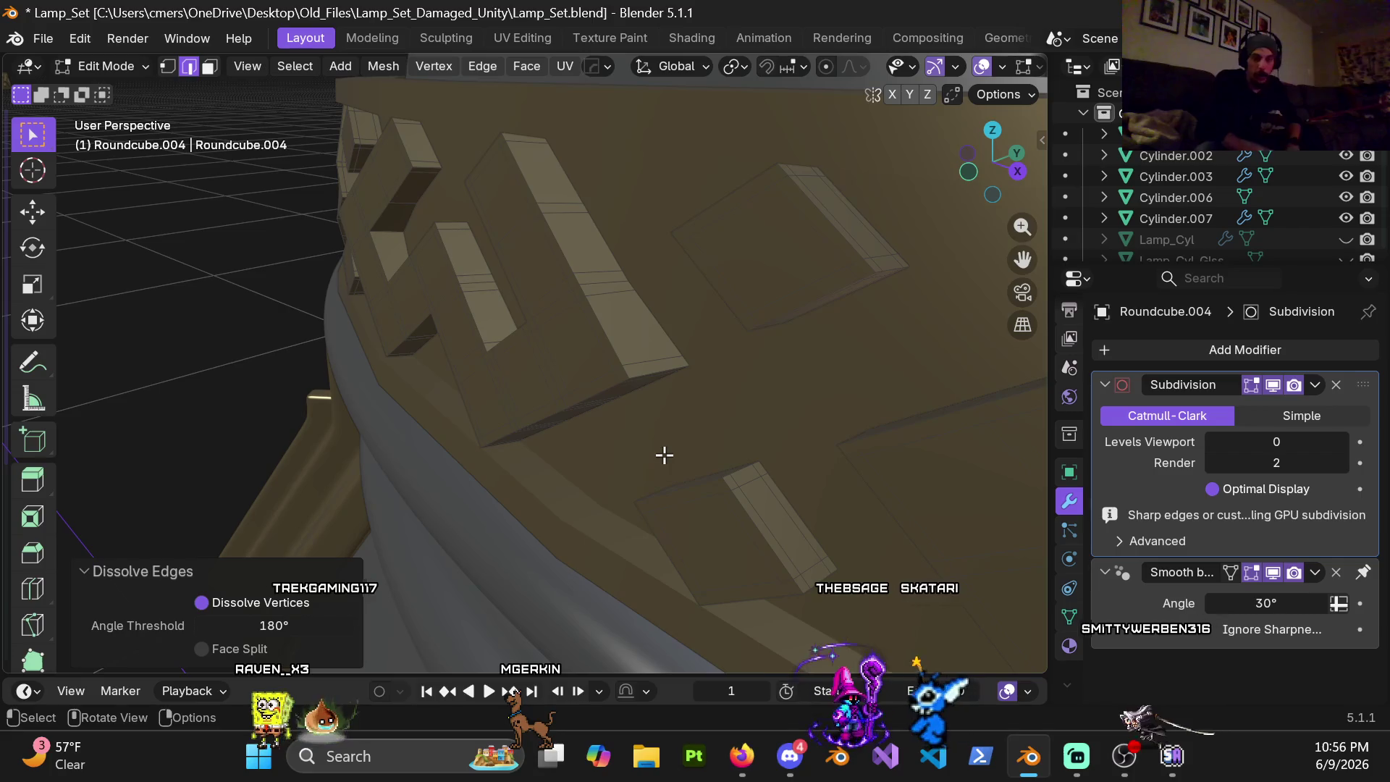
Step: Keep solid shading, return to object mode and hide the gold band object
{"action": "mouse_move", "coordinate": [624, 361]}
{"action": "middle_mouse_down"}
{"action": "mouse_move", "coordinate": [639, 369]}
{"action": "mouse_move", "coordinate": [620, 373]}
{"action": "middle_mouse_up"}
{"action": "key", "text": "z"}
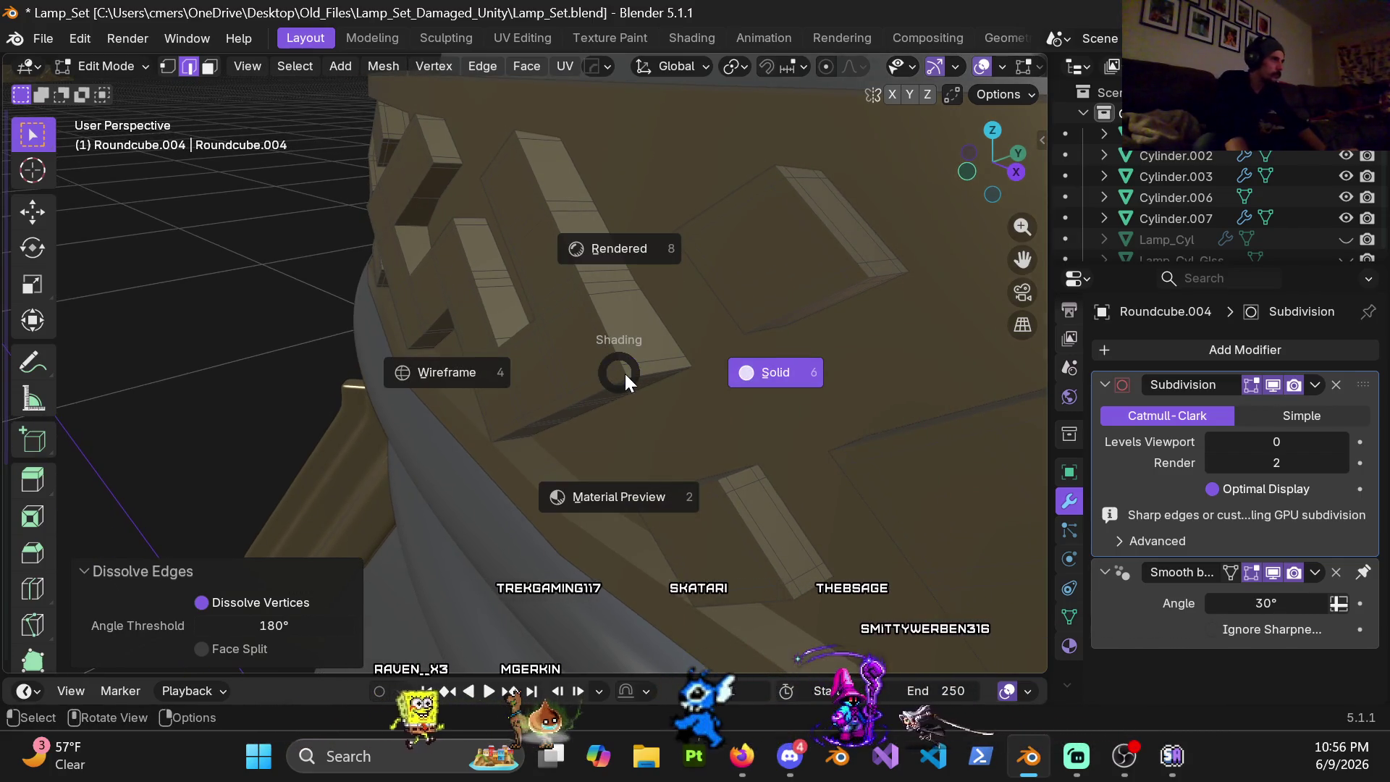
{"action": "left_click", "coordinate": [846, 377]}
{"action": "scroll", "coordinate": [691, 413], "scroll_direction": "down", "scroll_amount": 3}
{"action": "key", "text": "Tab"}
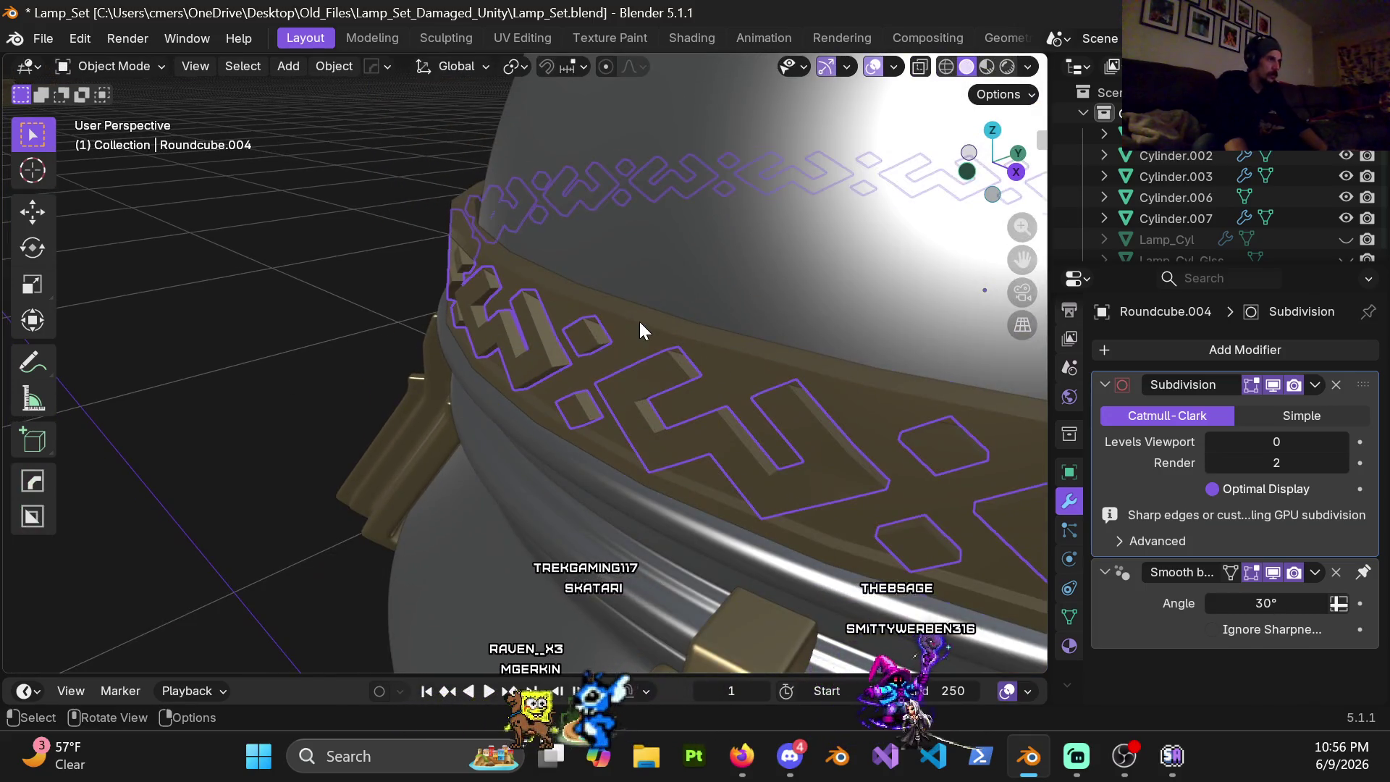
{"action": "left_click", "coordinate": [617, 384]}
{"action": "key", "text": "h"}
Step: Select the chevron pattern object and enter edit mode on it alone
{"action": "left_click", "coordinate": [714, 237]}
{"action": "middle_click_drag", "start_coordinate": [677, 270], "coordinate": [576, 301]}
{"action": "left_click", "coordinate": [576, 295]}
{"action": "key", "text": "Tab"}
{"action": "mouse_move", "coordinate": [754, 310]}
{"action": "middle_mouse_down"}
{"action": "mouse_move", "coordinate": [736, 268]}
{"action": "mouse_move", "coordinate": [544, 291]}
{"action": "mouse_move", "coordinate": [651, 274]}
{"action": "mouse_move", "coordinate": [634, 326]}
{"action": "mouse_move", "coordinate": [466, 360]}
{"action": "mouse_move", "coordinate": [720, 302]}
{"action": "mouse_move", "coordinate": [522, 313]}
{"action": "mouse_move", "coordinate": [636, 303]}
{"action": "mouse_move", "coordinate": [598, 273]}
{"action": "mouse_move", "coordinate": [674, 199]}
{"action": "mouse_move", "coordinate": [646, 323]}
{"action": "mouse_move", "coordinate": [677, 308]}
{"action": "mouse_move", "coordinate": [612, 316]}
{"action": "mouse_move", "coordinate": [619, 292]}
{"action": "mouse_move", "coordinate": [652, 286]}
{"action": "mouse_move", "coordinate": [661, 307]}
{"action": "mouse_move", "coordinate": [674, 289]}
{"action": "mouse_move", "coordinate": [568, 297]}
{"action": "mouse_move", "coordinate": [519, 351]}
{"action": "mouse_move", "coordinate": [539, 281]}
{"action": "mouse_move", "coordinate": [612, 252]}
{"action": "middle_mouse_up"}
Step: In face select mode, select all faces coplanar with the current one
{"action": "key", "text": "3"}
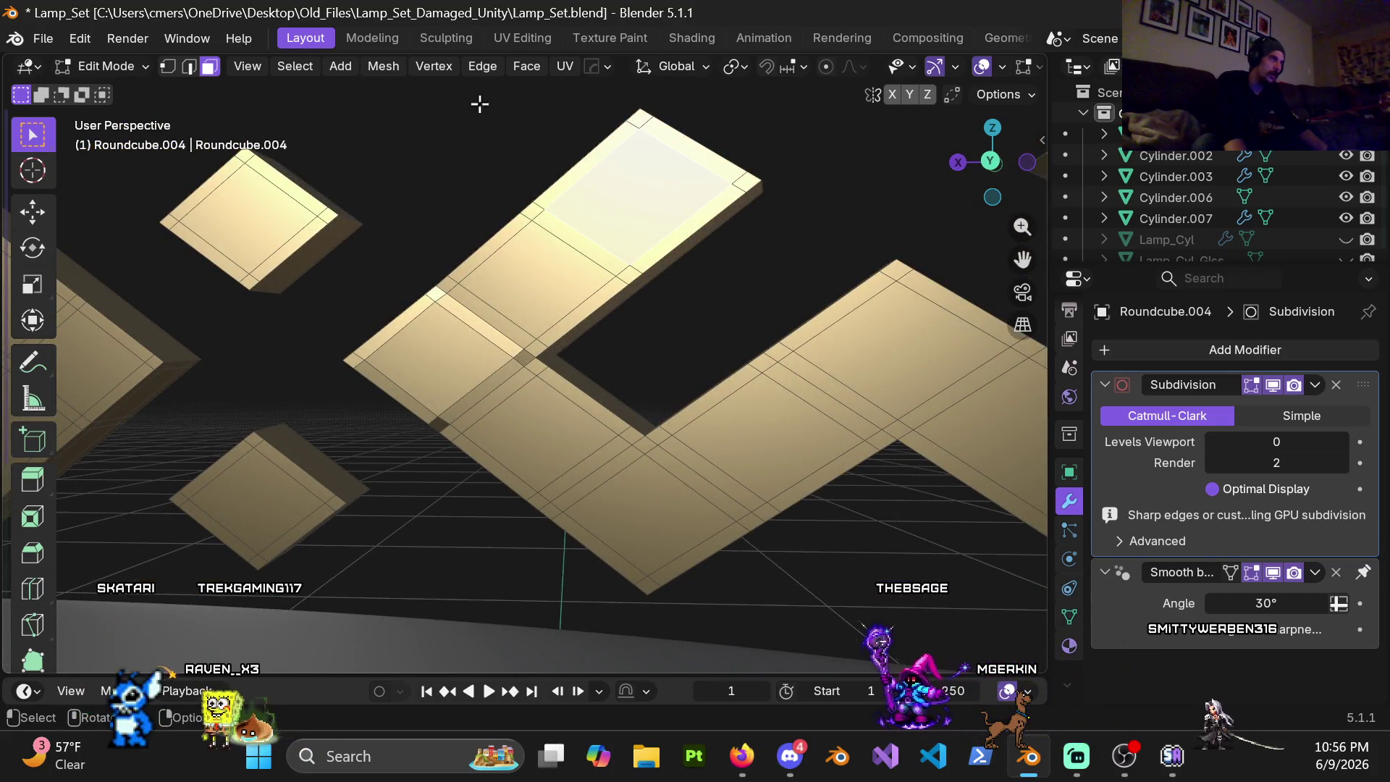
{"action": "left_click", "coordinate": [289, 66]}
{"action": "mouse_move", "coordinate": [341, 328]}
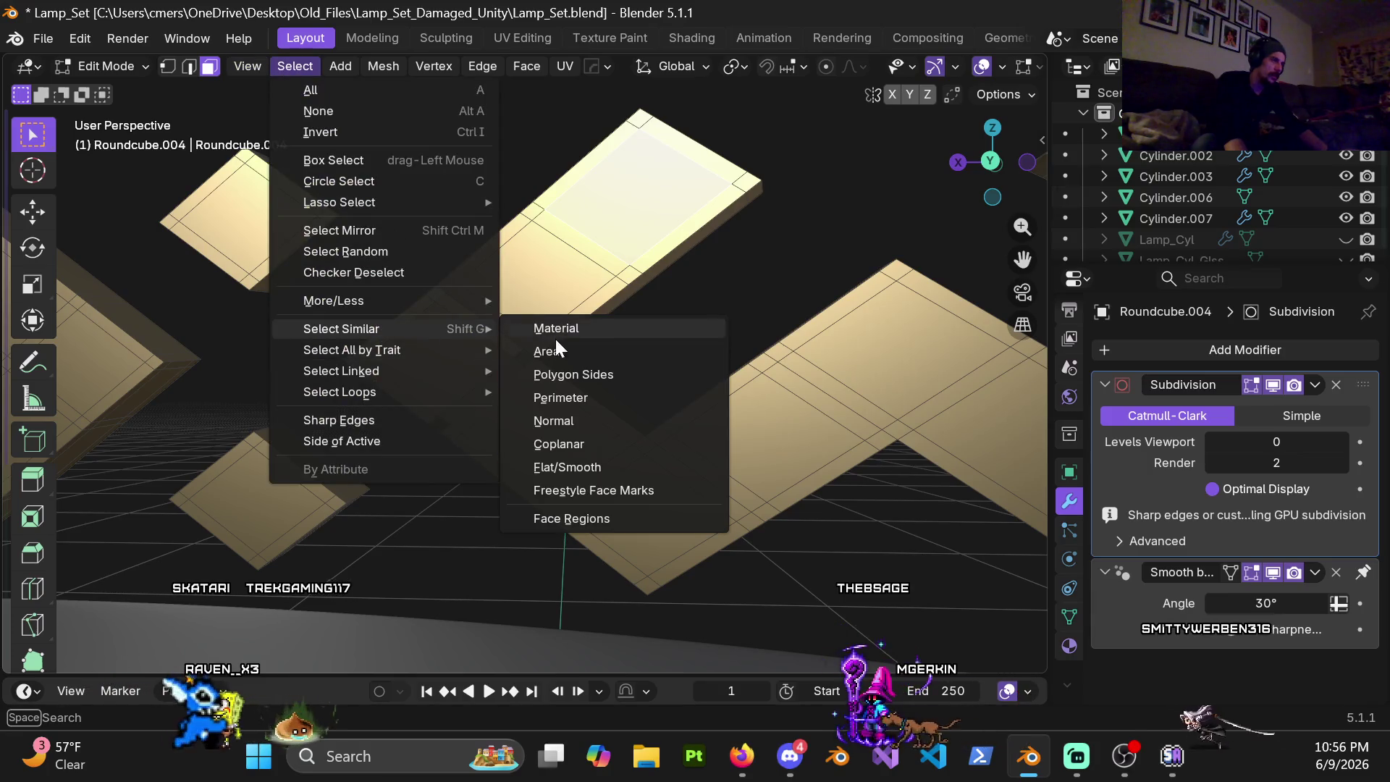
{"action": "left_click", "coordinate": [583, 444]}
{"action": "mouse_move", "coordinate": [584, 443]}
{"action": "middle_mouse_down"}
{"action": "mouse_move", "coordinate": [747, 384]}
{"action": "mouse_move", "coordinate": [550, 372]}
{"action": "middle_mouse_up"}
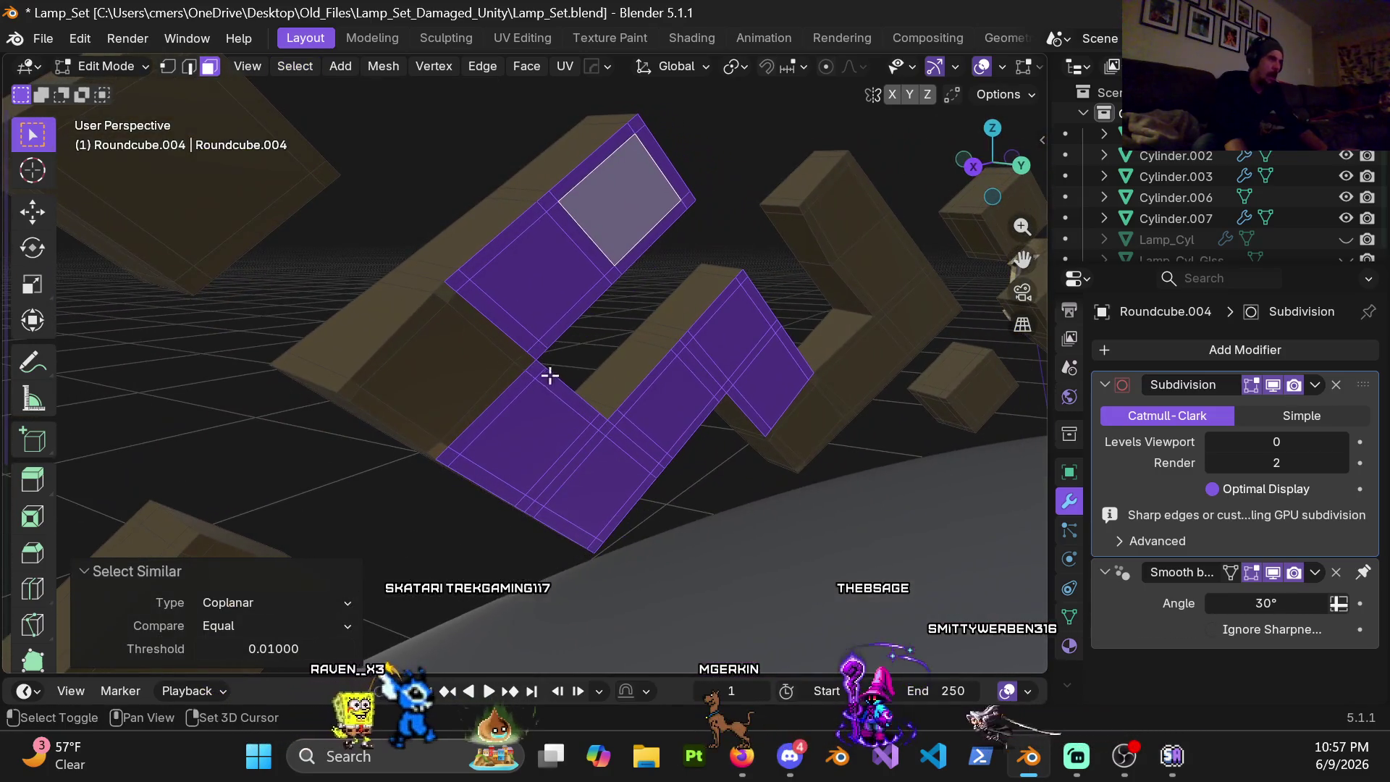
{"action": "scroll", "coordinate": [485, 355], "scroll_direction": "up", "scroll_amount": 2}
{"action": "scroll", "coordinate": [435, 352], "scroll_direction": "up", "scroll_amount": 2}
{"action": "scroll", "coordinate": [436, 352], "scroll_direction": "down", "scroll_amount": 2}
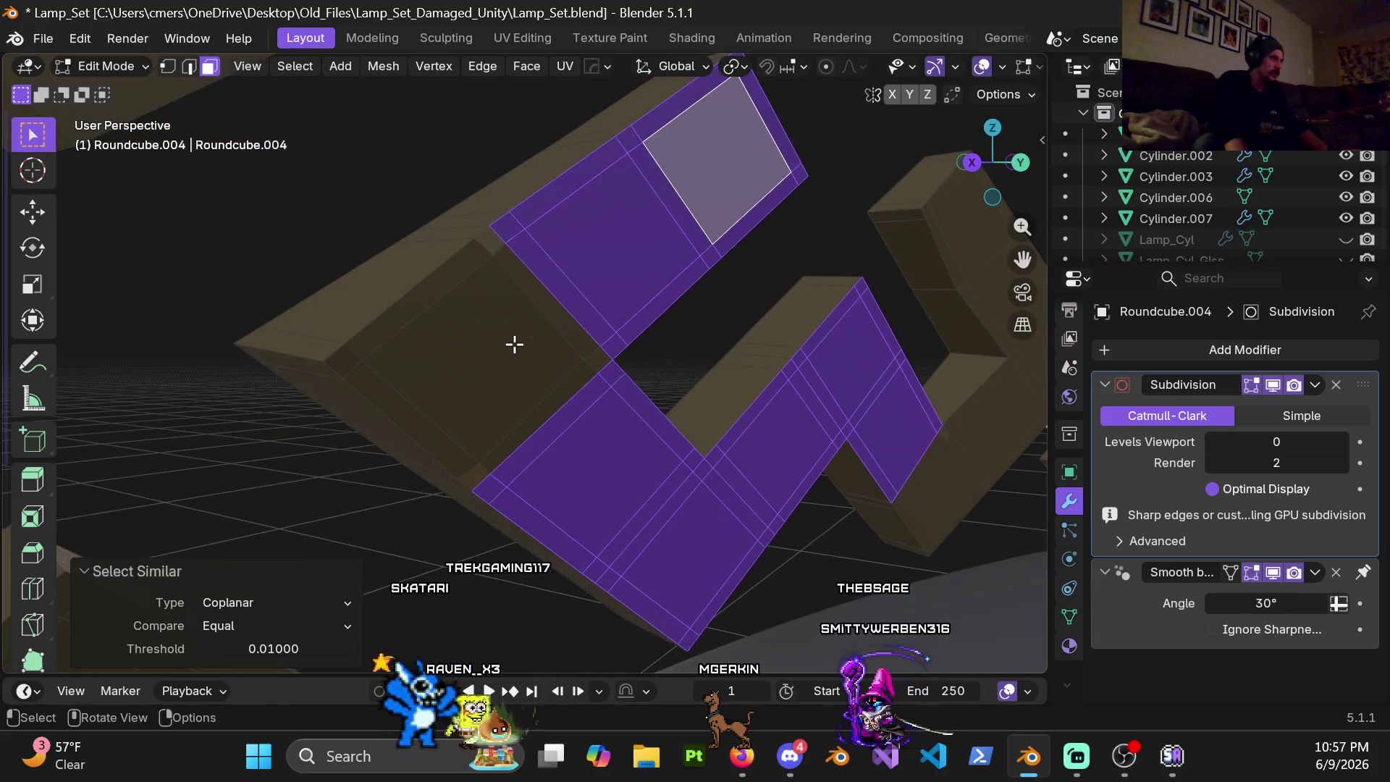
{"action": "scroll", "coordinate": [642, 335], "scroll_direction": "down", "scroll_amount": 1}
{"action": "mouse_move", "coordinate": [642, 336]}
{"action": "middle_mouse_down"}
{"action": "mouse_move", "coordinate": [612, 294]}
{"action": "mouse_move", "coordinate": [523, 339]}
{"action": "middle_mouse_up"}
{"action": "scroll", "coordinate": [597, 367], "scroll_direction": "up", "scroll_amount": 3}
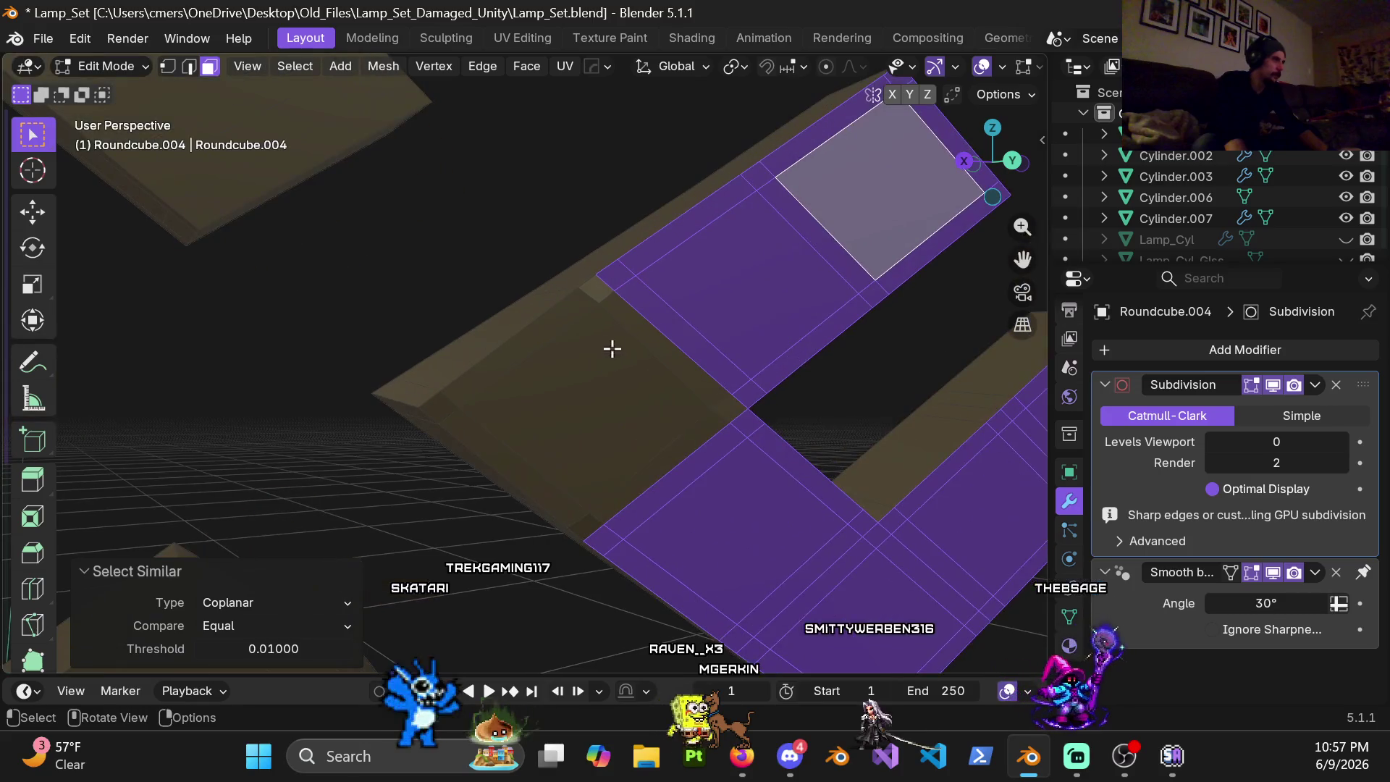
Step: Circle-select the faces of one chevron motif, removing stray faces from the selection
{"action": "key", "text": "c"}
{"action": "left_click", "coordinate": [621, 312]}
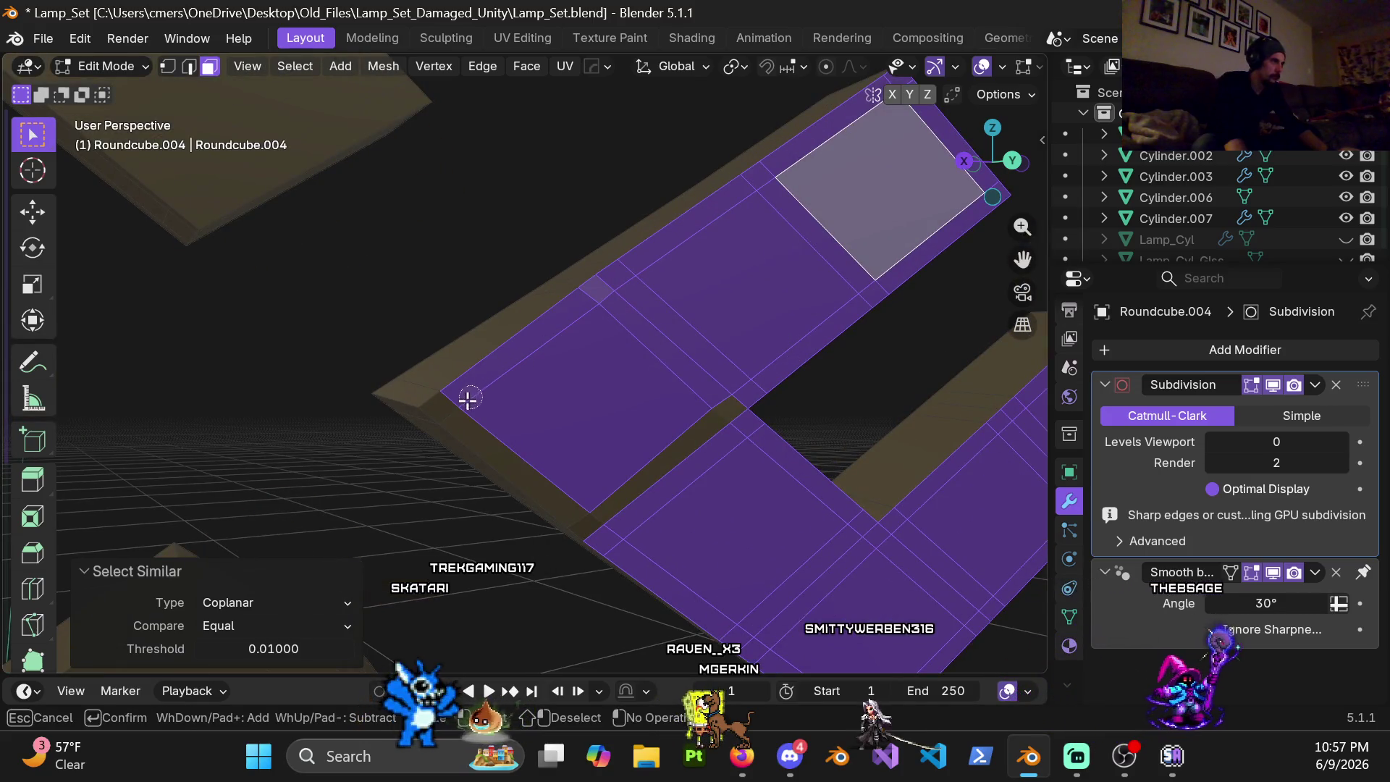
{"action": "mouse_move", "coordinate": [722, 413]}
{"action": "middle_mouse_down"}
{"action": "mouse_move", "coordinate": [813, 478]}
{"action": "mouse_move", "coordinate": [506, 380]}
{"action": "mouse_move", "coordinate": [749, 488]}
{"action": "middle_mouse_up"}
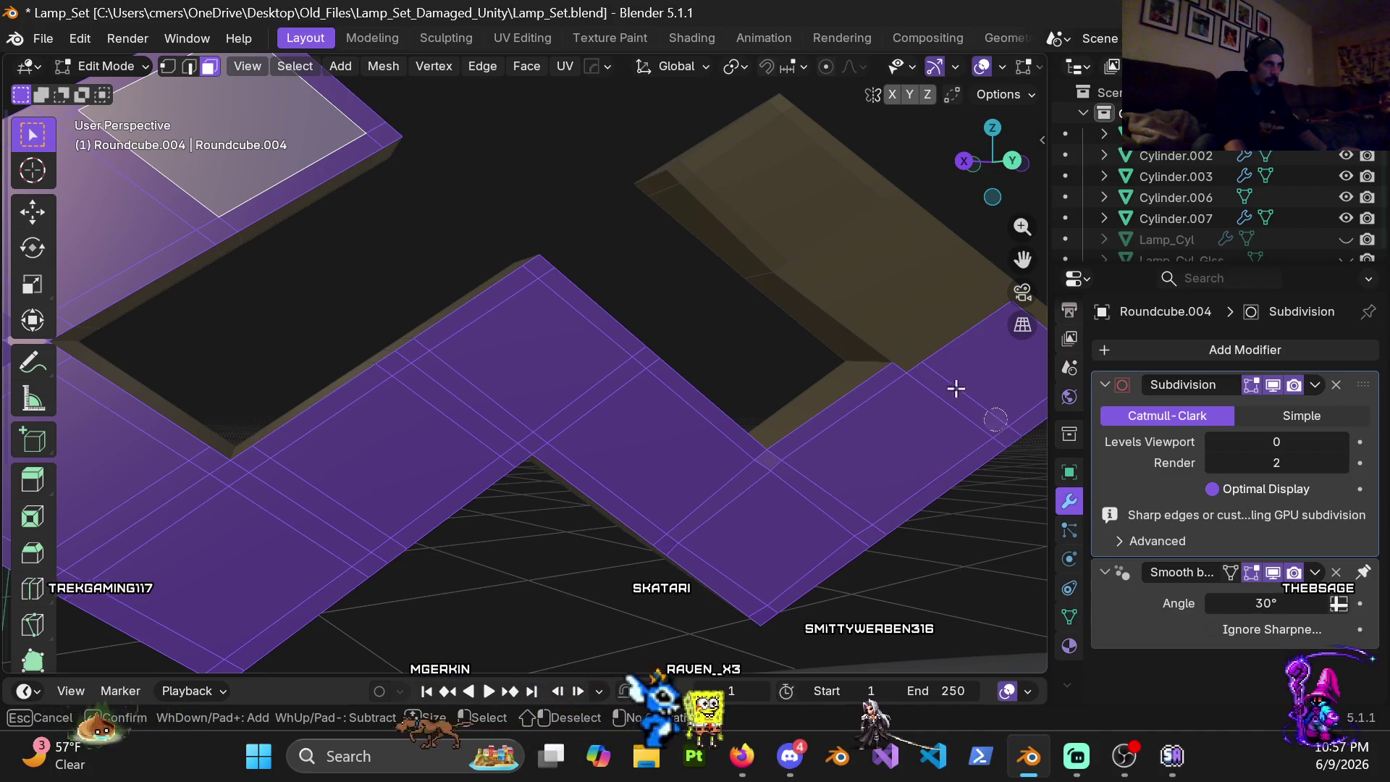
{"action": "left_click_drag", "start_coordinate": [796, 273], "coordinate": [766, 249]}
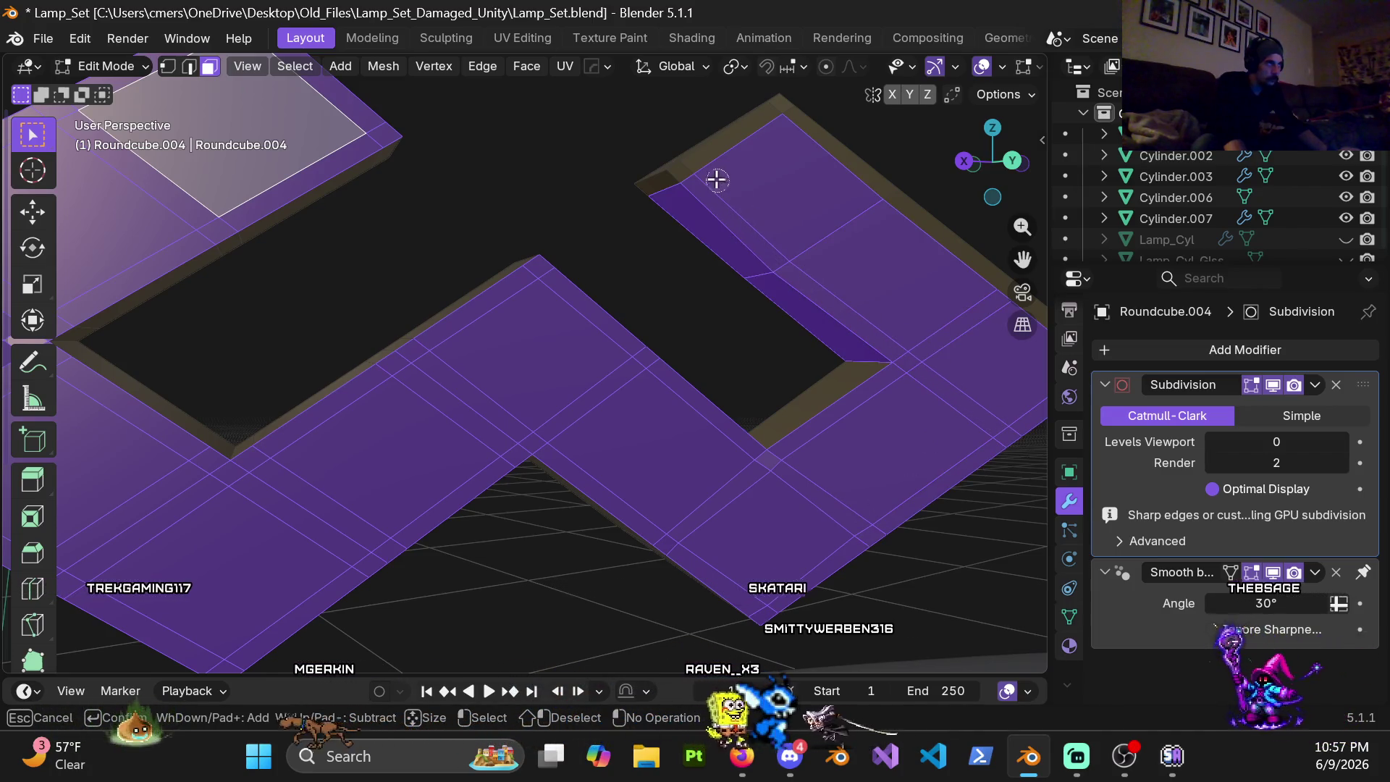
{"action": "middle_click_drag", "start_coordinate": [692, 210], "coordinate": [769, 301]}
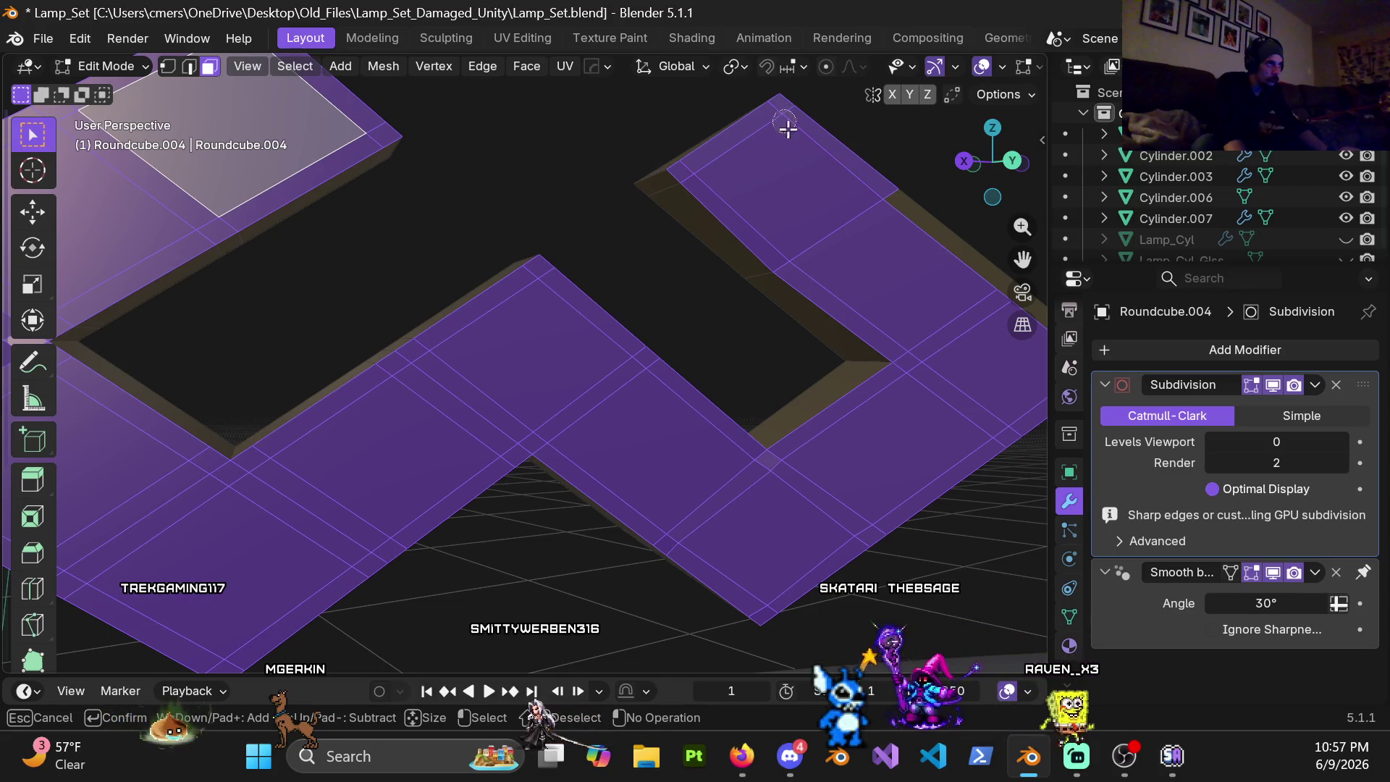
{"action": "middle_click_drag", "start_coordinate": [978, 320], "coordinate": [720, 328], "text": "shift"}
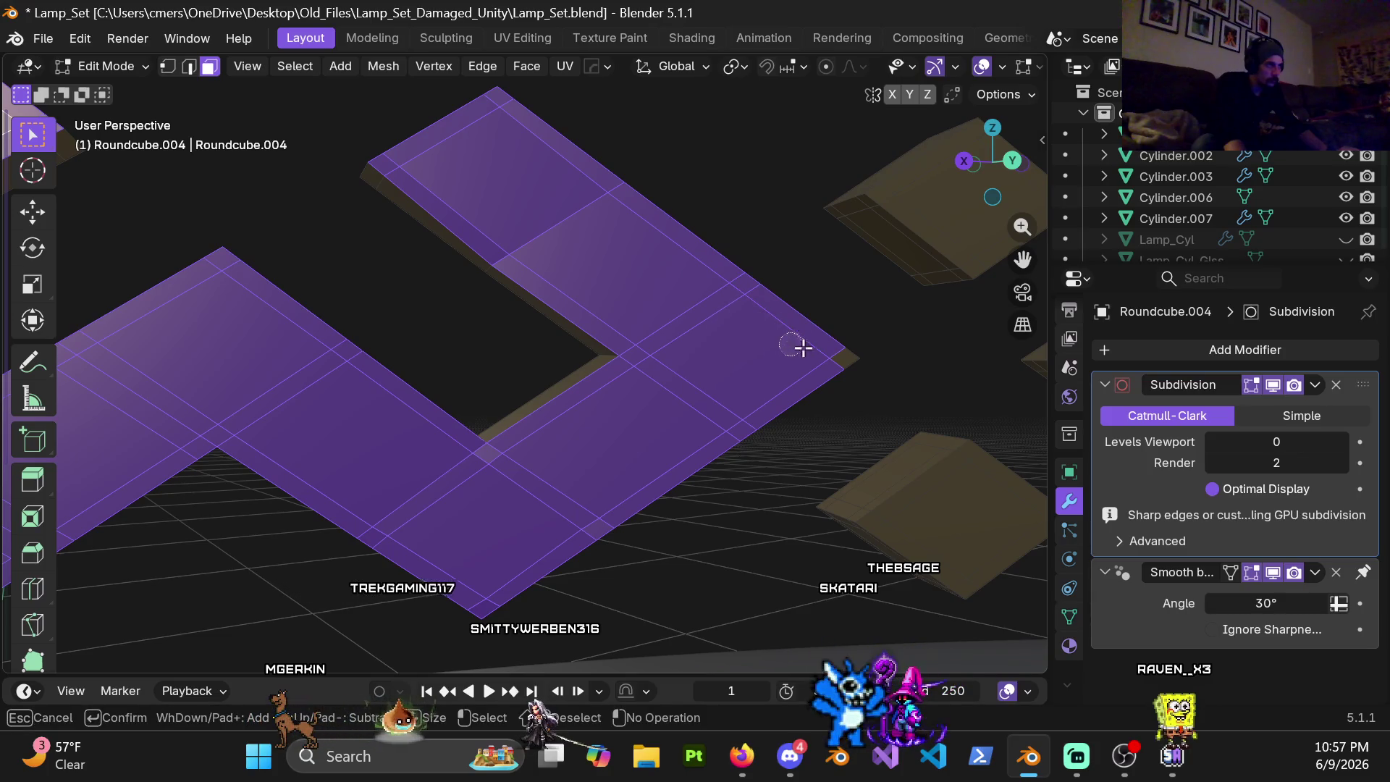
{"action": "key", "text": "Escape"}
{"action": "mouse_move", "coordinate": [825, 353]}
{"action": "middle_mouse_down"}
{"action": "mouse_move", "coordinate": [745, 366]}
{"action": "mouse_move", "coordinate": [572, 336]}
{"action": "mouse_move", "coordinate": [706, 374]}
{"action": "middle_mouse_up"}
Step: Flatten the chevron faces with LoopTools Flatten, inspect them, and return to object mode
{"action": "right_click", "coordinate": [706, 374]}
{"action": "mouse_move", "coordinate": [596, 258]}
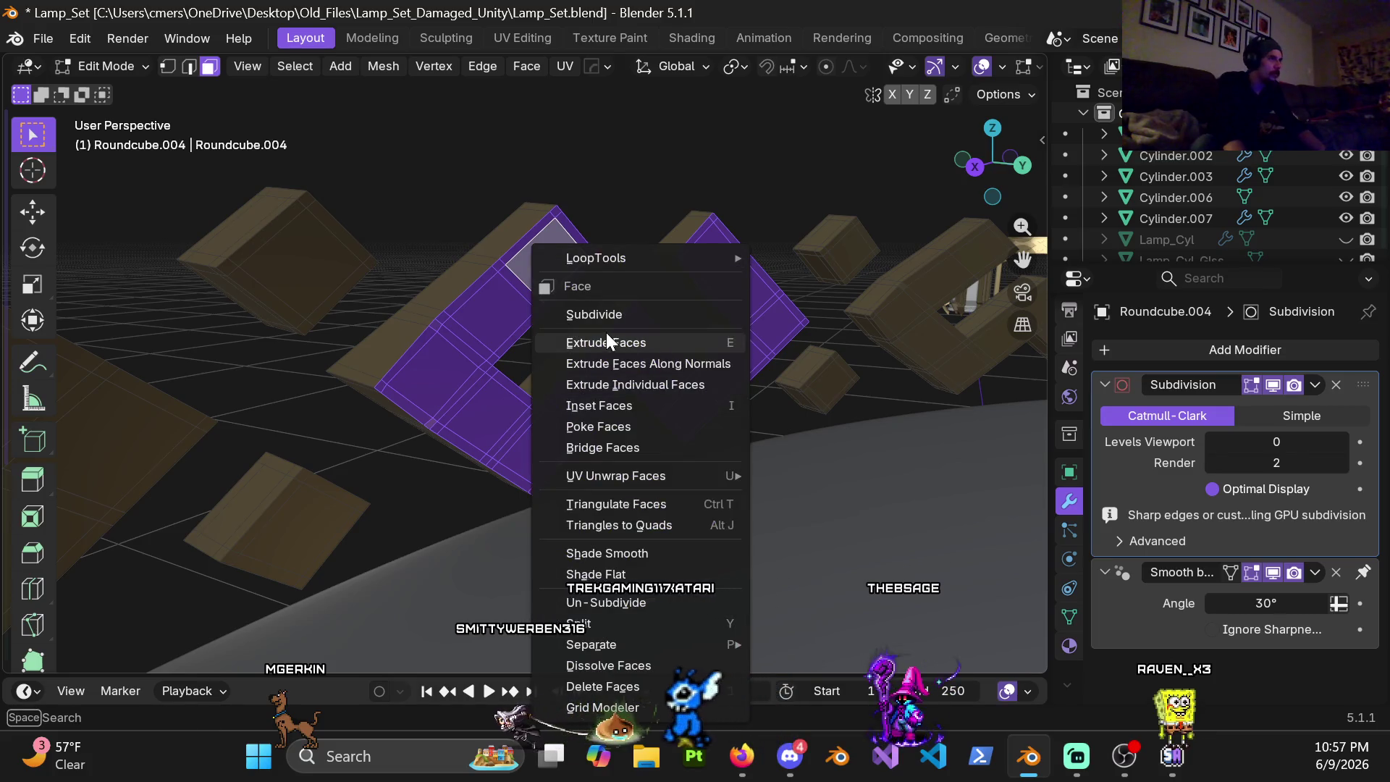
{"action": "left_click", "coordinate": [832, 320]}
{"action": "mouse_move", "coordinate": [832, 320]}
{"action": "middle_mouse_down"}
{"action": "mouse_move", "coordinate": [668, 289]}
{"action": "mouse_move", "coordinate": [744, 346]}
{"action": "middle_mouse_up"}
{"action": "mouse_move", "coordinate": [597, 345]}
{"action": "middle_mouse_down"}
{"action": "mouse_move", "coordinate": [658, 290]}
{"action": "mouse_move", "coordinate": [637, 333]}
{"action": "mouse_move", "coordinate": [580, 351]}
{"action": "mouse_move", "coordinate": [493, 282]}
{"action": "mouse_move", "coordinate": [580, 282]}
{"action": "mouse_move", "coordinate": [619, 315]}
{"action": "mouse_move", "coordinate": [597, 249]}
{"action": "mouse_move", "coordinate": [698, 228]}
{"action": "mouse_move", "coordinate": [702, 207]}
{"action": "mouse_move", "coordinate": [642, 311]}
{"action": "mouse_move", "coordinate": [735, 309]}
{"action": "mouse_move", "coordinate": [695, 320]}
{"action": "mouse_move", "coordinate": [674, 294]}
{"action": "mouse_move", "coordinate": [714, 283]}
{"action": "mouse_move", "coordinate": [631, 357]}
{"action": "mouse_move", "coordinate": [511, 336]}
{"action": "mouse_move", "coordinate": [459, 348]}
{"action": "mouse_move", "coordinate": [816, 336]}
{"action": "mouse_move", "coordinate": [863, 376]}
{"action": "mouse_move", "coordinate": [733, 445]}
{"action": "mouse_move", "coordinate": [773, 330]}
{"action": "mouse_move", "coordinate": [869, 379]}
{"action": "mouse_move", "coordinate": [630, 326]}
{"action": "mouse_move", "coordinate": [410, 354]}
{"action": "mouse_move", "coordinate": [760, 397]}
{"action": "mouse_move", "coordinate": [701, 407]}
{"action": "mouse_move", "coordinate": [698, 370]}
{"action": "mouse_move", "coordinate": [819, 294]}
{"action": "mouse_move", "coordinate": [816, 254]}
{"action": "mouse_move", "coordinate": [916, 264]}
{"action": "mouse_move", "coordinate": [9, 353]}
{"action": "middle_mouse_up"}
{"action": "mouse_move", "coordinate": [270, 378]}
{"action": "middle_mouse_down"}
{"action": "mouse_move", "coordinate": [489, 370]}
{"action": "mouse_move", "coordinate": [654, 407]}
{"action": "mouse_move", "coordinate": [902, 544]}
{"action": "mouse_move", "coordinate": [444, 357]}
{"action": "mouse_move", "coordinate": [515, 366]}
{"action": "mouse_move", "coordinate": [417, 361]}
{"action": "mouse_move", "coordinate": [525, 366]}
{"action": "middle_mouse_up"}
{"action": "key", "text": "Tab"}
{"action": "scroll", "coordinate": [418, 361], "scroll_direction": "down", "scroll_amount": 3}
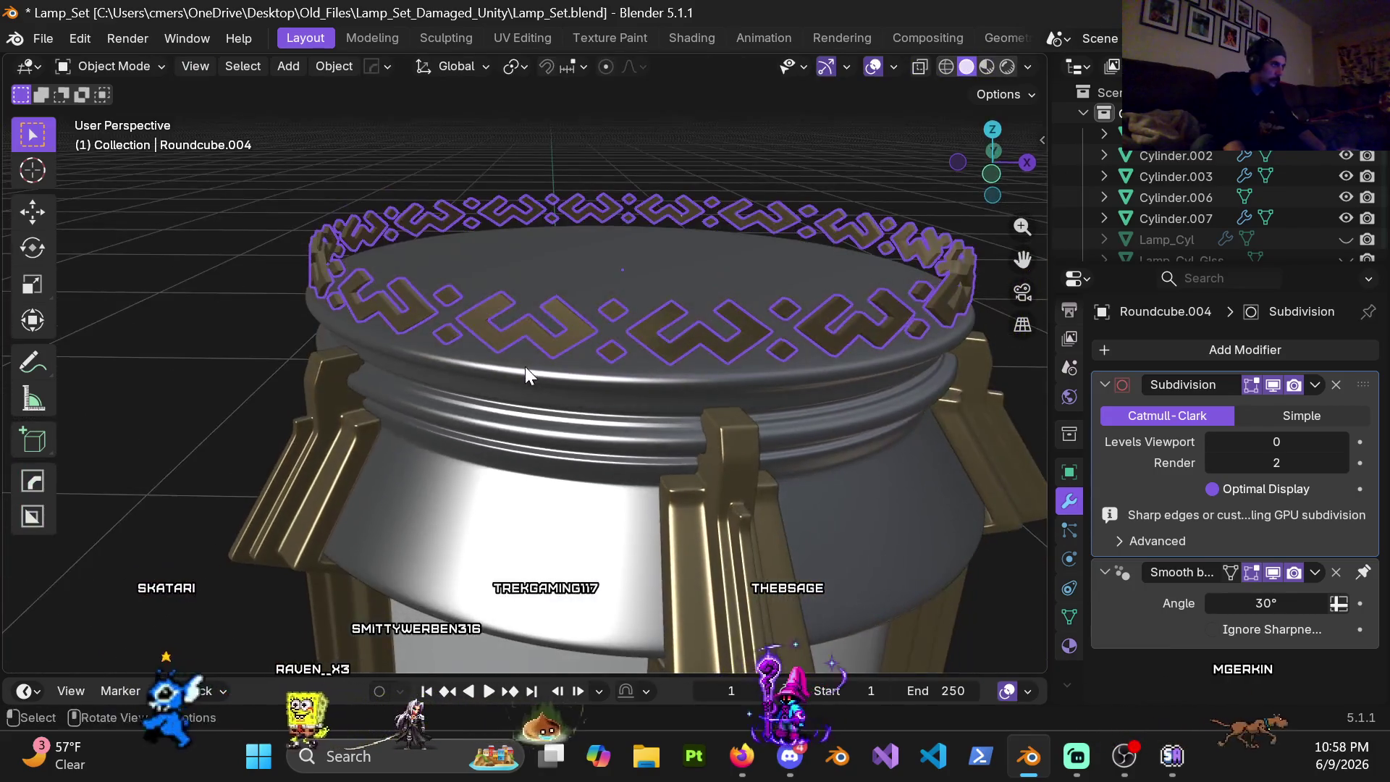
Step: Unhide the dome and set the rim pattern's viewport subdivision level to 4
{"action": "key", "text": "alt+h"}
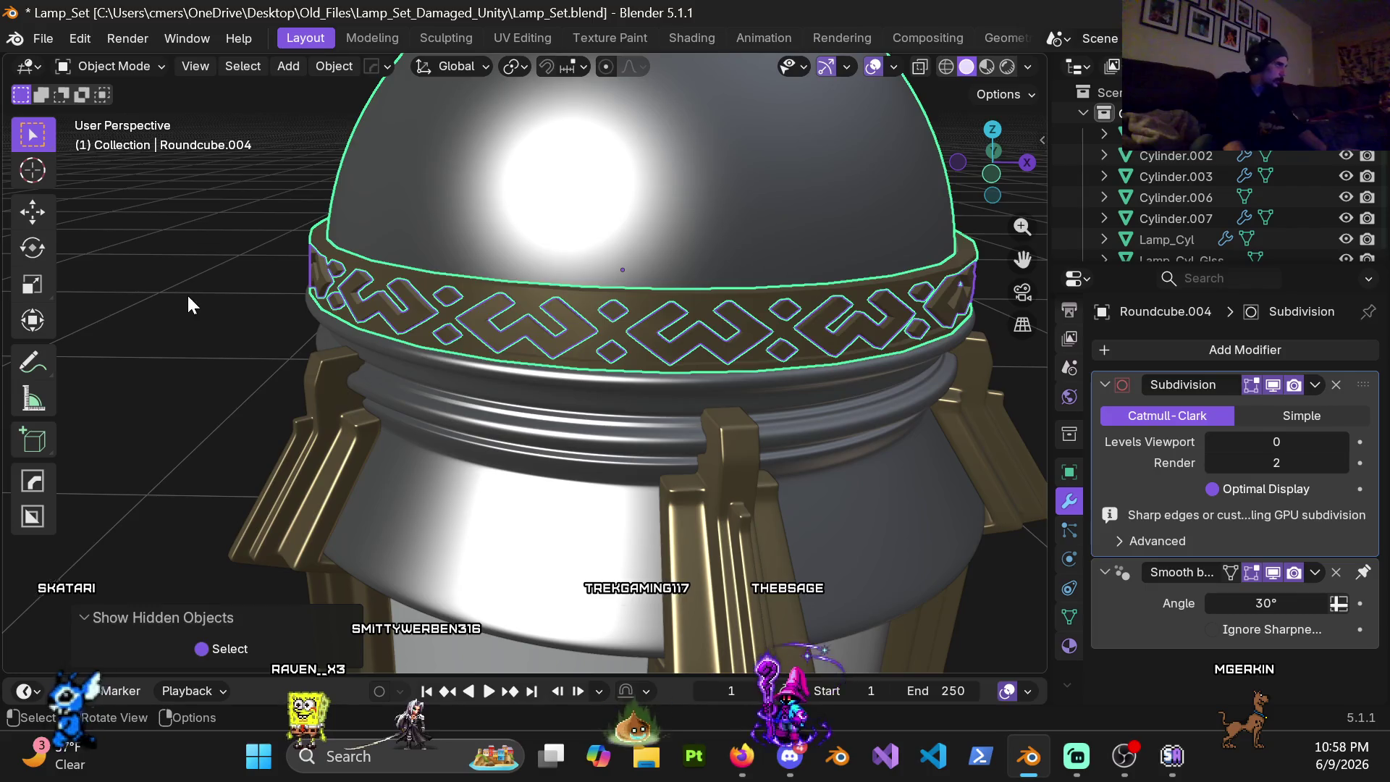
{"action": "left_click", "coordinate": [187, 294]}
{"action": "left_click", "coordinate": [498, 331]}
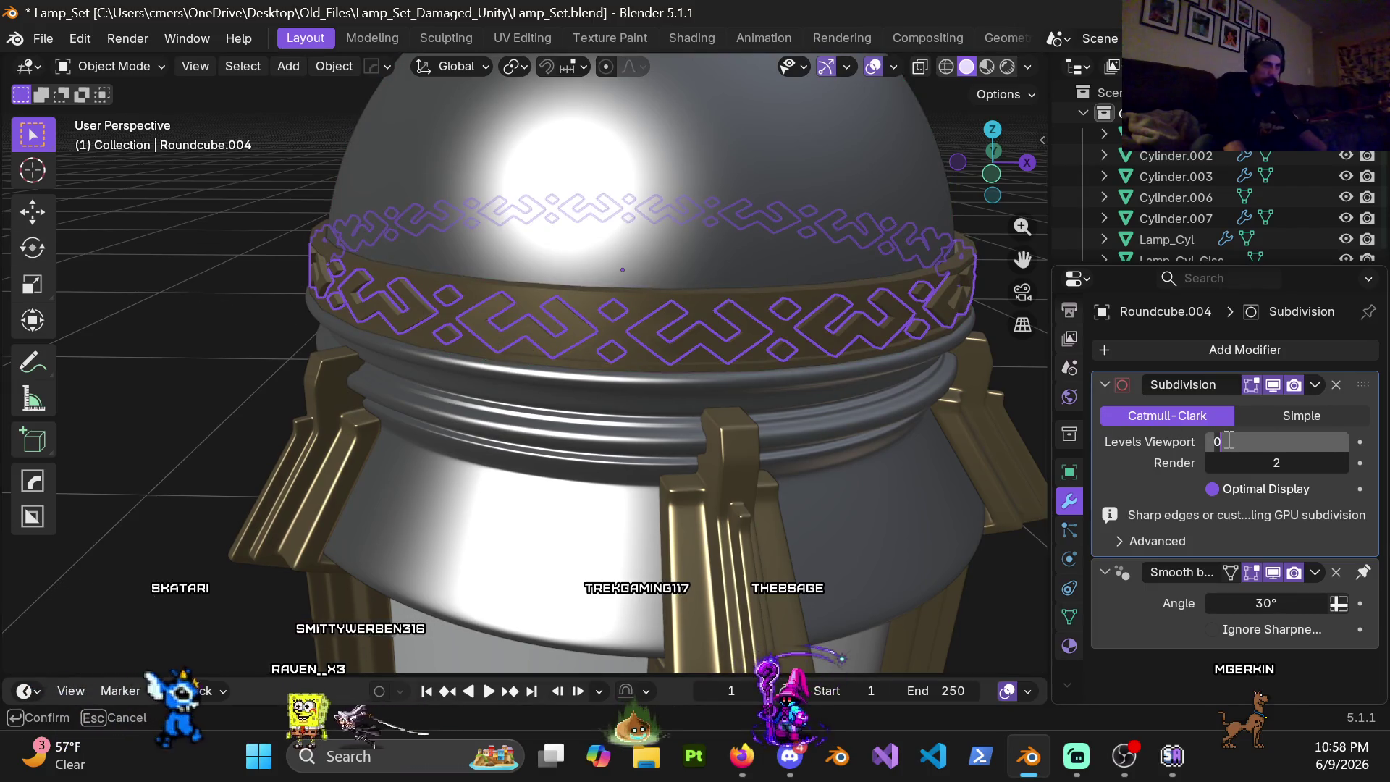
{"action": "type", "text": "4"}
{"action": "key", "text": "Return"}
{"action": "left_click", "coordinate": [231, 325]}
{"action": "scroll", "coordinate": [590, 382], "scroll_direction": "up", "scroll_amount": 3}
{"action": "mouse_move", "coordinate": [688, 292]}
{"action": "middle_mouse_down"}
{"action": "mouse_move", "coordinate": [770, 307]}
{"action": "mouse_move", "coordinate": [745, 241]}
{"action": "mouse_move", "coordinate": [542, 202]}
{"action": "mouse_move", "coordinate": [487, 298]}
{"action": "mouse_move", "coordinate": [512, 335]}
{"action": "mouse_move", "coordinate": [698, 300]}
{"action": "mouse_move", "coordinate": [612, 395]}
{"action": "mouse_move", "coordinate": [509, 326]}
{"action": "mouse_move", "coordinate": [748, 369]}
{"action": "mouse_move", "coordinate": [701, 345]}
{"action": "mouse_move", "coordinate": [749, 331]}
{"action": "mouse_move", "coordinate": [821, 345]}
{"action": "mouse_move", "coordinate": [764, 408]}
{"action": "mouse_move", "coordinate": [644, 426]}
{"action": "mouse_move", "coordinate": [701, 387]}
{"action": "mouse_move", "coordinate": [724, 407]}
{"action": "mouse_move", "coordinate": [660, 323]}
{"action": "mouse_move", "coordinate": [676, 344]}
{"action": "mouse_move", "coordinate": [660, 333]}
{"action": "mouse_move", "coordinate": [746, 321]}
{"action": "mouse_move", "coordinate": [662, 359]}
{"action": "mouse_move", "coordinate": [519, 354]}
{"action": "mouse_move", "coordinate": [718, 356]}
{"action": "mouse_move", "coordinate": [581, 370]}
{"action": "mouse_move", "coordinate": [661, 385]}
{"action": "mouse_move", "coordinate": [704, 361]}
{"action": "mouse_move", "coordinate": [596, 404]}
{"action": "middle_mouse_up"}
Step: In edit mode, box-select the chevron corner vertices through wireframe and nudge them along global Y
{"action": "left_click", "coordinate": [680, 349]}
{"action": "key", "text": "ctrl+Tab"}
{"action": "left_click", "coordinate": [767, 353]}
{"action": "mouse_move", "coordinate": [767, 354]}
{"action": "middle_mouse_down"}
{"action": "mouse_move", "coordinate": [779, 335]}
{"action": "mouse_move", "coordinate": [837, 341]}
{"action": "middle_mouse_up"}
{"action": "key", "text": "z"}
{"action": "left_click", "coordinate": [758, 342]}
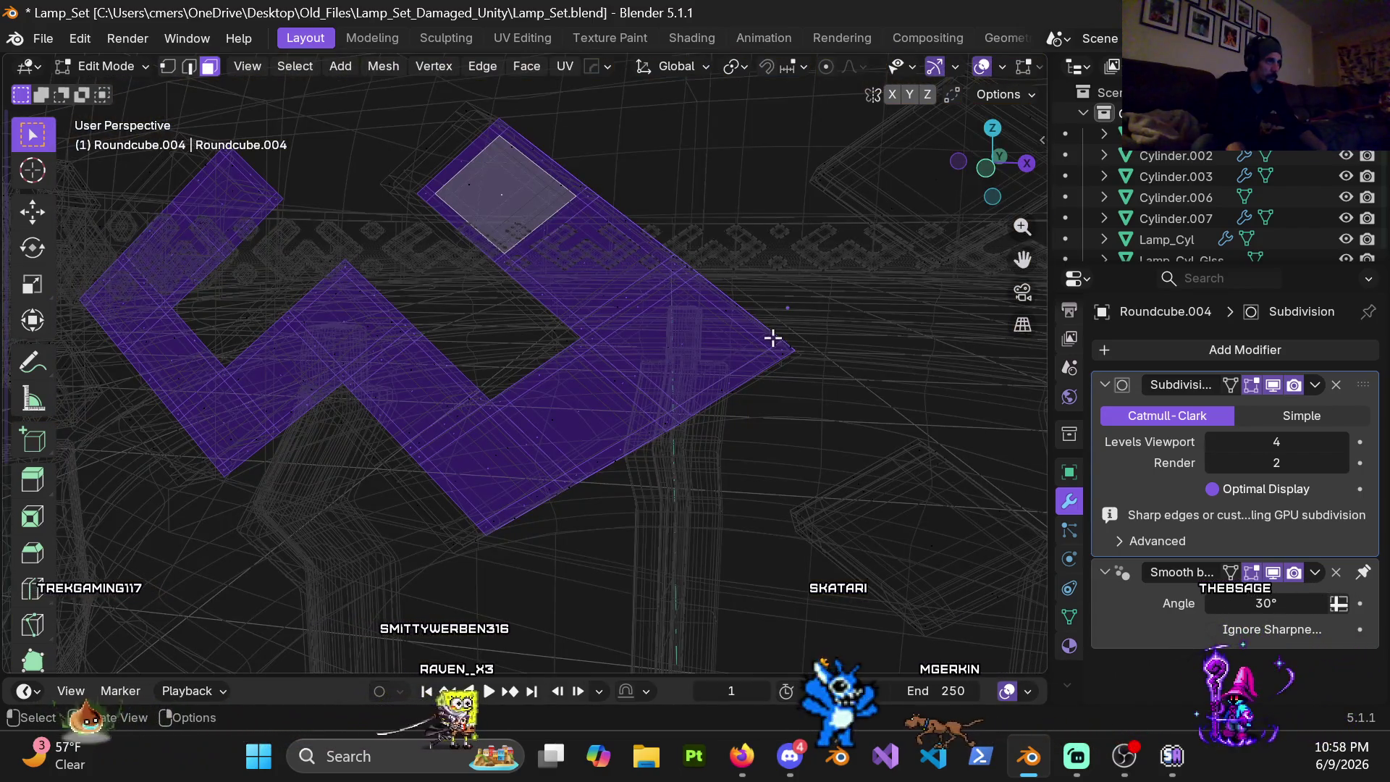
{"action": "key", "text": "1"}
{"action": "left_click_drag", "start_coordinate": [800, 395], "coordinate": [809, 404]}
{"action": "scroll", "coordinate": [810, 404], "scroll_direction": "down", "scroll_amount": 3}
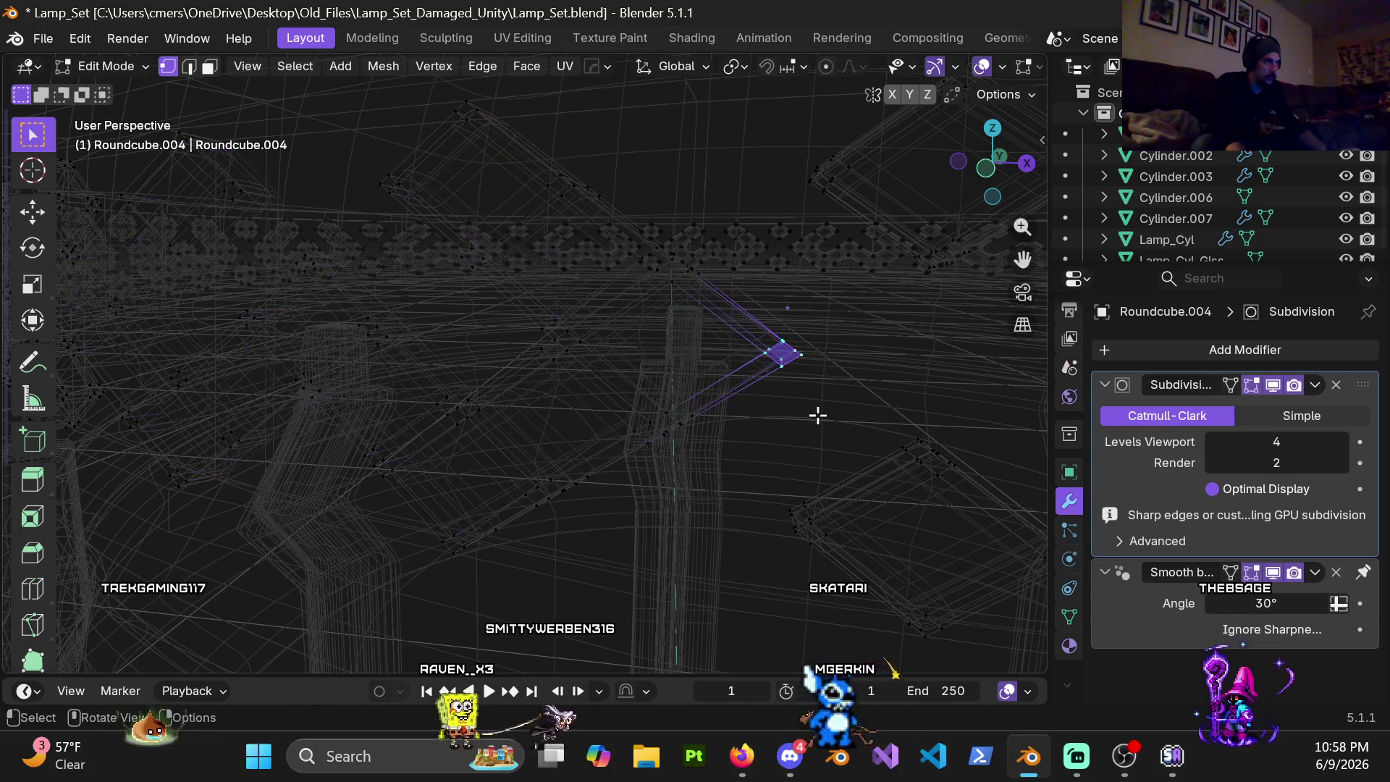
{"action": "key", "text": "shift+z"}
{"action": "scroll", "coordinate": [869, 411], "scroll_direction": "up", "scroll_amount": 5}
{"action": "mouse_move", "coordinate": [890, 414]}
{"action": "middle_mouse_down"}
{"action": "mouse_move", "coordinate": [616, 410]}
{"action": "mouse_move", "coordinate": [695, 401]}
{"action": "middle_mouse_up"}
{"action": "key", "text": "y"}
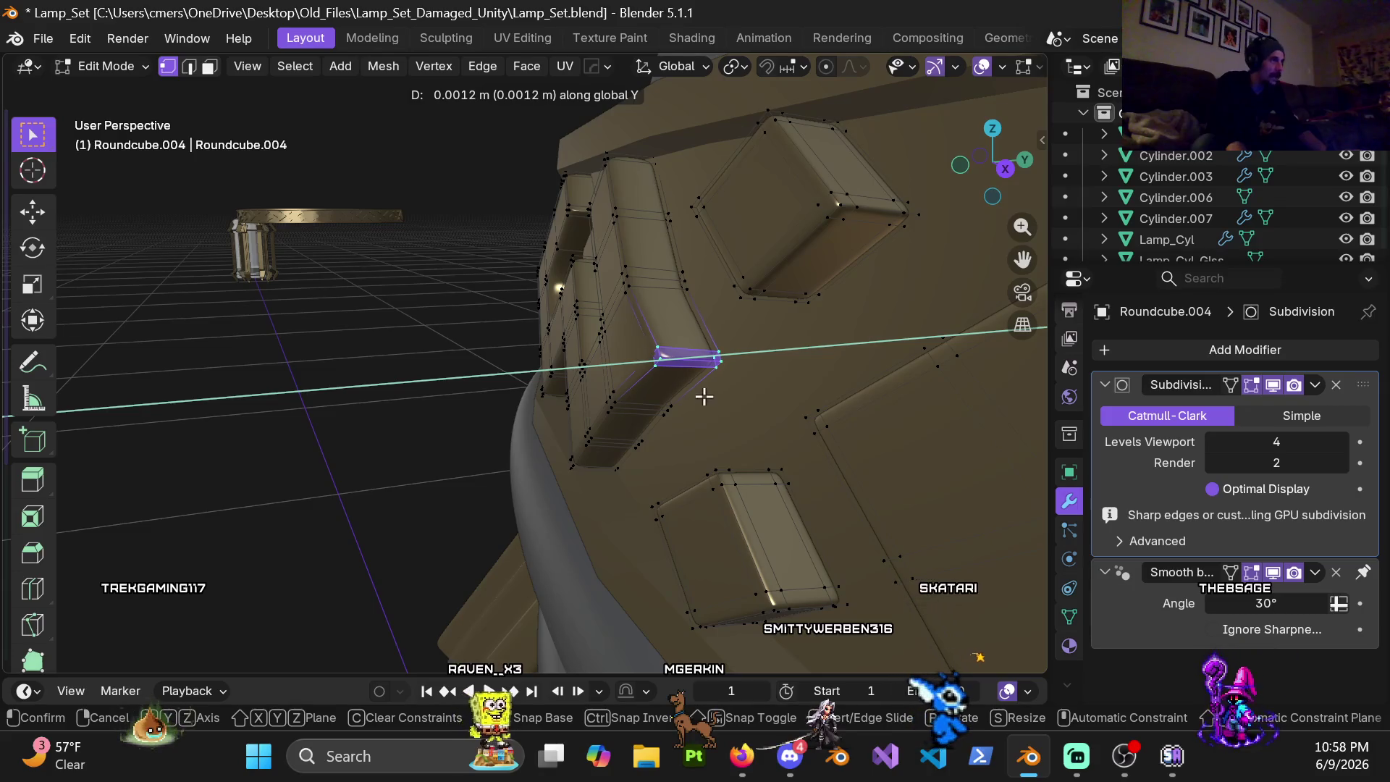
{"action": "left_click", "coordinate": [704, 397]}
Step: Select the chevron tip and arm vertices and nudge them about 0.001 m along Y
{"action": "middle_click_drag", "start_coordinate": [704, 396], "coordinate": [866, 359]}
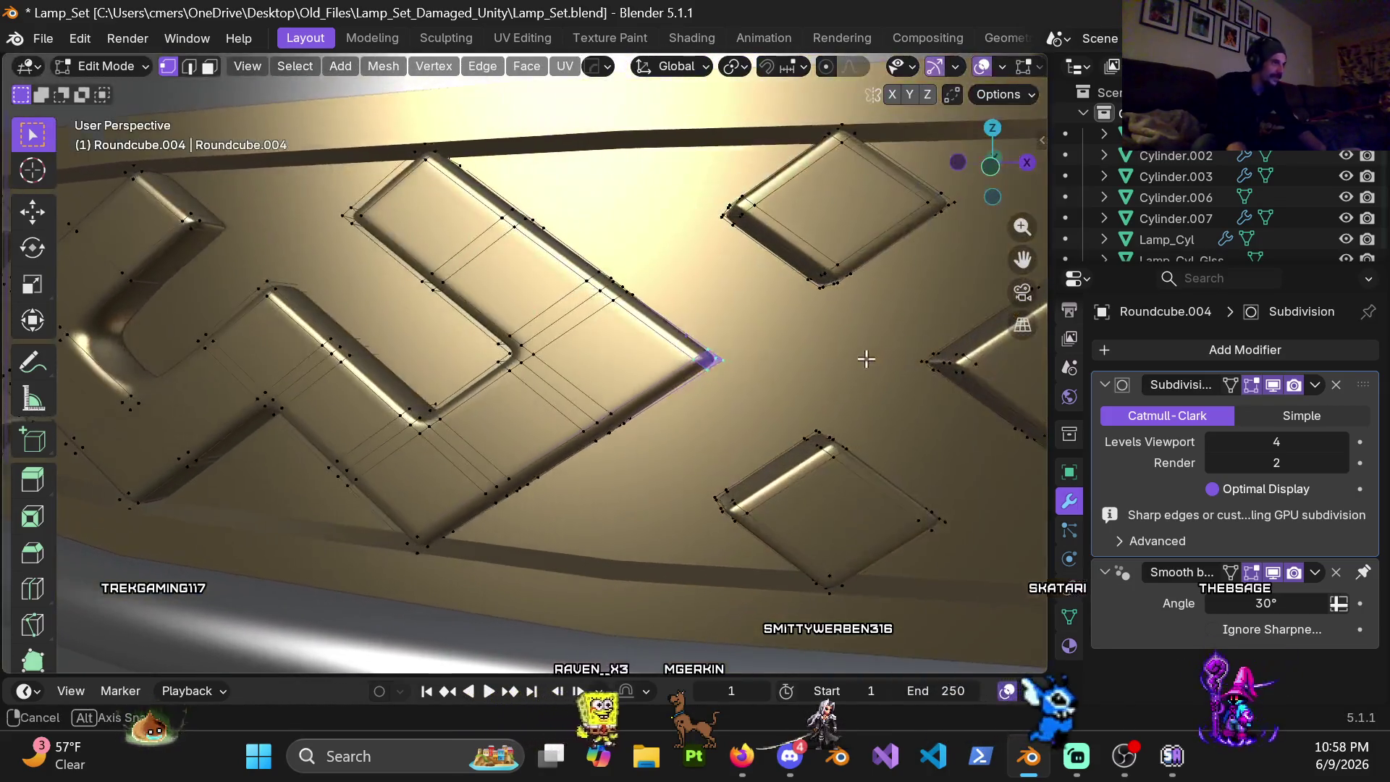
{"action": "key", "text": "shift+z"}
{"action": "mouse_move", "coordinate": [567, 297]}
{"action": "middle_mouse_down"}
{"action": "mouse_move", "coordinate": [611, 380]}
{"action": "mouse_move", "coordinate": [560, 273]}
{"action": "middle_mouse_up"}
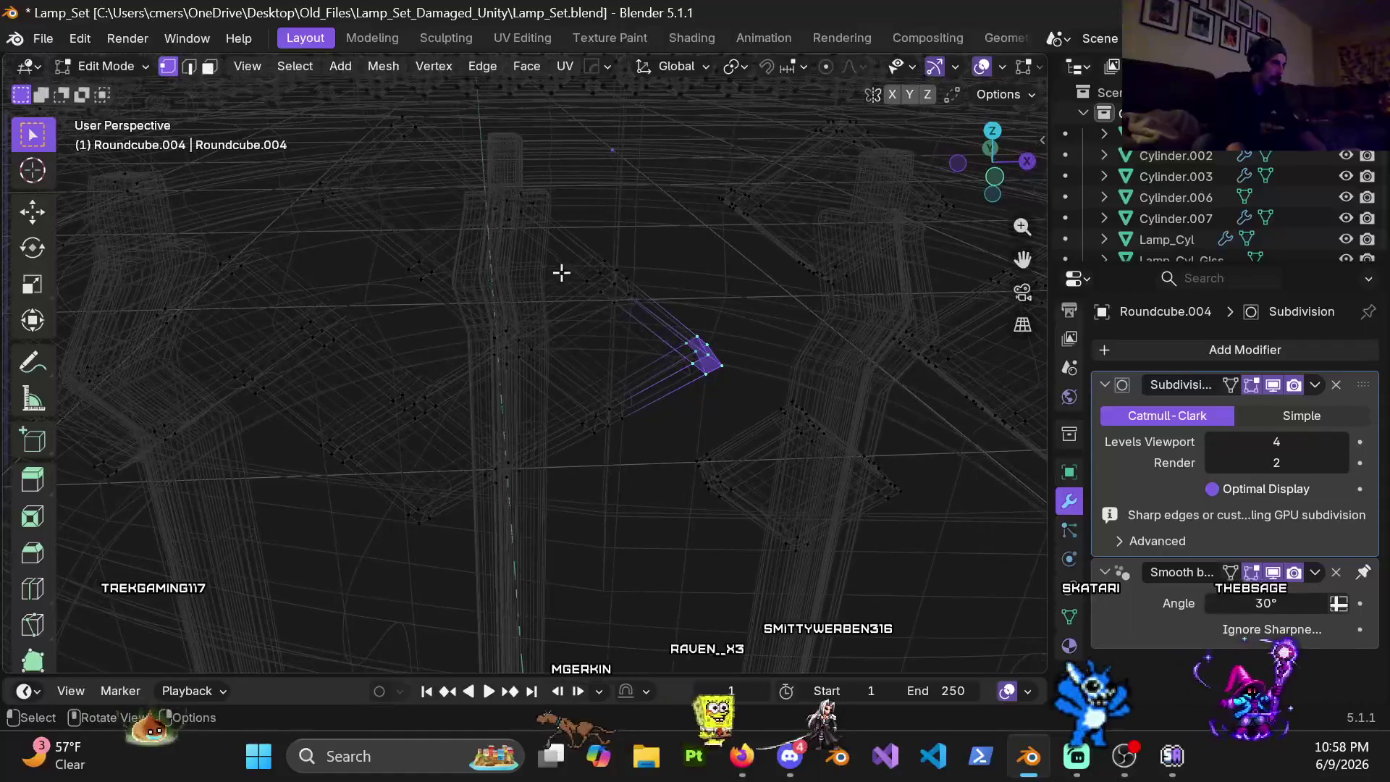
{"action": "left_click_drag", "start_coordinate": [564, 242], "coordinate": [734, 439]}
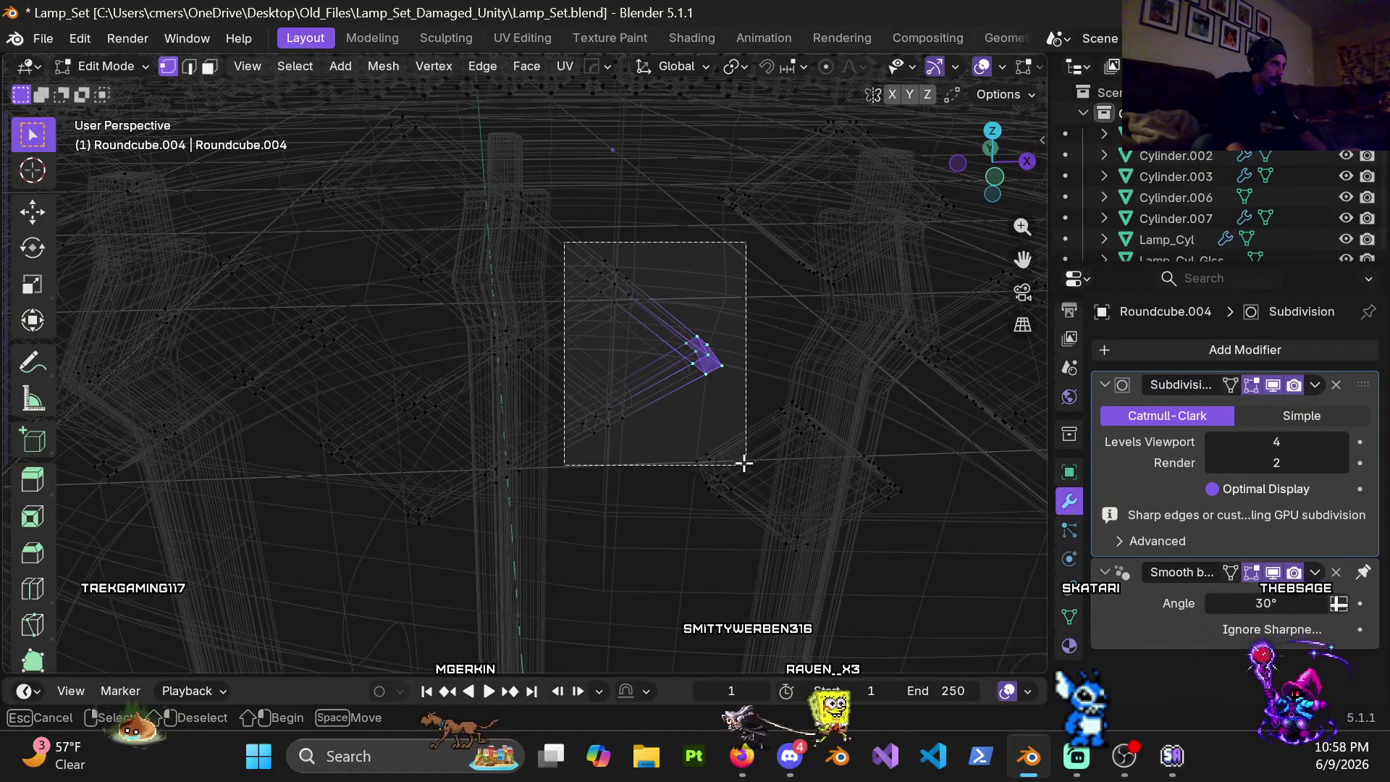
{"action": "left_click_drag", "start_coordinate": [735, 439], "coordinate": [729, 439]}
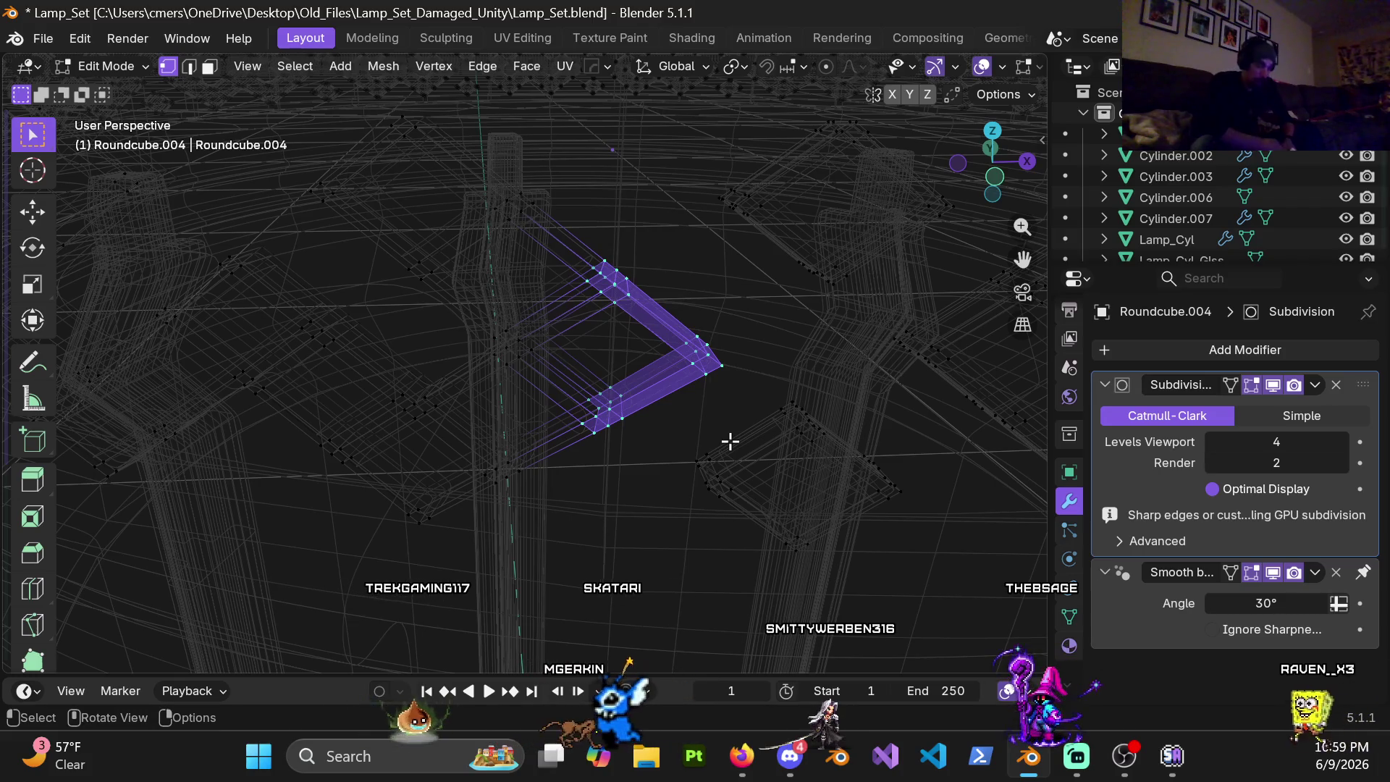
{"action": "middle_click_drag", "start_coordinate": [660, 376], "coordinate": [660, 378]}
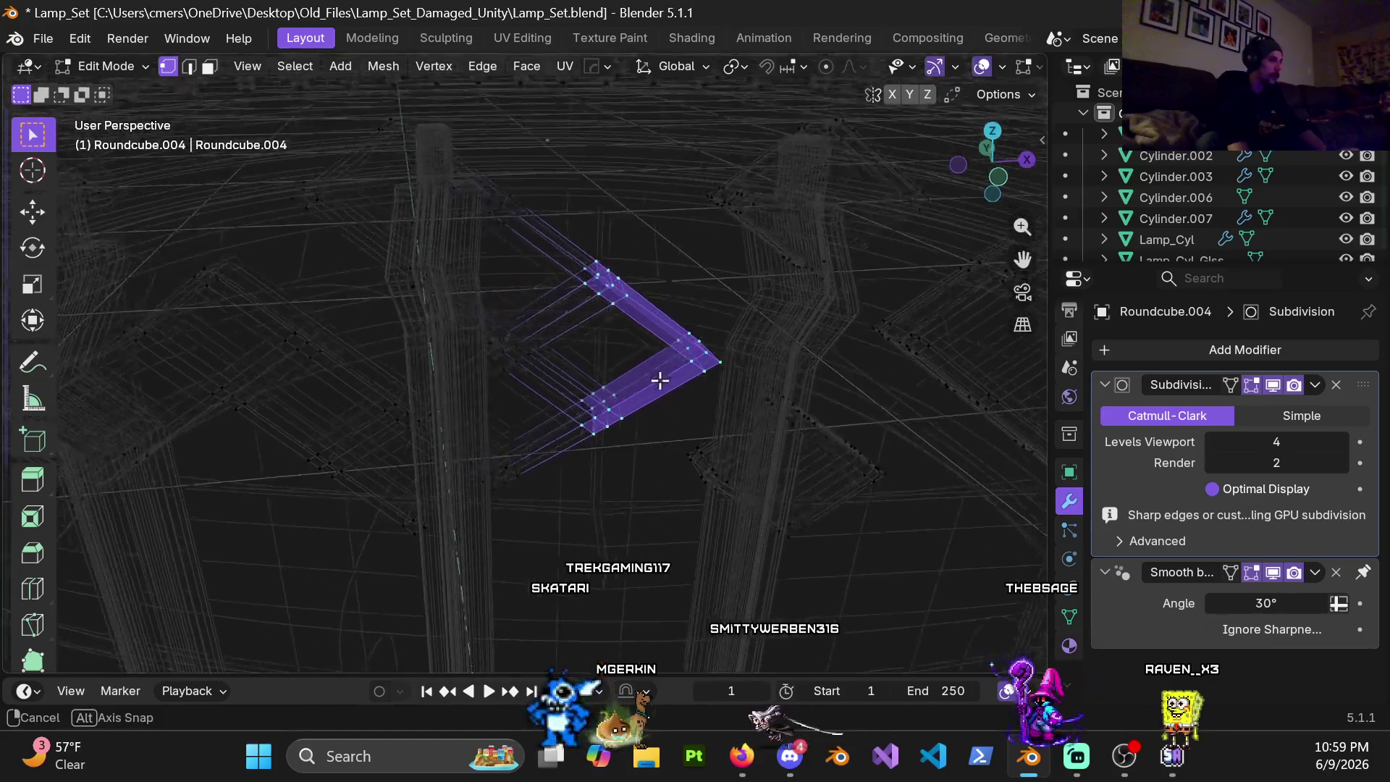
{"action": "mouse_move", "coordinate": [658, 380]}
{"action": "middle_mouse_down"}
{"action": "mouse_move", "coordinate": [615, 330]}
{"action": "mouse_move", "coordinate": [584, 425]}
{"action": "middle_mouse_up"}
{"action": "key", "text": "shift+z"}
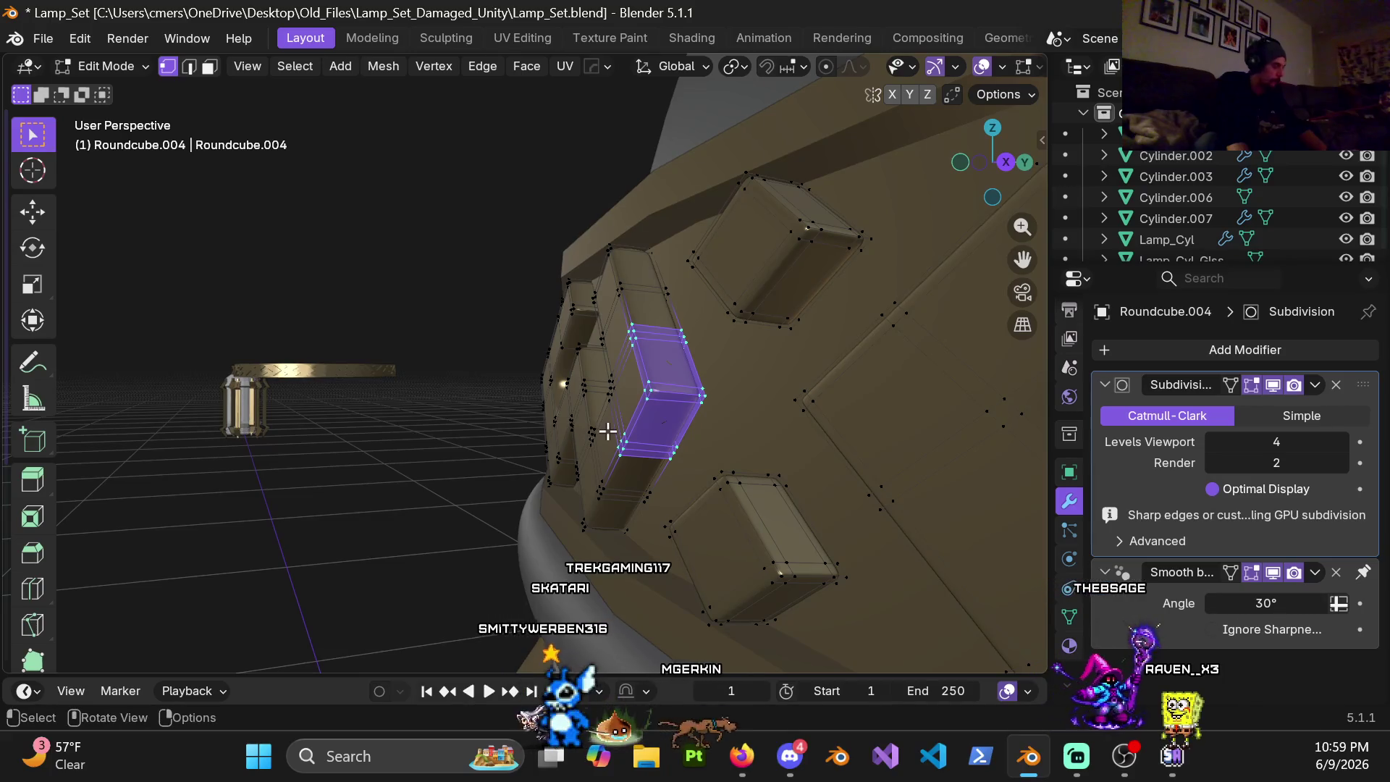
{"action": "key", "text": "y"}
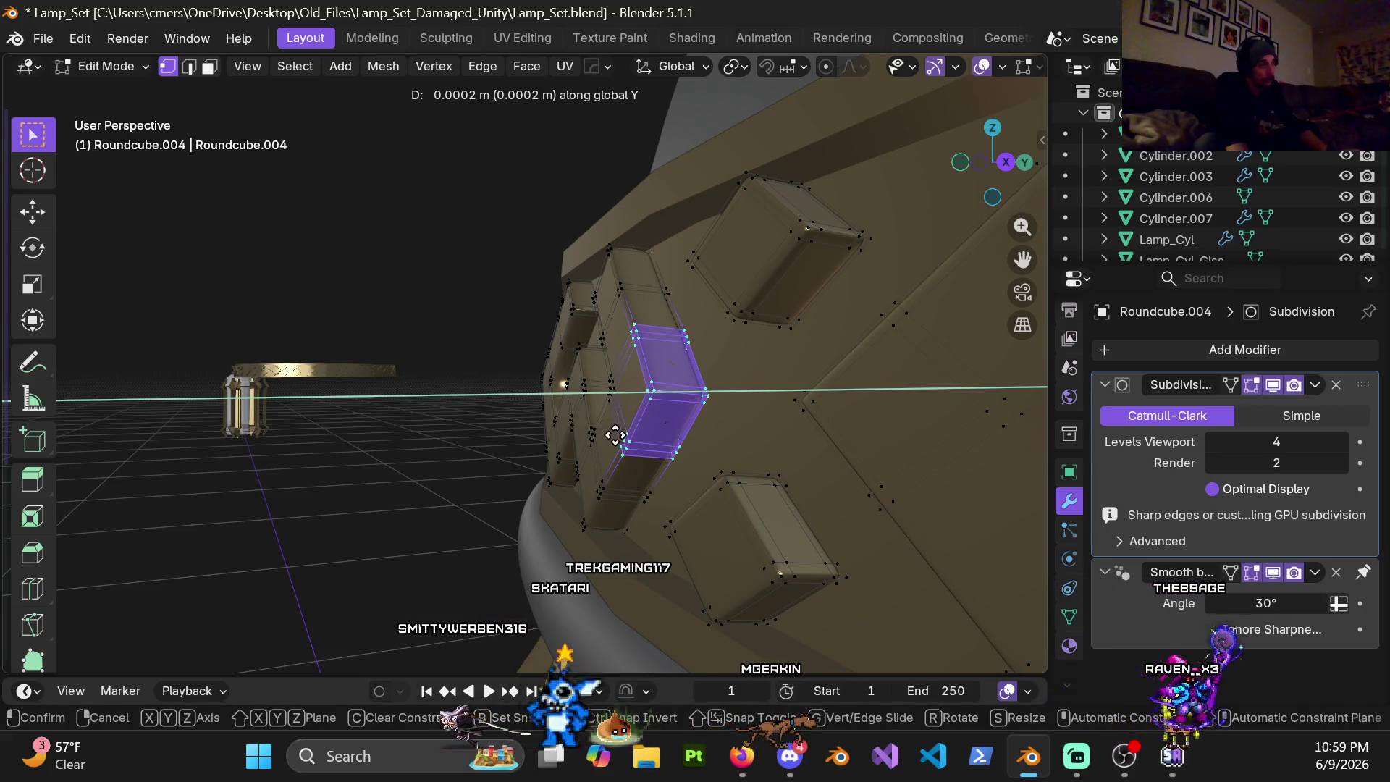
{"action": "left_click", "coordinate": [620, 435]}
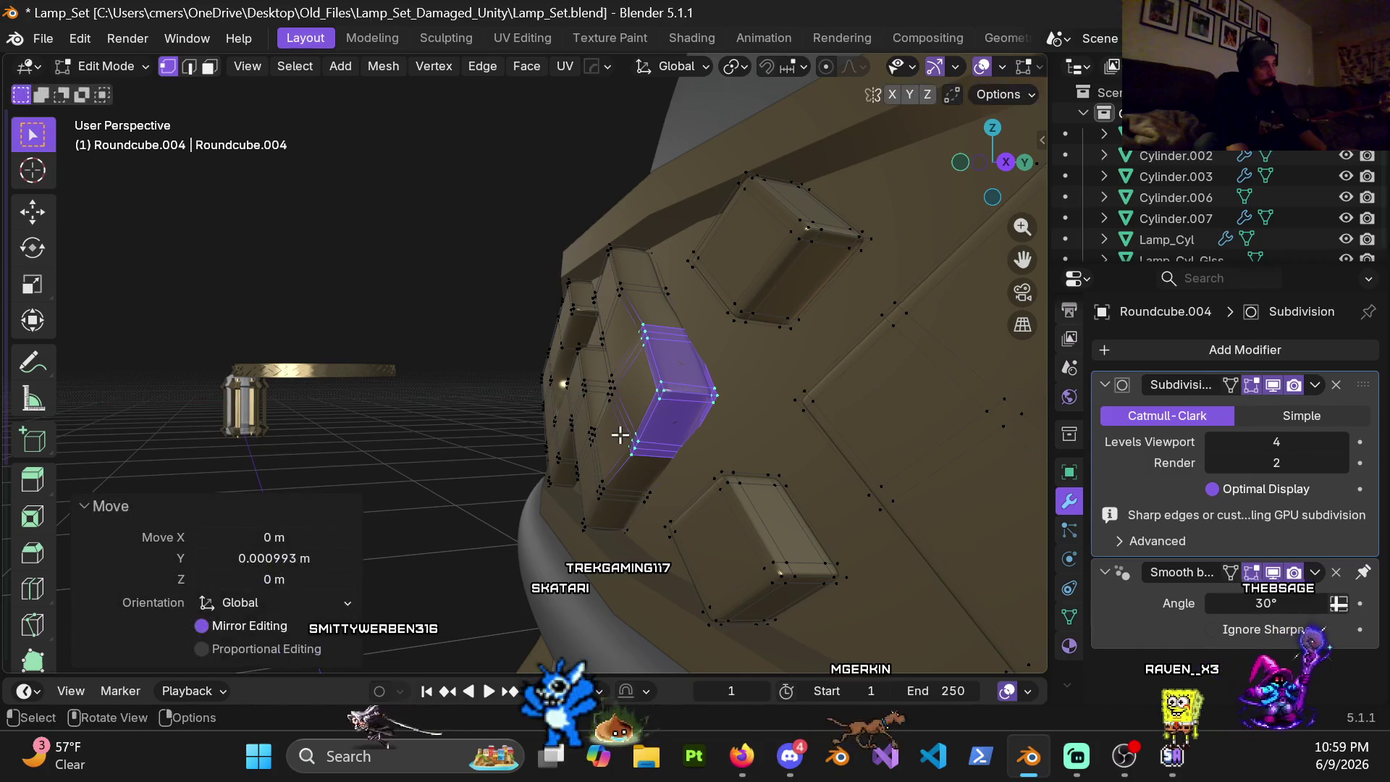
Step: Check the moved vertices and return to object mode showing the smoothed band
{"action": "middle_click_drag", "start_coordinate": [621, 435], "coordinate": [668, 403]}
{"action": "key", "text": "ctrl+Tab"}
{"action": "left_click", "coordinate": [568, 404]}
{"action": "middle_click_drag", "start_coordinate": [569, 404], "coordinate": [663, 321]}
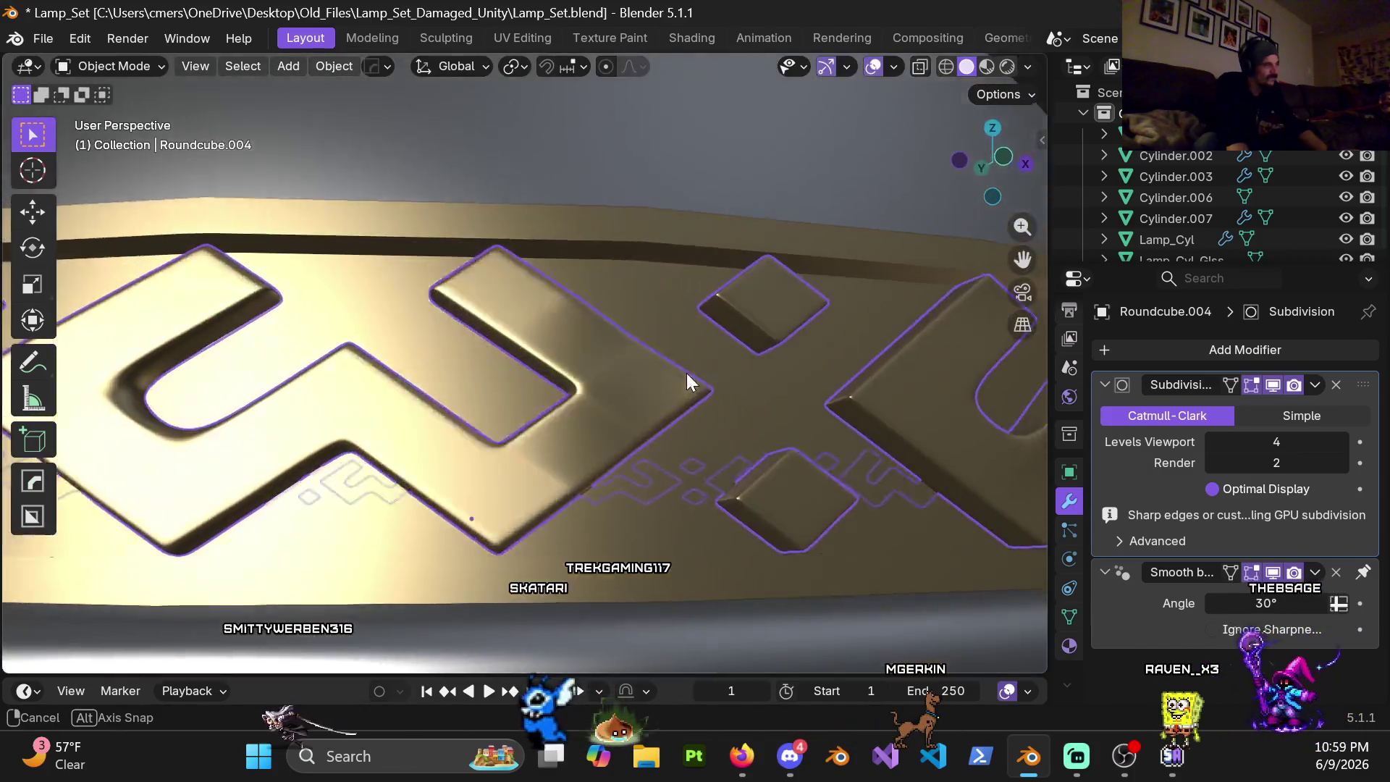
{"action": "key", "text": "Tab"}
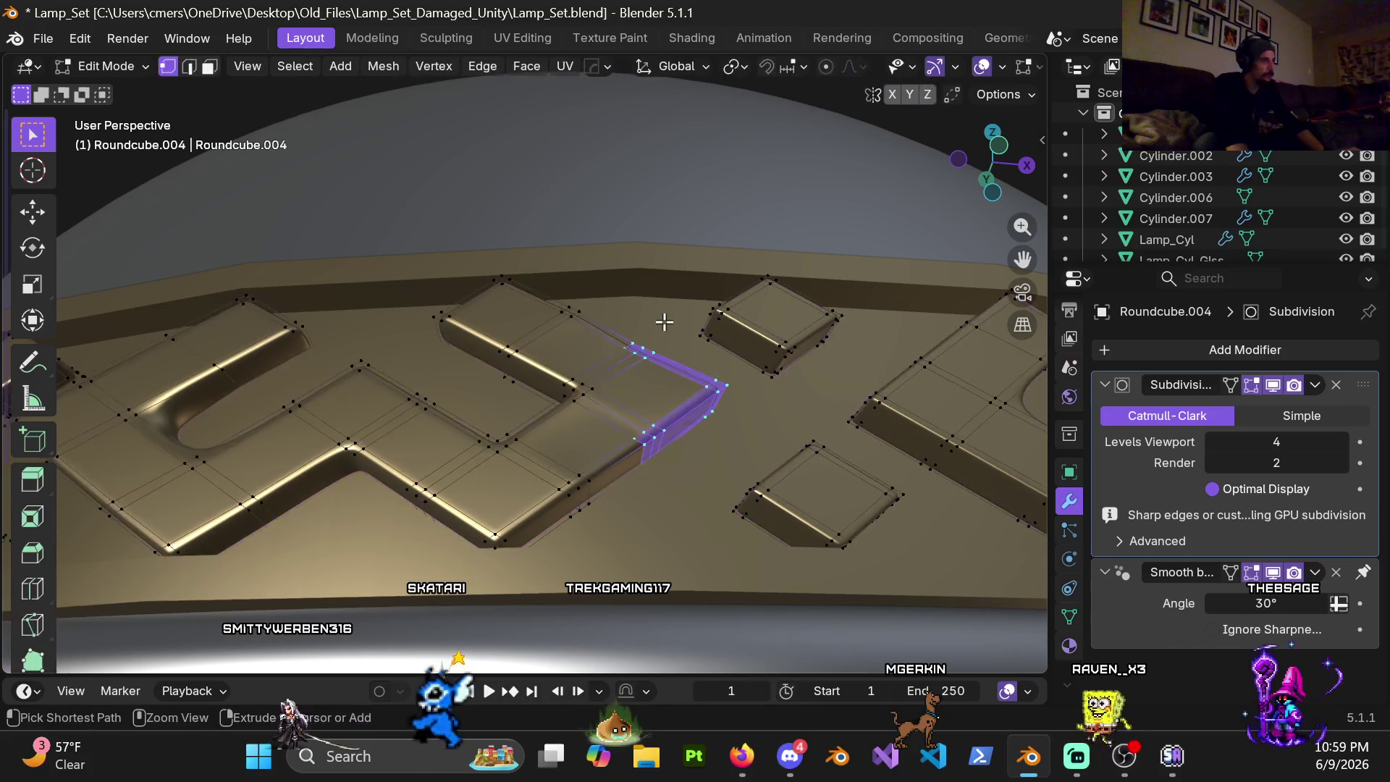
{"action": "mouse_move", "coordinate": [660, 341]}
{"action": "middle_mouse_down"}
{"action": "mouse_move", "coordinate": [650, 404]}
{"action": "mouse_move", "coordinate": [702, 354]}
{"action": "mouse_move", "coordinate": [701, 401]}
{"action": "middle_mouse_up"}
{"action": "scroll", "coordinate": [650, 404], "scroll_direction": "down", "scroll_amount": 5}
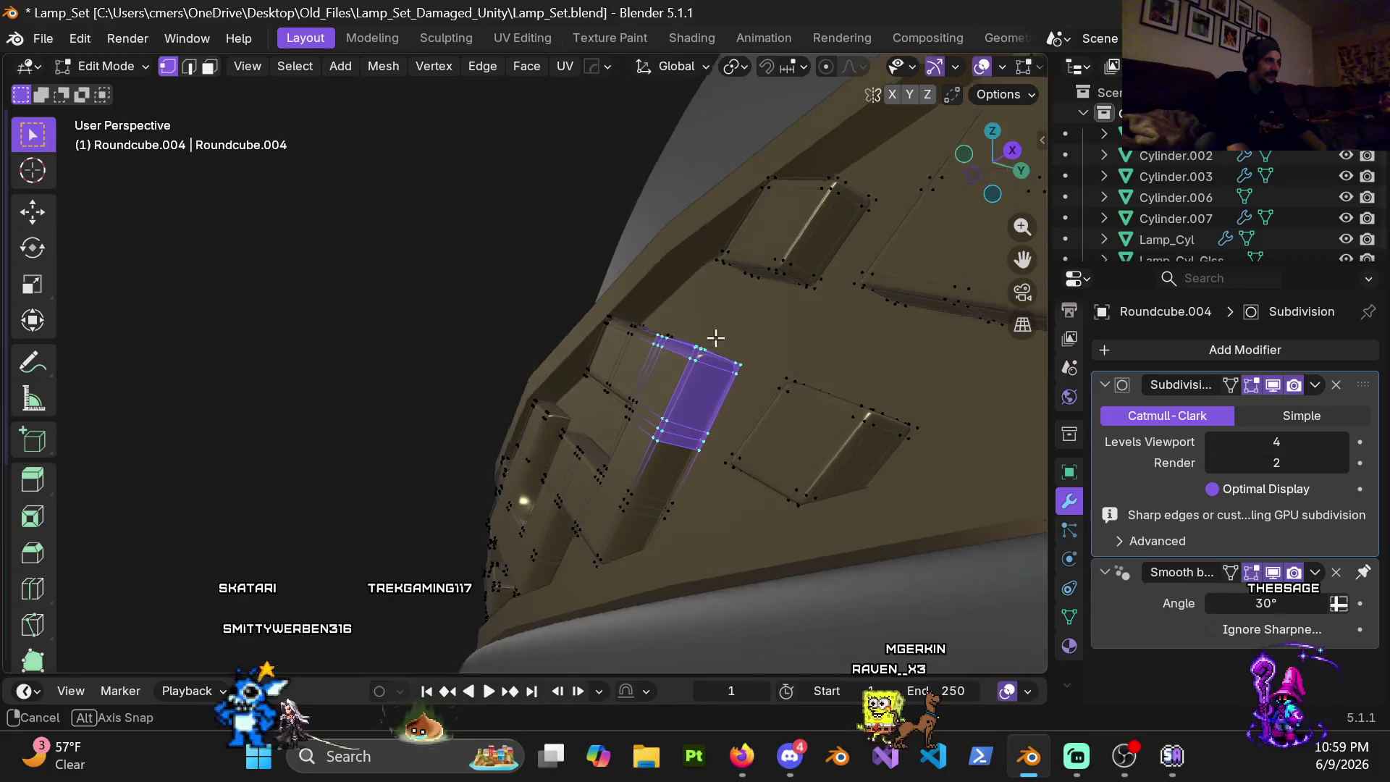
{"action": "key", "text": "ctrl+Tab"}
{"action": "left_click", "coordinate": [495, 389]}
{"action": "mouse_move", "coordinate": [495, 389]}
{"action": "middle_mouse_down"}
{"action": "mouse_move", "coordinate": [640, 322]}
{"action": "mouse_move", "coordinate": [662, 362]}
{"action": "middle_mouse_up"}
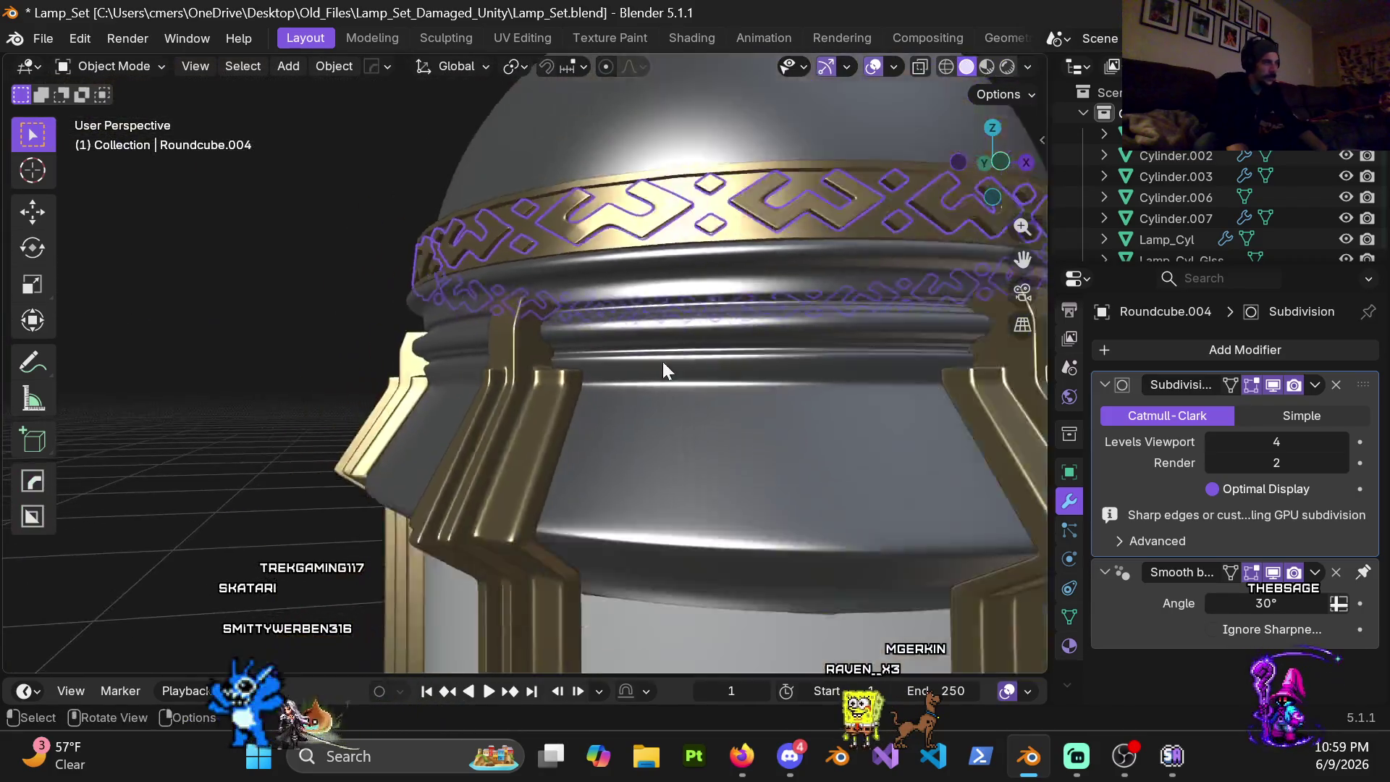
{"action": "scroll", "coordinate": [643, 363], "scroll_direction": "down", "scroll_amount": 8}
{"action": "scroll", "coordinate": [770, 337], "scroll_direction": "up", "scroll_amount": 3}
{"action": "scroll", "coordinate": [663, 381], "scroll_direction": "up", "scroll_amount": 3}
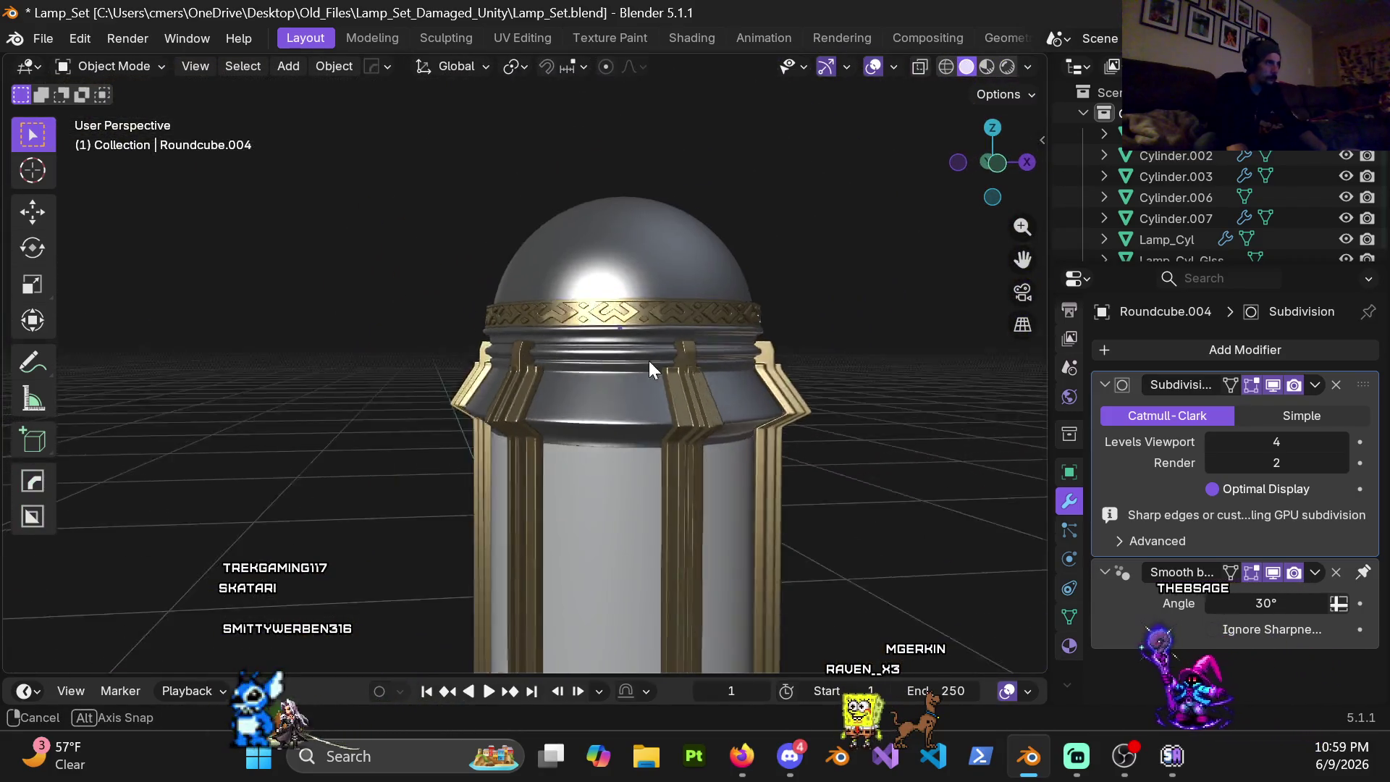
{"action": "scroll", "coordinate": [635, 355], "scroll_direction": "up", "scroll_amount": 3}
{"action": "mouse_move", "coordinate": [623, 349]}
{"action": "middle_mouse_down"}
{"action": "mouse_move", "coordinate": [490, 353]}
{"action": "mouse_move", "coordinate": [520, 325]}
{"action": "mouse_move", "coordinate": [475, 336]}
{"action": "mouse_move", "coordinate": [540, 399]}
{"action": "mouse_move", "coordinate": [522, 396]}
{"action": "mouse_move", "coordinate": [628, 400]}
{"action": "mouse_move", "coordinate": [480, 389]}
{"action": "mouse_move", "coordinate": [525, 345]}
{"action": "middle_mouse_up"}
{"action": "scroll", "coordinate": [489, 354], "scroll_direction": "up", "scroll_amount": 3}
{"action": "scroll", "coordinate": [525, 345], "scroll_direction": "up", "scroll_amount": 3}
{"action": "mouse_move", "coordinate": [555, 451]}
{"action": "middle_mouse_down"}
{"action": "mouse_move", "coordinate": [675, 482]}
{"action": "mouse_move", "coordinate": [599, 322]}
{"action": "mouse_move", "coordinate": [564, 292]}
{"action": "mouse_move", "coordinate": [620, 362]}
{"action": "mouse_move", "coordinate": [635, 346]}
{"action": "mouse_move", "coordinate": [602, 359]}
{"action": "mouse_move", "coordinate": [770, 407]}
{"action": "mouse_move", "coordinate": [644, 367]}
{"action": "mouse_move", "coordinate": [501, 268]}
{"action": "mouse_move", "coordinate": [640, 384]}
{"action": "middle_mouse_up"}
{"action": "scroll", "coordinate": [645, 357], "scroll_direction": "down", "scroll_amount": 3}
{"action": "scroll", "coordinate": [631, 389], "scroll_direction": "down", "scroll_amount": 2}
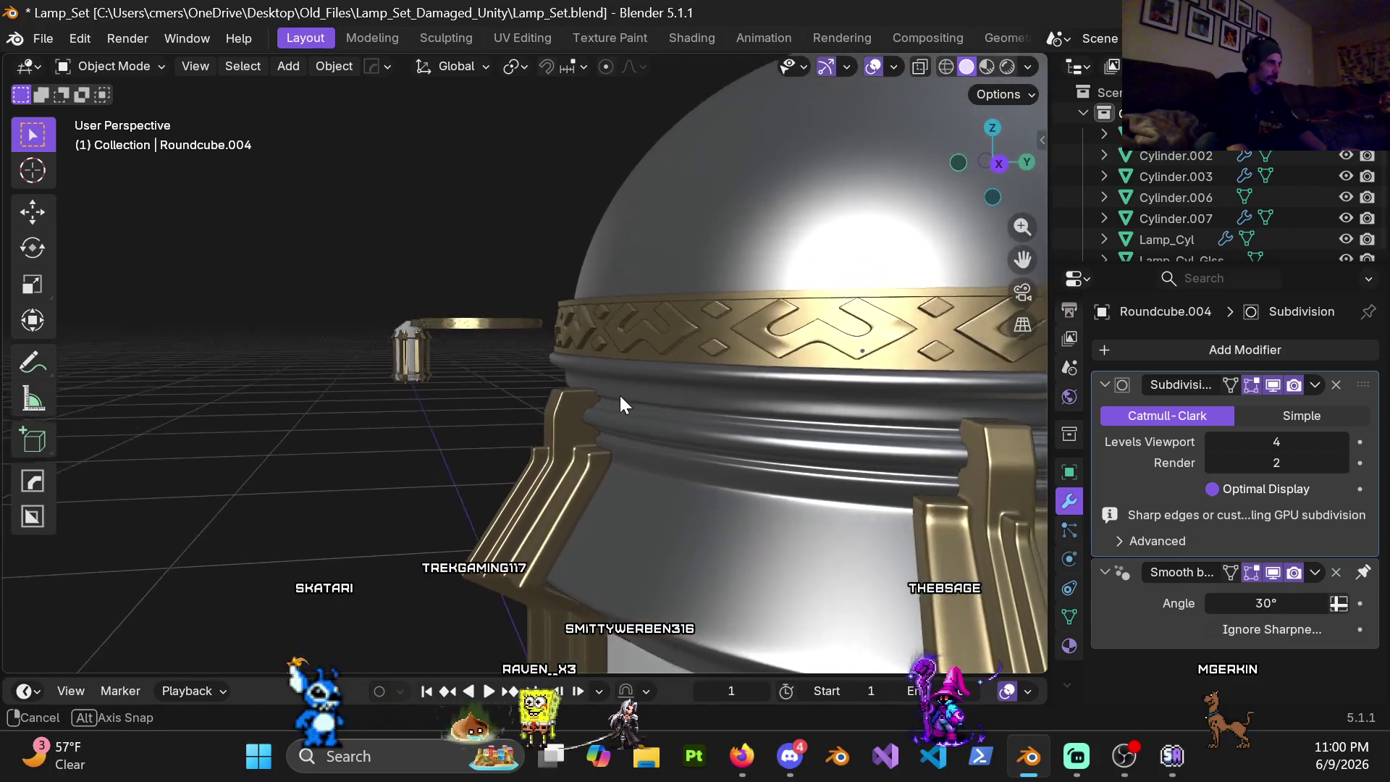
{"action": "scroll", "coordinate": [675, 402], "scroll_direction": "down", "scroll_amount": 3}
{"action": "scroll", "coordinate": [683, 435], "scroll_direction": "down", "scroll_amount": 2}
{"action": "mouse_move", "coordinate": [718, 416]}
{"action": "middle_mouse_down"}
{"action": "mouse_move", "coordinate": [683, 435]}
{"action": "mouse_move", "coordinate": [707, 466]}
{"action": "middle_mouse_up"}
{"action": "scroll", "coordinate": [684, 436], "scroll_direction": "down", "scroll_amount": 2}
{"action": "scroll", "coordinate": [597, 289], "scroll_direction": "up", "scroll_amount": 3}
{"action": "scroll", "coordinate": [726, 358], "scroll_direction": "down", "scroll_amount": 3}
{"action": "middle_click_drag", "start_coordinate": [596, 289], "coordinate": [726, 357]}
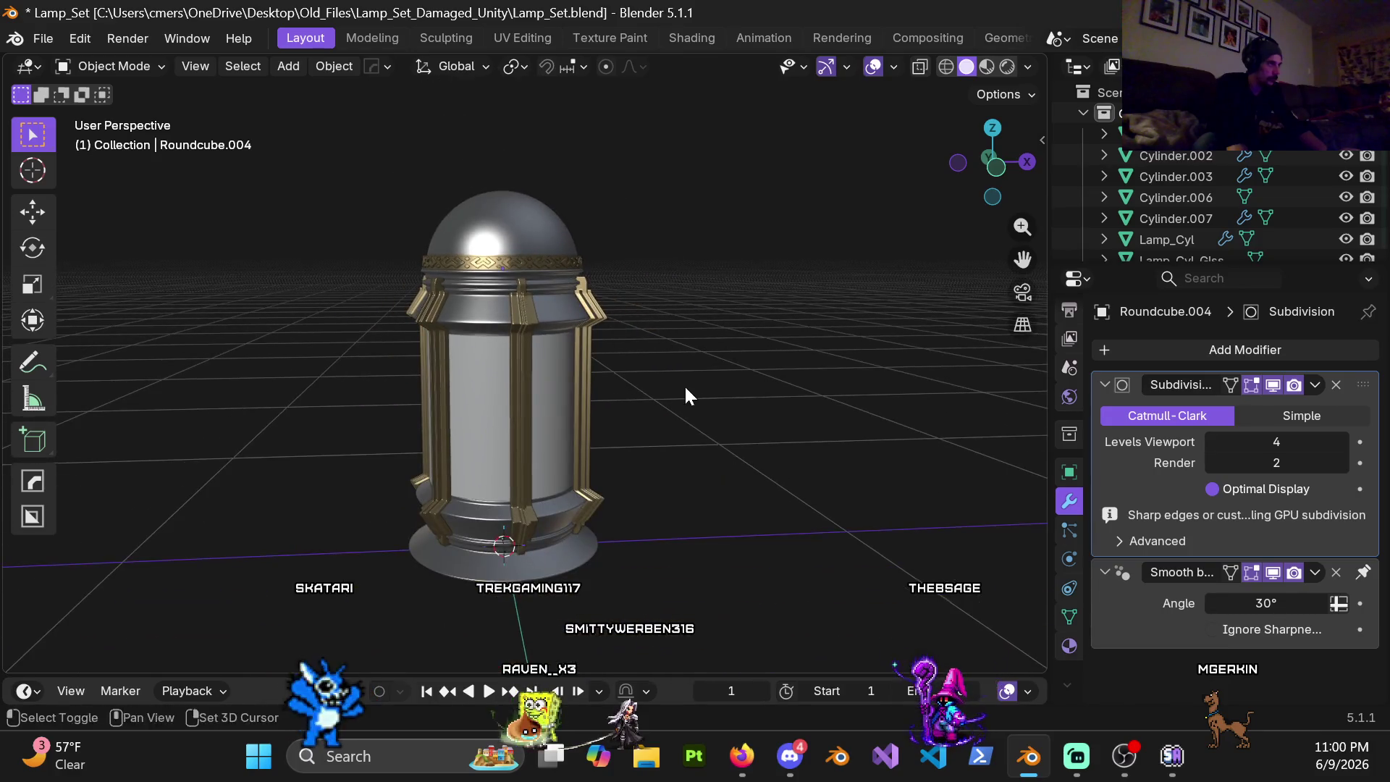
{"action": "scroll", "coordinate": [684, 384], "scroll_direction": "up", "scroll_amount": 1}
{"action": "scroll", "coordinate": [677, 342], "scroll_direction": "up", "scroll_amount": 1}
{"action": "scroll", "coordinate": [685, 352], "scroll_direction": "up", "scroll_amount": 2}
{"action": "scroll", "coordinate": [676, 413], "scroll_direction": "down", "scroll_amount": 2}
{"action": "middle_click_drag", "start_coordinate": [671, 392], "coordinate": [662, 378]}
{"action": "scroll", "coordinate": [664, 375], "scroll_direction": "up", "scroll_amount": 2}
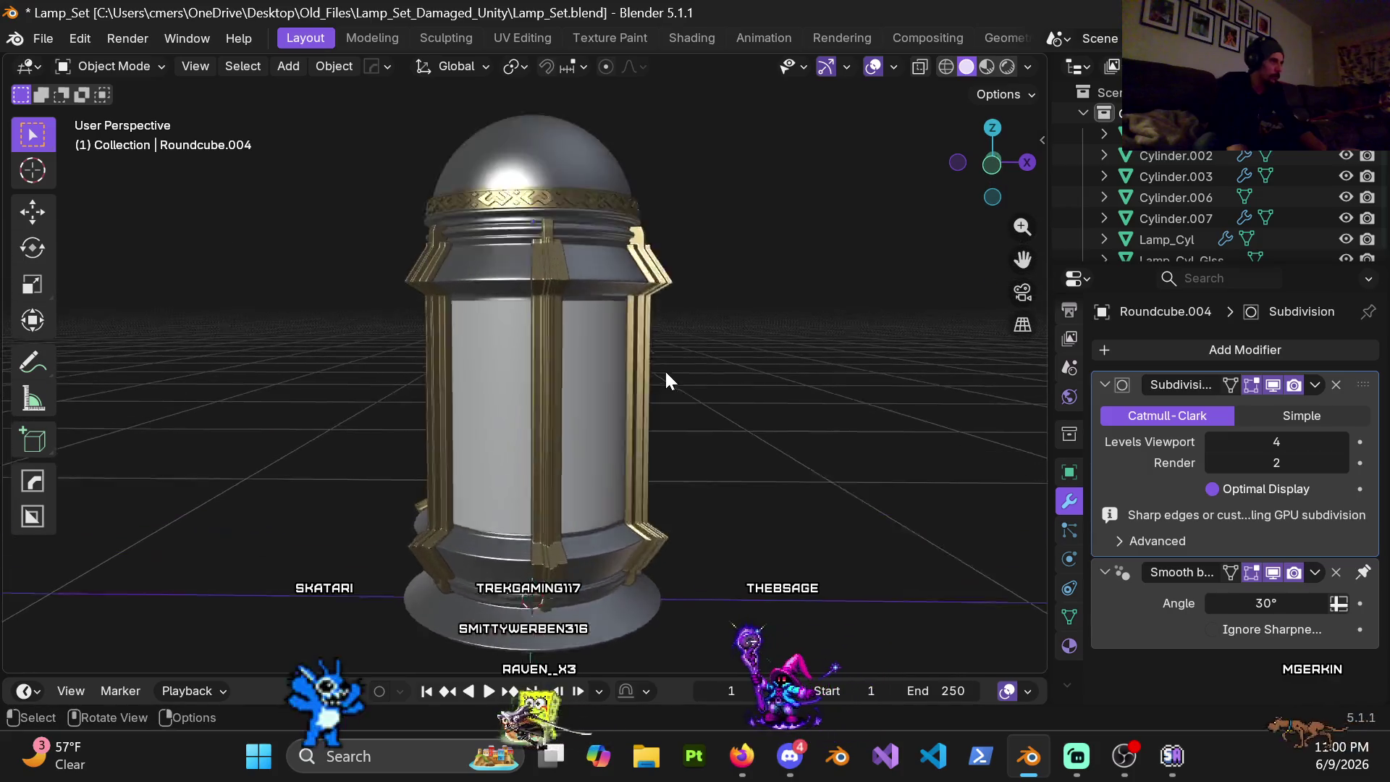
{"action": "scroll", "coordinate": [666, 379], "scroll_direction": "up", "scroll_amount": 1}
{"action": "mouse_move", "coordinate": [701, 256]}
{"action": "middle_mouse_down"}
{"action": "mouse_move", "coordinate": [642, 292]}
{"action": "mouse_move", "coordinate": [703, 281]}
{"action": "mouse_move", "coordinate": [656, 328]}
{"action": "mouse_move", "coordinate": [682, 311]}
{"action": "middle_mouse_up"}
{"action": "scroll", "coordinate": [690, 284], "scroll_direction": "down", "scroll_amount": 2}
{"action": "scroll", "coordinate": [687, 309], "scroll_direction": "up", "scroll_amount": 2}
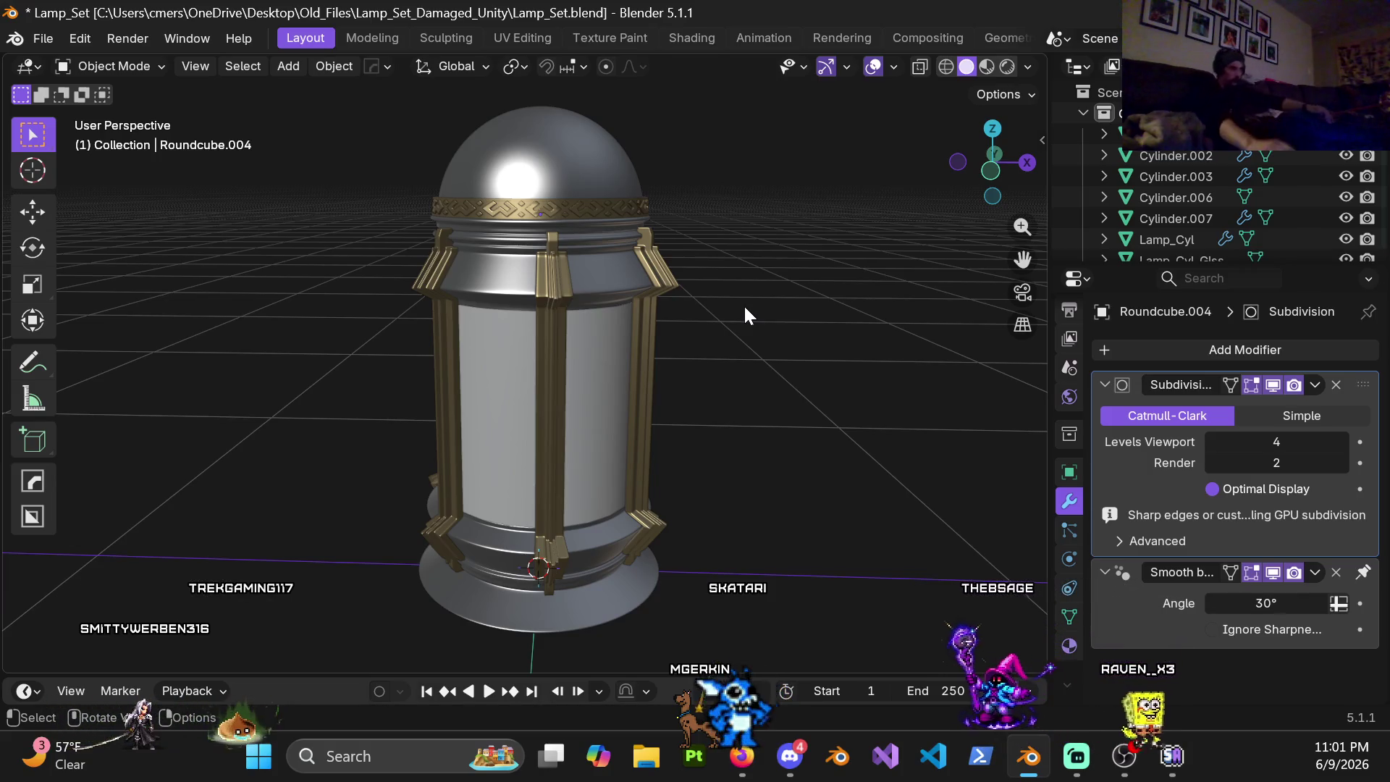
{"action": "mouse_move", "coordinate": [532, 289]}
{"action": "middle_mouse_down"}
{"action": "mouse_move", "coordinate": [403, 274]}
{"action": "mouse_move", "coordinate": [572, 304]}
{"action": "middle_mouse_up"}
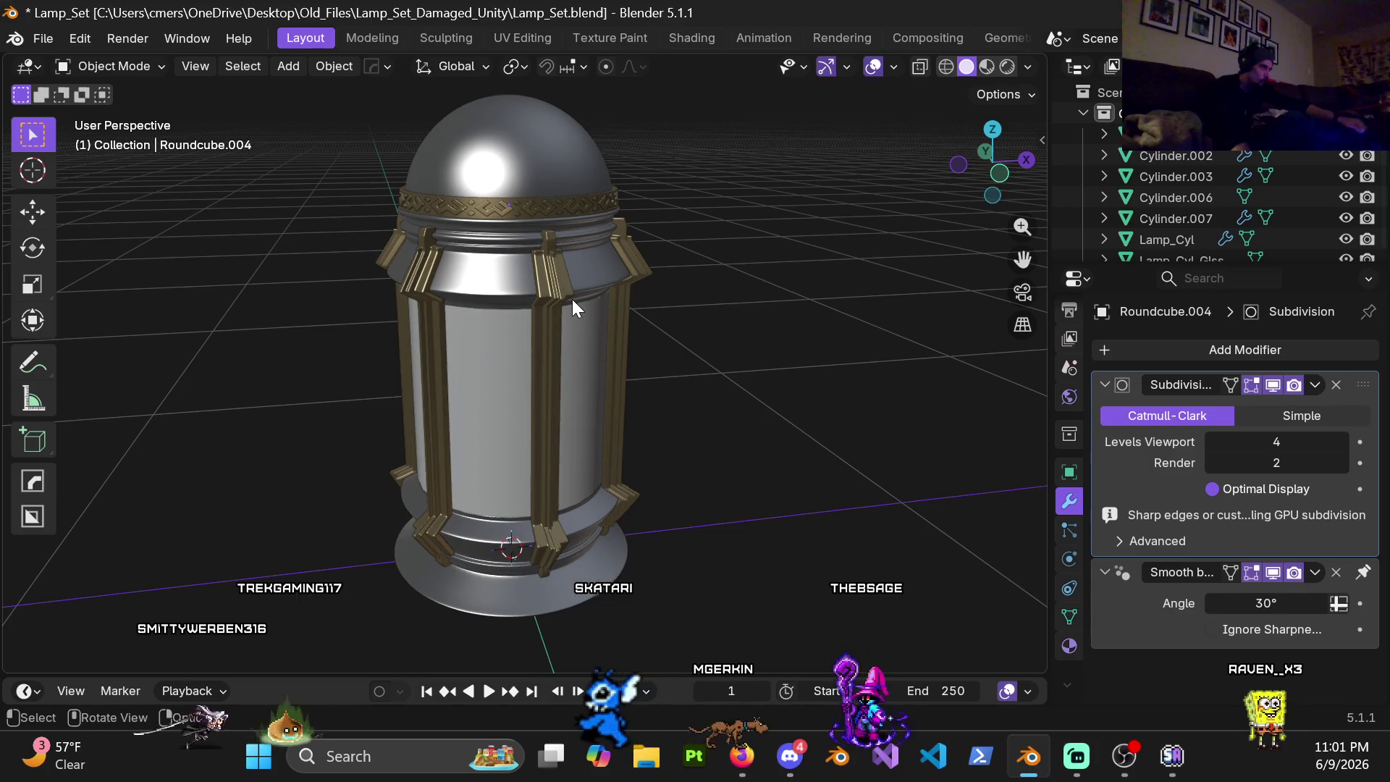
{"action": "mouse_move", "coordinate": [572, 301]}
{"action": "middle_mouse_down"}
{"action": "mouse_move", "coordinate": [559, 144]}
{"action": "mouse_move", "coordinate": [583, 218]}
{"action": "mouse_move", "coordinate": [513, 234]}
{"action": "mouse_move", "coordinate": [705, 267]}
{"action": "middle_mouse_up"}
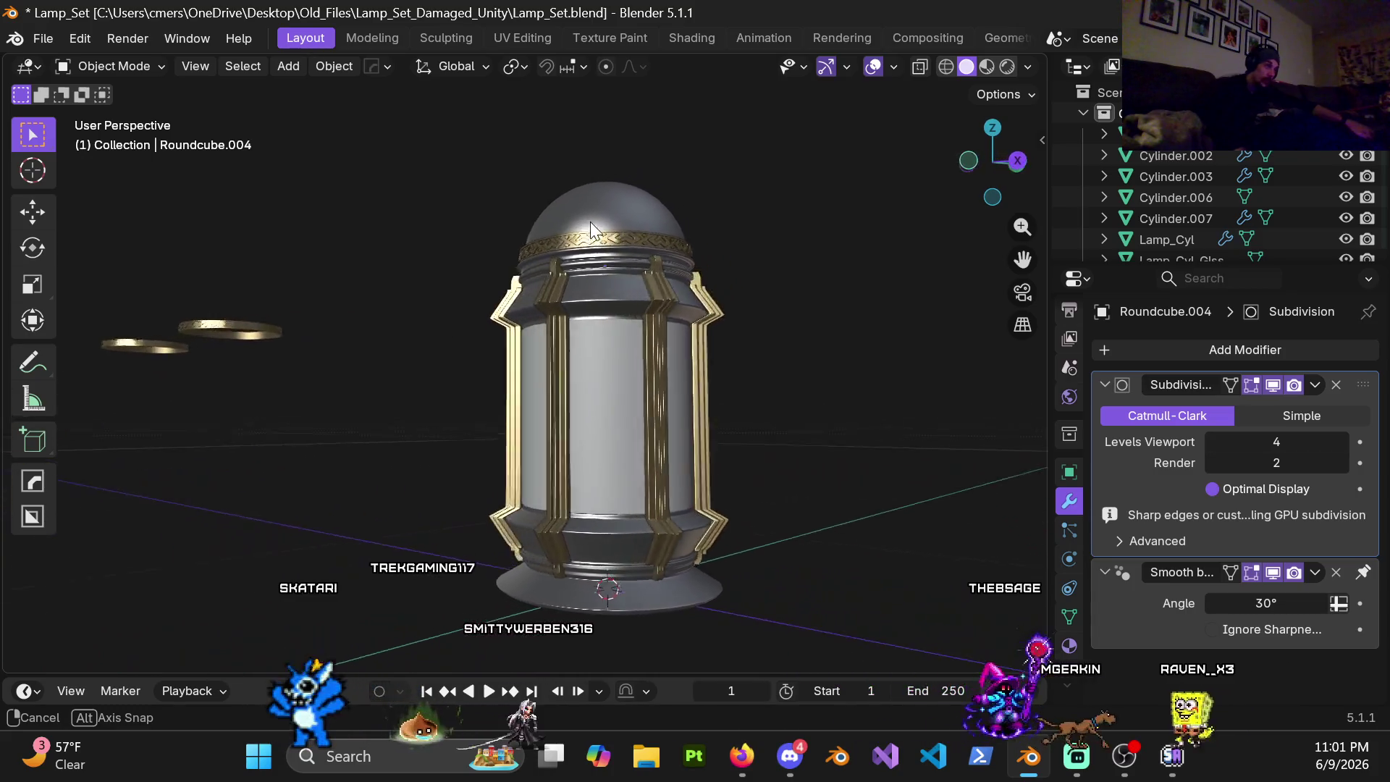
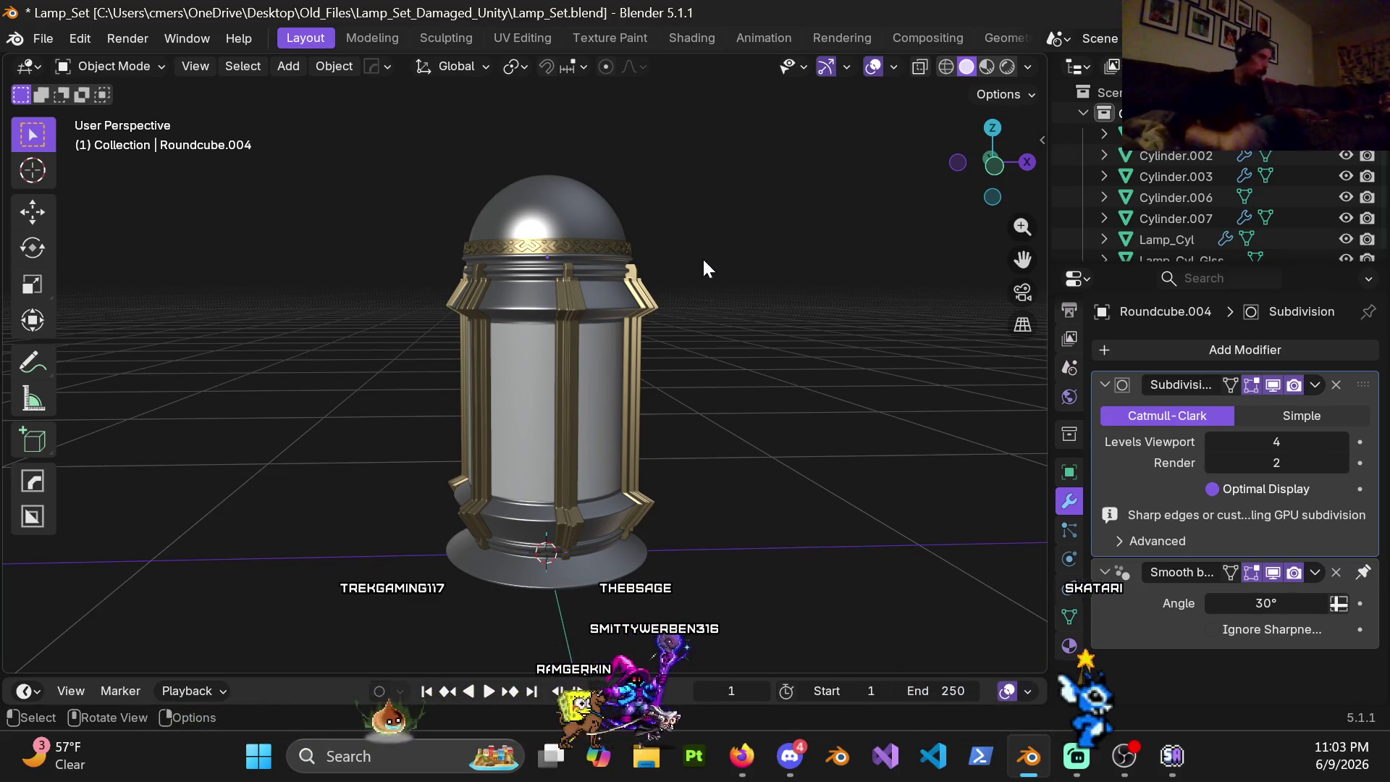
{"action": "scroll", "coordinate": [566, 131], "scroll_direction": "up", "scroll_amount": 3}
Step: Select the patterned gold band and enter mesh editing on it
{"action": "mouse_move", "coordinate": [551, 173]}
{"action": "middle_mouse_down", "text": "shift"}
{"action": "mouse_move", "coordinate": [525, 284]}
{"action": "mouse_move", "coordinate": [588, 283]}
{"action": "mouse_move", "coordinate": [519, 268]}
{"action": "middle_mouse_up", "text": "shift"}
{"action": "scroll", "coordinate": [577, 208], "scroll_direction": "up", "scroll_amount": 3}
{"action": "scroll", "coordinate": [501, 314], "scroll_direction": "up", "scroll_amount": 3}
{"action": "scroll", "coordinate": [531, 272], "scroll_direction": "up", "scroll_amount": 2}
{"action": "scroll", "coordinate": [511, 289], "scroll_direction": "up", "scroll_amount": 2}
{"action": "left_click", "coordinate": [522, 248]}
{"action": "key", "text": "ctrl+Tab"}
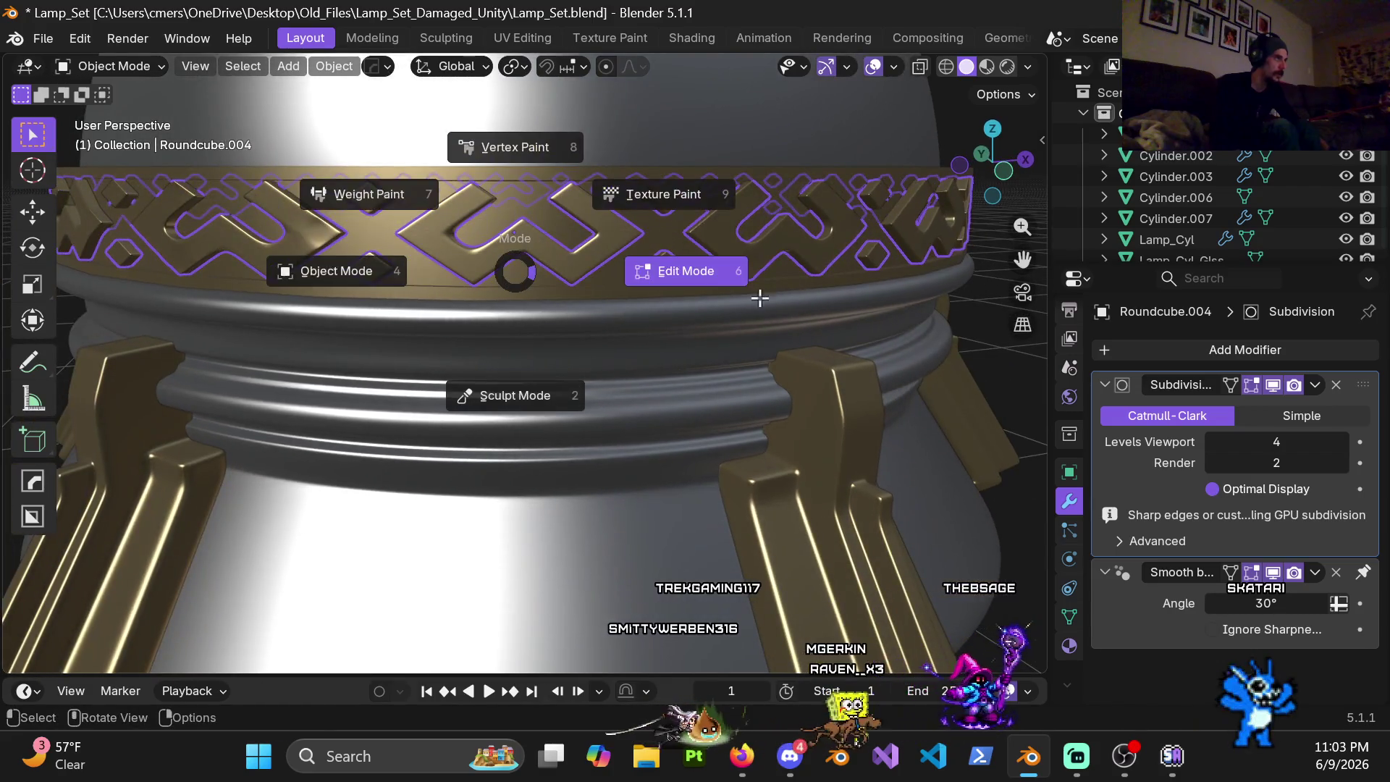
{"action": "left_click", "coordinate": [684, 270]}
{"action": "scroll", "coordinate": [716, 296], "scroll_direction": "down", "scroll_amount": 3}
Step: Check the band in wireframe, switch to face selection and set viewport subdivision to 0
{"action": "key", "text": "shift+z"}
{"action": "mouse_move", "coordinate": [459, 327]}
{"action": "middle_mouse_down"}
{"action": "mouse_move", "coordinate": [515, 323]}
{"action": "mouse_move", "coordinate": [485, 179]}
{"action": "mouse_move", "coordinate": [470, 266]}
{"action": "middle_mouse_up"}
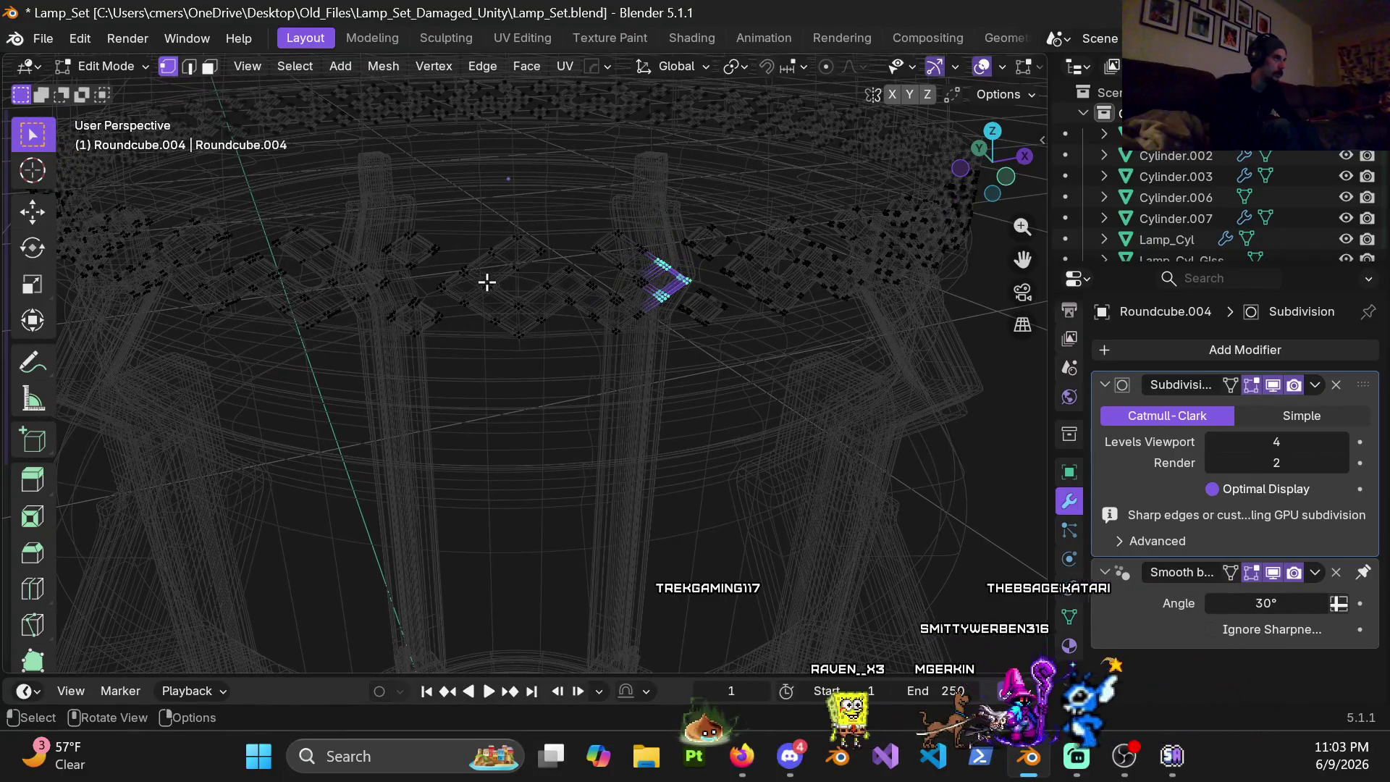
{"action": "key", "text": "3"}
{"action": "key", "text": "shift+z"}
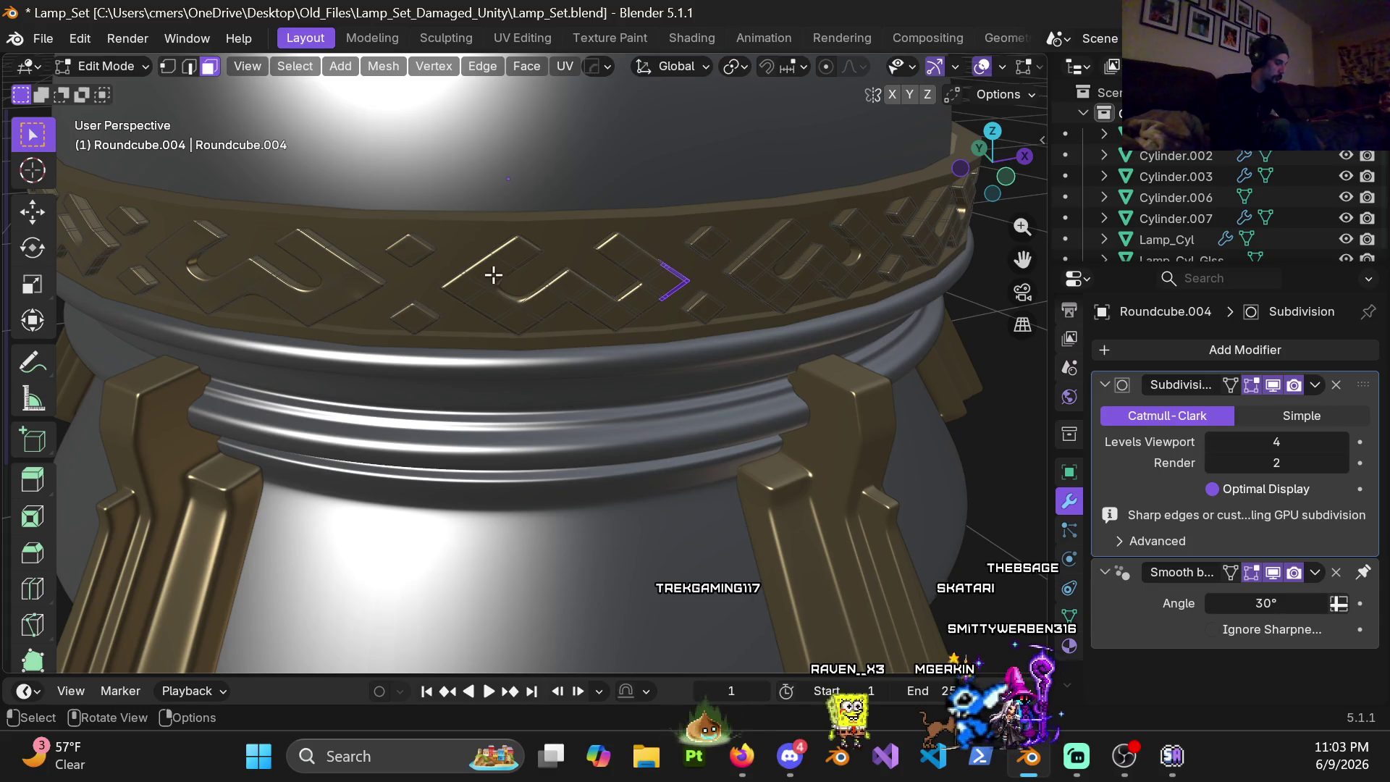
{"action": "type", "text": "0"}
{"action": "key", "text": "Return"}
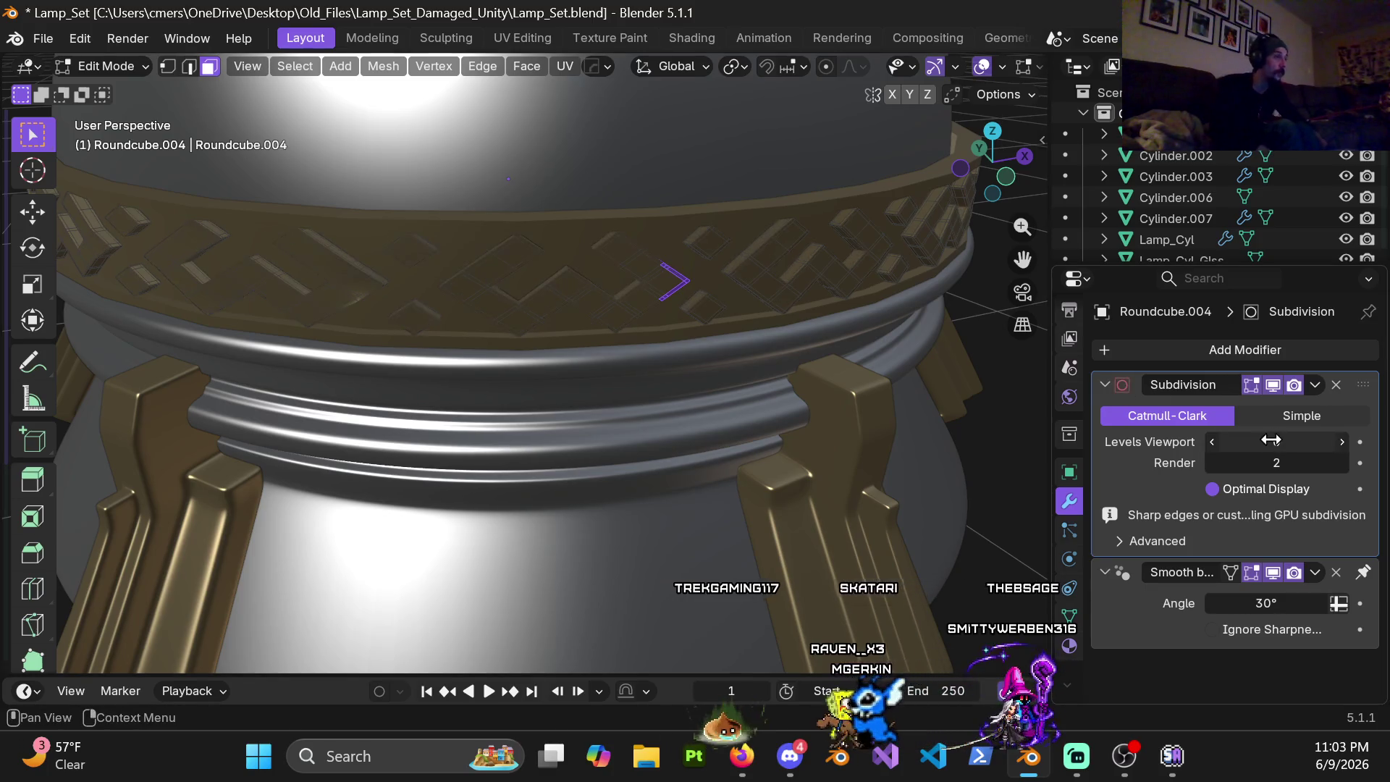
{"action": "scroll", "coordinate": [640, 286], "scroll_direction": "up", "scroll_amount": 2}
{"action": "scroll", "coordinate": [574, 295], "scroll_direction": "up", "scroll_amount": 2}
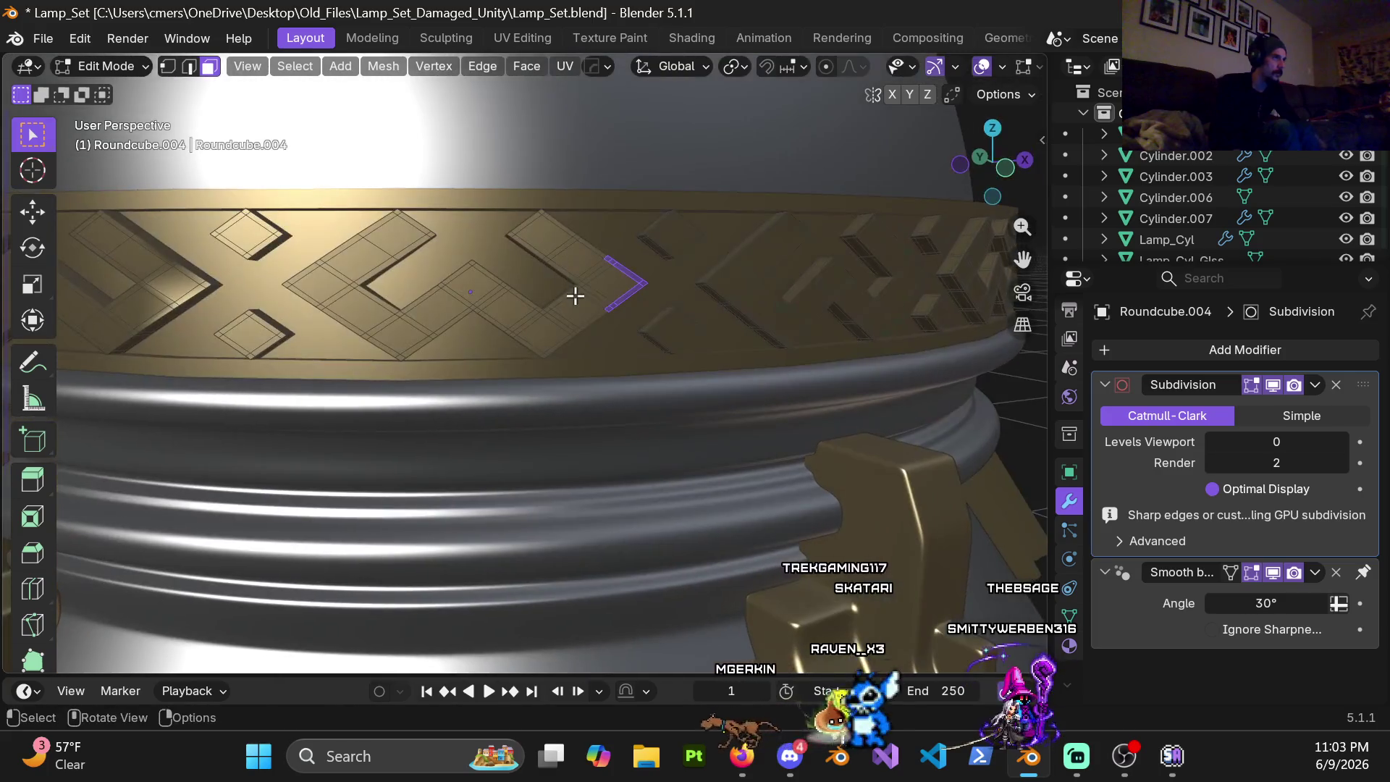
Step: Select the linked faces of the first zigzag motifs around the band, cancelling a stray knife tool
{"action": "key", "text": "l"}
{"action": "mouse_move", "coordinate": [584, 297]}
{"action": "middle_mouse_down"}
{"action": "mouse_move", "coordinate": [692, 316]}
{"action": "mouse_move", "coordinate": [455, 312]}
{"action": "middle_mouse_up"}
{"action": "key", "text": "l"}
{"action": "scroll", "coordinate": [477, 302], "scroll_direction": "down", "scroll_amount": 2}
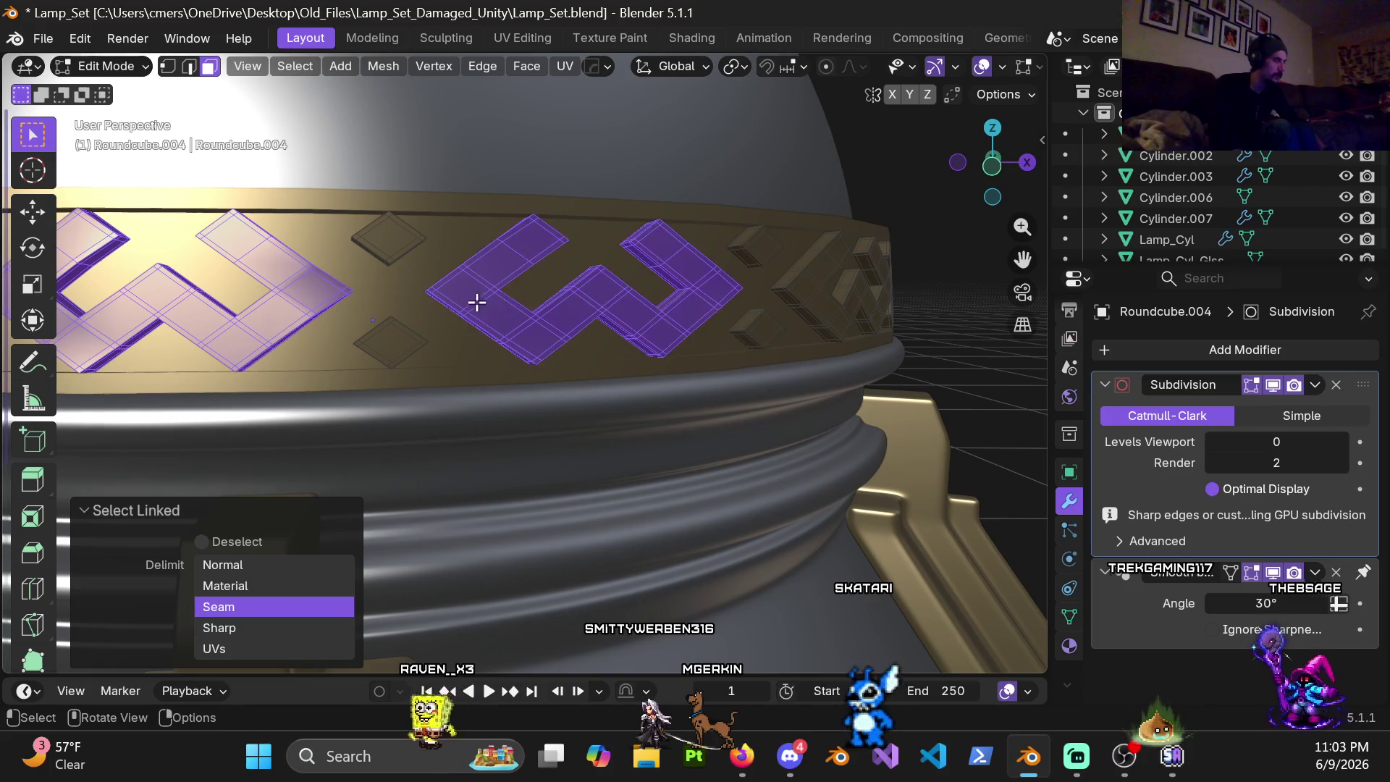
{"action": "middle_click_drag", "start_coordinate": [474, 301], "coordinate": [450, 319]}
{"action": "scroll", "coordinate": [450, 319], "scroll_direction": "up", "scroll_amount": 2}
{"action": "key", "text": "l"}
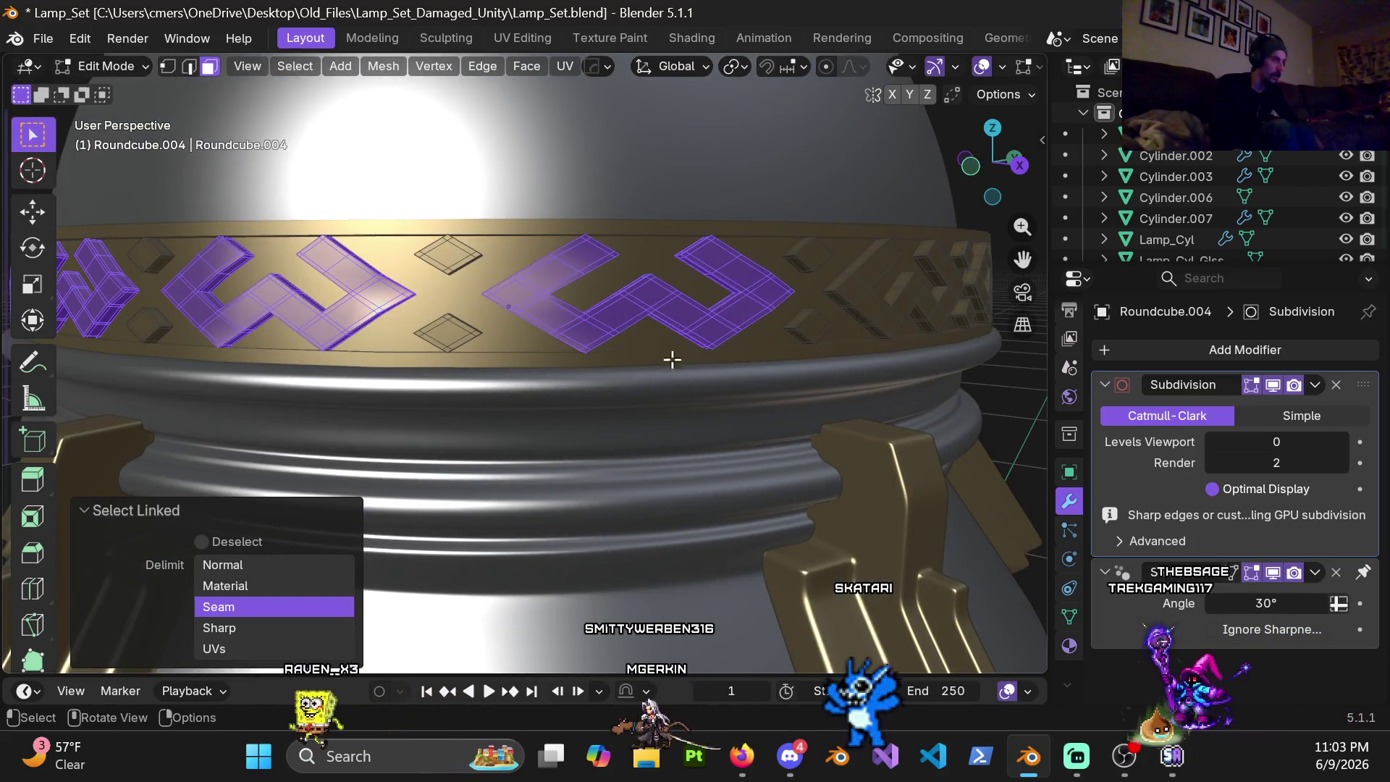
{"action": "mouse_move", "coordinate": [927, 540]}
{"action": "middle_mouse_down", "text": "shift"}
{"action": "mouse_move", "coordinate": [481, 345]}
{"action": "mouse_move", "coordinate": [610, 281]}
{"action": "middle_mouse_up", "text": "shift"}
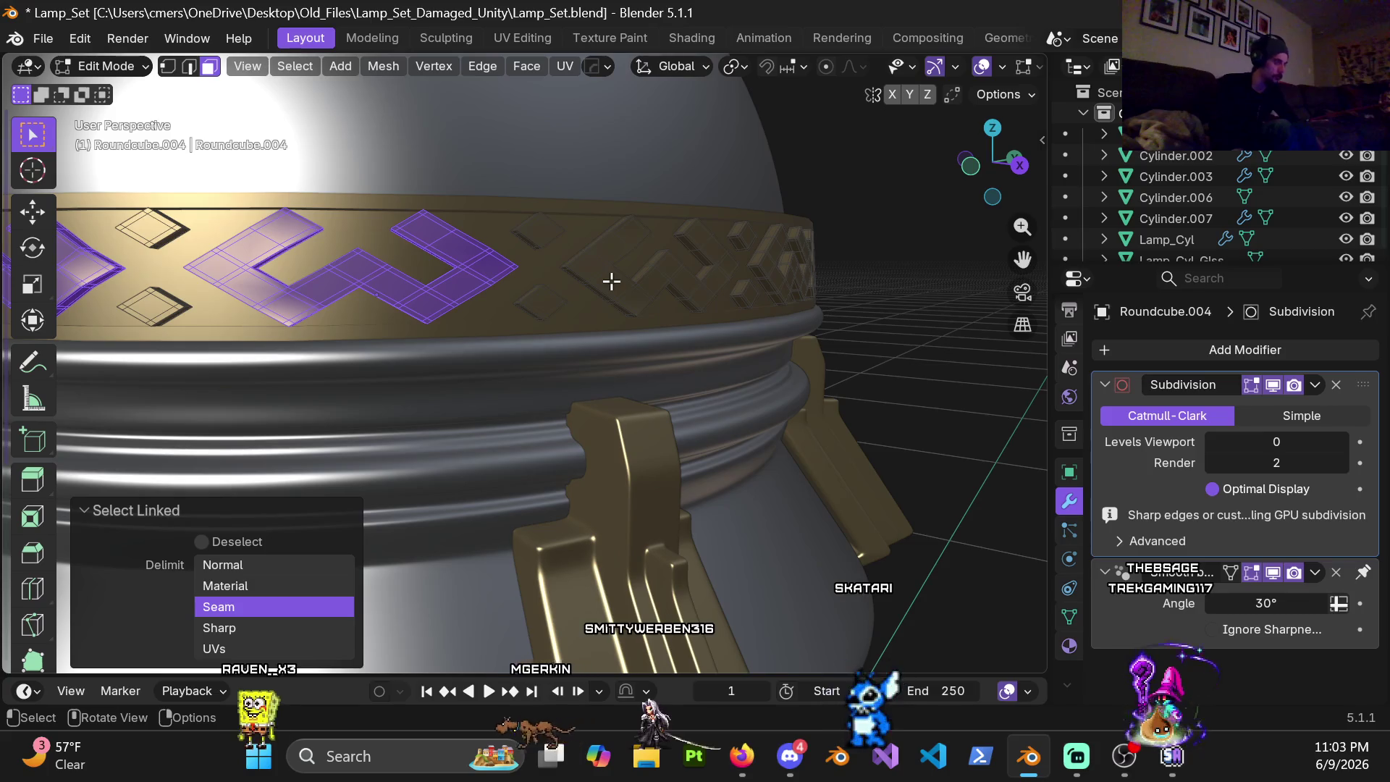
{"action": "mouse_move", "coordinate": [776, 300]}
{"action": "middle_mouse_down"}
{"action": "mouse_move", "coordinate": [503, 297]}
{"action": "mouse_move", "coordinate": [637, 289]}
{"action": "middle_mouse_up"}
{"action": "key", "text": "k"}
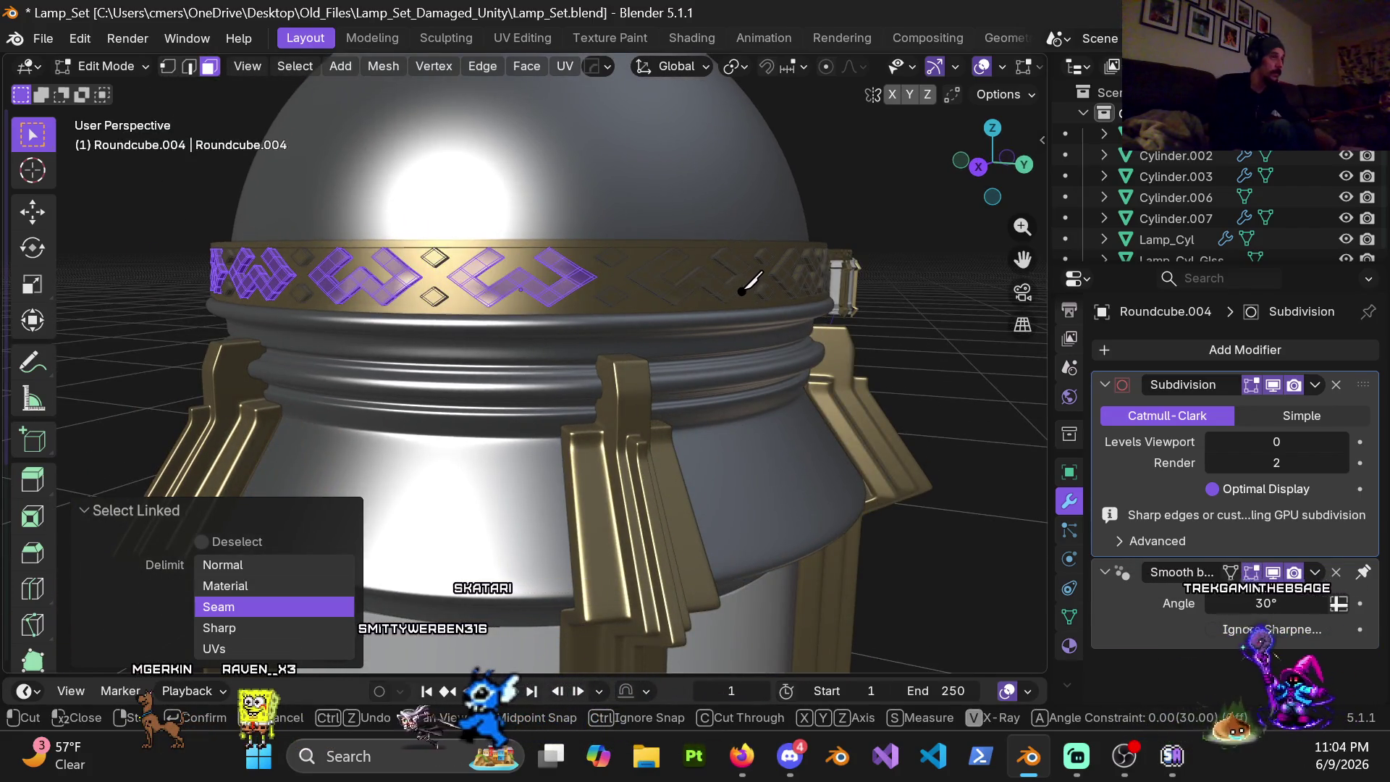
{"action": "key", "text": "Escape"}
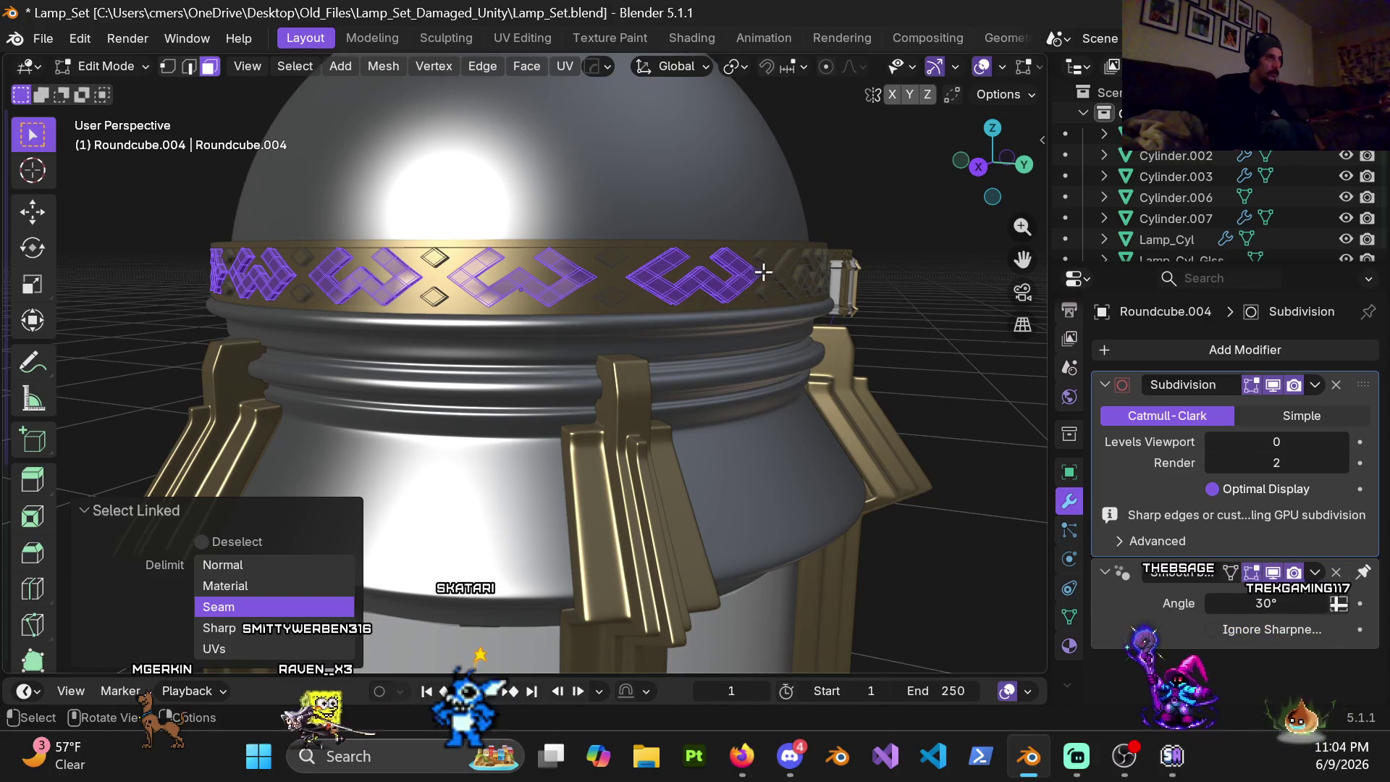
Step: Add the remaining motifs and separate the selection into its own object
{"action": "middle_click_drag", "start_coordinate": [791, 272], "coordinate": [567, 284]}
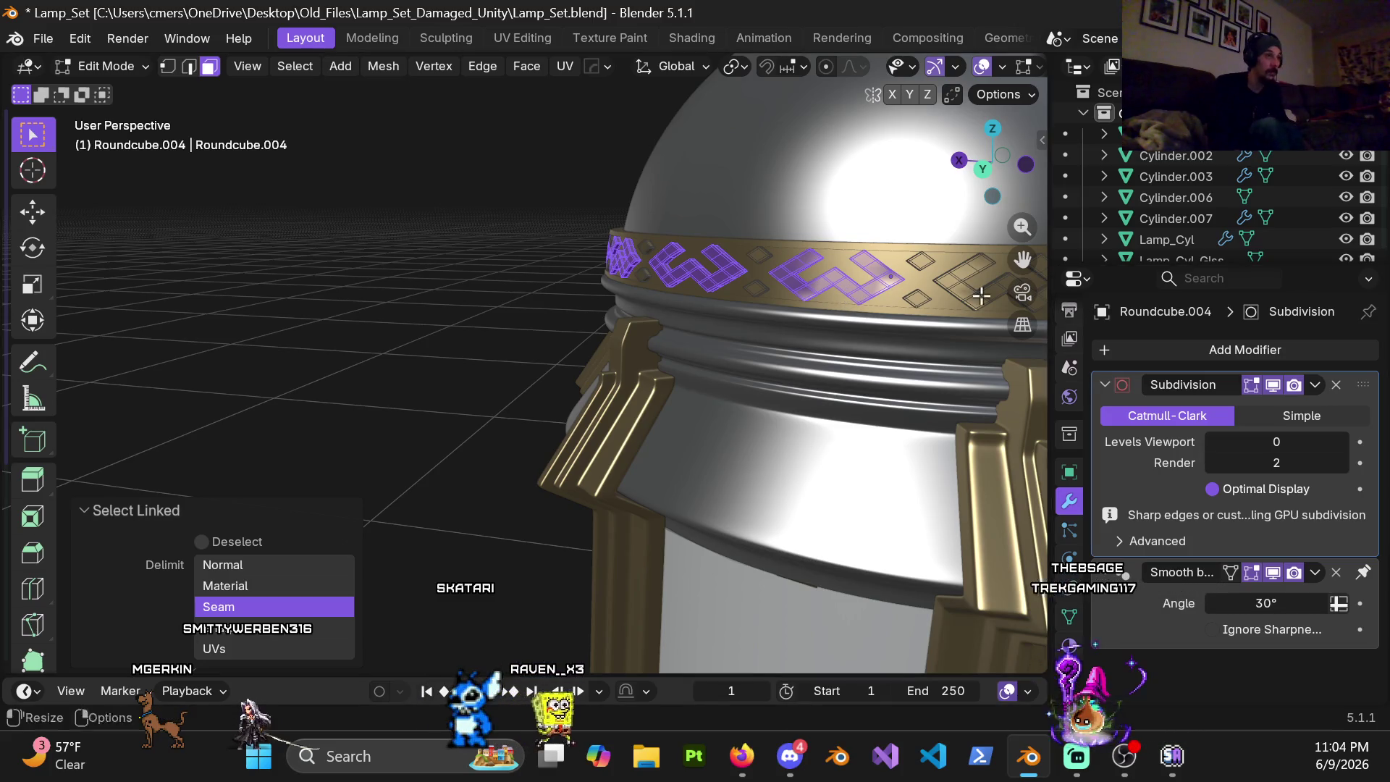
{"action": "middle_click_drag", "start_coordinate": [981, 295], "coordinate": [430, 281], "text": "shift"}
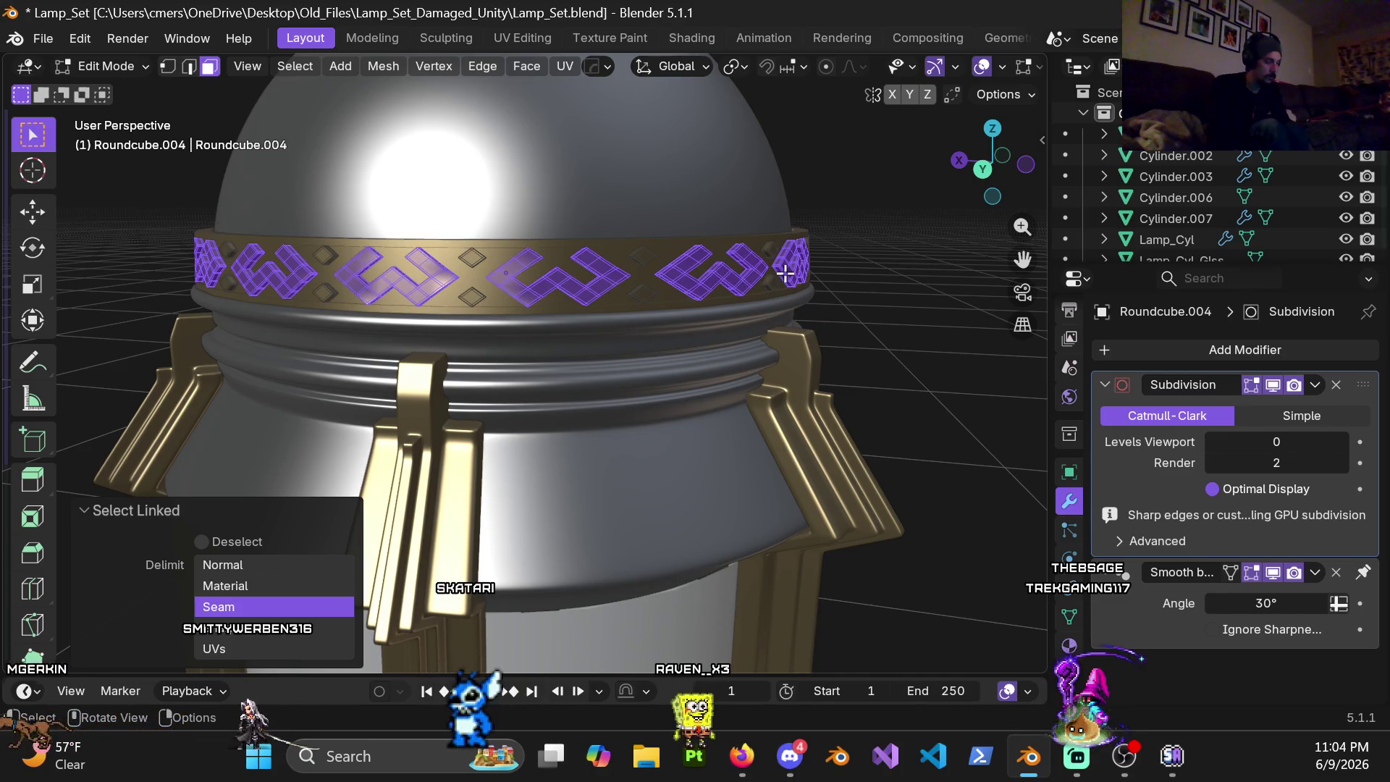
{"action": "mouse_move", "coordinate": [848, 275]}
{"action": "middle_mouse_down"}
{"action": "mouse_move", "coordinate": [806, 244]}
{"action": "mouse_move", "coordinate": [552, 268]}
{"action": "middle_mouse_up"}
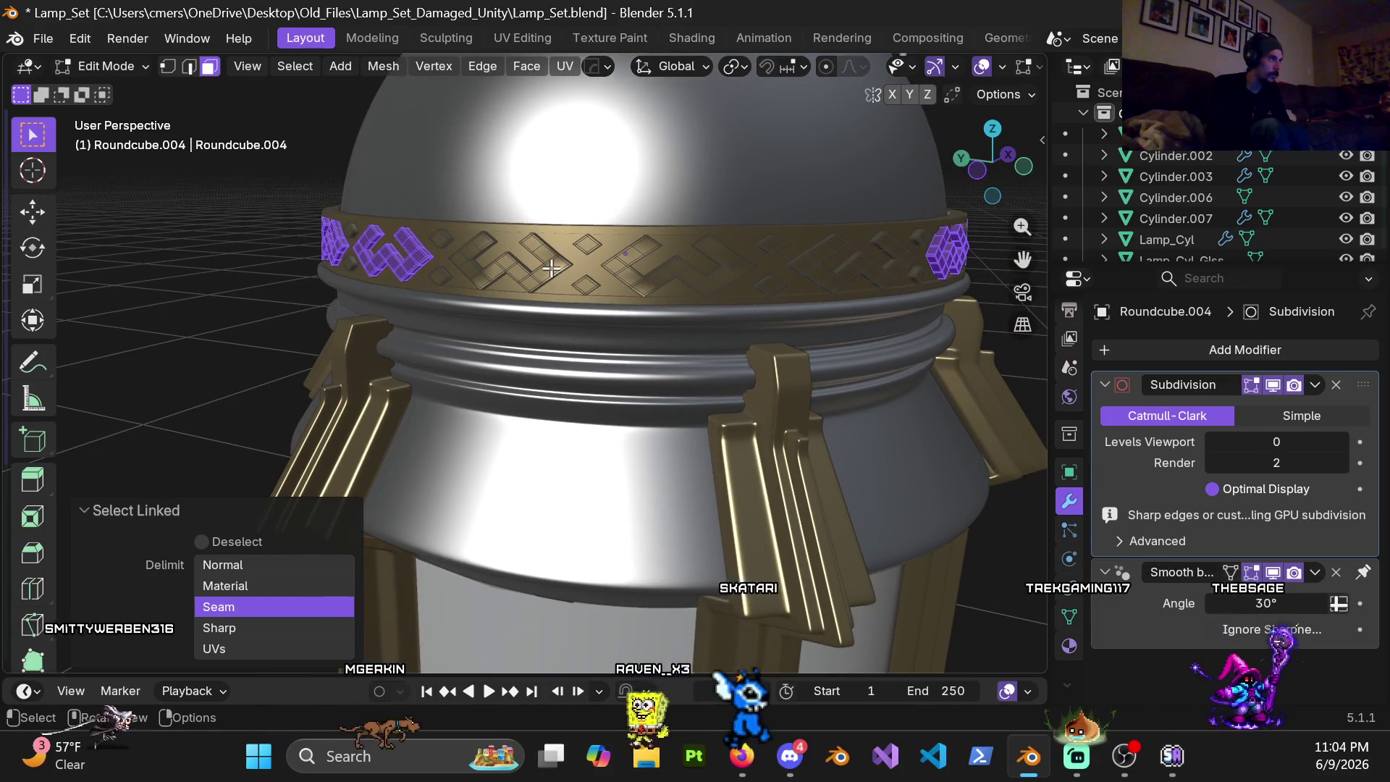
{"action": "key", "text": "l"}
{"action": "key", "text": "l"}
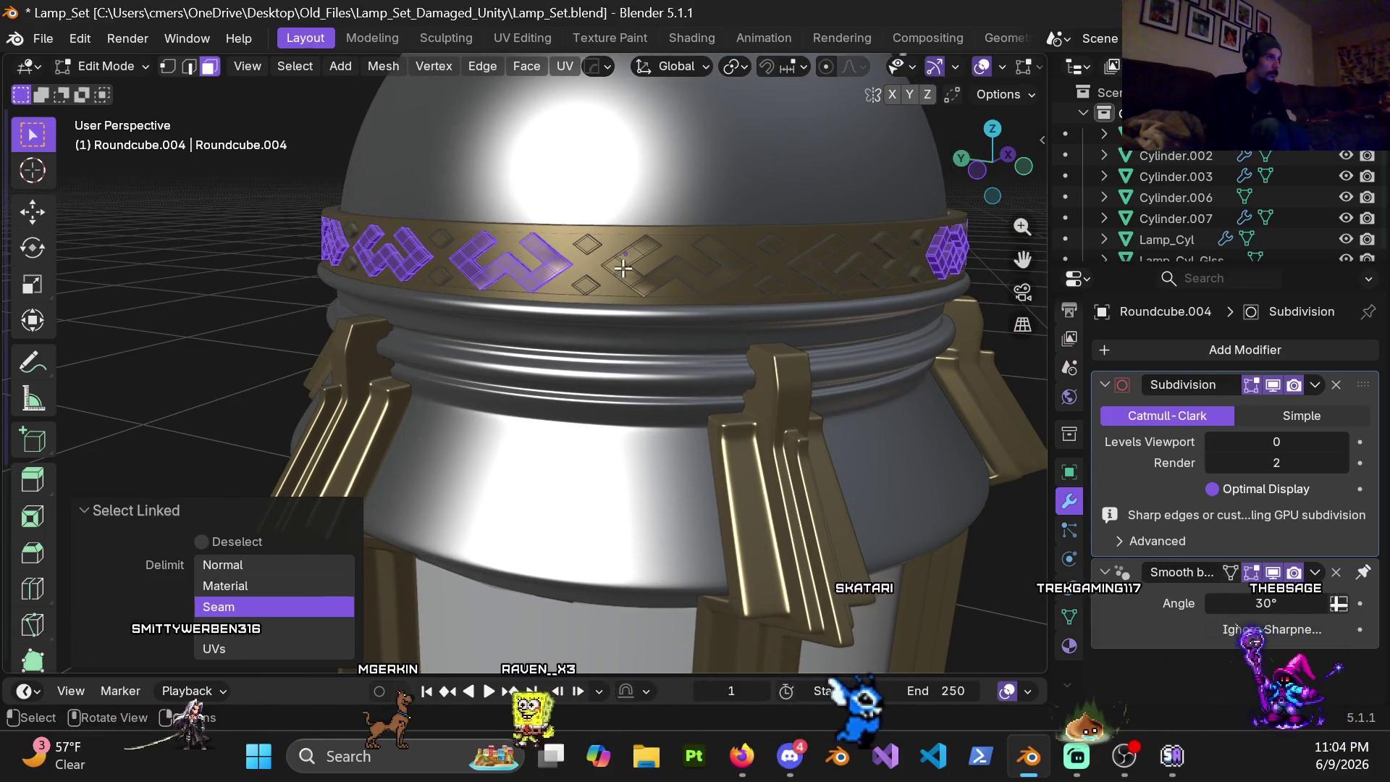
{"action": "key", "text": "l"}
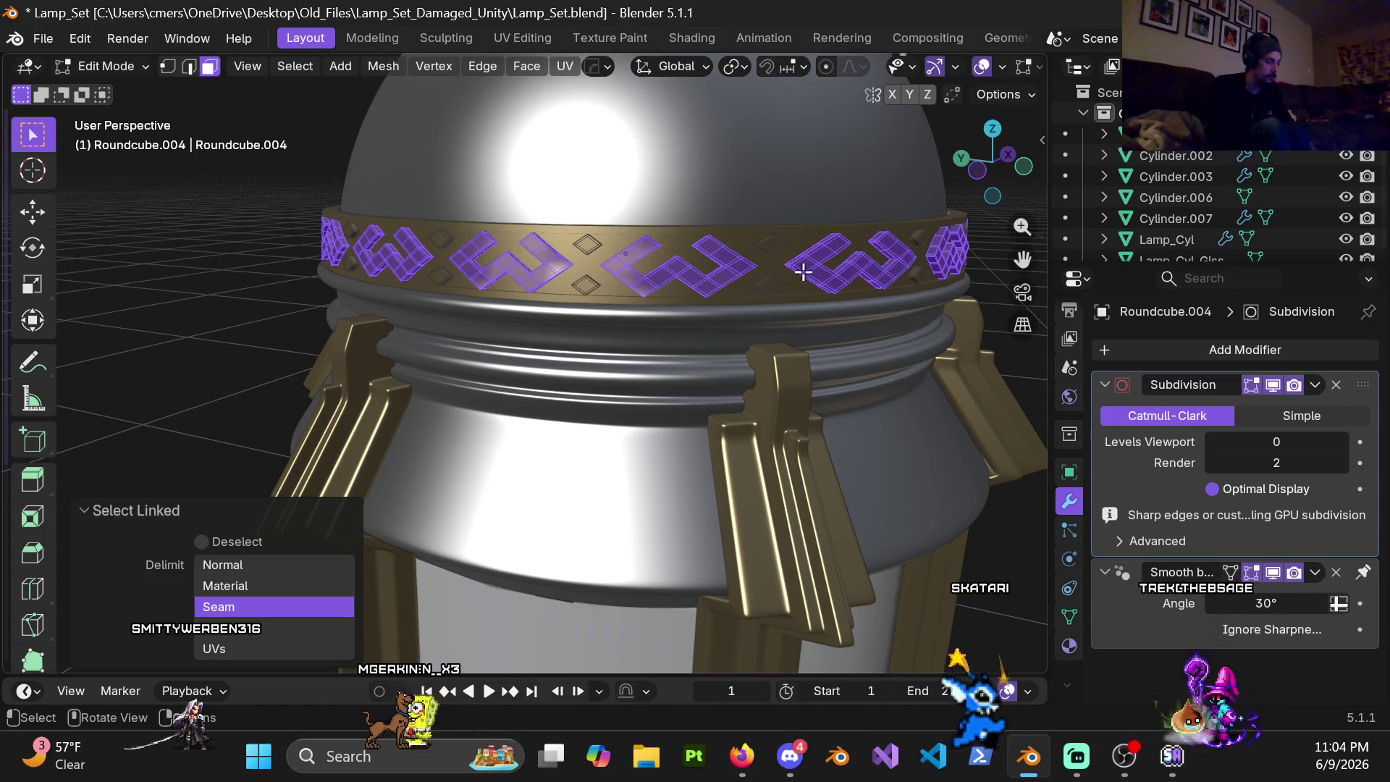
{"action": "key", "text": "p"}
{"action": "left_click", "coordinate": [798, 272]}
{"action": "key", "text": "Tab"}
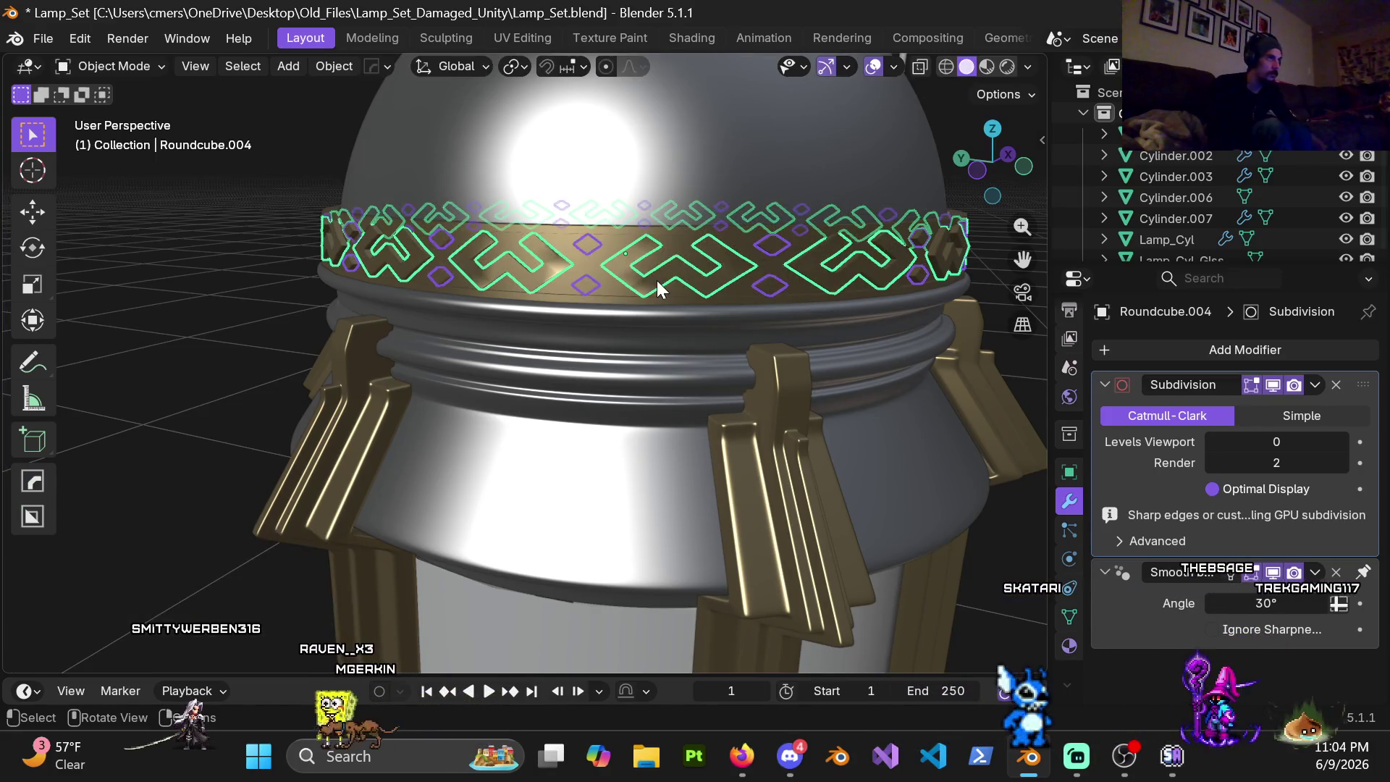
{"action": "scroll", "coordinate": [657, 287], "scroll_direction": "down", "scroll_amount": 3}
Step: Clear the selection, briefly toggle edit mode, and select the separated motif object
{"action": "left_click", "coordinate": [866, 323]}
{"action": "scroll", "coordinate": [706, 321], "scroll_direction": "up", "scroll_amount": 3}
{"action": "scroll", "coordinate": [757, 294], "scroll_direction": "down", "scroll_amount": 1}
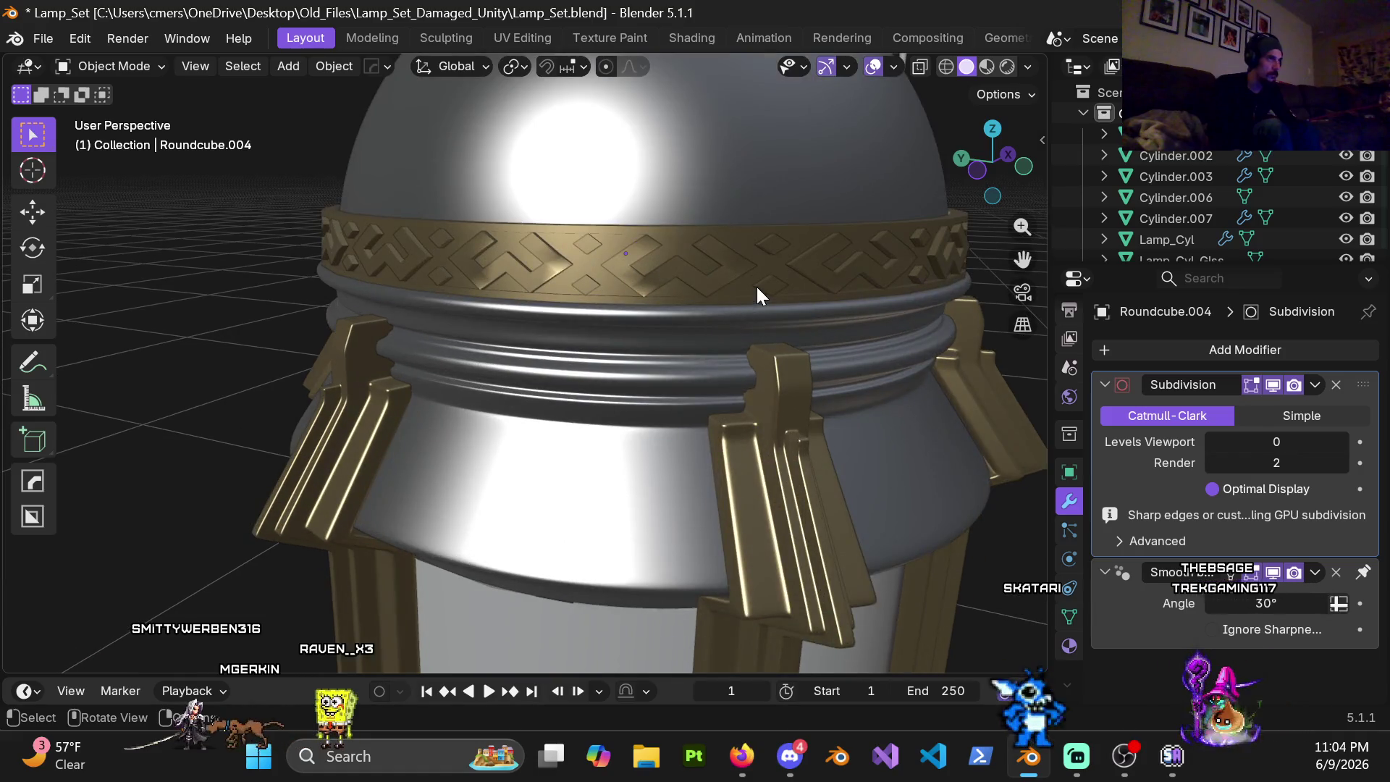
{"action": "middle_click_drag", "start_coordinate": [768, 294], "coordinate": [519, 312]}
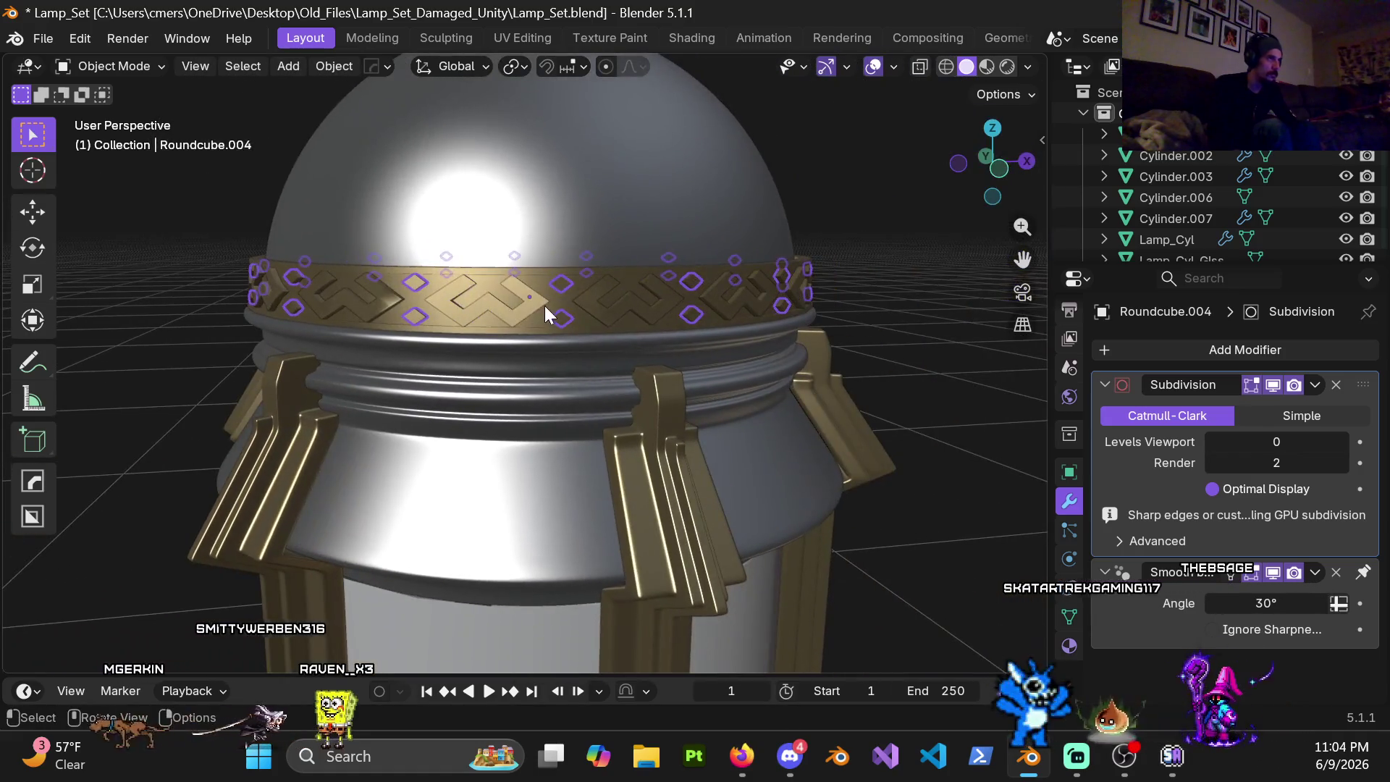
{"action": "key", "text": "ctrl+Tab"}
{"action": "left_click", "coordinate": [801, 351]}
{"action": "scroll", "coordinate": [583, 373], "scroll_direction": "up", "scroll_amount": 2}
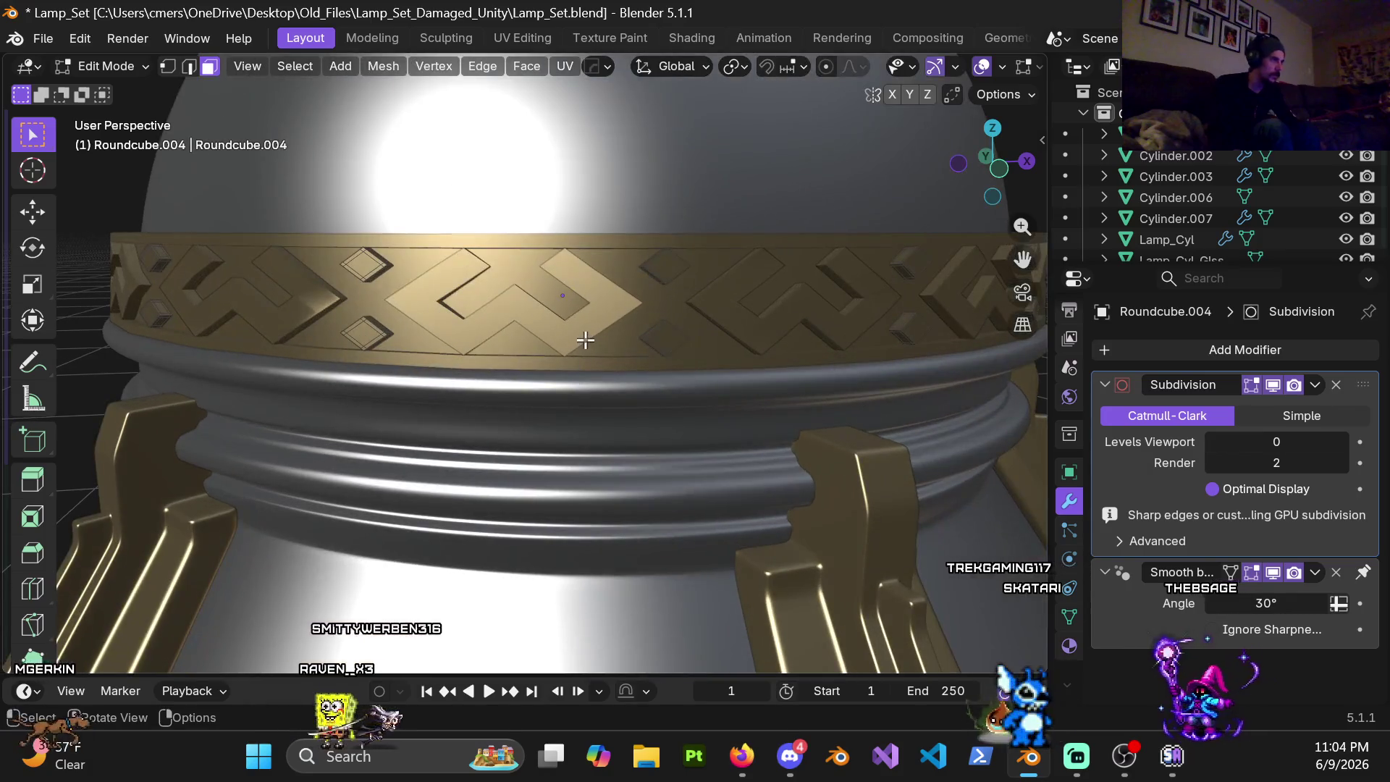
{"action": "key", "text": "ctrl+Tab"}
{"action": "left_click", "coordinate": [351, 340]}
{"action": "left_click", "coordinate": [562, 335]}
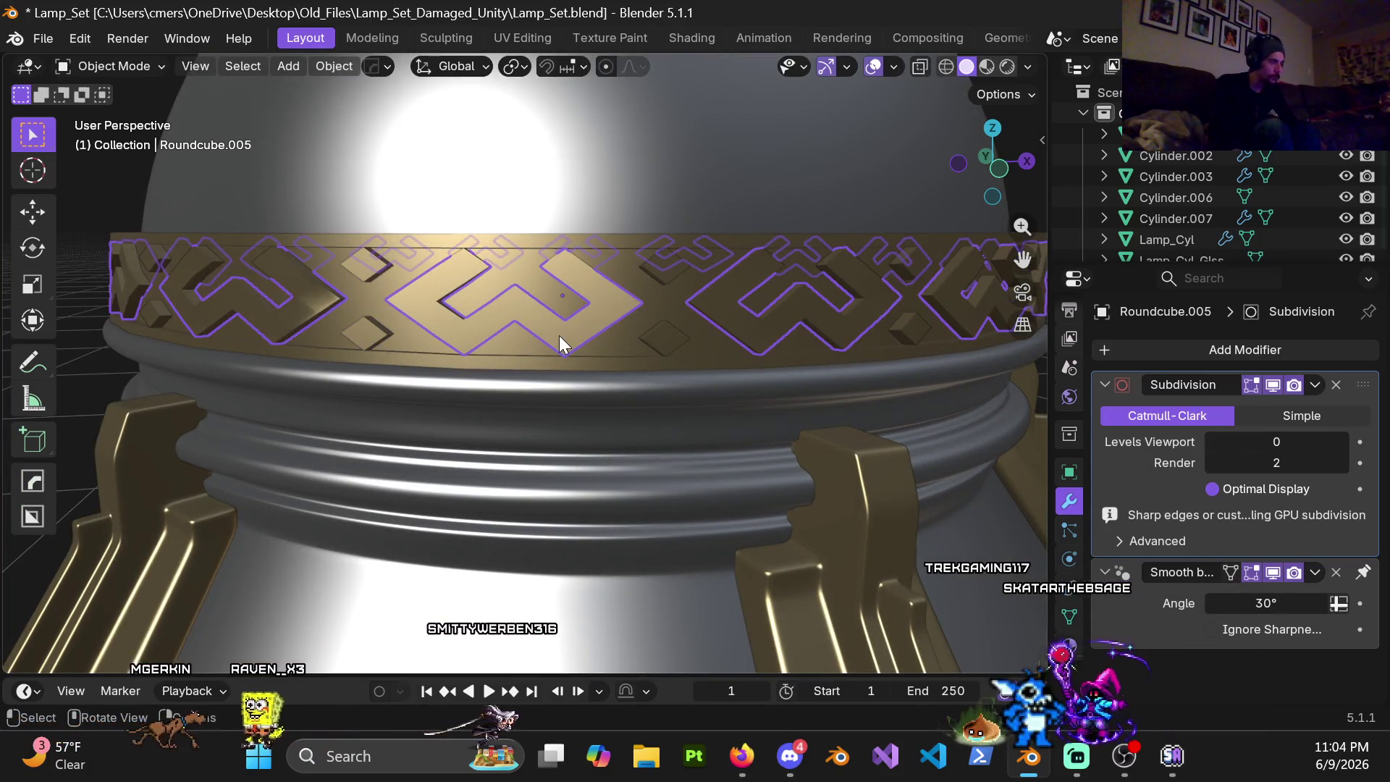
{"action": "scroll", "coordinate": [574, 331], "scroll_direction": "down", "scroll_amount": 5}
{"action": "scroll", "coordinate": [603, 406], "scroll_direction": "down", "scroll_amount": 3}
{"action": "scroll", "coordinate": [641, 396], "scroll_direction": "down", "scroll_amount": 1}
Step: Set the motif object's origin to its surface centre of mass and enter mesh editing
{"action": "right_click", "coordinate": [642, 376]}
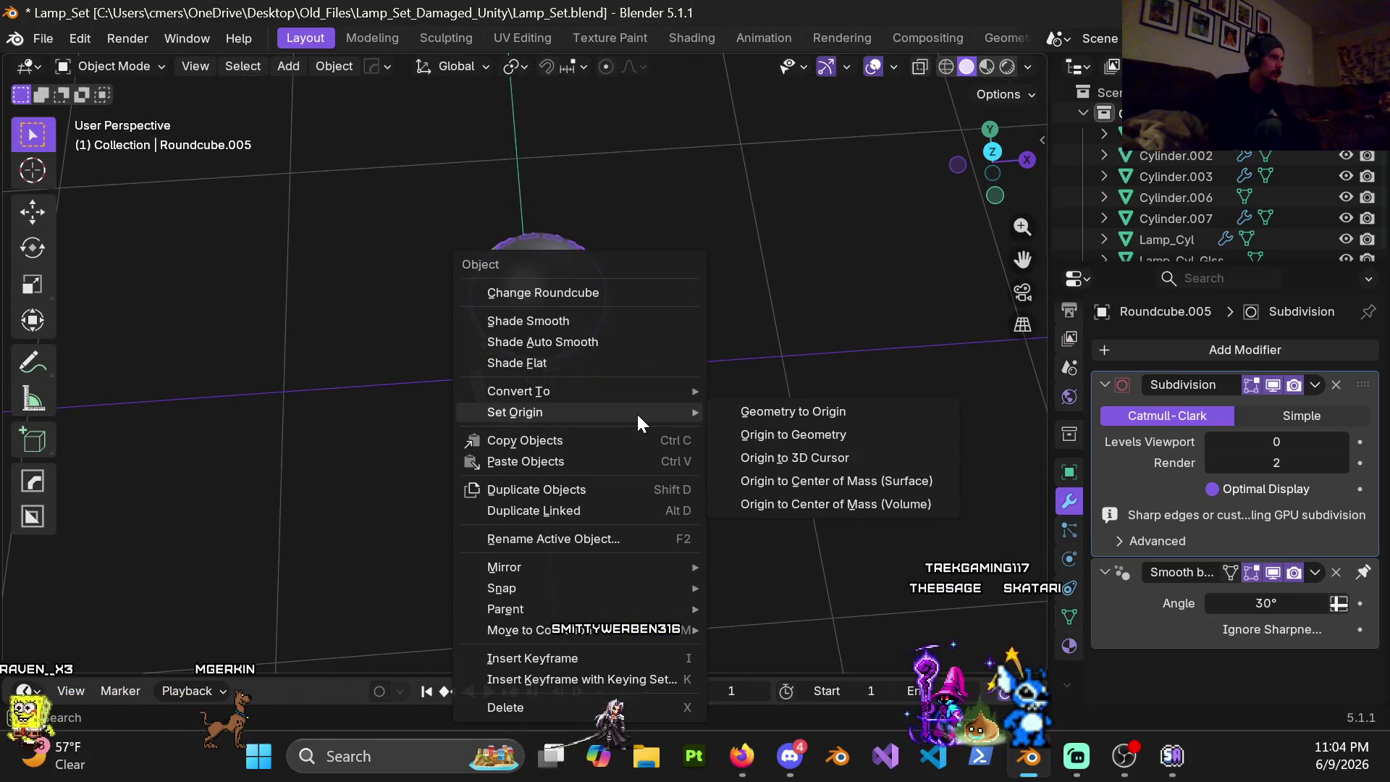
{"action": "left_click", "coordinate": [851, 479]}
{"action": "scroll", "coordinate": [766, 358], "scroll_direction": "up", "scroll_amount": 3}
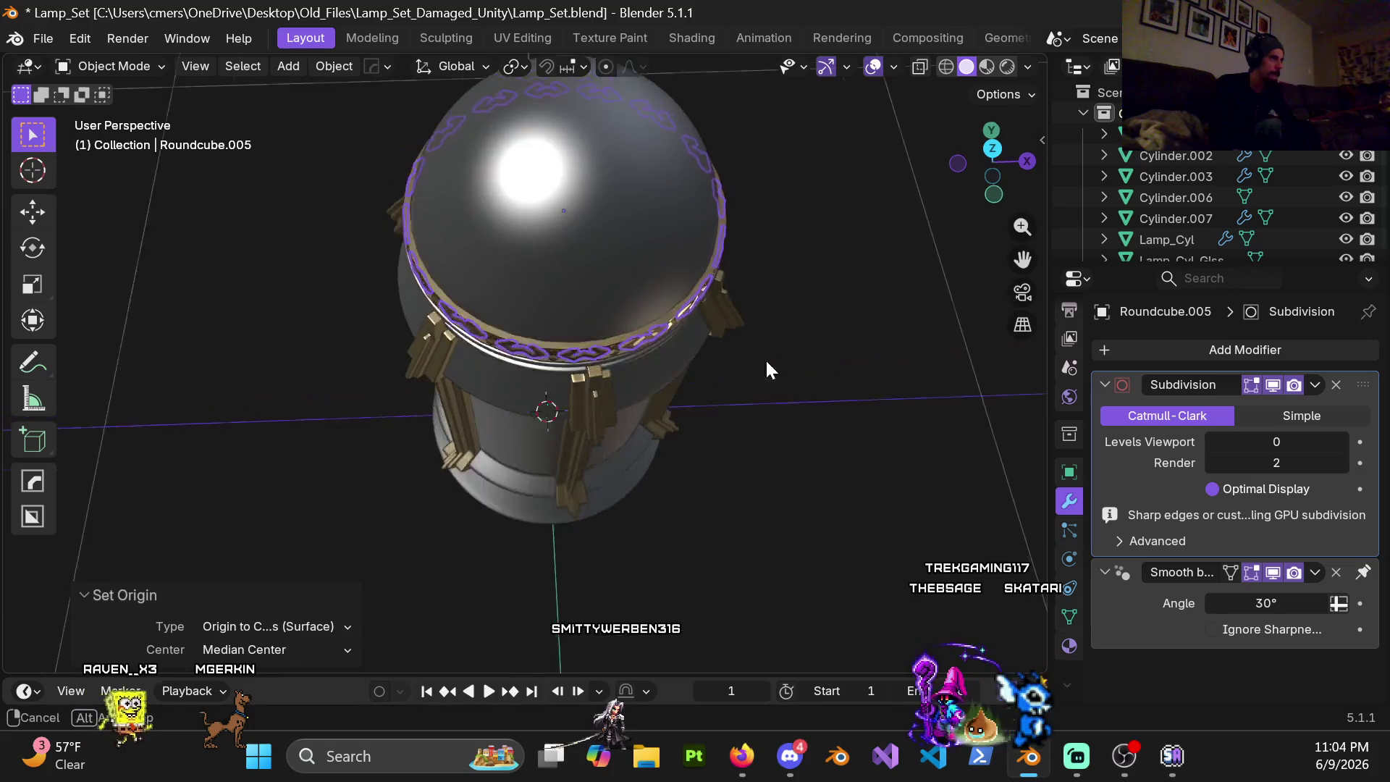
{"action": "scroll", "coordinate": [637, 400], "scroll_direction": "up", "scroll_amount": 3}
{"action": "scroll", "coordinate": [637, 401], "scroll_direction": "up", "scroll_amount": 2}
{"action": "scroll", "coordinate": [612, 322], "scroll_direction": "up", "scroll_amount": 1}
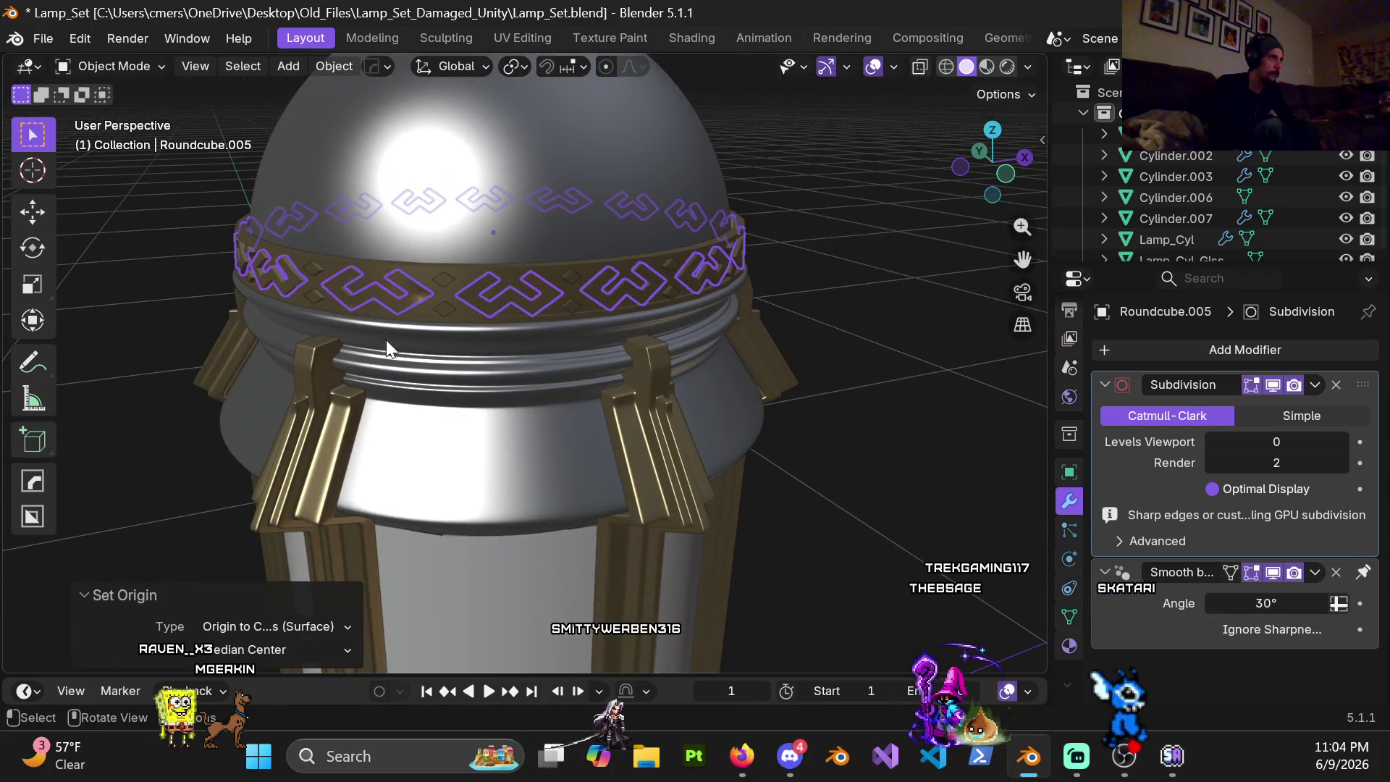
{"action": "middle_click_drag", "start_coordinate": [386, 348], "coordinate": [484, 344]}
{"action": "key", "text": "Tab"}
{"action": "mouse_move", "coordinate": [538, 388]}
{"action": "middle_mouse_down"}
{"action": "mouse_move", "coordinate": [533, 228]}
{"action": "mouse_move", "coordinate": [547, 286]}
{"action": "mouse_move", "coordinate": [379, 333]}
{"action": "mouse_move", "coordinate": [521, 374]}
{"action": "mouse_move", "coordinate": [398, 367]}
{"action": "mouse_move", "coordinate": [408, 307]}
{"action": "mouse_move", "coordinate": [327, 311]}
{"action": "mouse_move", "coordinate": [527, 352]}
{"action": "mouse_move", "coordinate": [662, 404]}
{"action": "mouse_move", "coordinate": [636, 363]}
{"action": "mouse_move", "coordinate": [496, 320]}
{"action": "mouse_move", "coordinate": [363, 423]}
{"action": "mouse_move", "coordinate": [347, 415]}
{"action": "mouse_move", "coordinate": [360, 397]}
{"action": "mouse_move", "coordinate": [595, 446]}
{"action": "mouse_move", "coordinate": [711, 385]}
{"action": "mouse_move", "coordinate": [764, 400]}
{"action": "mouse_move", "coordinate": [767, 362]}
{"action": "mouse_move", "coordinate": [737, 357]}
{"action": "mouse_move", "coordinate": [559, 385]}
{"action": "mouse_move", "coordinate": [488, 428]}
{"action": "mouse_move", "coordinate": [631, 349]}
{"action": "mouse_move", "coordinate": [630, 439]}
{"action": "mouse_move", "coordinate": [612, 466]}
{"action": "mouse_move", "coordinate": [560, 452]}
{"action": "mouse_move", "coordinate": [568, 466]}
{"action": "mouse_move", "coordinate": [754, 456]}
{"action": "mouse_move", "coordinate": [783, 441]}
{"action": "mouse_move", "coordinate": [680, 423]}
{"action": "mouse_move", "coordinate": [727, 376]}
{"action": "mouse_move", "coordinate": [735, 410]}
{"action": "mouse_move", "coordinate": [555, 410]}
{"action": "middle_mouse_up"}
{"action": "scroll", "coordinate": [734, 409], "scroll_direction": "down", "scroll_amount": 3}
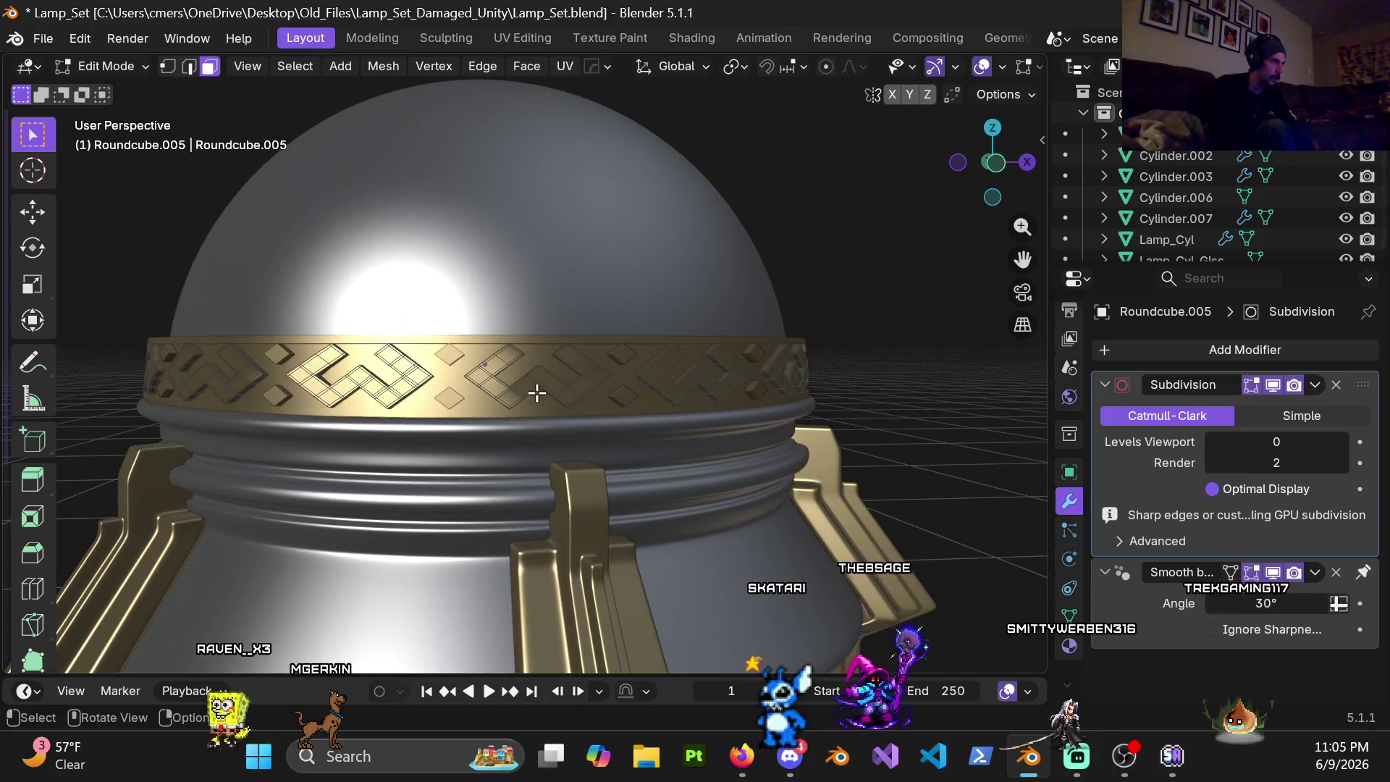
Step: Duplicate the motif ring and place the copy 4 m along the X axis
{"action": "key", "text": "l"}
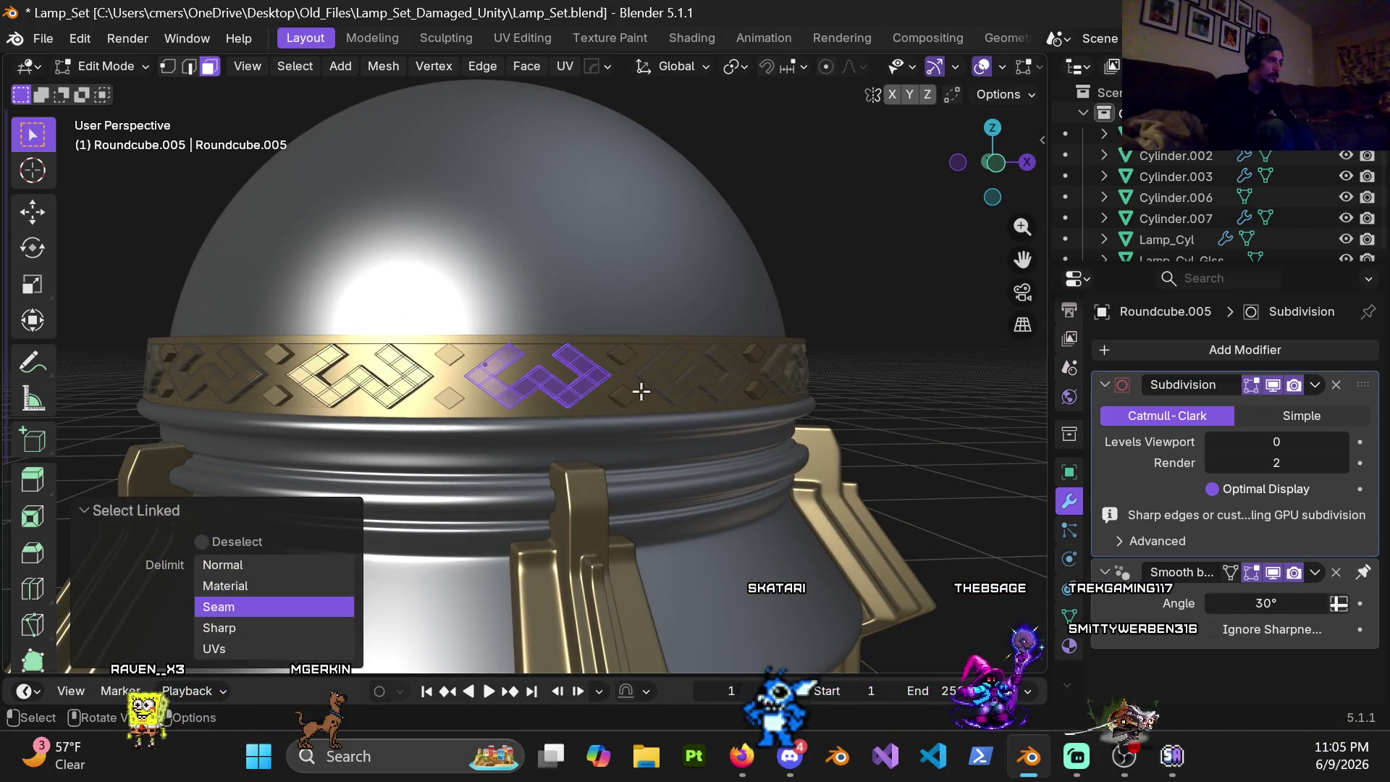
{"action": "scroll", "coordinate": [642, 391], "scroll_direction": "down", "scroll_amount": 3}
{"action": "key", "text": "Tab"}
{"action": "scroll", "coordinate": [487, 446], "scroll_direction": "down", "scroll_amount": 3}
{"action": "scroll", "coordinate": [518, 413], "scroll_direction": "down", "scroll_amount": 3}
{"action": "mouse_move", "coordinate": [518, 413]}
{"action": "middle_mouse_down"}
{"action": "mouse_move", "coordinate": [359, 458]}
{"action": "mouse_move", "coordinate": [748, 305]}
{"action": "mouse_move", "coordinate": [494, 422]}
{"action": "mouse_move", "coordinate": [423, 393]}
{"action": "mouse_move", "coordinate": [455, 352]}
{"action": "mouse_move", "coordinate": [330, 451]}
{"action": "mouse_move", "coordinate": [683, 471]}
{"action": "mouse_move", "coordinate": [664, 484]}
{"action": "mouse_move", "coordinate": [648, 441]}
{"action": "mouse_move", "coordinate": [714, 426]}
{"action": "middle_mouse_up"}
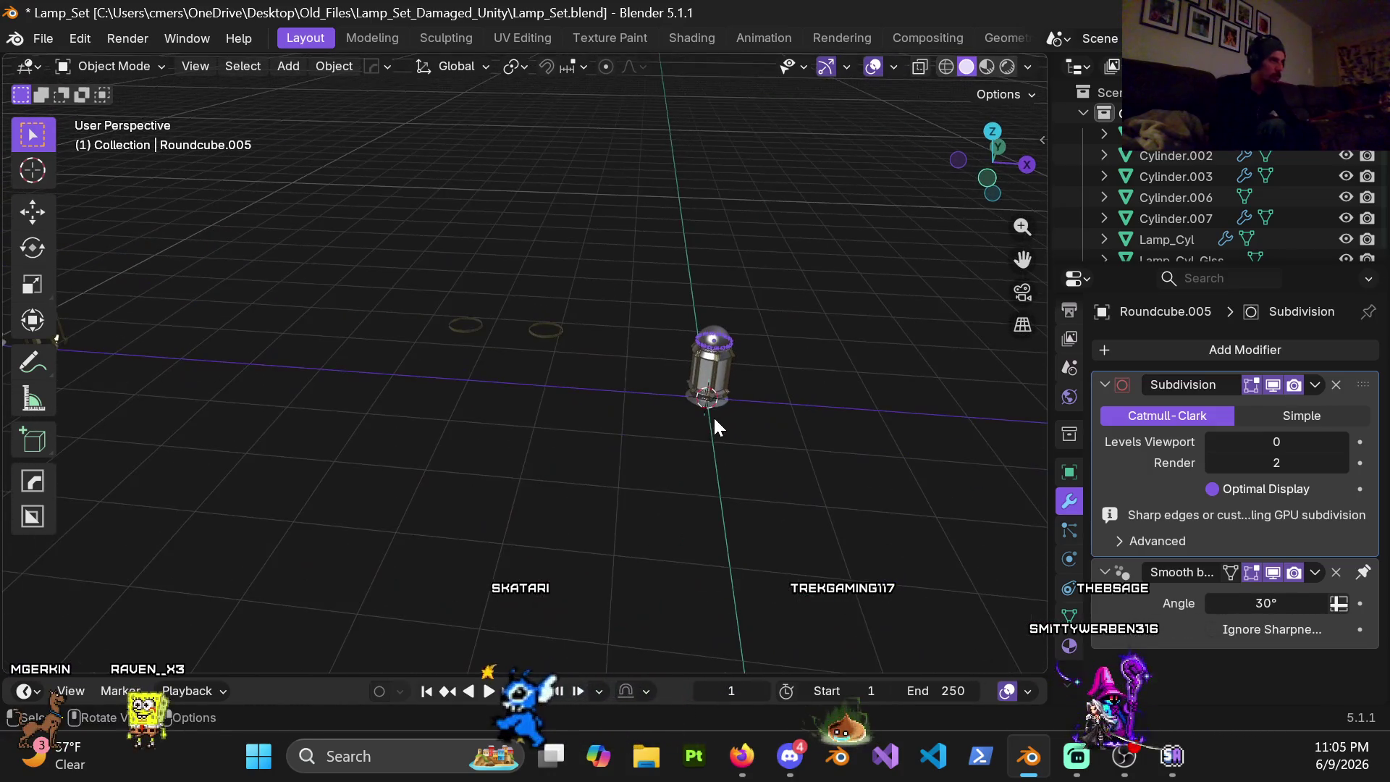
{"action": "key", "text": "shift+d"}
{"action": "key", "text": "x"}
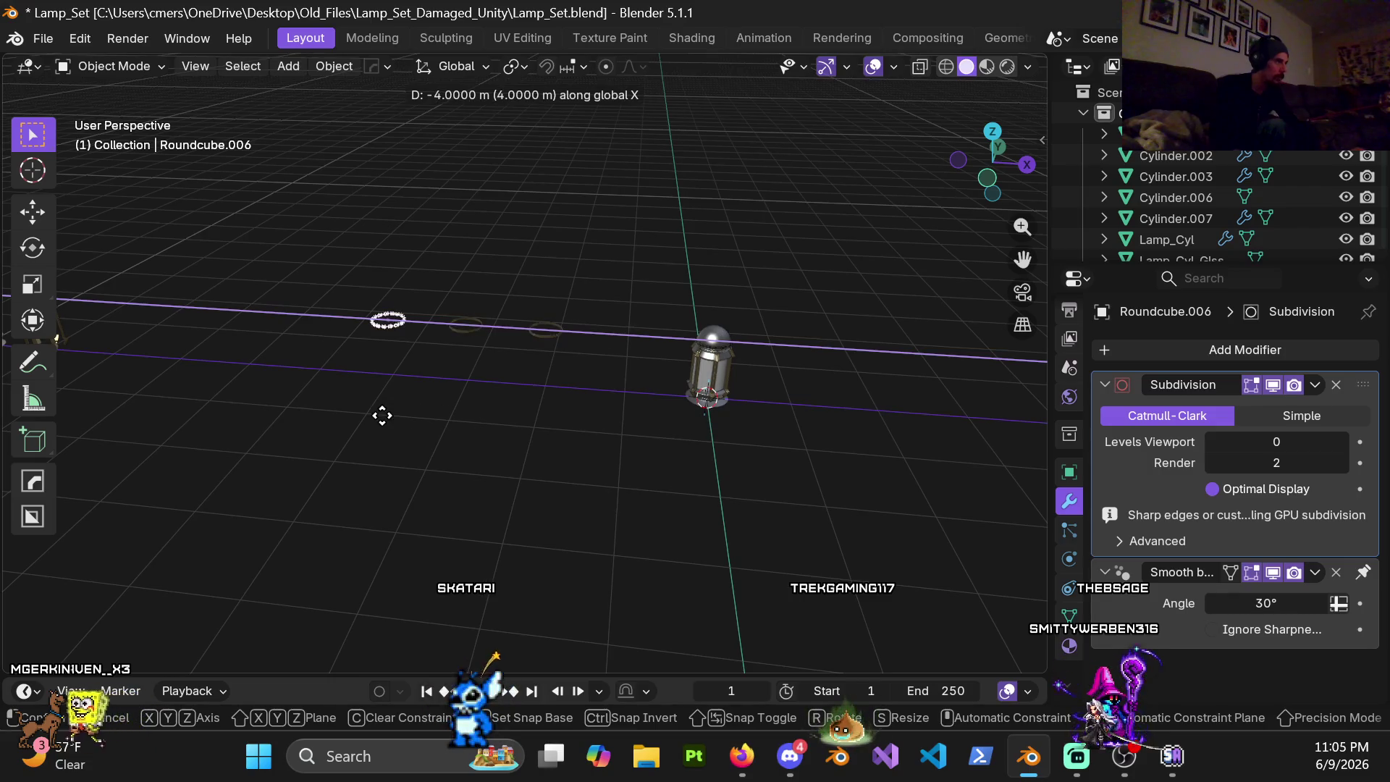
{"action": "left_click", "coordinate": [384, 416]}
{"action": "scroll", "coordinate": [605, 456], "scroll_direction": "up", "scroll_amount": 3}
{"action": "scroll", "coordinate": [539, 377], "scroll_direction": "up", "scroll_amount": 3}
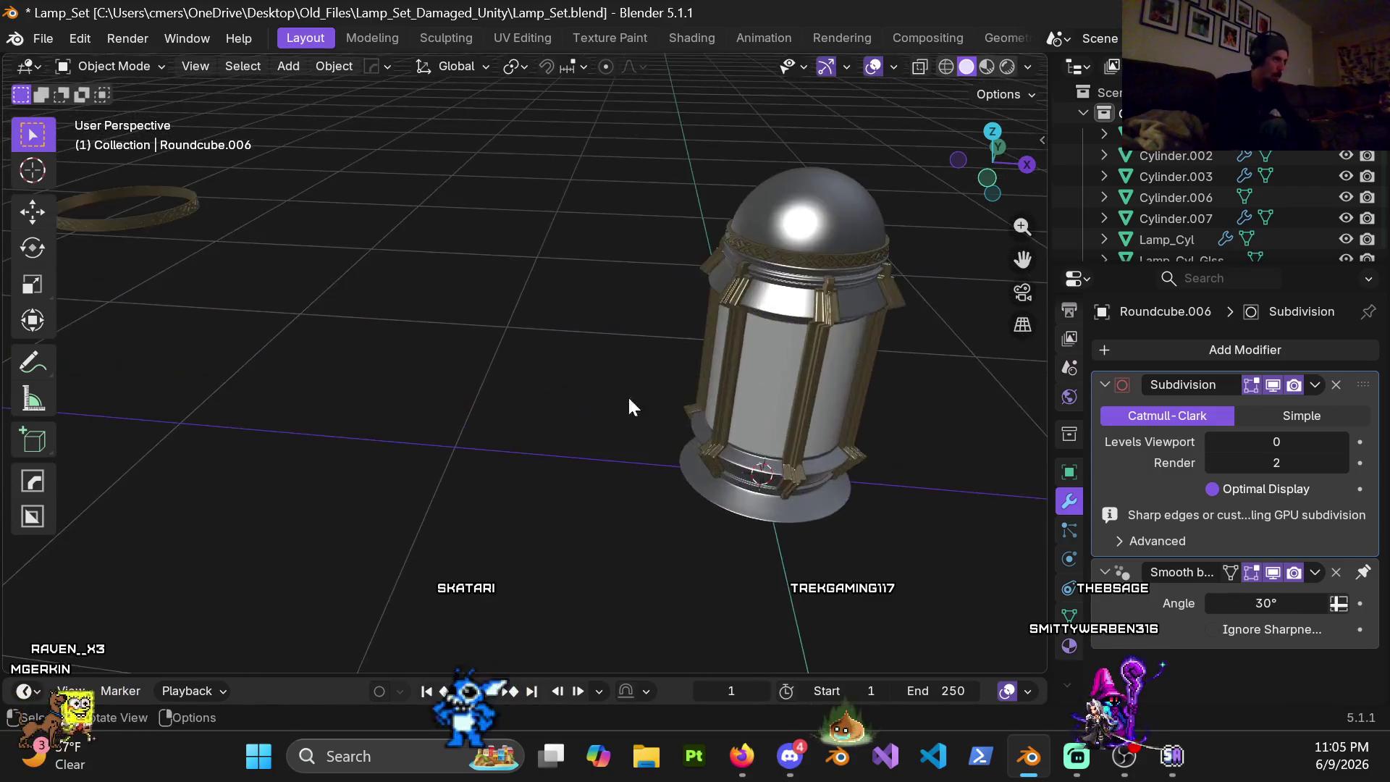
{"action": "scroll", "coordinate": [627, 395], "scroll_direction": "up", "scroll_amount": 3}
{"action": "scroll", "coordinate": [497, 393], "scroll_direction": "up", "scroll_amount": 5}
Step: Return to the original motif object and enter mesh editing on it
{"action": "middle_click_drag", "start_coordinate": [521, 357], "coordinate": [392, 370]}
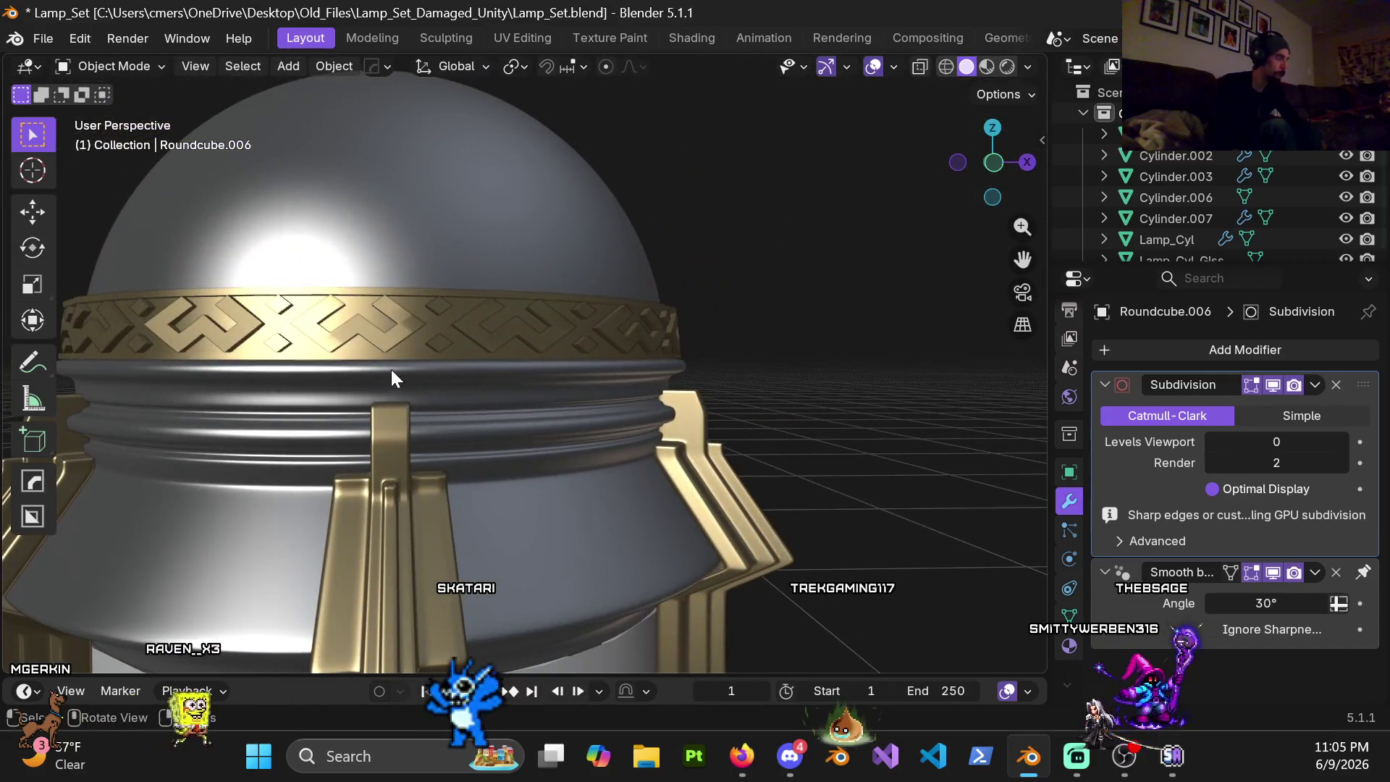
{"action": "scroll", "coordinate": [453, 339], "scroll_direction": "down", "scroll_amount": 2}
{"action": "key", "text": "ctrl+Tab"}
{"action": "left_click", "coordinate": [567, 341]}
Step: Select one motif, then box-select the unwanted pattern faces in wireframe
{"action": "mouse_move", "coordinate": [565, 341]}
{"action": "middle_mouse_down"}
{"action": "mouse_move", "coordinate": [729, 357]}
{"action": "mouse_move", "coordinate": [495, 343]}
{"action": "middle_mouse_up"}
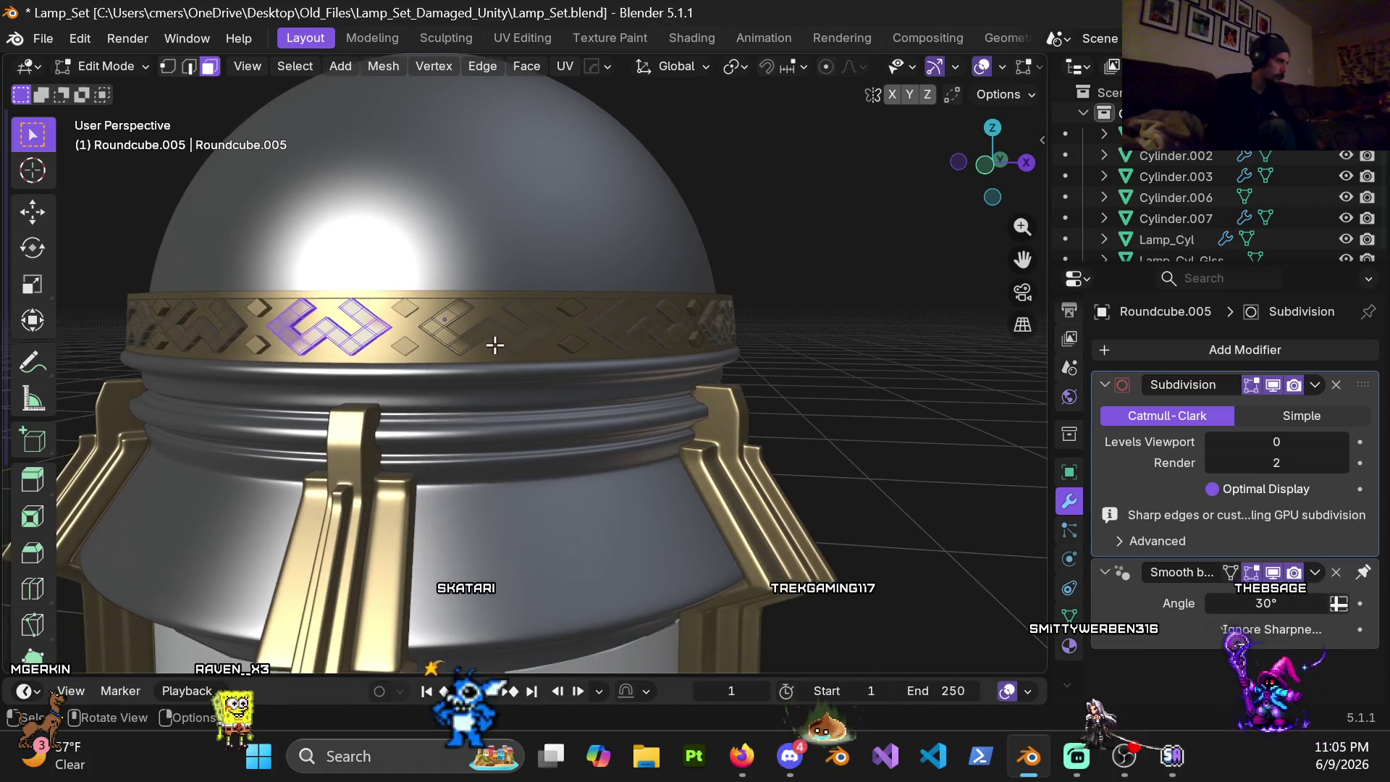
{"action": "key", "text": "l"}
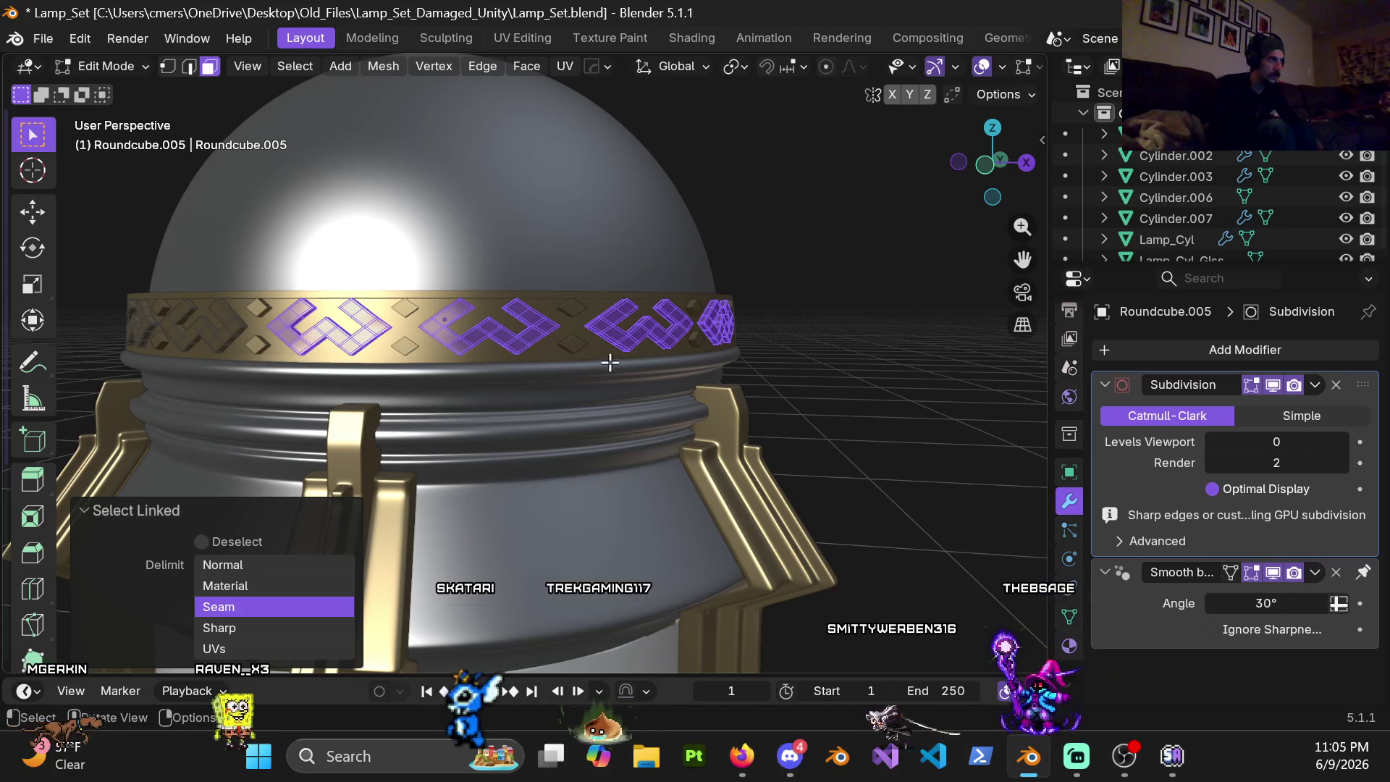
{"action": "middle_click_drag", "start_coordinate": [288, 369], "coordinate": [636, 365]}
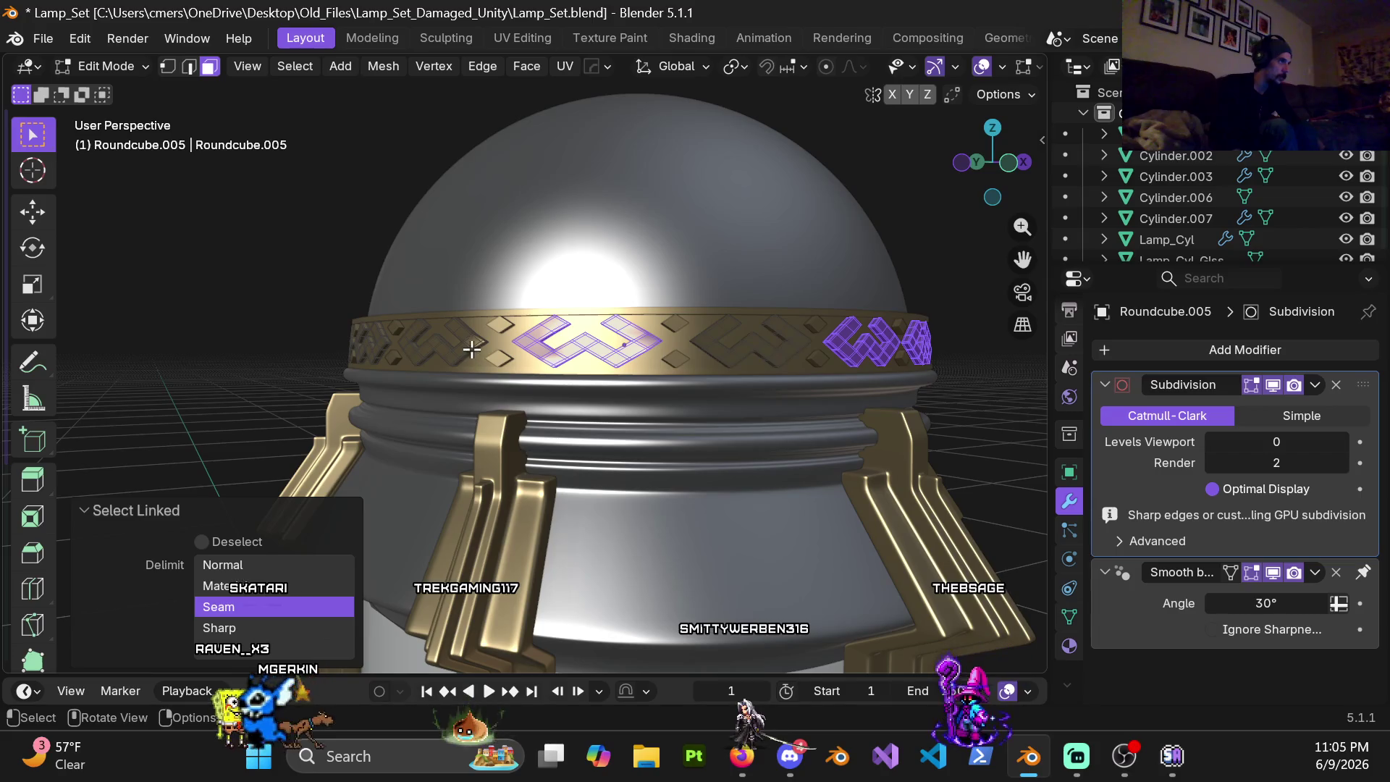
{"action": "mouse_move", "coordinate": [325, 358]}
{"action": "middle_mouse_down"}
{"action": "mouse_move", "coordinate": [289, 351]}
{"action": "mouse_move", "coordinate": [570, 359]}
{"action": "middle_mouse_up"}
{"action": "mouse_move", "coordinate": [721, 358]}
{"action": "middle_mouse_down"}
{"action": "mouse_move", "coordinate": [673, 399]}
{"action": "mouse_move", "coordinate": [706, 372]}
{"action": "mouse_move", "coordinate": [555, 378]}
{"action": "mouse_move", "coordinate": [533, 502]}
{"action": "mouse_move", "coordinate": [618, 466]}
{"action": "mouse_move", "coordinate": [606, 471]}
{"action": "middle_mouse_up"}
{"action": "key", "text": "shift+z"}
{"action": "mouse_move", "coordinate": [533, 314]}
{"action": "left_mouse_down"}
{"action": "mouse_move", "coordinate": [673, 493]}
{"action": "mouse_move", "coordinate": [685, 489]}
{"action": "left_mouse_up"}
Step: Delete the extra pattern faces leaving one motif, return to object mode and open the modifier list
{"action": "key", "text": "z"}
{"action": "left_click", "coordinate": [709, 388]}
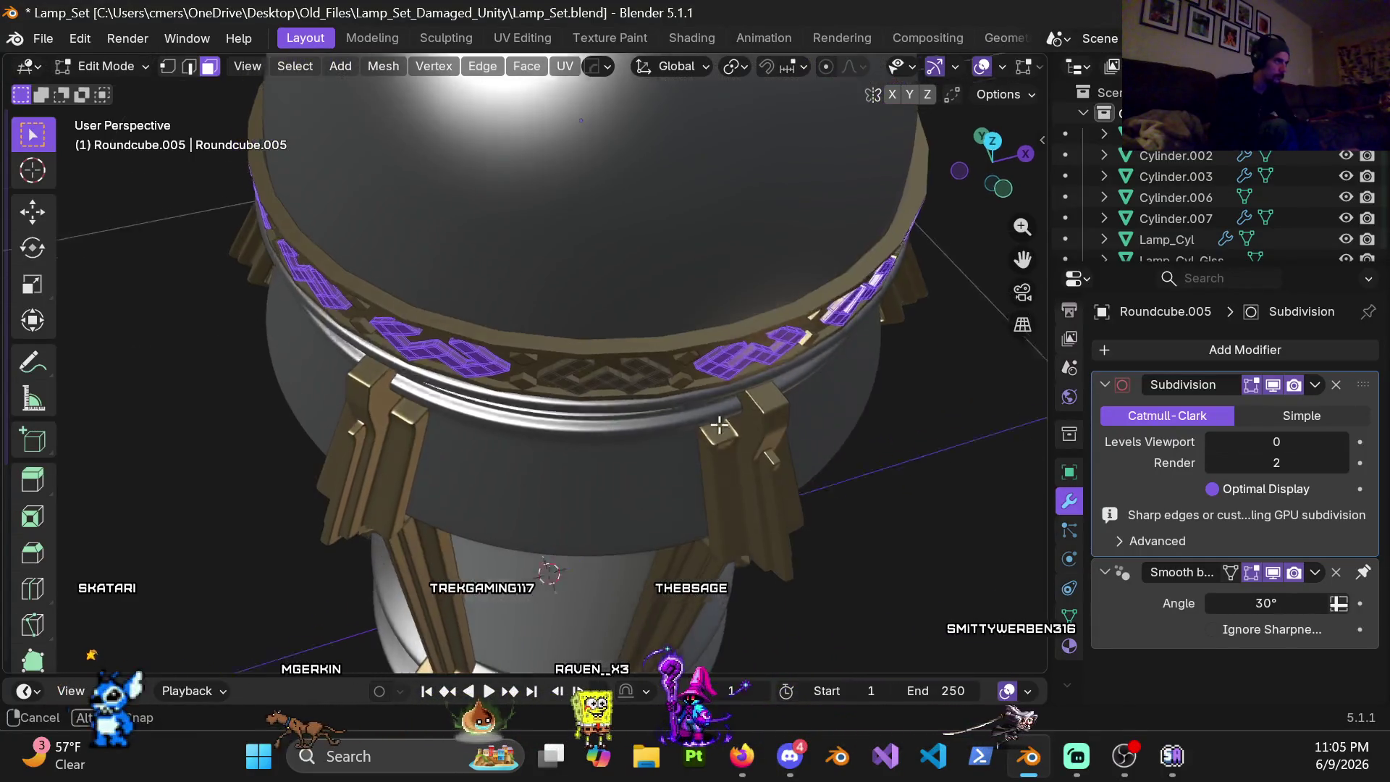
{"action": "key", "text": "x"}
{"action": "left_click", "coordinate": [648, 294]}
{"action": "mouse_move", "coordinate": [648, 293]}
{"action": "middle_mouse_down"}
{"action": "mouse_move", "coordinate": [608, 359]}
{"action": "mouse_move", "coordinate": [725, 380]}
{"action": "middle_mouse_up"}
{"action": "scroll", "coordinate": [726, 380], "scroll_direction": "up", "scroll_amount": 3}
{"action": "scroll", "coordinate": [754, 335], "scroll_direction": "up", "scroll_amount": 3}
{"action": "mouse_move", "coordinate": [754, 335]}
{"action": "middle_mouse_down"}
{"action": "mouse_move", "coordinate": [653, 413]}
{"action": "mouse_move", "coordinate": [546, 460]}
{"action": "mouse_move", "coordinate": [525, 518]}
{"action": "middle_mouse_up"}
{"action": "scroll", "coordinate": [526, 519], "scroll_direction": "down", "scroll_amount": 4}
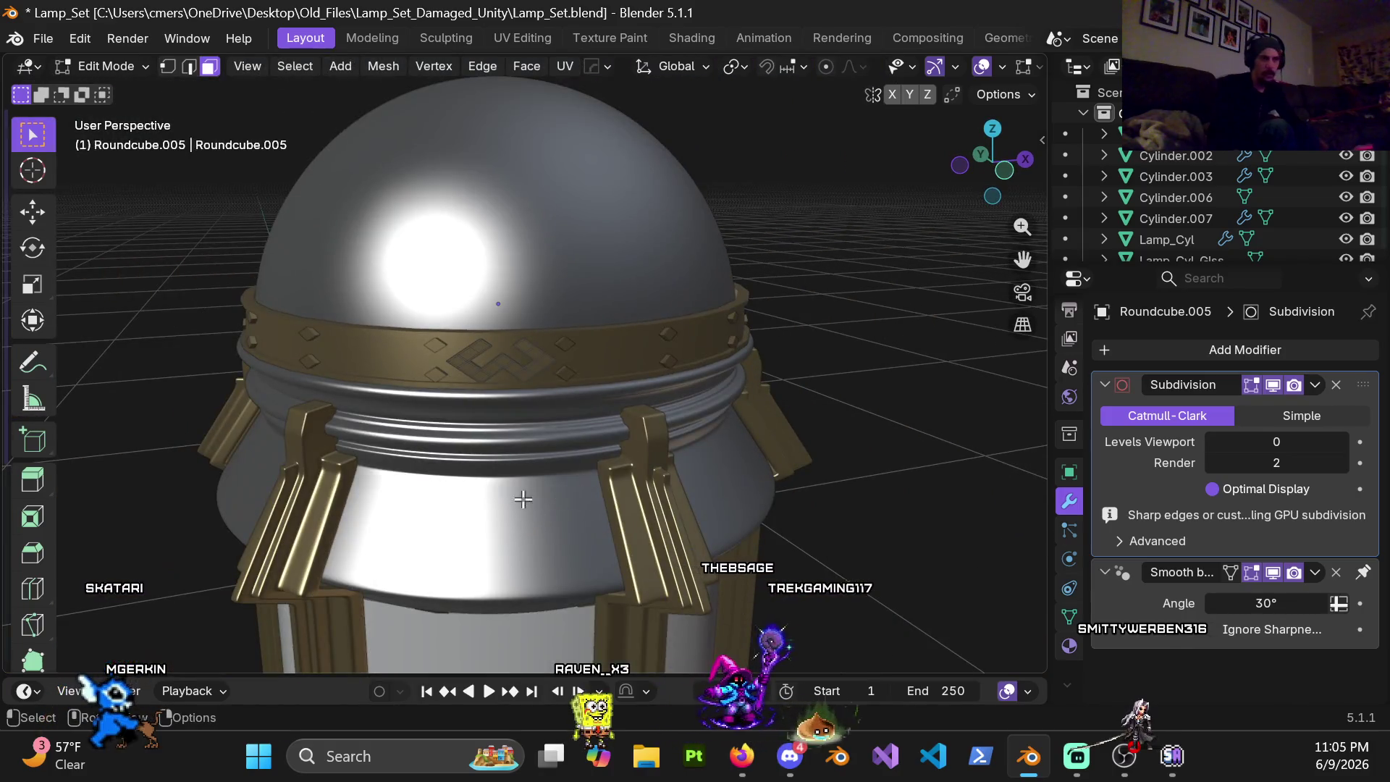
{"action": "key", "text": "Tab"}
{"action": "left_click", "coordinate": [1308, 358]}
{"action": "mouse_move", "coordinate": [1216, 358]}
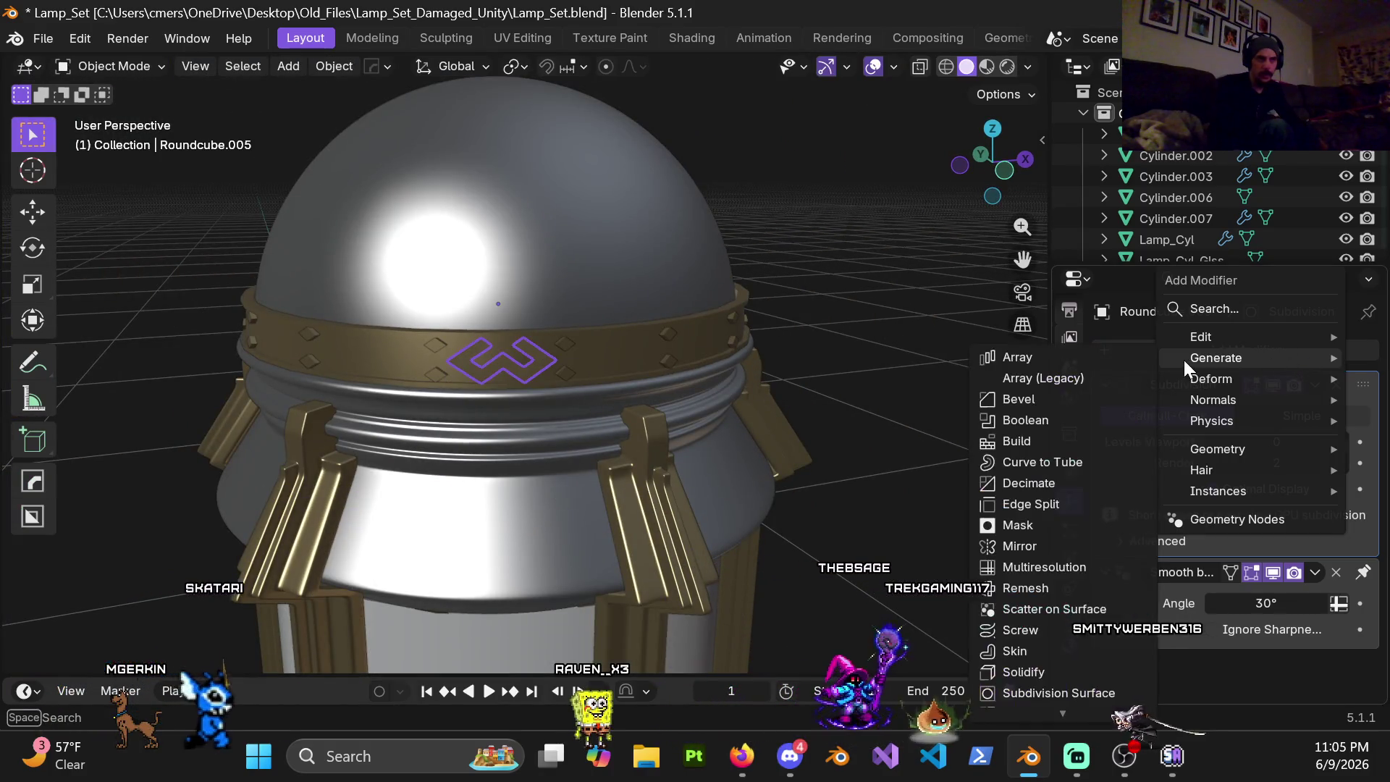
Step: Add an Array modifier to the motif and set its shape to Circle
{"action": "left_click", "coordinate": [1042, 360]}
{"action": "scroll", "coordinate": [1228, 518], "scroll_direction": "down", "scroll_amount": 4}
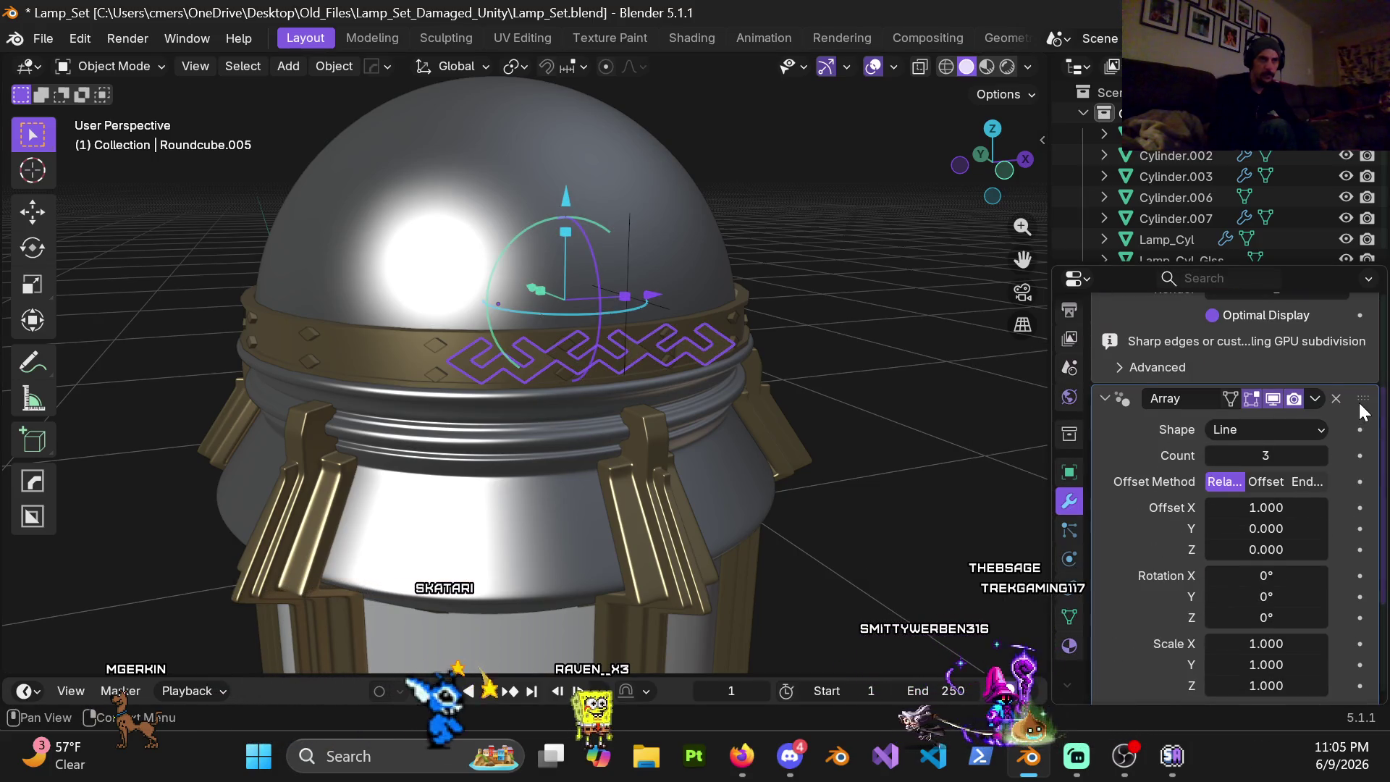
{"action": "left_click_drag", "start_coordinate": [1363, 411], "coordinate": [1273, 736]}
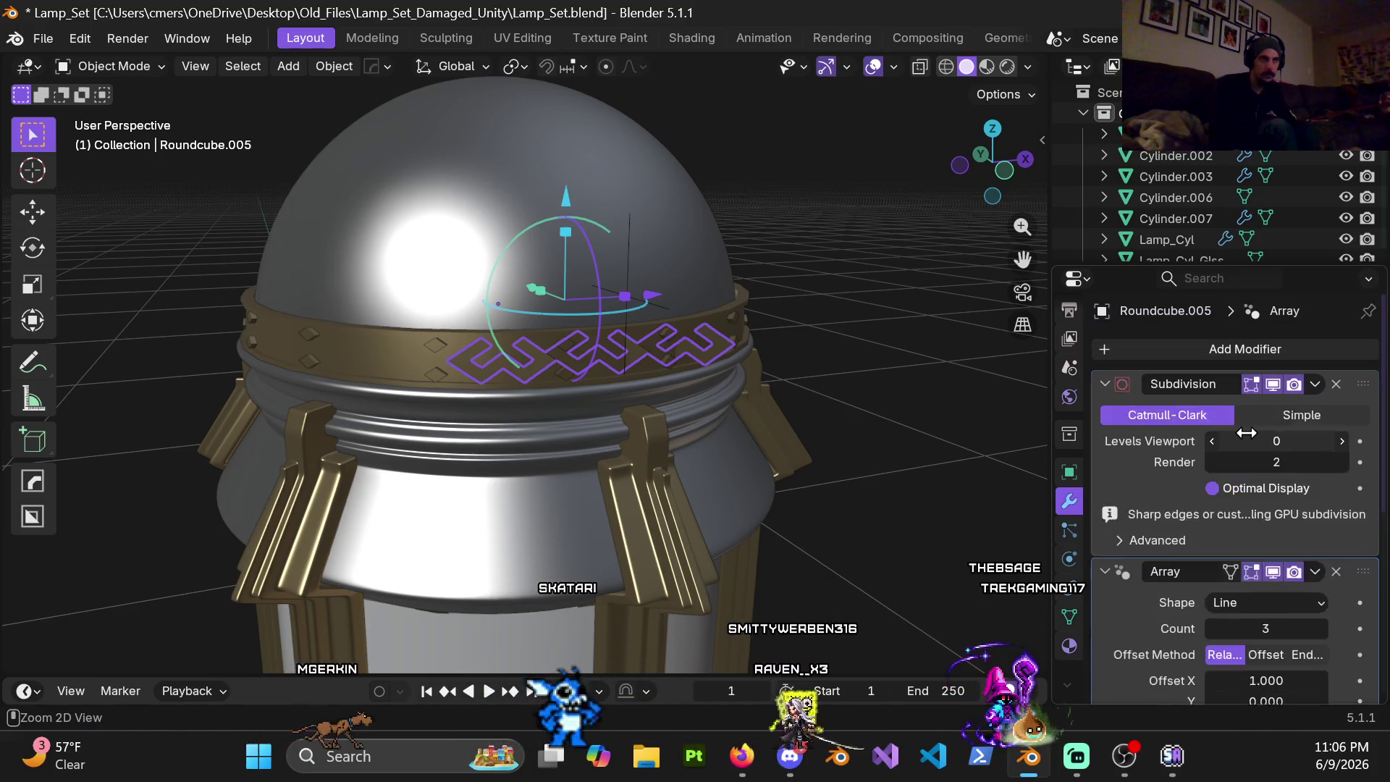
{"action": "scroll", "coordinate": [1260, 439], "scroll_direction": "down", "scroll_amount": 5}
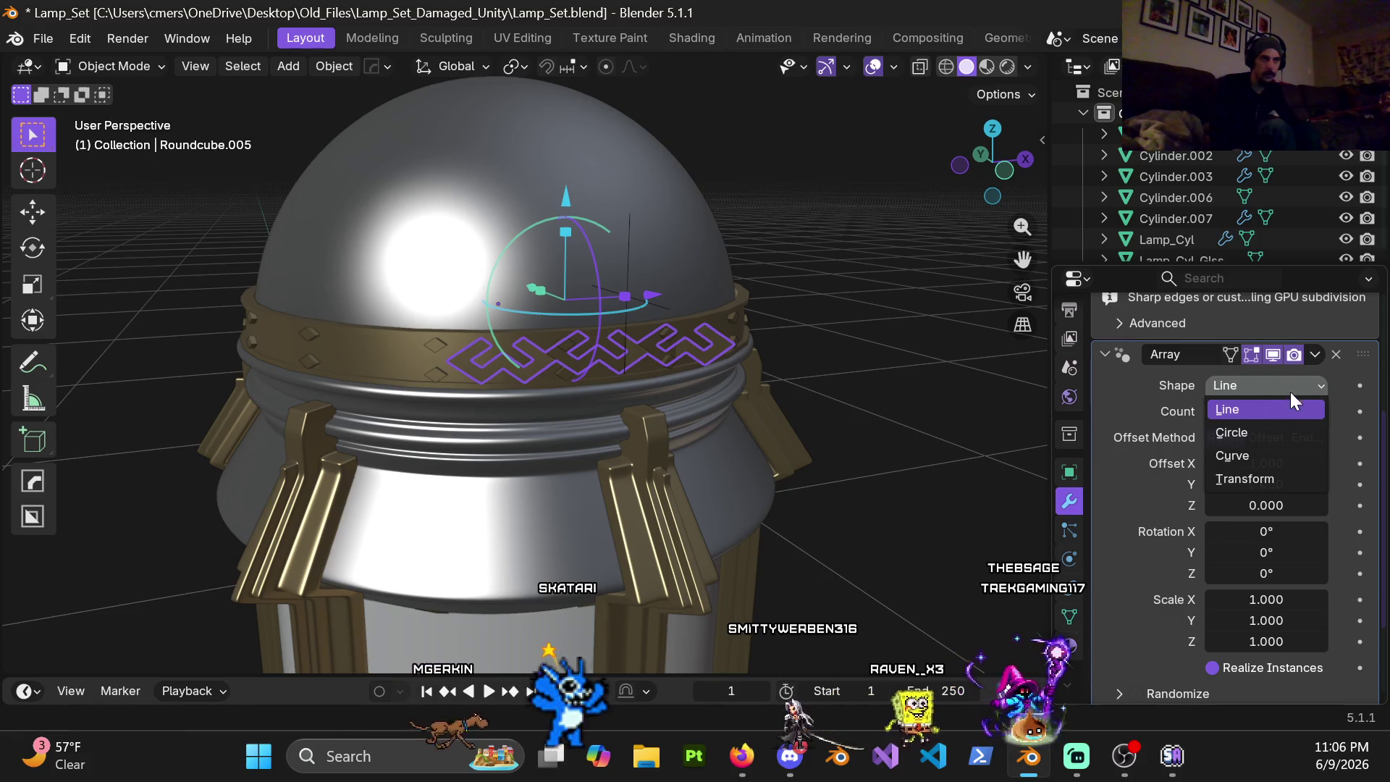
{"action": "left_click", "coordinate": [1248, 434]}
{"action": "mouse_move", "coordinate": [629, 334]}
{"action": "middle_mouse_down"}
{"action": "mouse_move", "coordinate": [620, 391]}
{"action": "mouse_move", "coordinate": [522, 331]}
{"action": "mouse_move", "coordinate": [916, 397]}
{"action": "middle_mouse_up"}
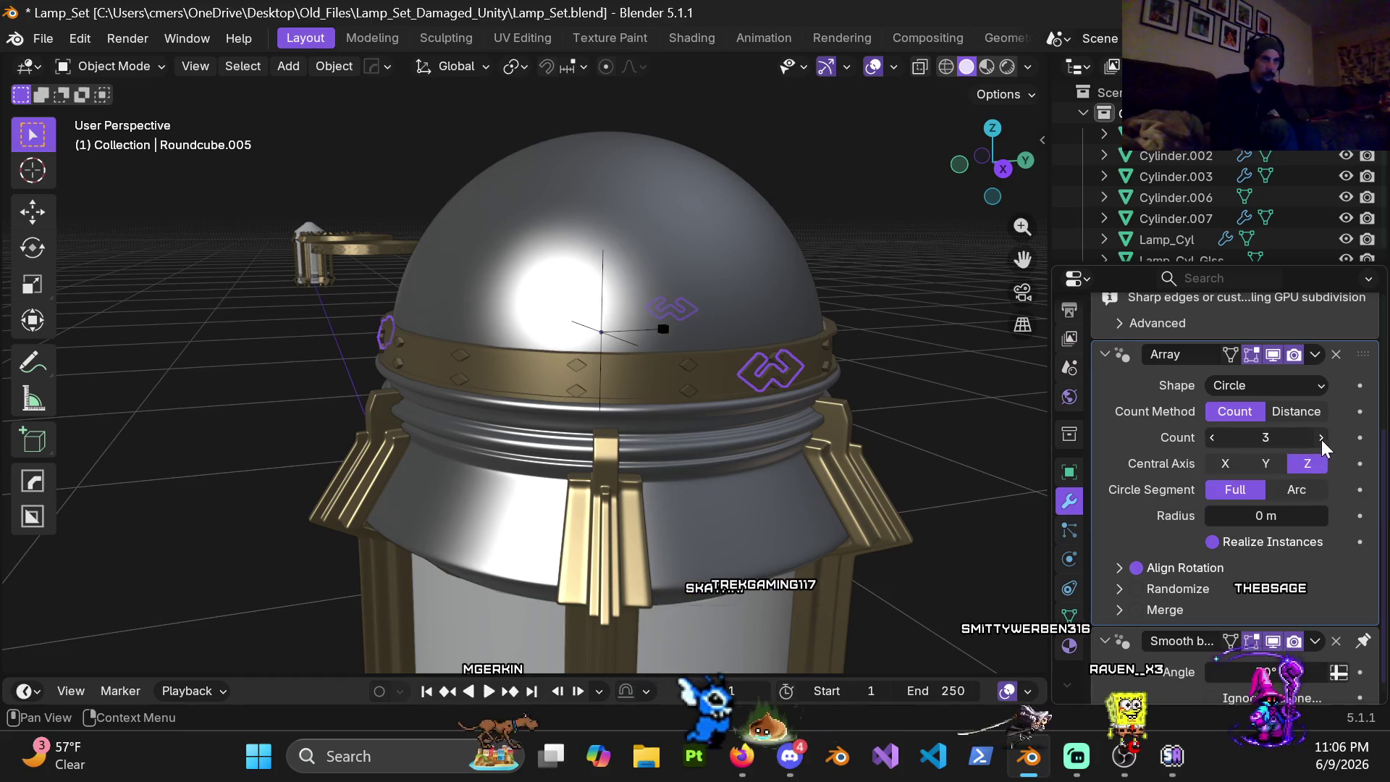
Step: Adjust the number of motif copies around the ring while inspecting the dome
{"action": "left_click", "coordinate": [1321, 438]}
{"action": "left_click", "coordinate": [1320, 437]}
{"action": "middle_click_drag", "start_coordinate": [729, 403], "coordinate": [777, 403]}
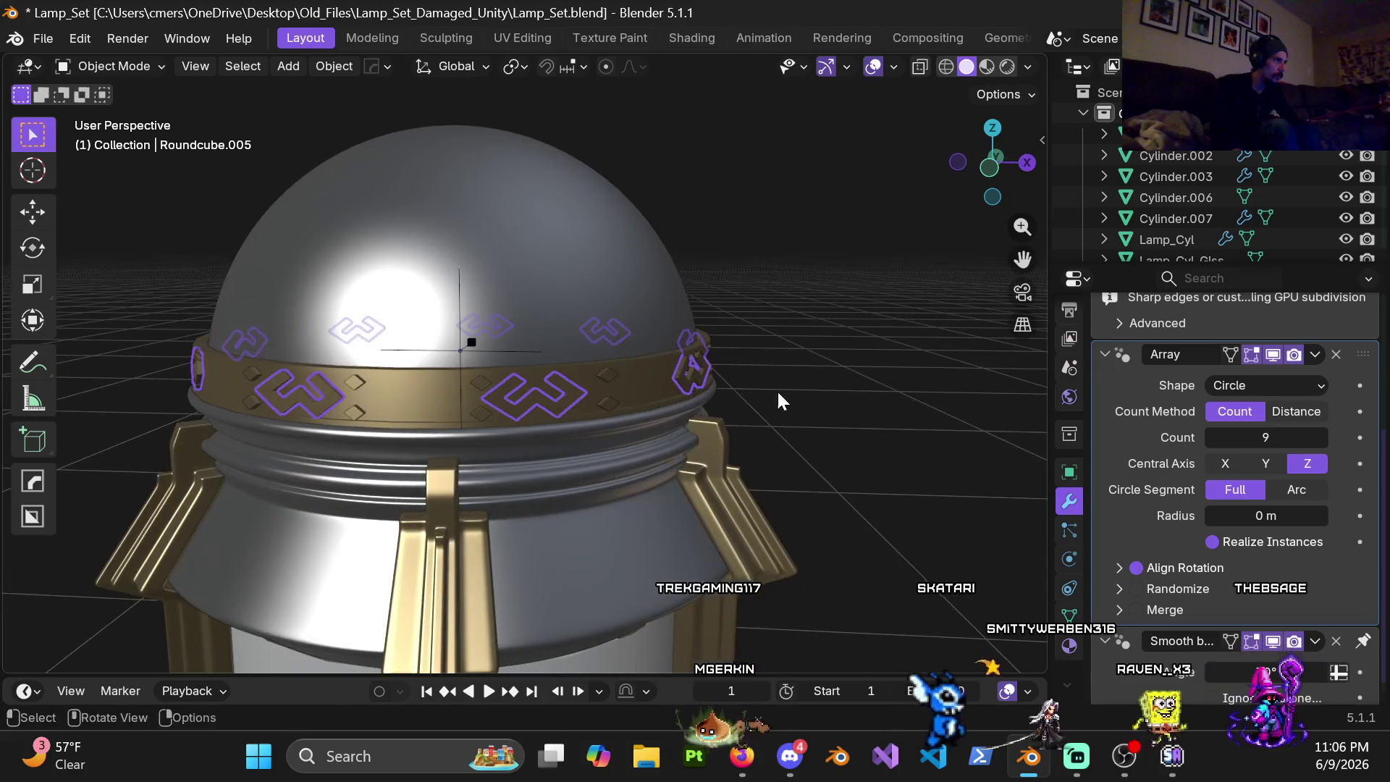
{"action": "middle_click_drag", "start_coordinate": [493, 388], "coordinate": [554, 389], "text": "shift"}
{"action": "left_click", "coordinate": [1321, 438]}
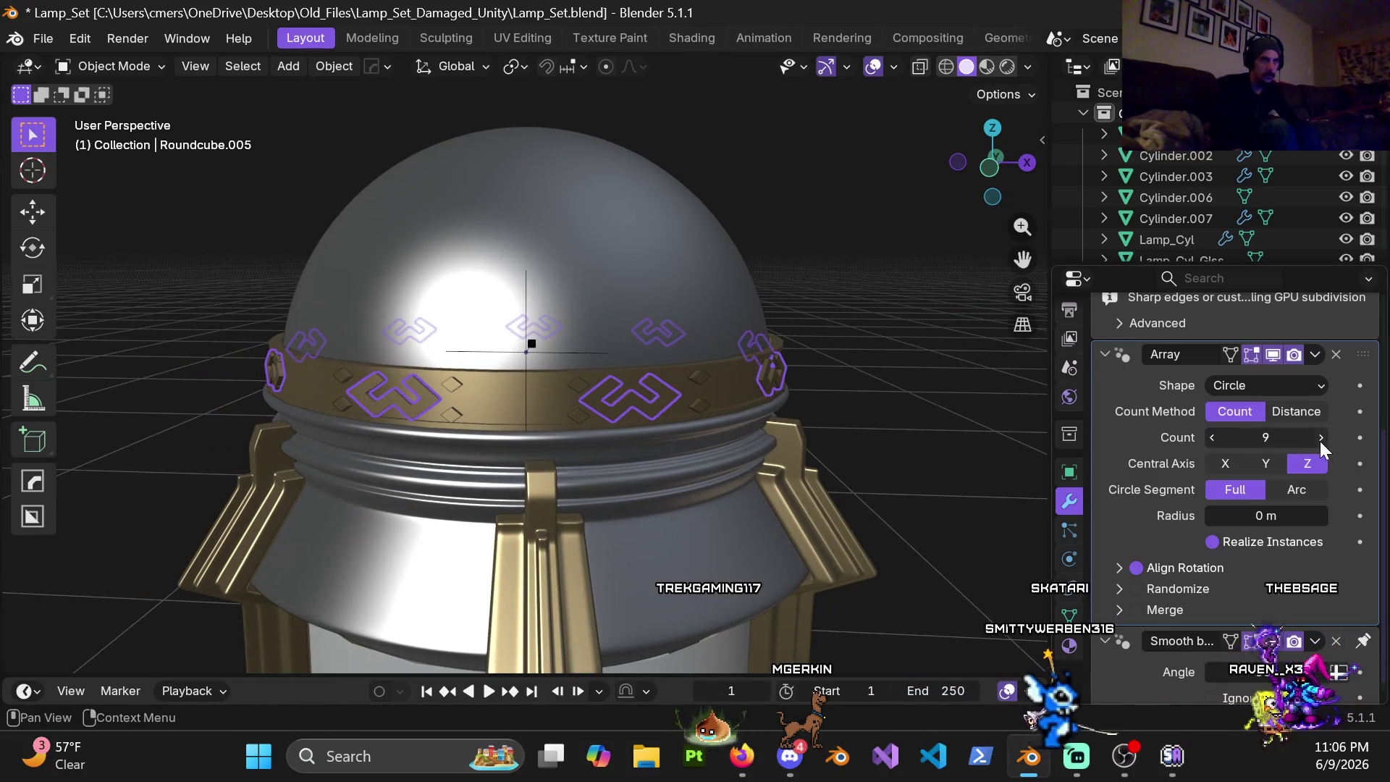
{"action": "left_click", "coordinate": [1321, 438]}
{"action": "left_click", "coordinate": [1321, 438]}
{"action": "left_click", "coordinate": [1321, 438]}
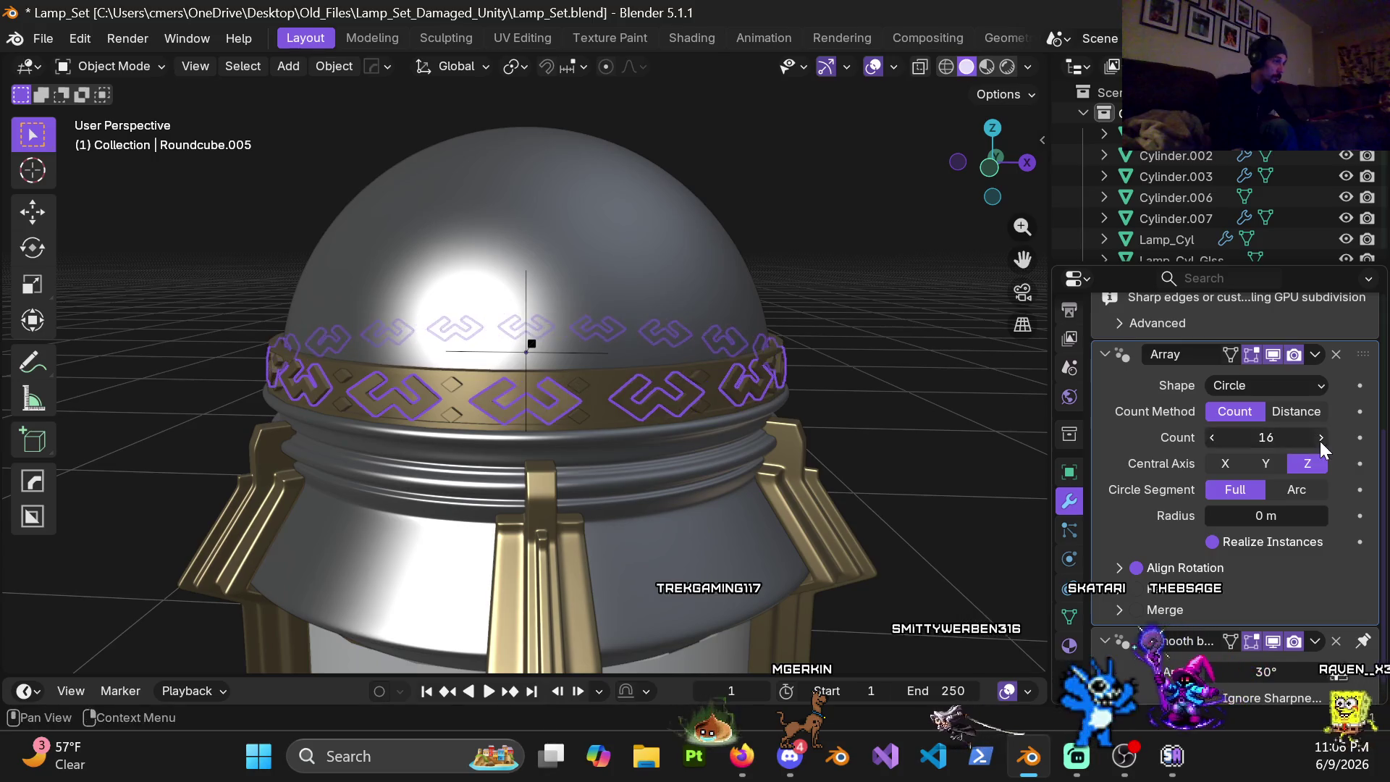
{"action": "mouse_move", "coordinate": [851, 454]}
{"action": "middle_mouse_down"}
{"action": "mouse_move", "coordinate": [599, 429]}
{"action": "mouse_move", "coordinate": [690, 415]}
{"action": "mouse_move", "coordinate": [681, 393]}
{"action": "mouse_move", "coordinate": [703, 388]}
{"action": "mouse_move", "coordinate": [758, 403]}
{"action": "mouse_move", "coordinate": [631, 397]}
{"action": "mouse_move", "coordinate": [836, 383]}
{"action": "mouse_move", "coordinate": [772, 358]}
{"action": "mouse_move", "coordinate": [644, 359]}
{"action": "mouse_move", "coordinate": [730, 365]}
{"action": "mouse_move", "coordinate": [766, 262]}
{"action": "mouse_move", "coordinate": [756, 358]}
{"action": "mouse_move", "coordinate": [853, 401]}
{"action": "middle_mouse_up"}
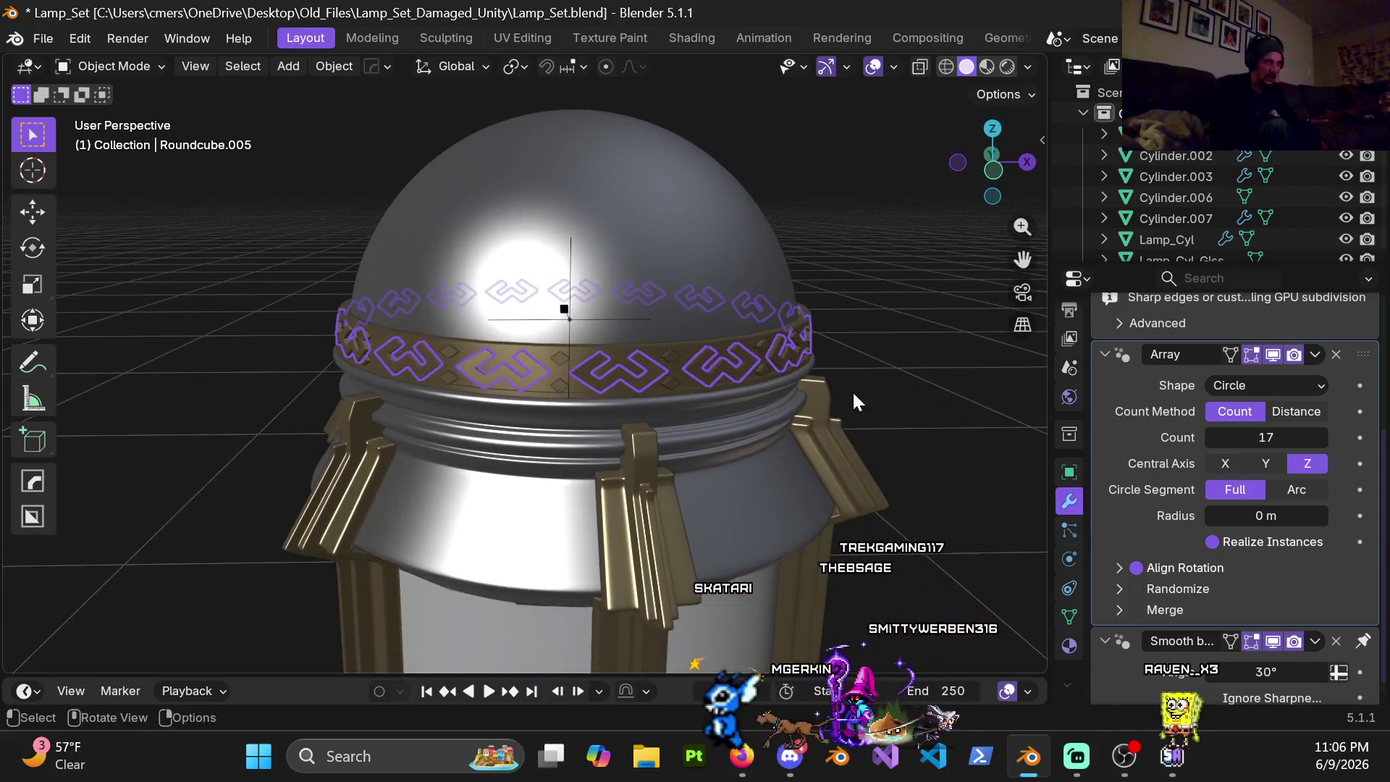
{"action": "left_click", "coordinate": [1215, 438]}
{"action": "mouse_move", "coordinate": [742, 453]}
{"action": "middle_mouse_down"}
{"action": "mouse_move", "coordinate": [738, 397]}
{"action": "mouse_move", "coordinate": [695, 392]}
{"action": "mouse_move", "coordinate": [710, 438]}
{"action": "mouse_move", "coordinate": [801, 428]}
{"action": "mouse_move", "coordinate": [625, 423]}
{"action": "mouse_move", "coordinate": [657, 391]}
{"action": "mouse_move", "coordinate": [486, 397]}
{"action": "mouse_move", "coordinate": [776, 400]}
{"action": "mouse_move", "coordinate": [862, 437]}
{"action": "middle_mouse_up"}
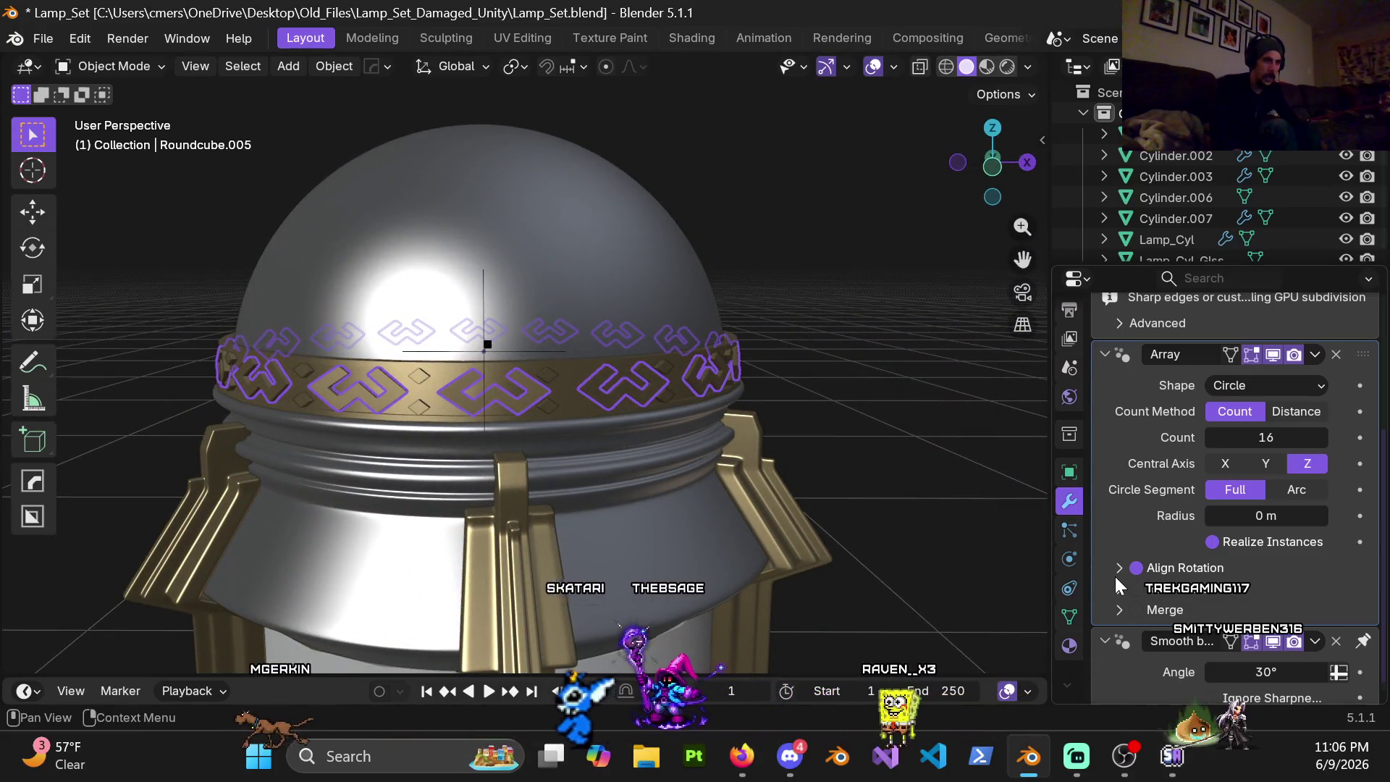
{"action": "scroll", "coordinate": [1116, 570], "scroll_direction": "down", "scroll_amount": 1}
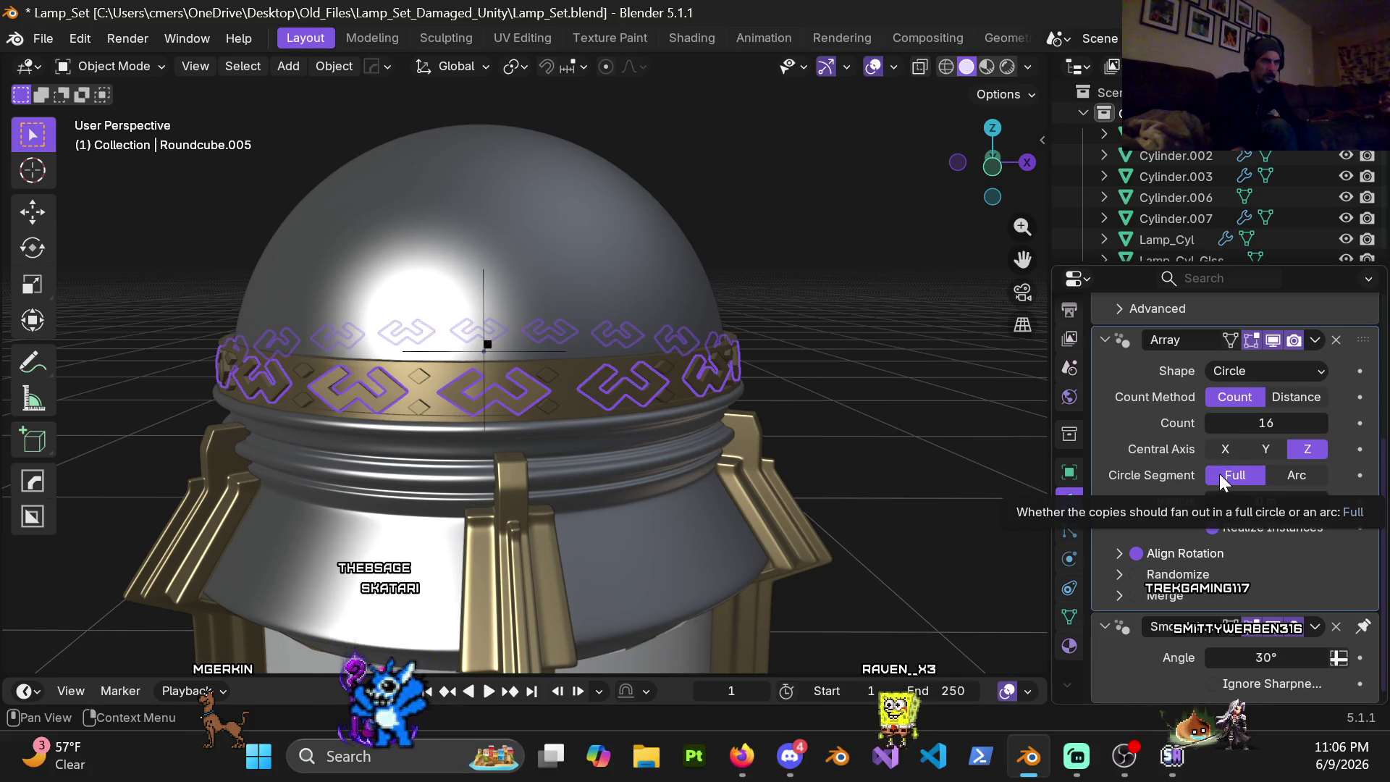
Step: Switch to angular distance spacing and set 21° between copies
{"action": "left_click", "coordinate": [1311, 398]}
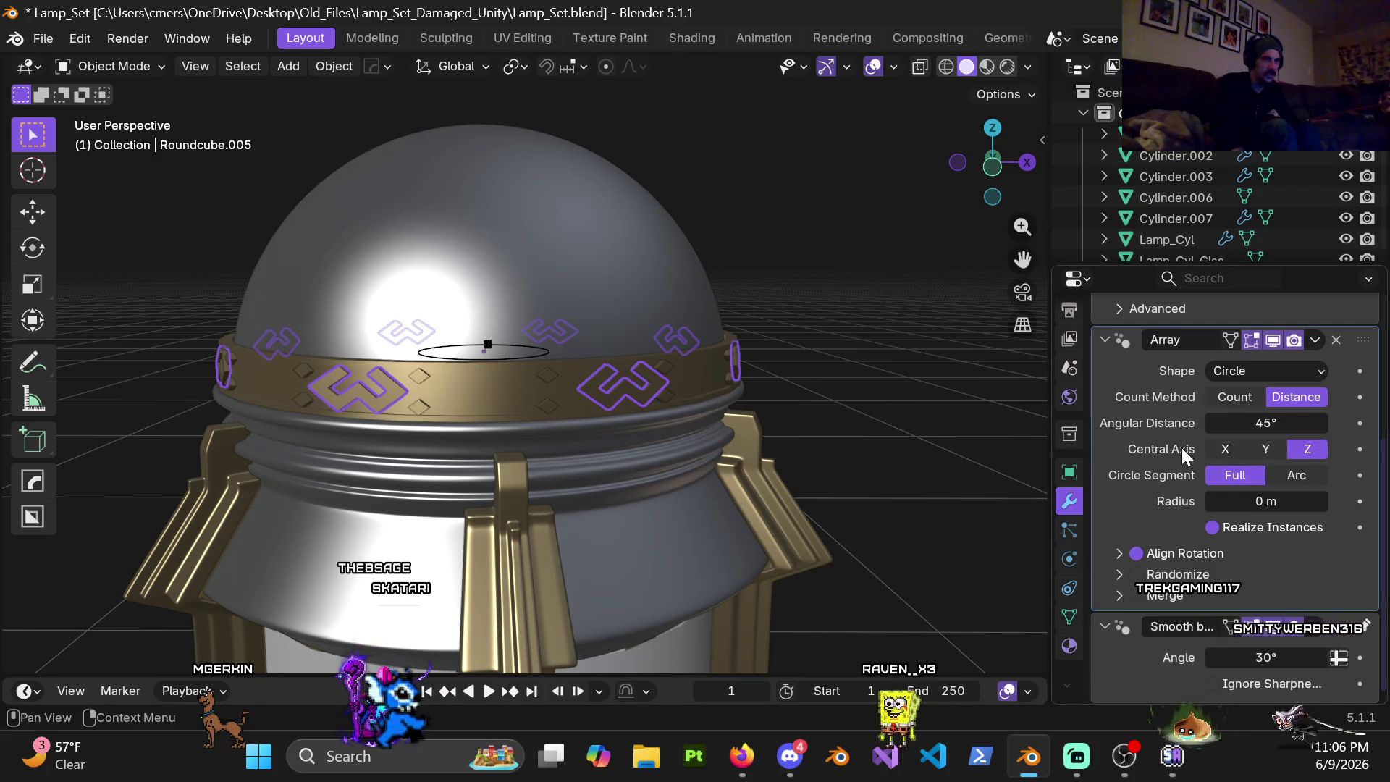
{"action": "mouse_move", "coordinate": [500, 425]}
{"action": "middle_mouse_down"}
{"action": "mouse_move", "coordinate": [584, 416]}
{"action": "mouse_move", "coordinate": [593, 428]}
{"action": "middle_mouse_up"}
{"action": "left_click_drag", "start_coordinate": [1244, 427], "coordinate": [1195, 423]}
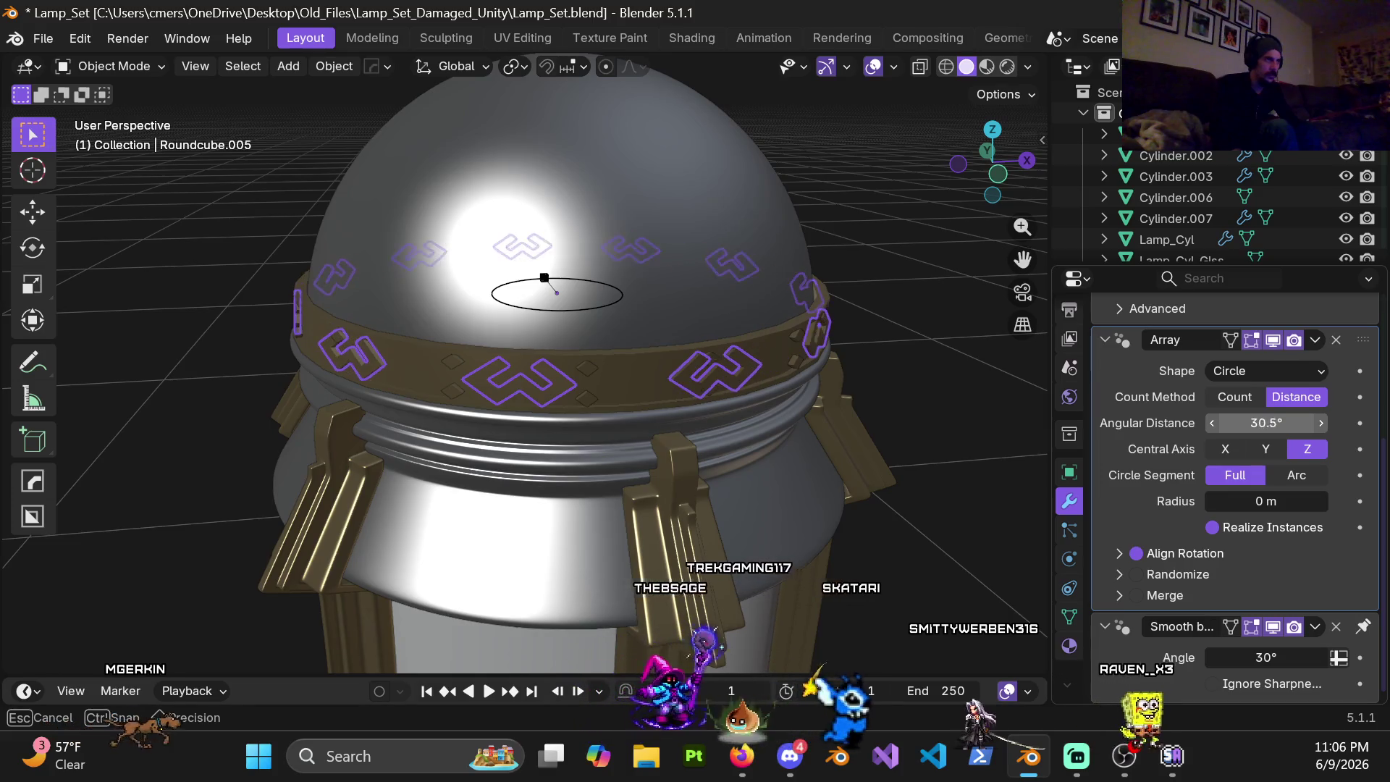
{"action": "left_click_drag", "start_coordinate": [1194, 423], "coordinate": [1249, 436]}
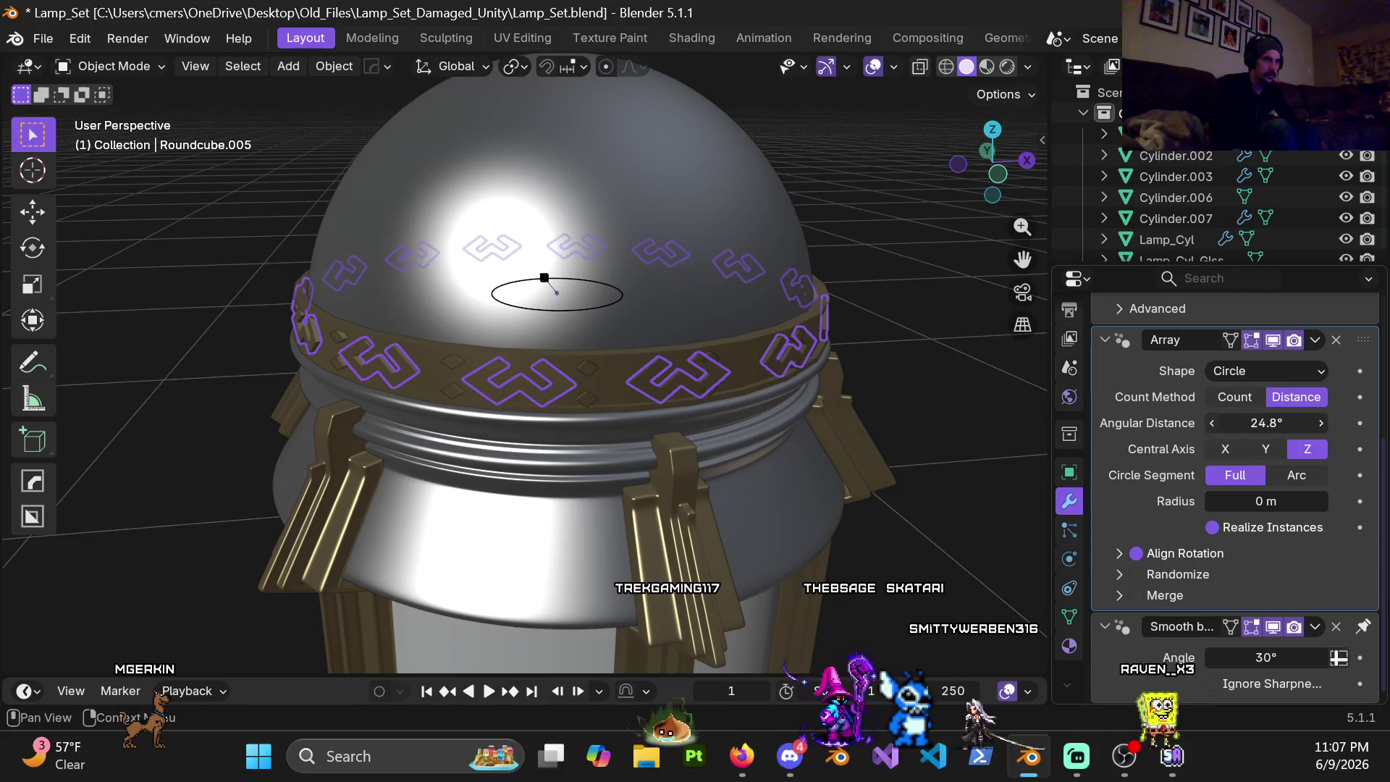
{"action": "left_click_drag", "start_coordinate": [1210, 427], "coordinate": [1244, 429]}
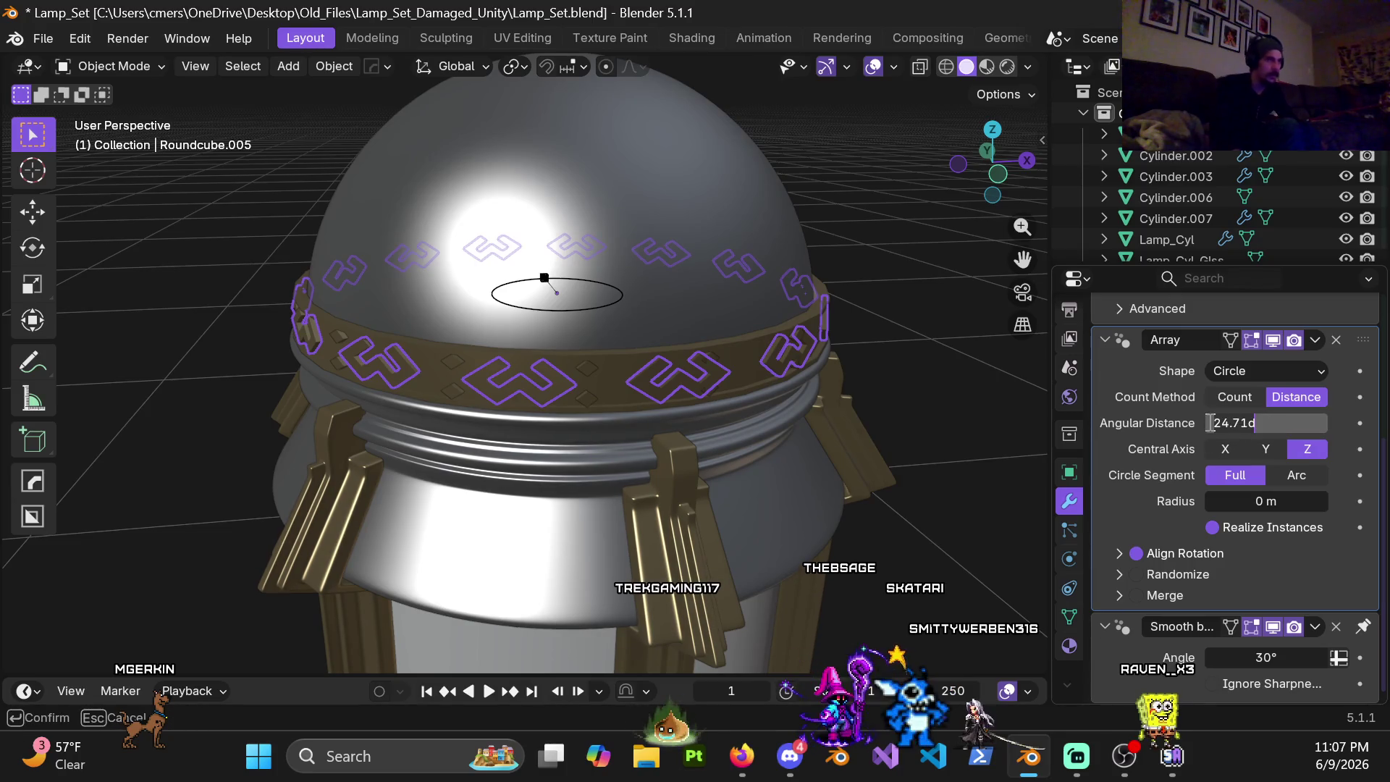
{"action": "left_click", "coordinate": [1252, 425]}
{"action": "type", "text": "22d"}
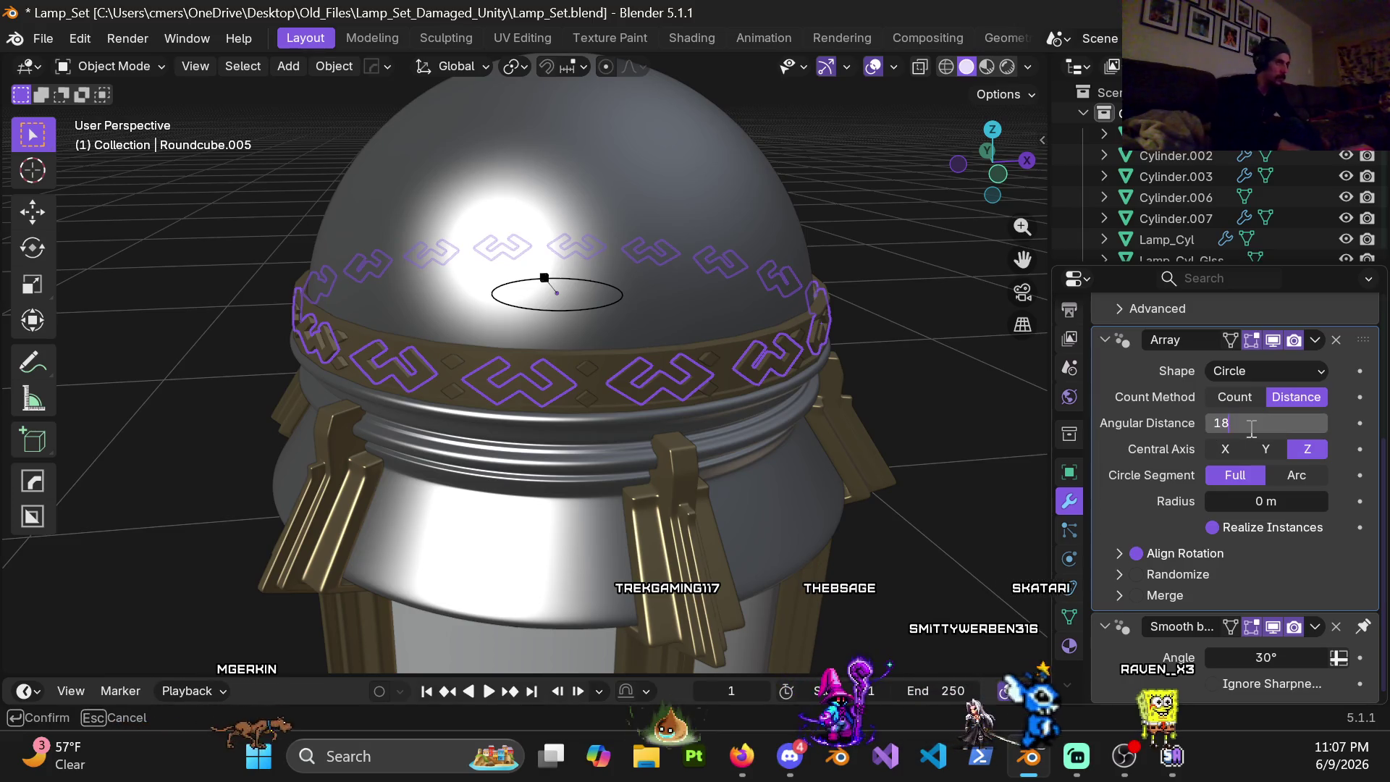
{"action": "key", "text": "Return"}
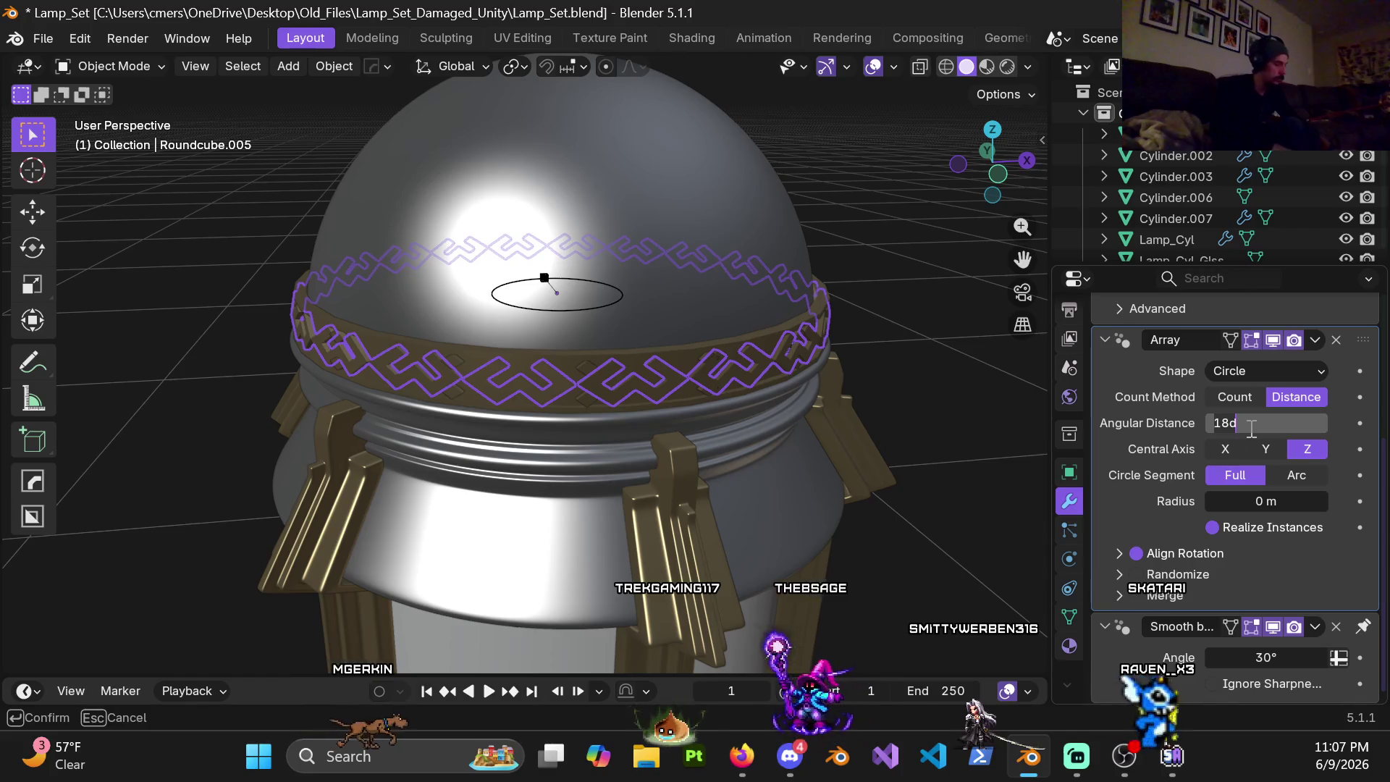
{"action": "key", "text": "Return"}
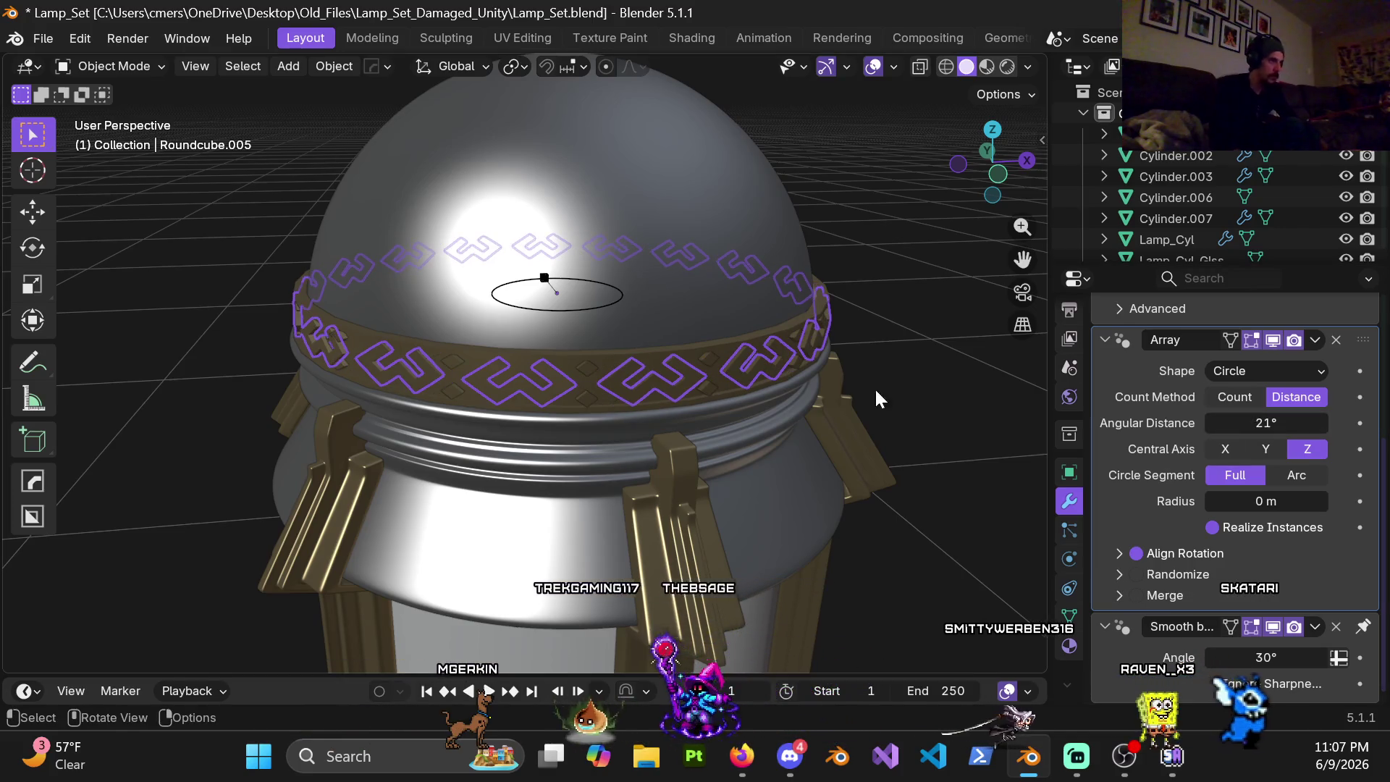
{"action": "scroll", "coordinate": [875, 388], "scroll_direction": "up", "scroll_amount": 3}
Step: Inspect the band and limit the ring to a half-circle arc
{"action": "mouse_move", "coordinate": [784, 399]}
{"action": "middle_mouse_down"}
{"action": "mouse_move", "coordinate": [718, 362]}
{"action": "mouse_move", "coordinate": [674, 386]}
{"action": "mouse_move", "coordinate": [577, 398]}
{"action": "mouse_move", "coordinate": [629, 386]}
{"action": "mouse_move", "coordinate": [490, 348]}
{"action": "mouse_move", "coordinate": [479, 383]}
{"action": "mouse_move", "coordinate": [546, 418]}
{"action": "mouse_move", "coordinate": [866, 387]}
{"action": "middle_mouse_up"}
{"action": "scroll", "coordinate": [675, 387], "scroll_direction": "down", "scroll_amount": 2}
{"action": "mouse_move", "coordinate": [786, 372]}
{"action": "middle_mouse_down"}
{"action": "mouse_move", "coordinate": [519, 344]}
{"action": "mouse_move", "coordinate": [636, 384]}
{"action": "mouse_move", "coordinate": [469, 363]}
{"action": "mouse_move", "coordinate": [780, 404]}
{"action": "mouse_move", "coordinate": [574, 374]}
{"action": "mouse_move", "coordinate": [758, 375]}
{"action": "mouse_move", "coordinate": [1015, 450]}
{"action": "middle_mouse_up"}
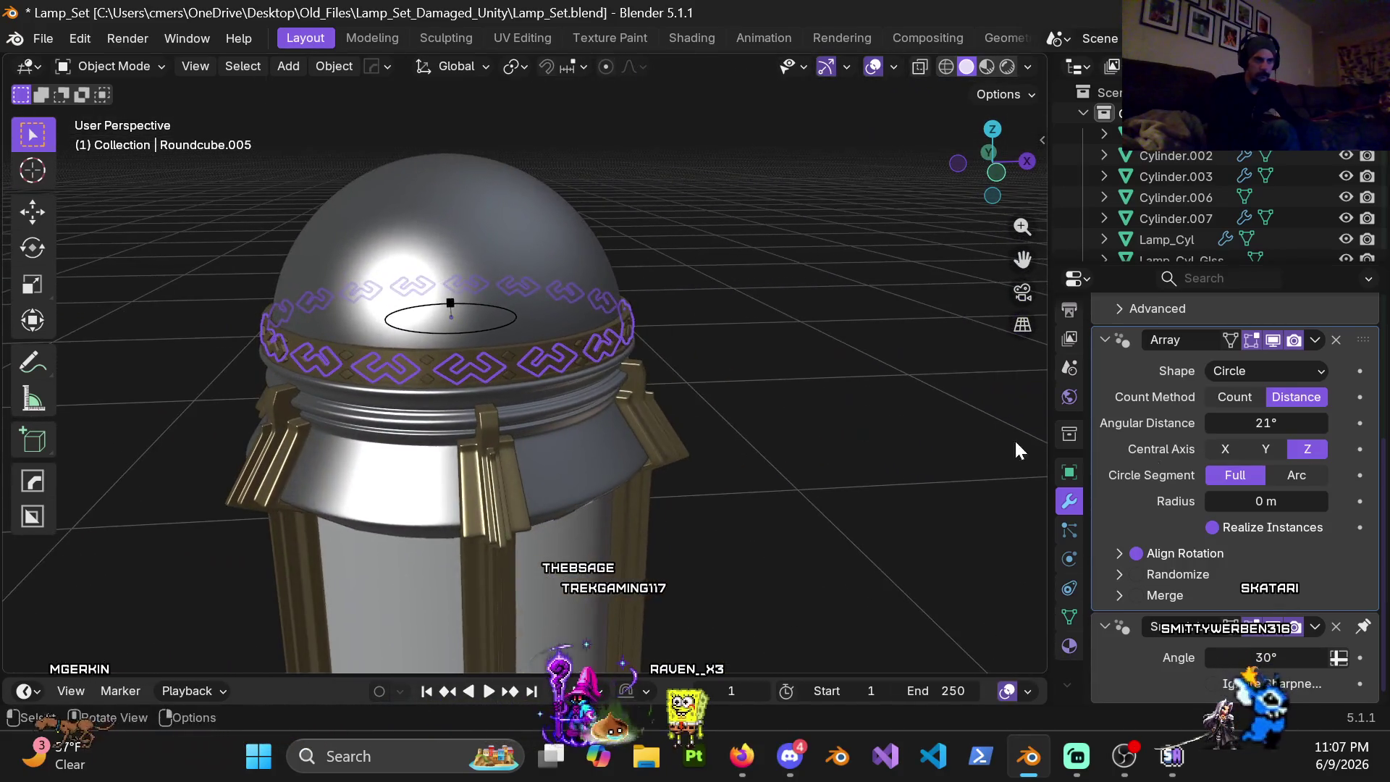
{"action": "left_click", "coordinate": [1306, 476]}
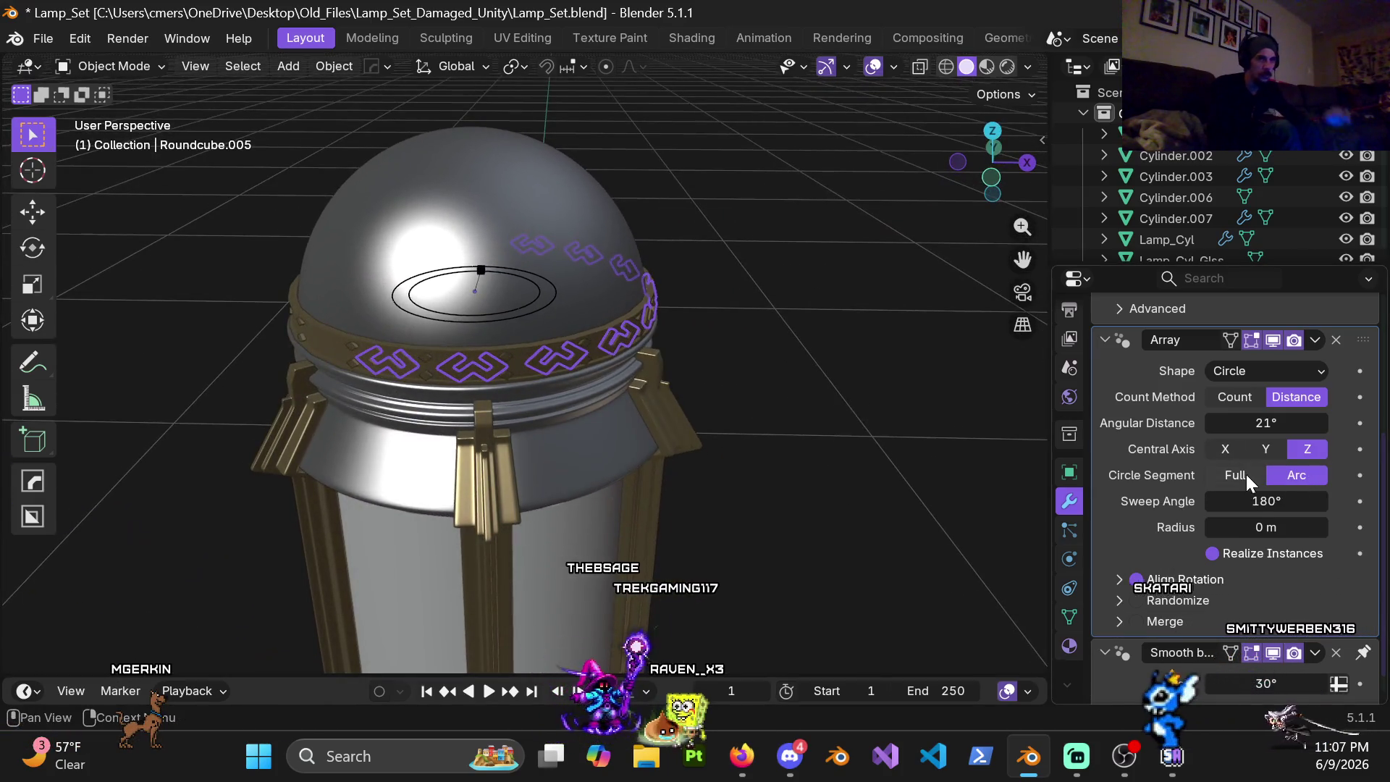
Step: Settle the ring on a full circle and return to a fixed count of 16 copies
{"action": "left_click", "coordinate": [1246, 475]}
{"action": "left_click", "coordinate": [1306, 475]}
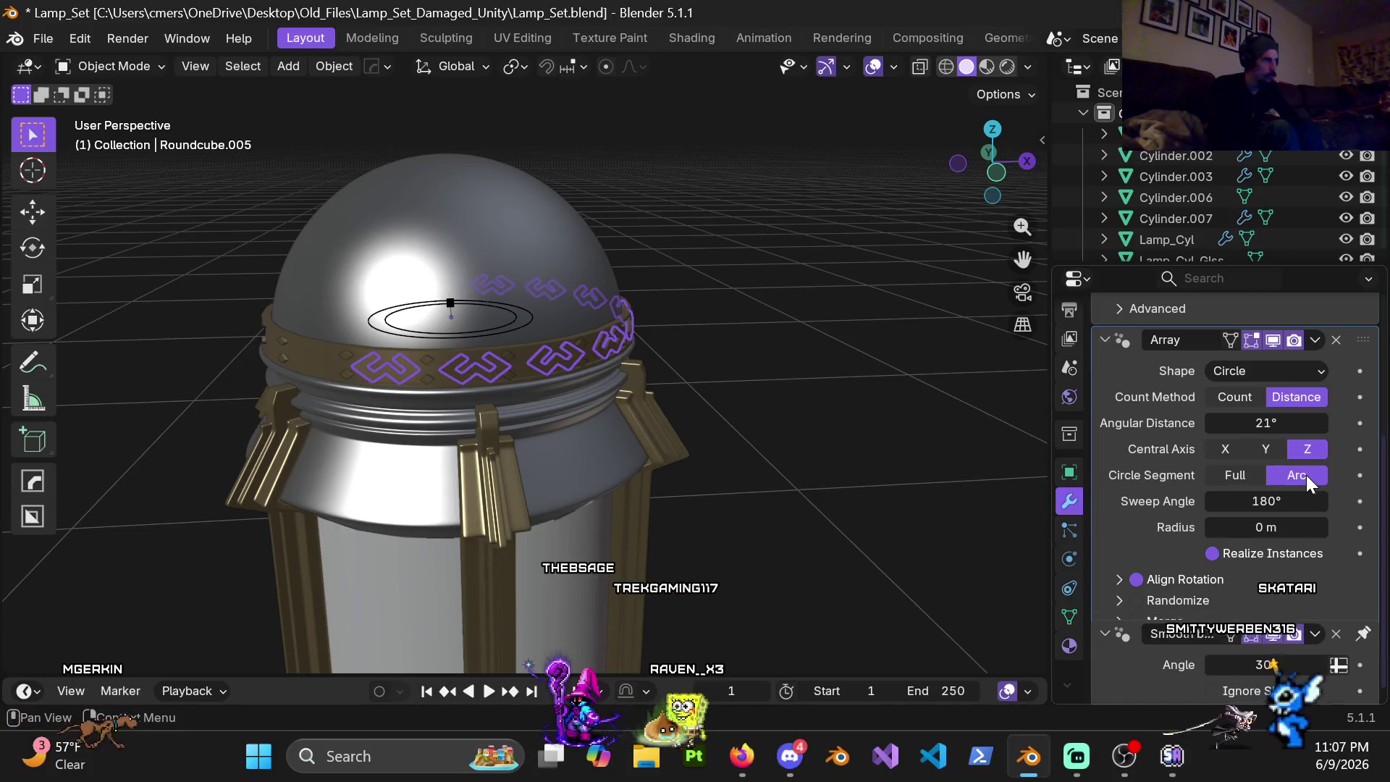
{"action": "mouse_move", "coordinate": [511, 410]}
{"action": "middle_mouse_down"}
{"action": "mouse_move", "coordinate": [429, 365]}
{"action": "mouse_move", "coordinate": [497, 349]}
{"action": "middle_mouse_up"}
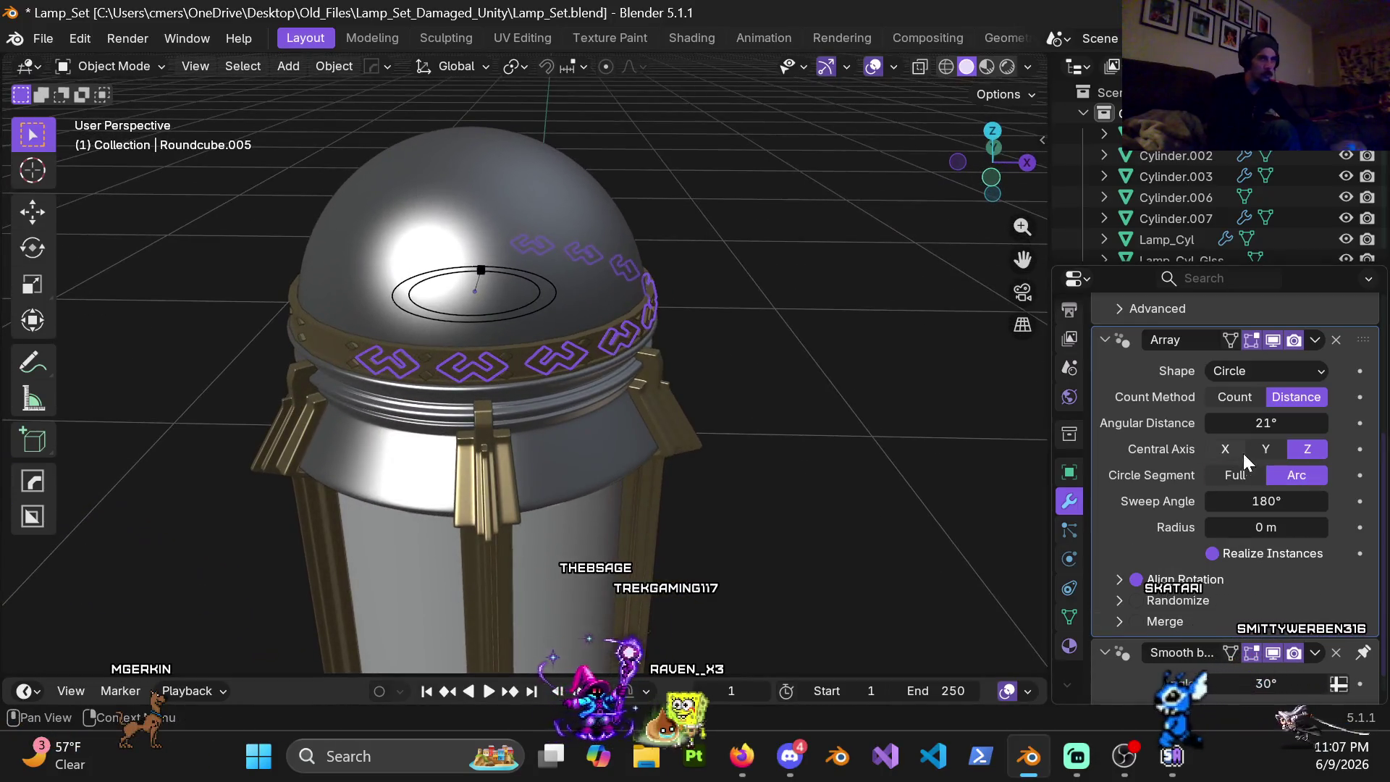
{"action": "left_click", "coordinate": [1246, 475]}
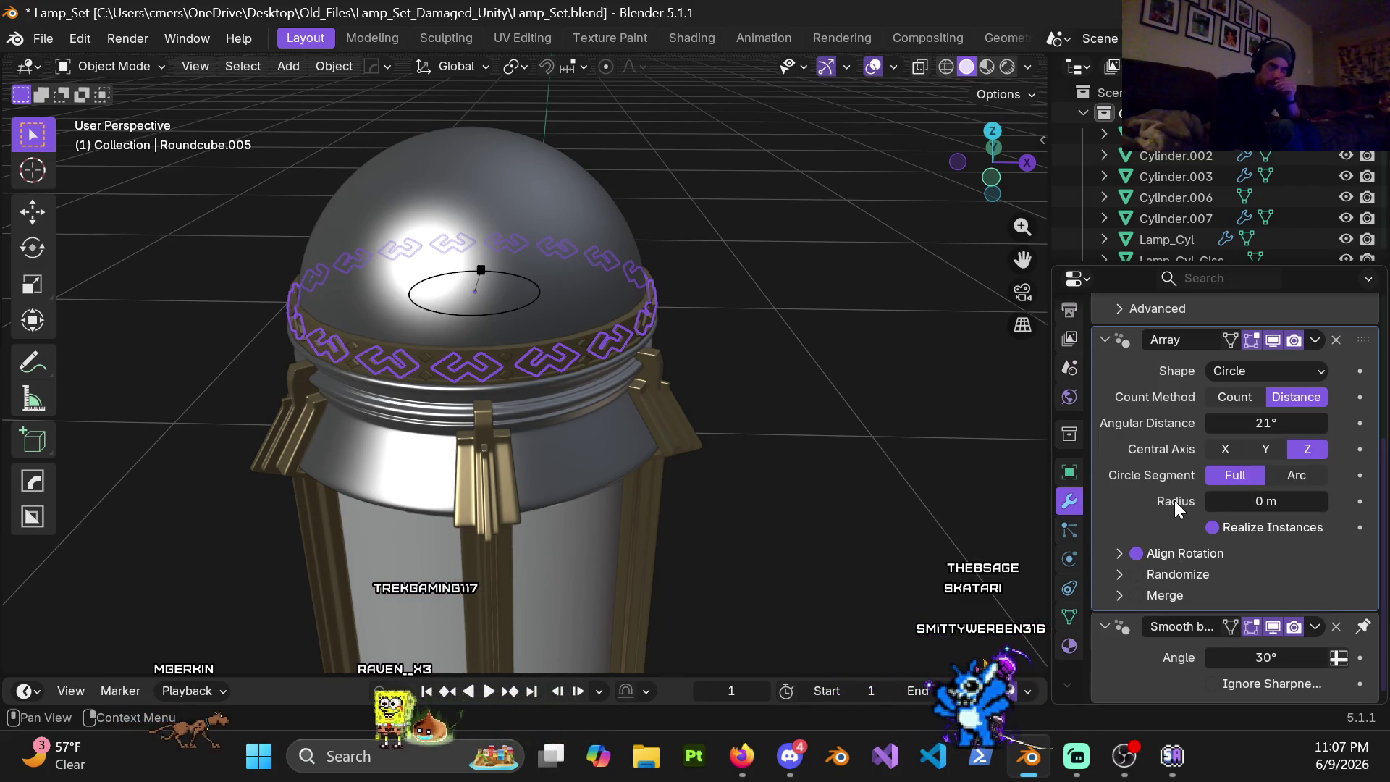
{"action": "left_click", "coordinate": [1251, 402]}
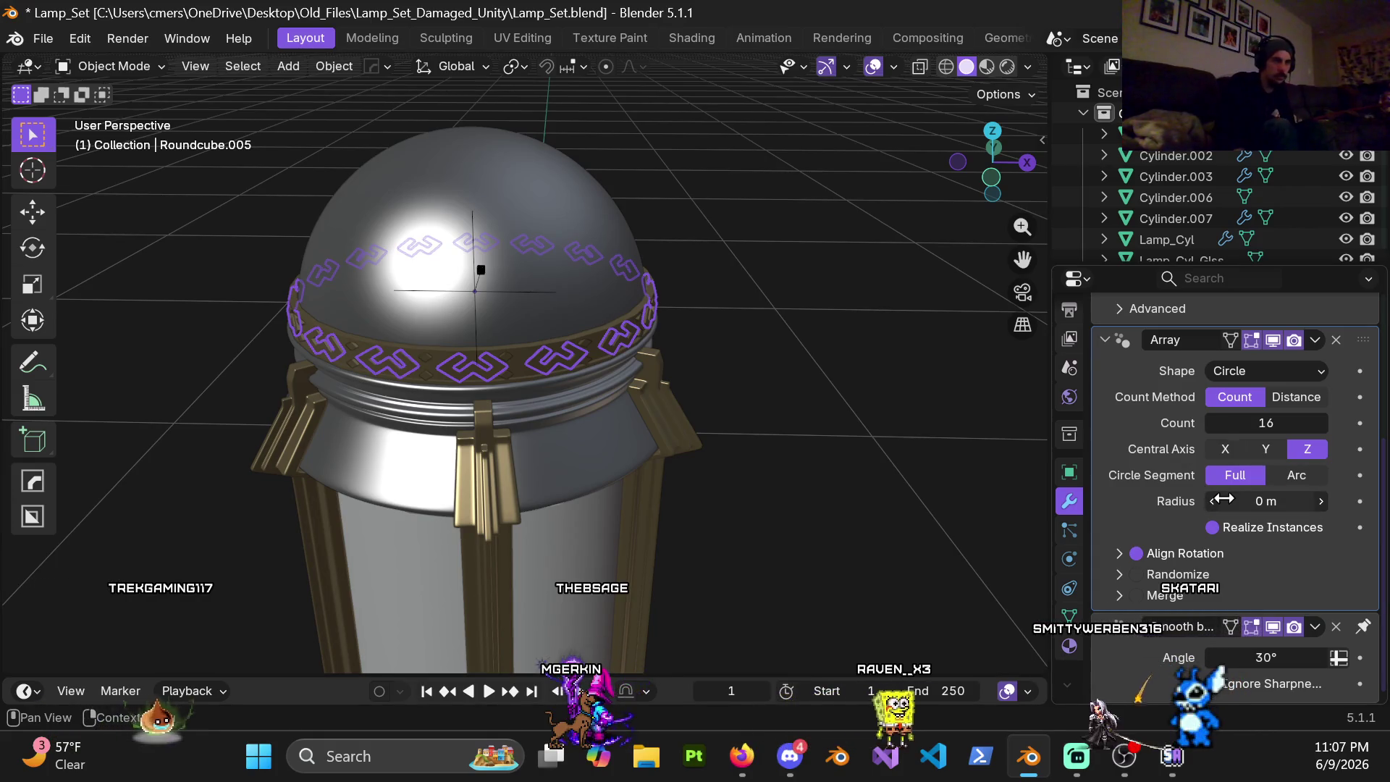
Step: Experiment with the ring radius, reset it to zero, and select the diamond trim object
{"action": "mouse_move", "coordinate": [1267, 500]}
{"action": "left_mouse_down"}
{"action": "mouse_move", "coordinate": [1336, 501]}
{"action": "mouse_move", "coordinate": [1239, 501]}
{"action": "left_mouse_up"}
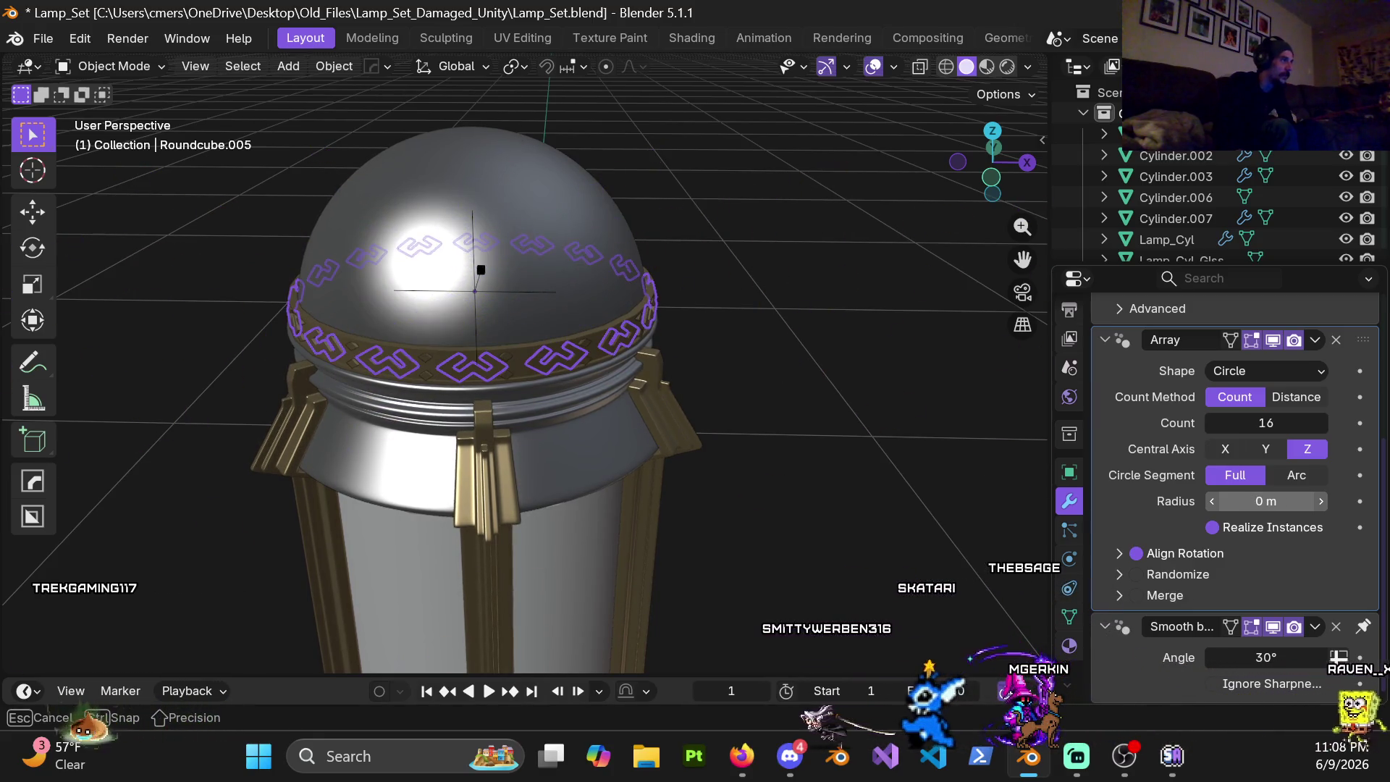
{"action": "left_click_drag", "start_coordinate": [1239, 502], "coordinate": [1277, 501]}
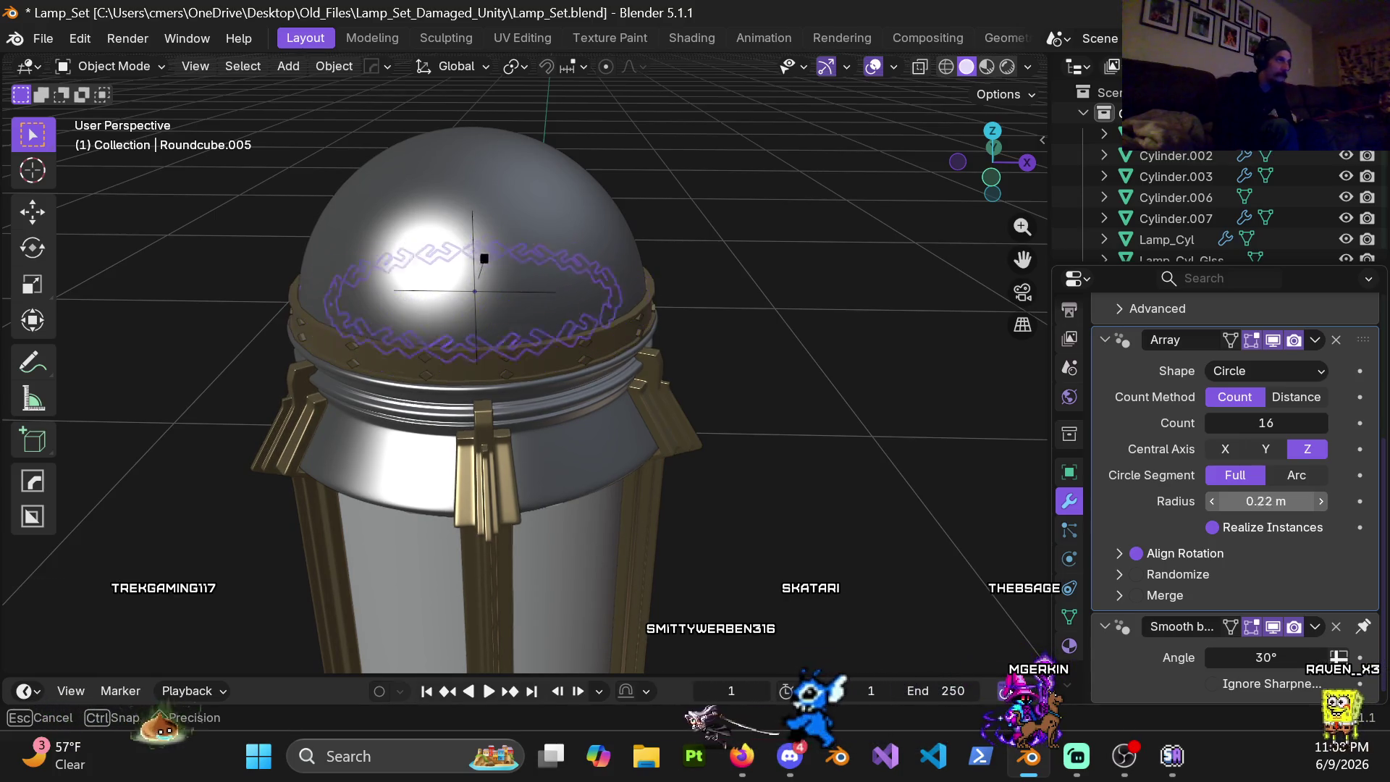
{"action": "left_click_drag", "start_coordinate": [499, 206], "coordinate": [518, 141]}
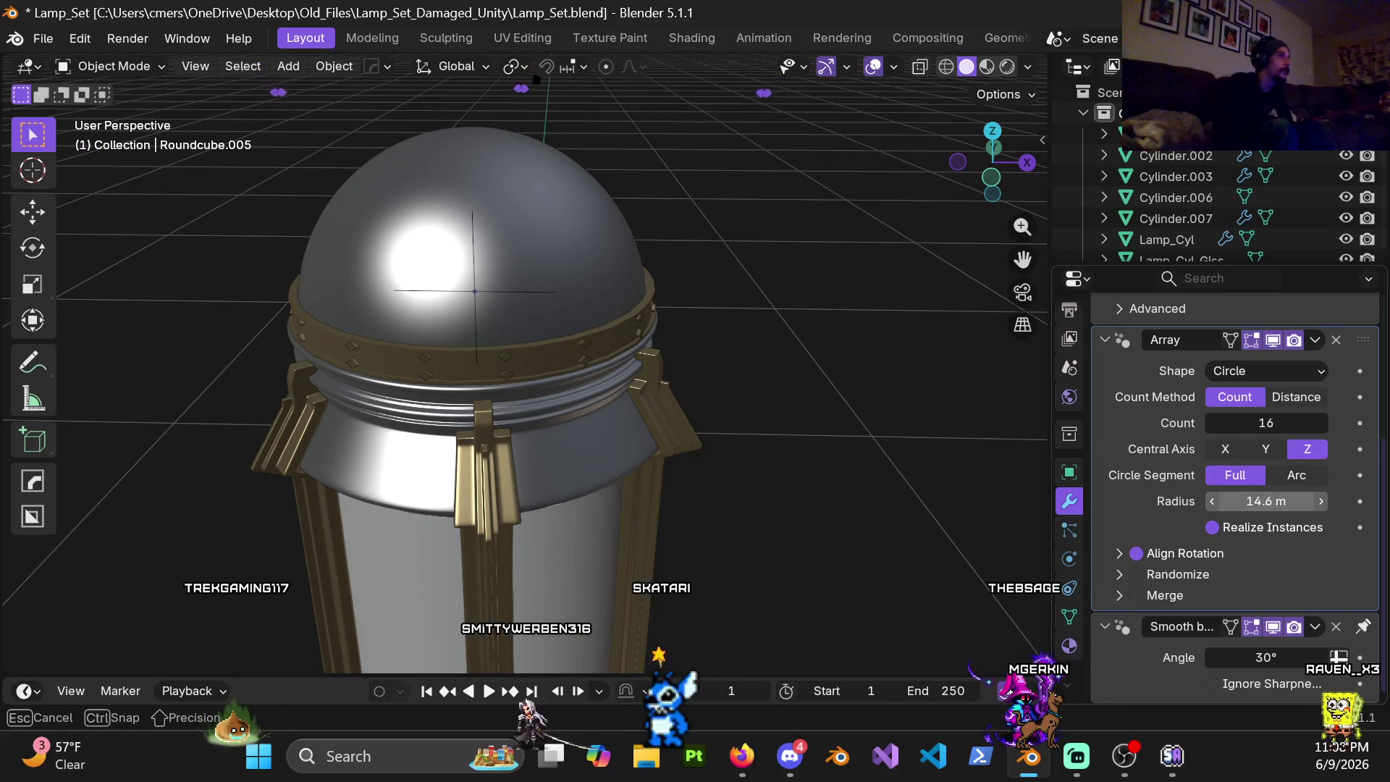
{"action": "left_click_drag", "start_coordinate": [528, 106], "coordinate": [482, 269]}
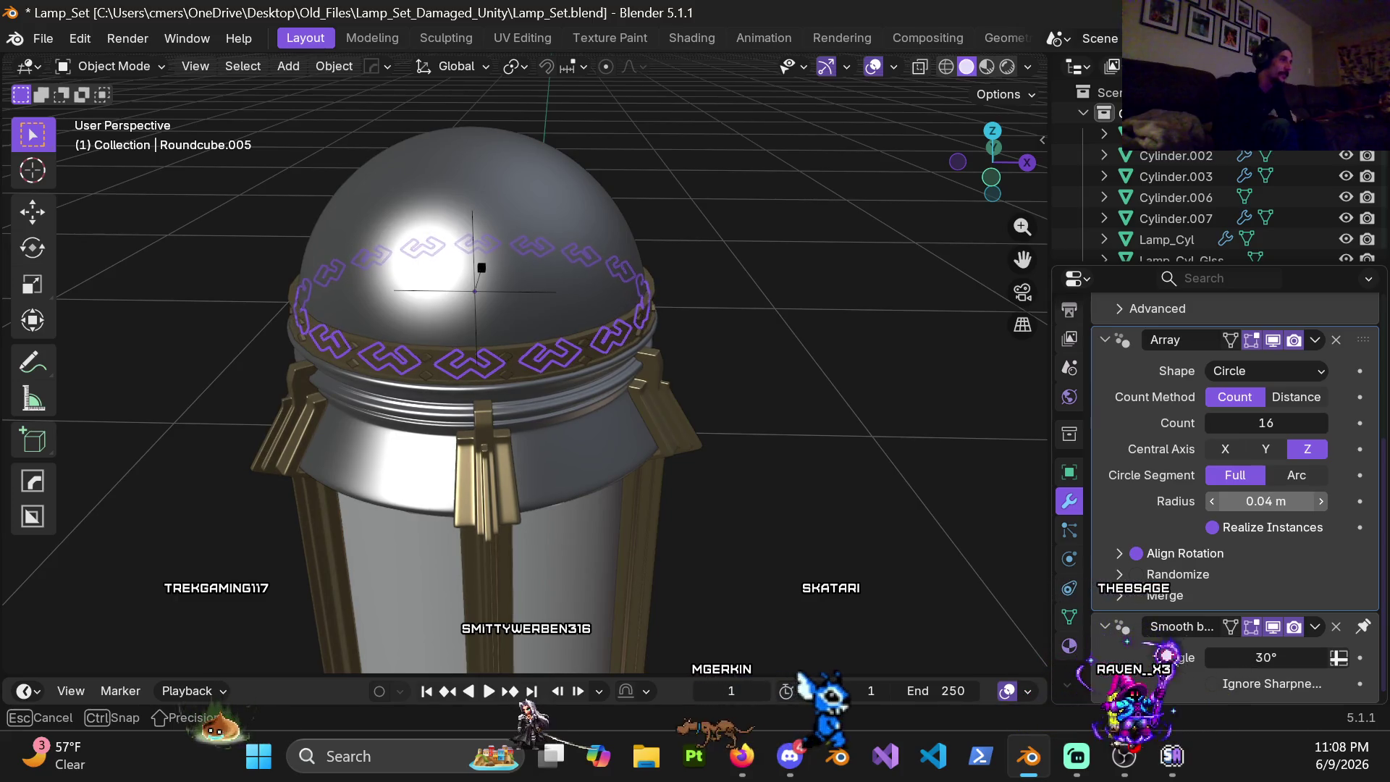
{"action": "left_click_drag", "start_coordinate": [481, 268], "coordinate": [482, 272]}
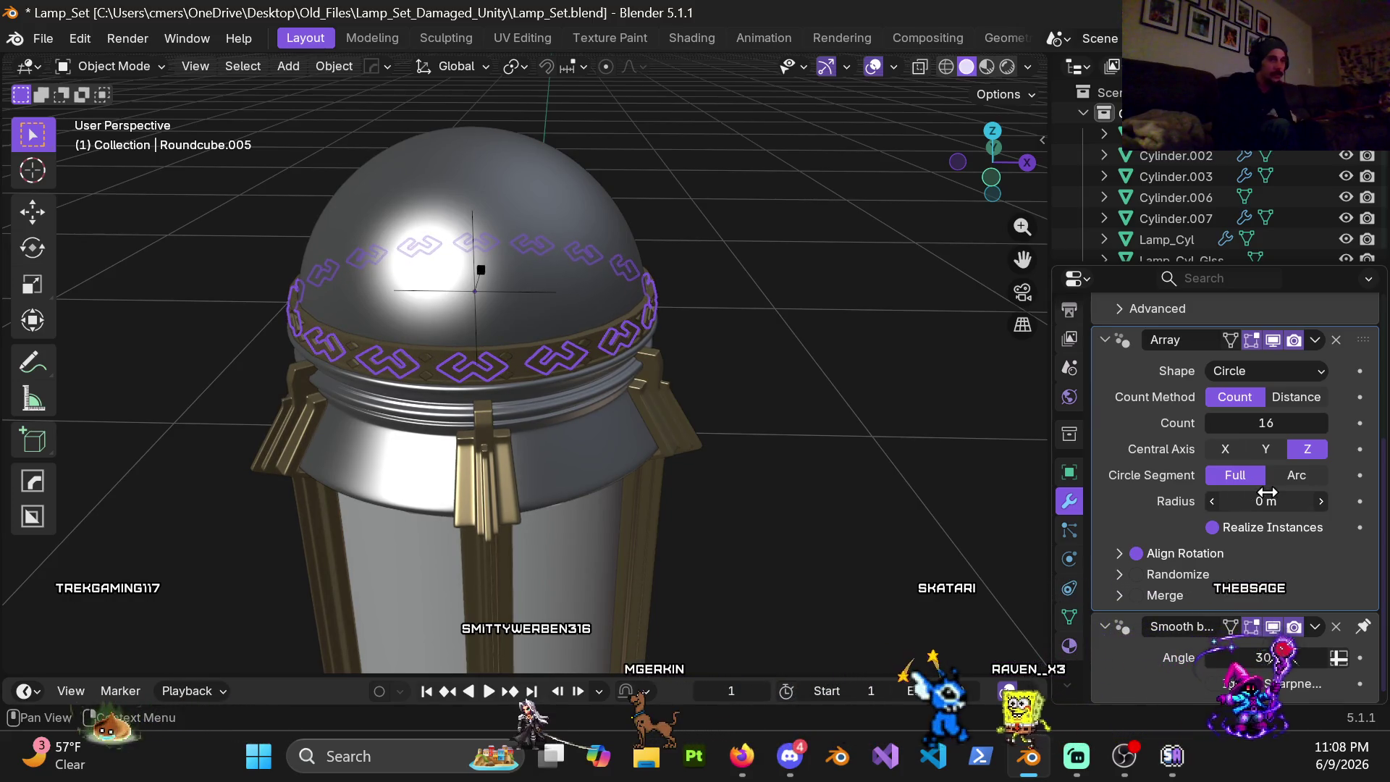
{"action": "scroll", "coordinate": [585, 434], "scroll_direction": "up", "scroll_amount": 4}
{"action": "mouse_move", "coordinate": [586, 433]}
{"action": "middle_mouse_down"}
{"action": "mouse_move", "coordinate": [568, 337]}
{"action": "mouse_move", "coordinate": [470, 335]}
{"action": "mouse_move", "coordinate": [485, 393]}
{"action": "middle_mouse_up"}
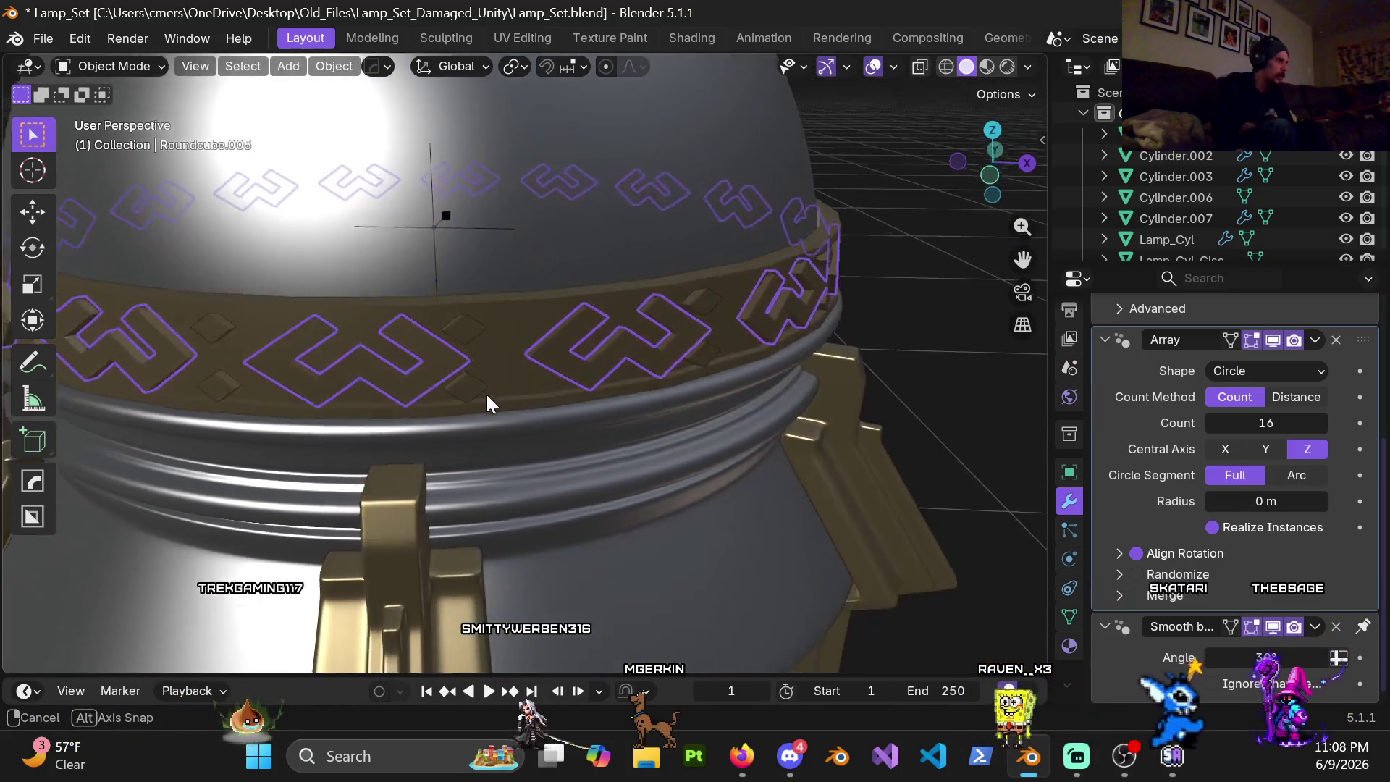
{"action": "scroll", "coordinate": [485, 400], "scroll_direction": "down", "scroll_amount": 3}
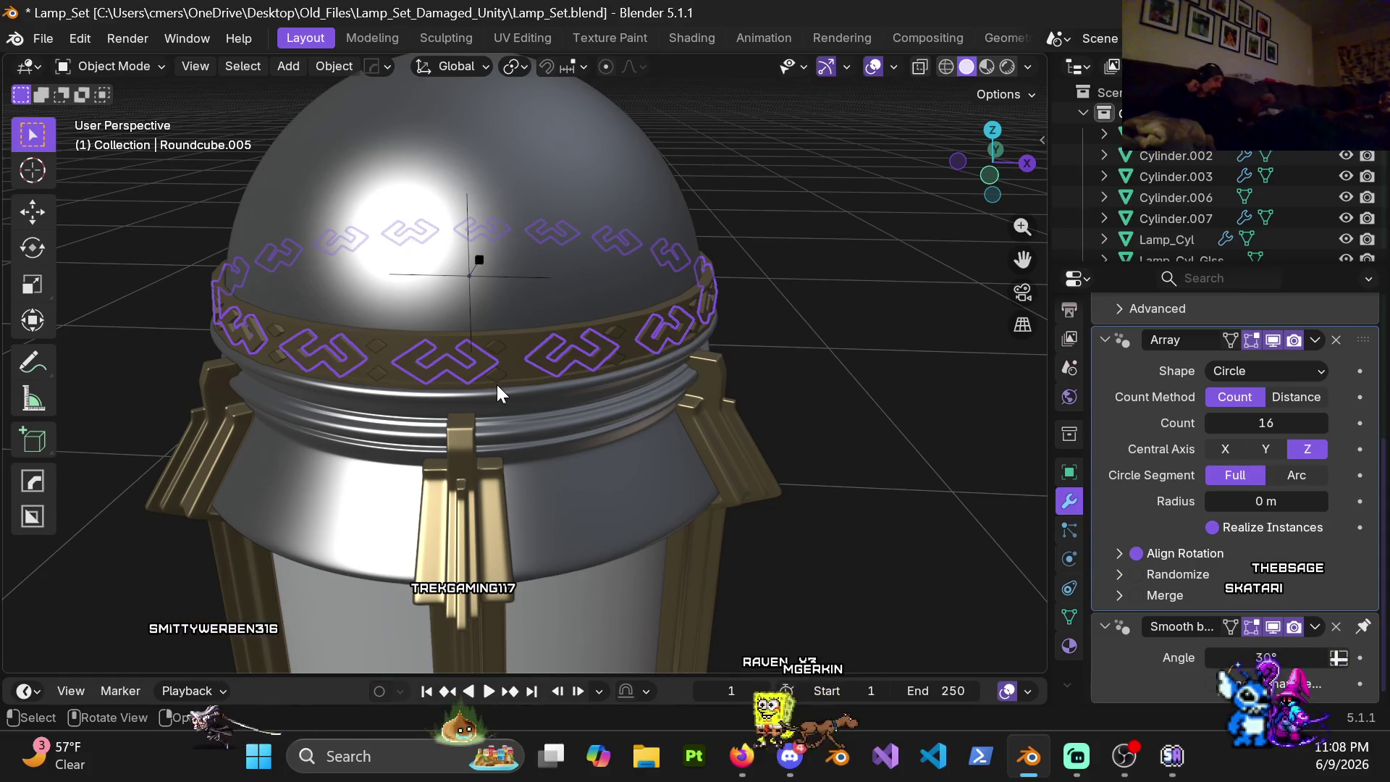
{"action": "left_click", "coordinate": [500, 376]}
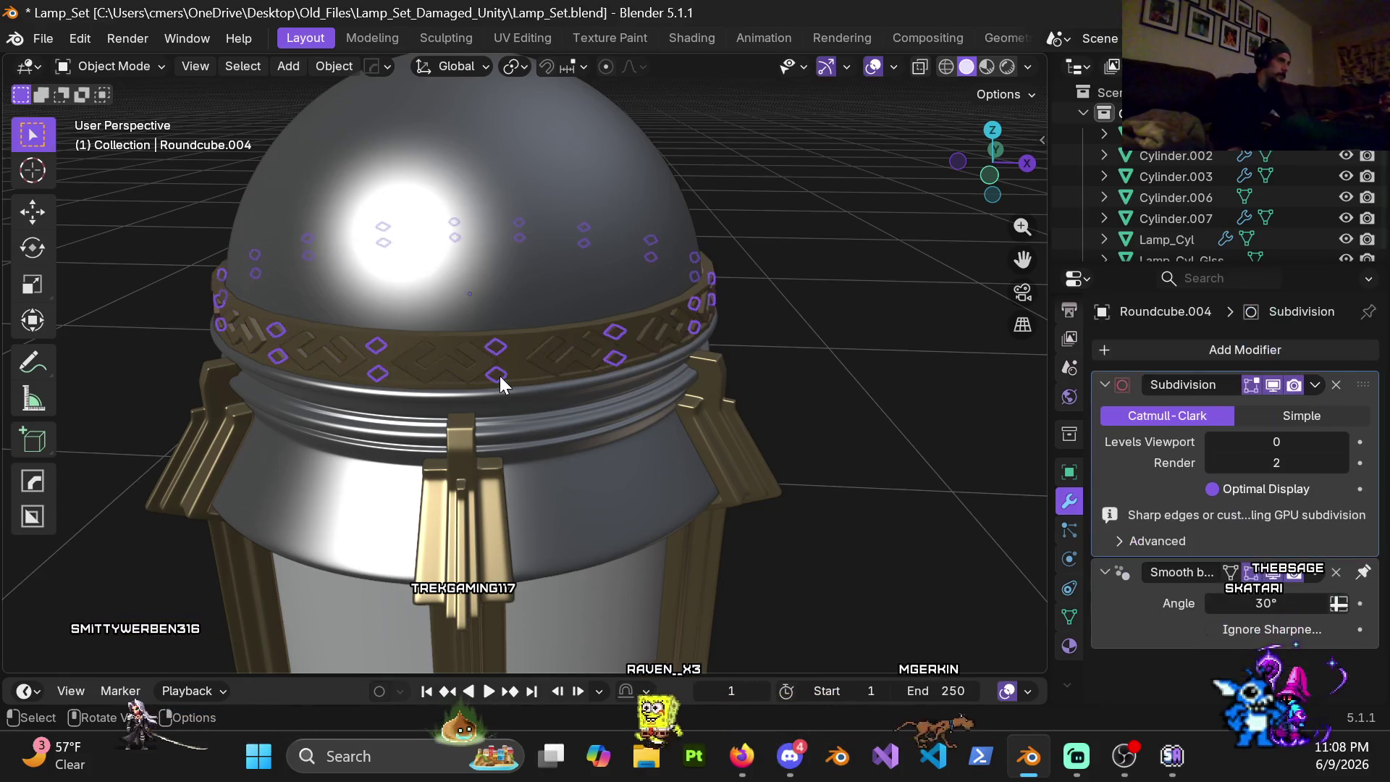
Step: Enter mesh editing on the diamond trim and select the extra diamond faces via wireframe
{"action": "key", "text": "Tab"}
{"action": "scroll", "coordinate": [599, 372], "scroll_direction": "up", "scroll_amount": 2}
{"action": "scroll", "coordinate": [598, 365], "scroll_direction": "up", "scroll_amount": 2}
{"action": "scroll", "coordinate": [593, 360], "scroll_direction": "up", "scroll_amount": 1}
{"action": "key", "text": "a"}
{"action": "mouse_move", "coordinate": [576, 348]}
{"action": "middle_mouse_down"}
{"action": "mouse_move", "coordinate": [620, 381]}
{"action": "mouse_move", "coordinate": [455, 385]}
{"action": "mouse_move", "coordinate": [503, 369]}
{"action": "middle_mouse_up"}
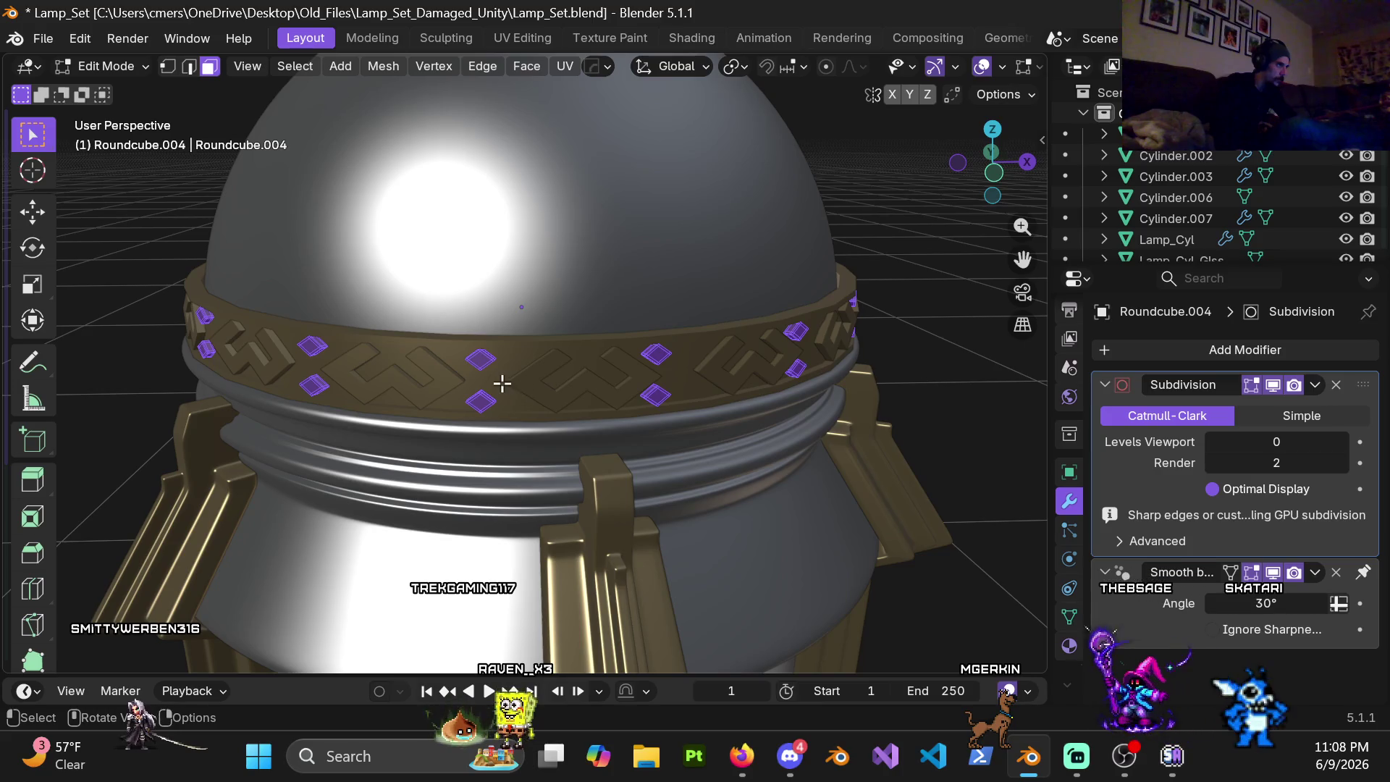
{"action": "key", "text": "z"}
{"action": "left_click", "coordinate": [407, 360]}
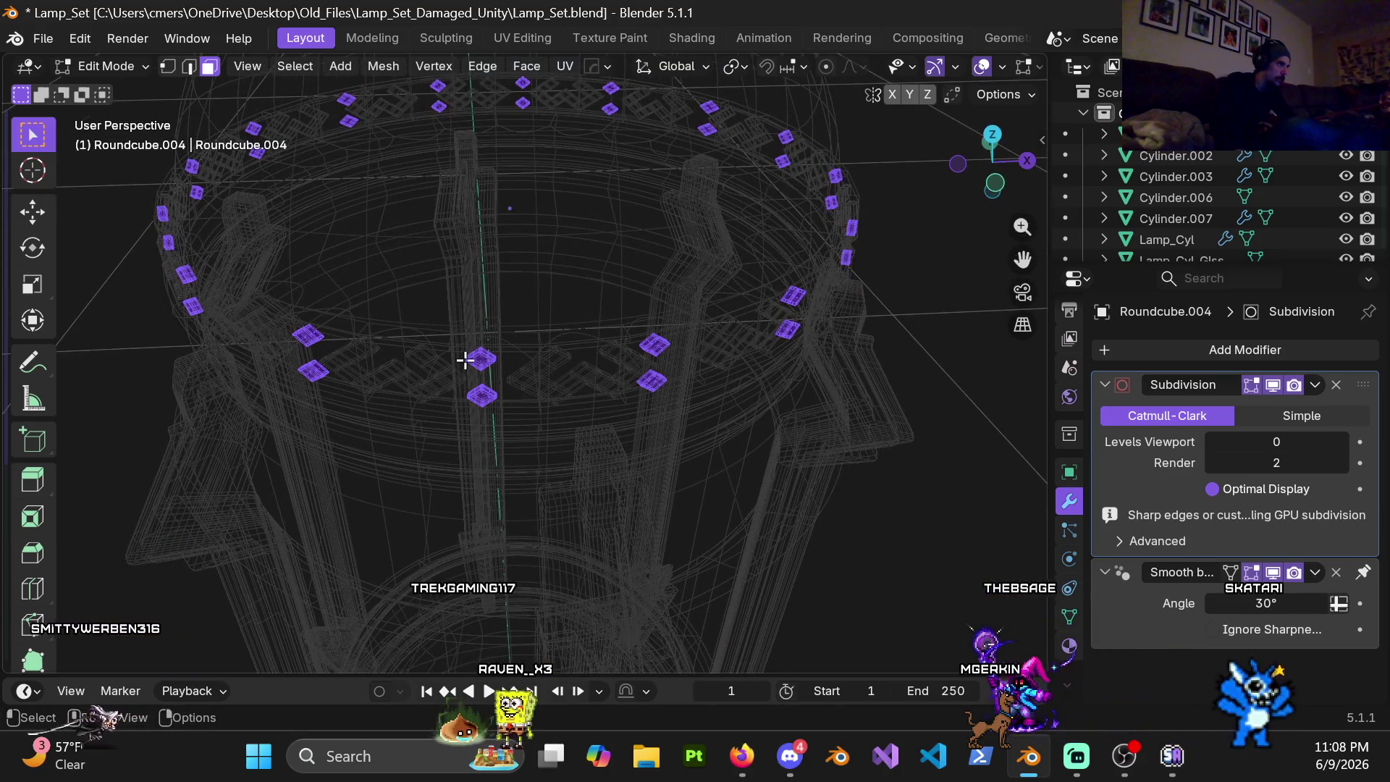
{"action": "key", "text": "z"}
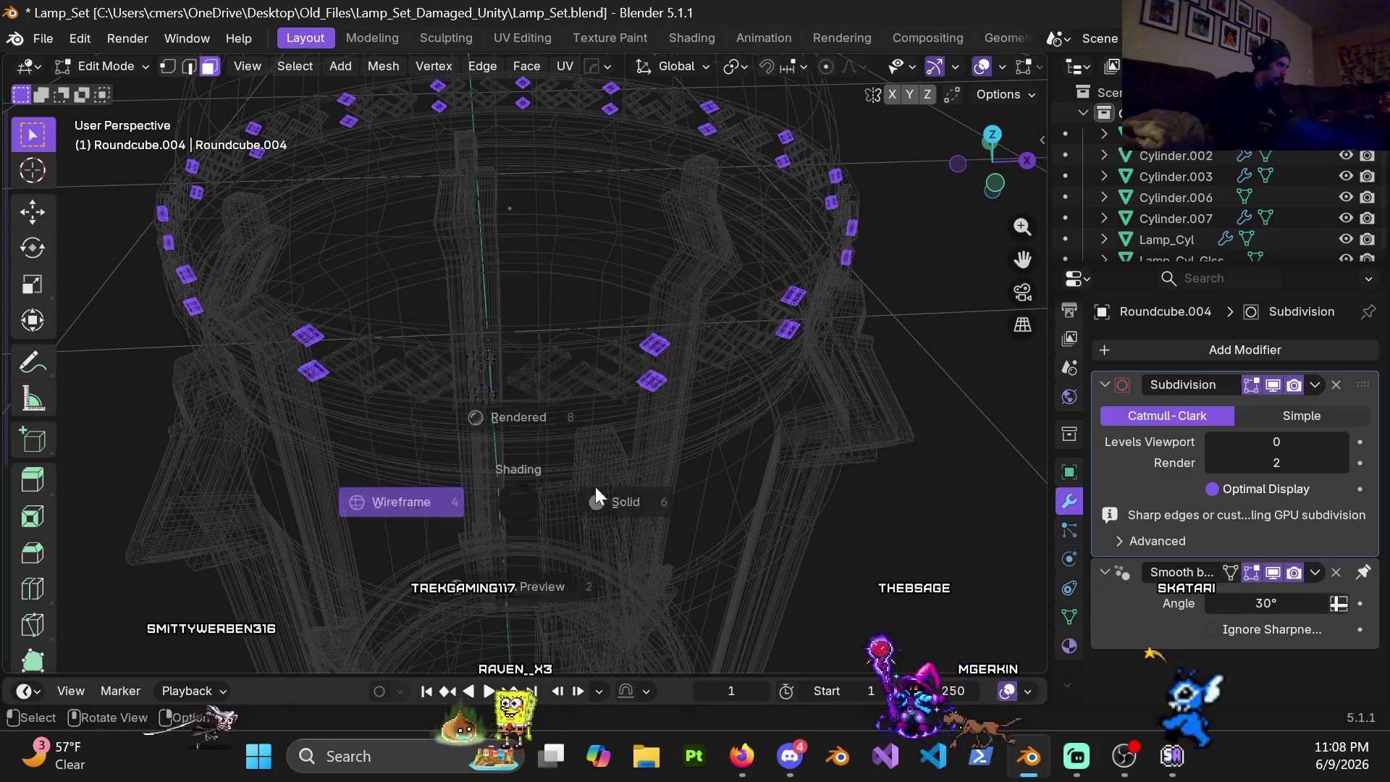
{"action": "left_click", "coordinate": [532, 580]}
Step: Delete the extra diamonds and set the origin to the remaining pair's surface centre of mass
{"action": "key", "text": "x"}
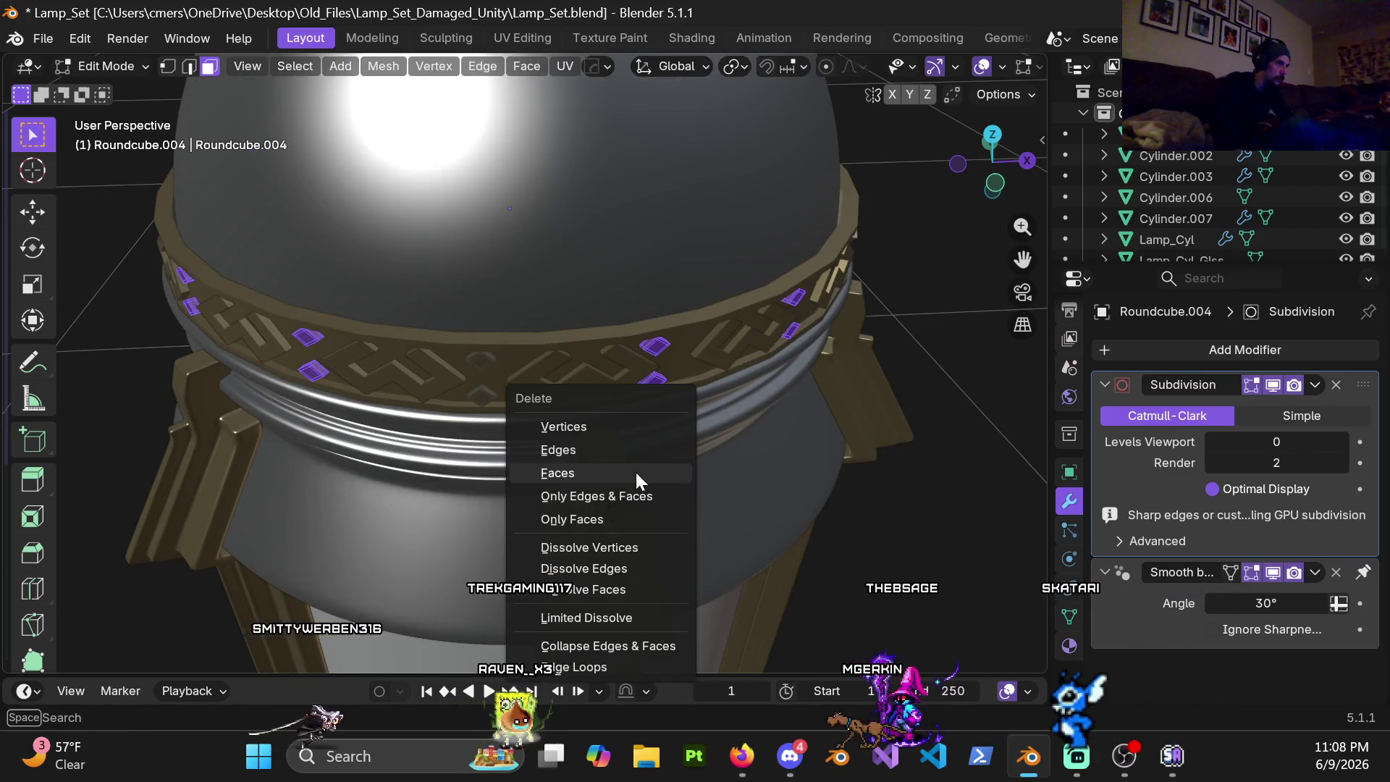
{"action": "left_click", "coordinate": [635, 472]}
{"action": "middle_click_drag", "start_coordinate": [590, 435], "coordinate": [585, 413]}
{"action": "key", "text": "Tab"}
{"action": "right_click", "coordinate": [534, 331]}
{"action": "mouse_move", "coordinate": [416, 327]}
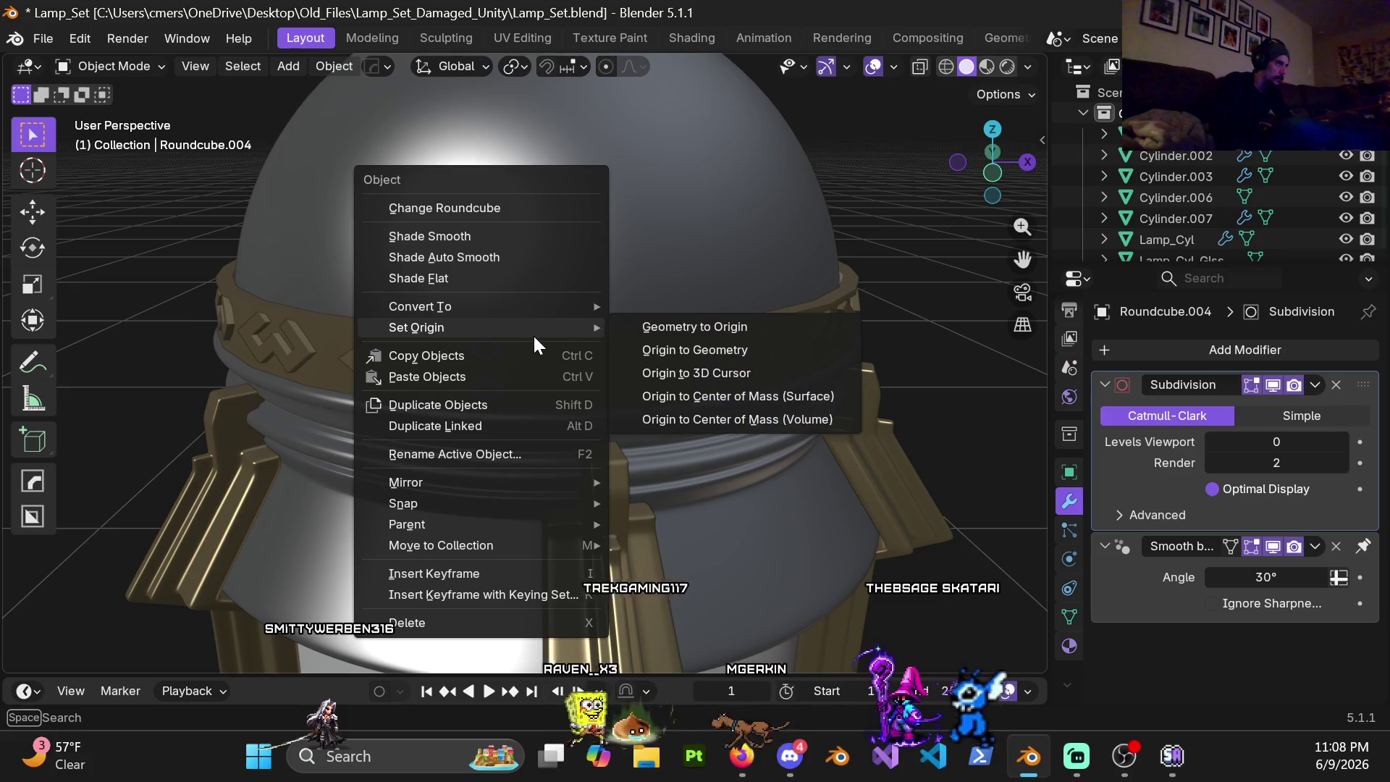
{"action": "left_click", "coordinate": [752, 401]}
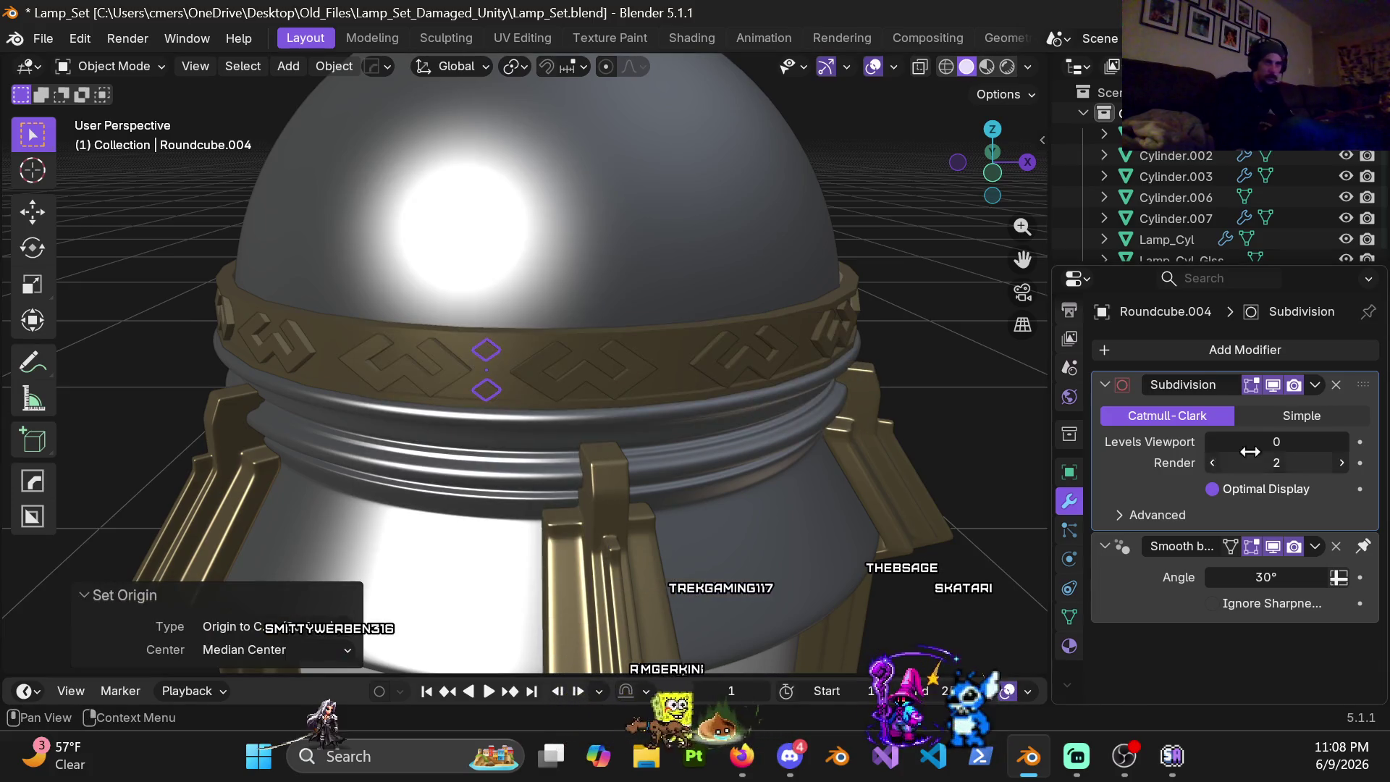
Step: Add a circular Array modifier to the diamonds, then undo it
{"action": "left_click", "coordinate": [1321, 351]}
{"action": "left_click", "coordinate": [1048, 342]}
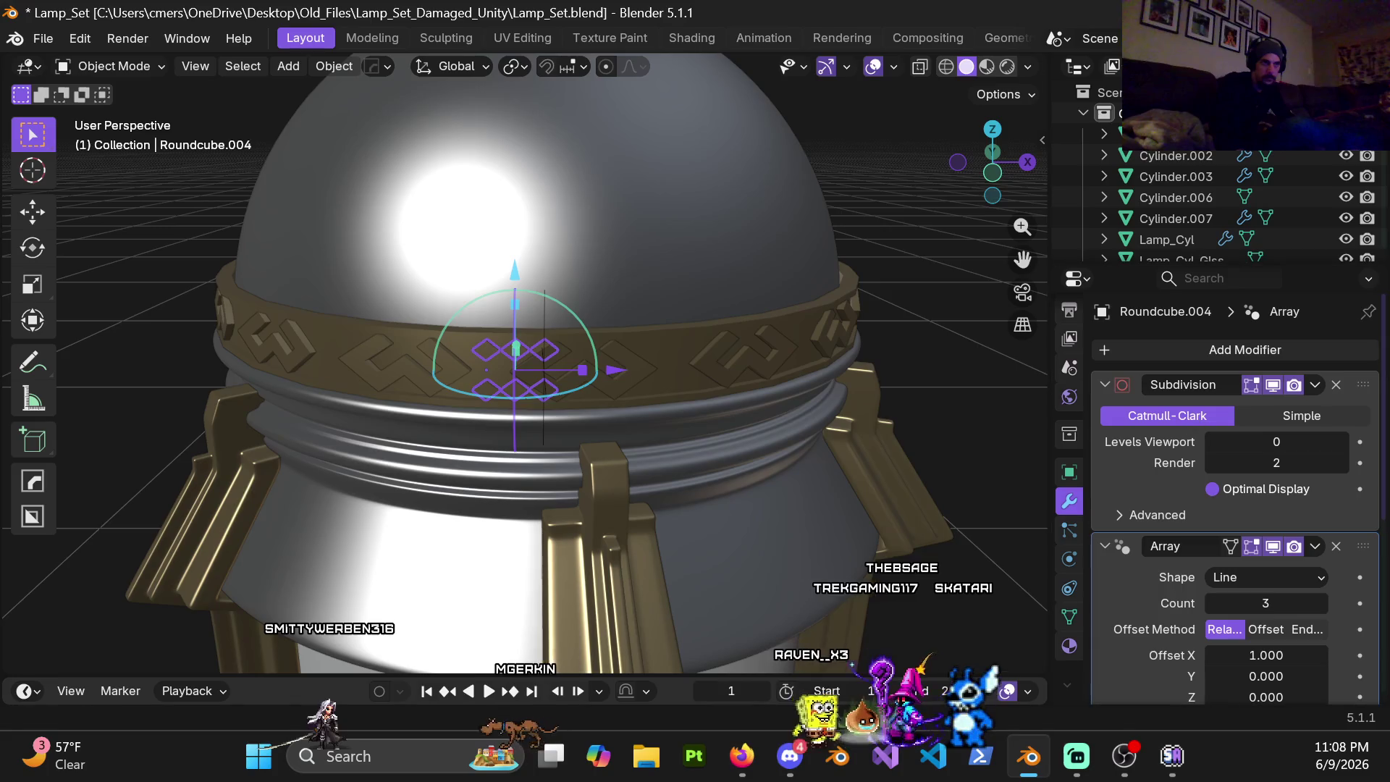
{"action": "left_click", "coordinate": [1292, 577]}
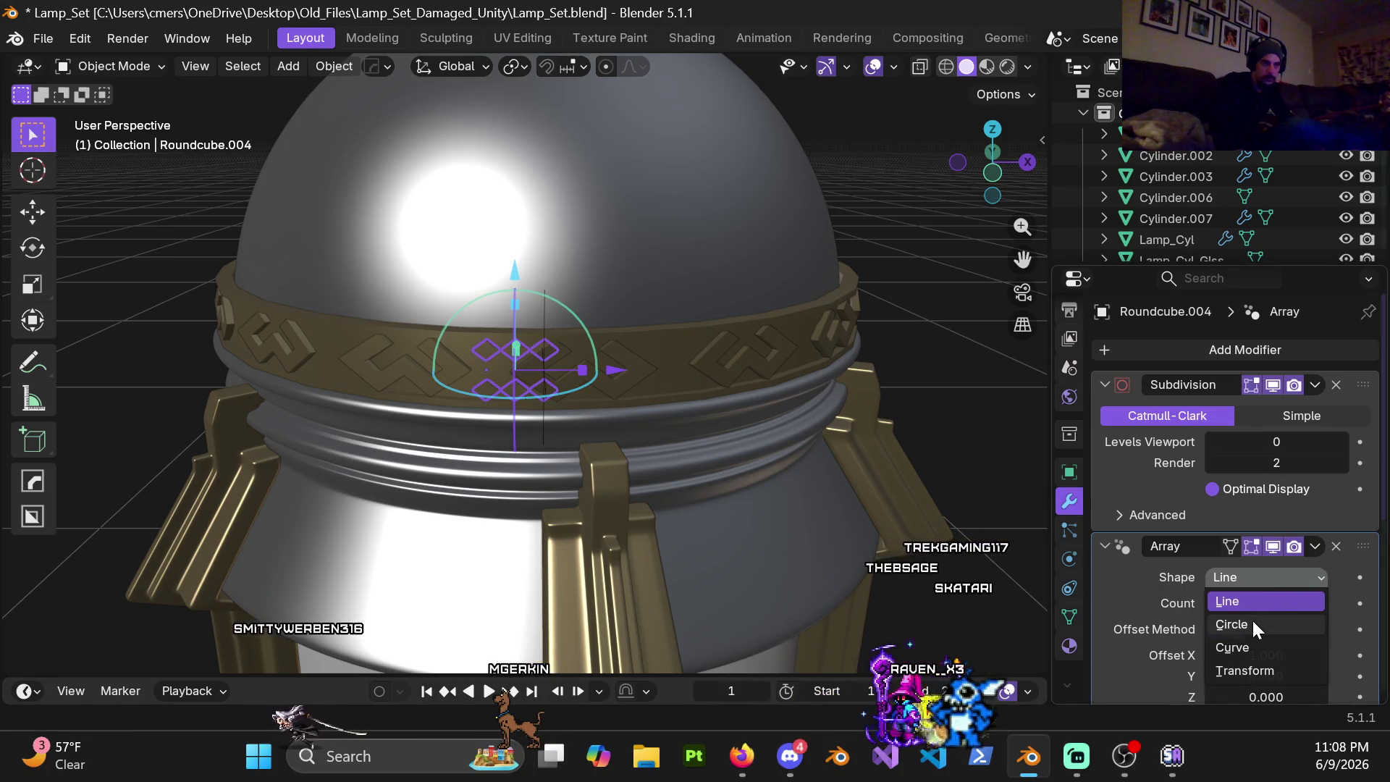
{"action": "left_click", "coordinate": [1253, 619]}
{"action": "middle_click_drag", "start_coordinate": [591, 435], "coordinate": [590, 399]}
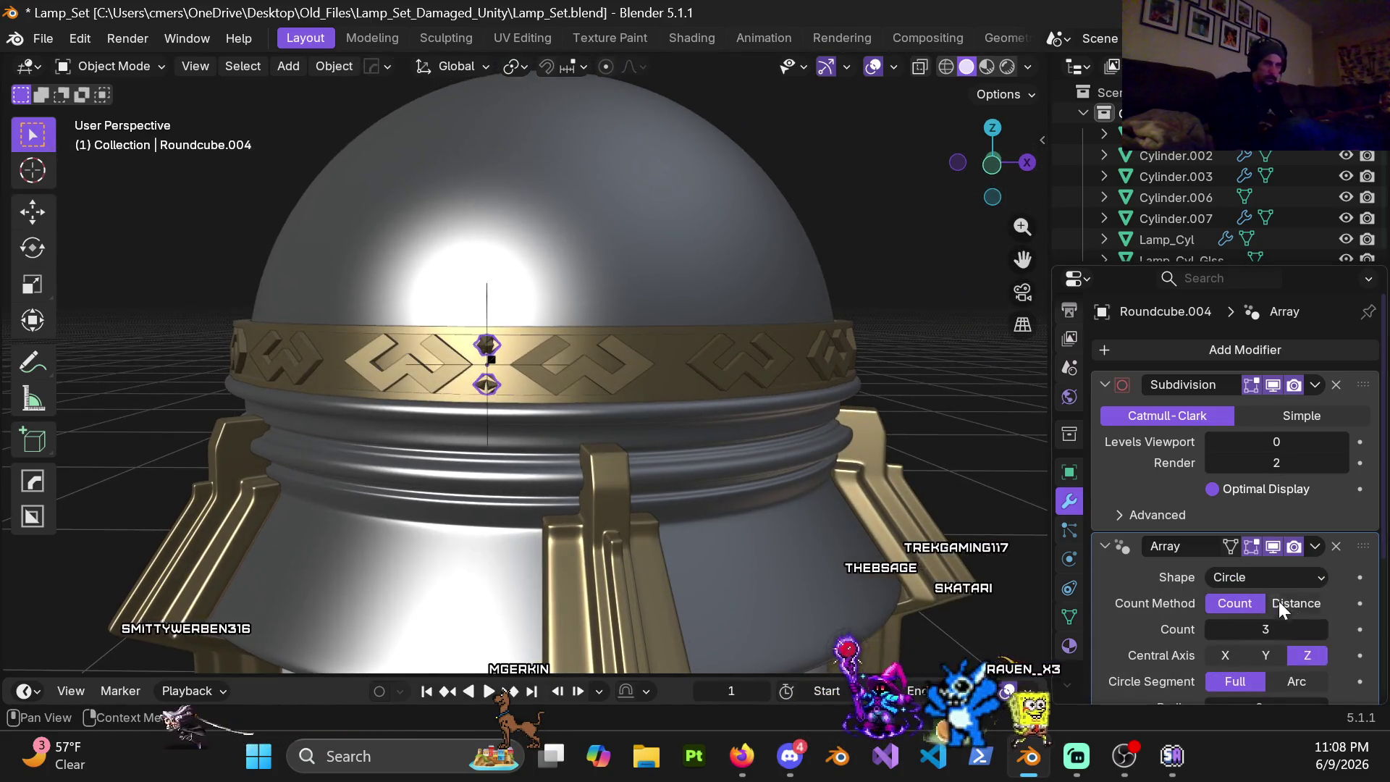
{"action": "scroll", "coordinate": [1279, 601], "scroll_direction": "down", "scroll_amount": 1}
{"action": "scroll", "coordinate": [1307, 613], "scroll_direction": "down", "scroll_amount": 1}
{"action": "mouse_move", "coordinate": [783, 505]}
{"action": "middle_mouse_down"}
{"action": "mouse_move", "coordinate": [436, 408]}
{"action": "mouse_move", "coordinate": [530, 367]}
{"action": "mouse_move", "coordinate": [581, 397]}
{"action": "mouse_move", "coordinate": [650, 350]}
{"action": "mouse_move", "coordinate": [557, 342]}
{"action": "mouse_move", "coordinate": [630, 443]}
{"action": "mouse_move", "coordinate": [605, 364]}
{"action": "mouse_move", "coordinate": [521, 377]}
{"action": "mouse_move", "coordinate": [643, 376]}
{"action": "mouse_move", "coordinate": [676, 339]}
{"action": "mouse_move", "coordinate": [603, 345]}
{"action": "middle_mouse_up"}
{"action": "key", "text": "ctrl+z"}
{"action": "key", "text": "ctrl+z"}
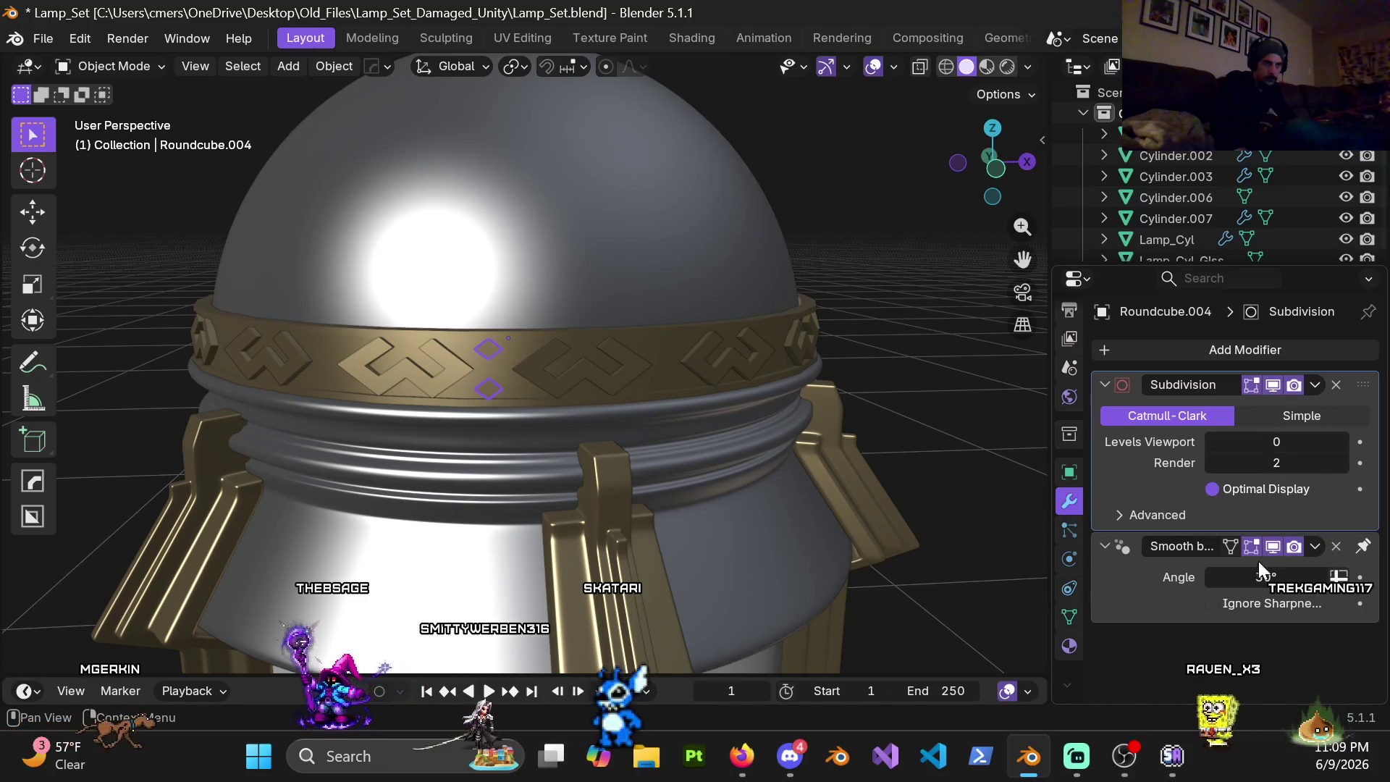
Step: Re-add the Array modifier as a circle and set its count to 16
{"action": "left_click", "coordinate": [1125, 359]}
{"action": "left_click", "coordinate": [1246, 361]}
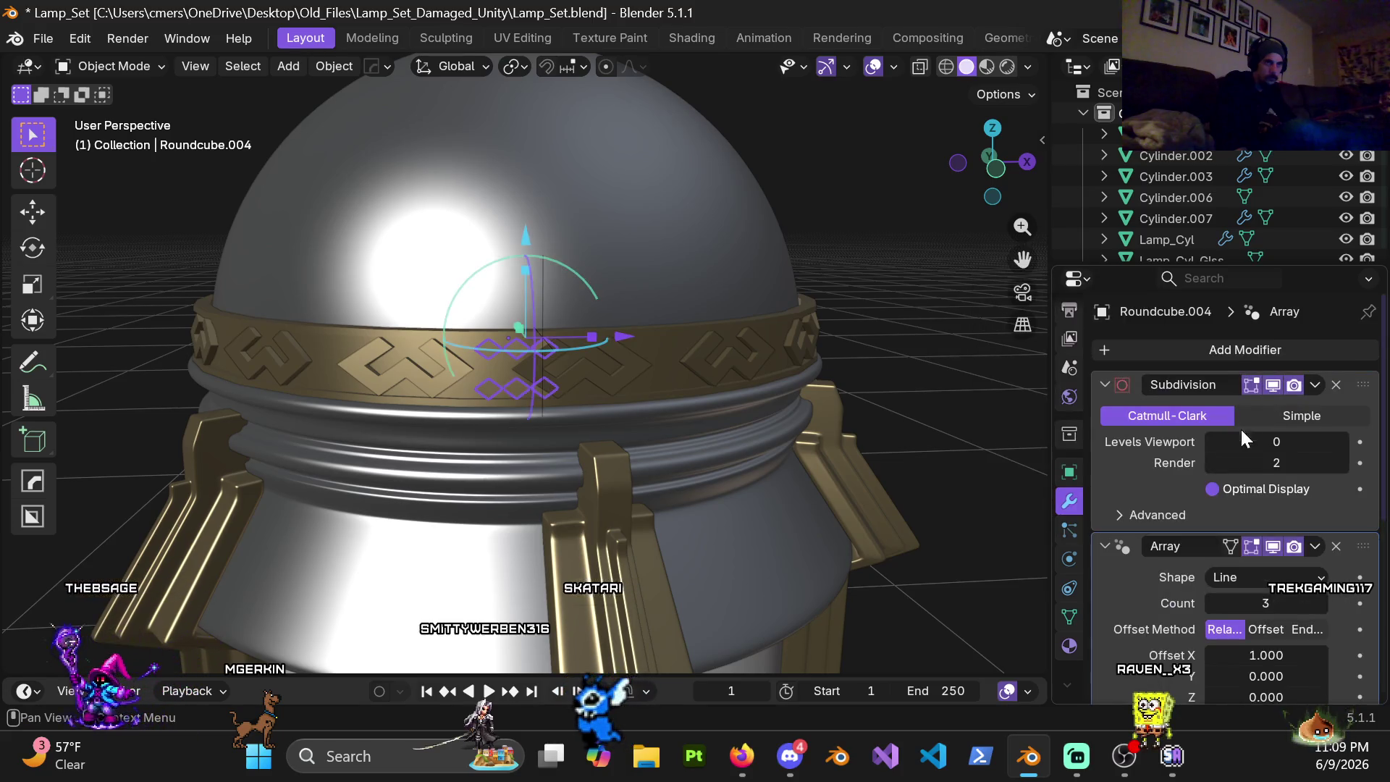
{"action": "scroll", "coordinate": [1307, 461], "scroll_direction": "down", "scroll_amount": 2}
{"action": "left_click", "coordinate": [1312, 489]}
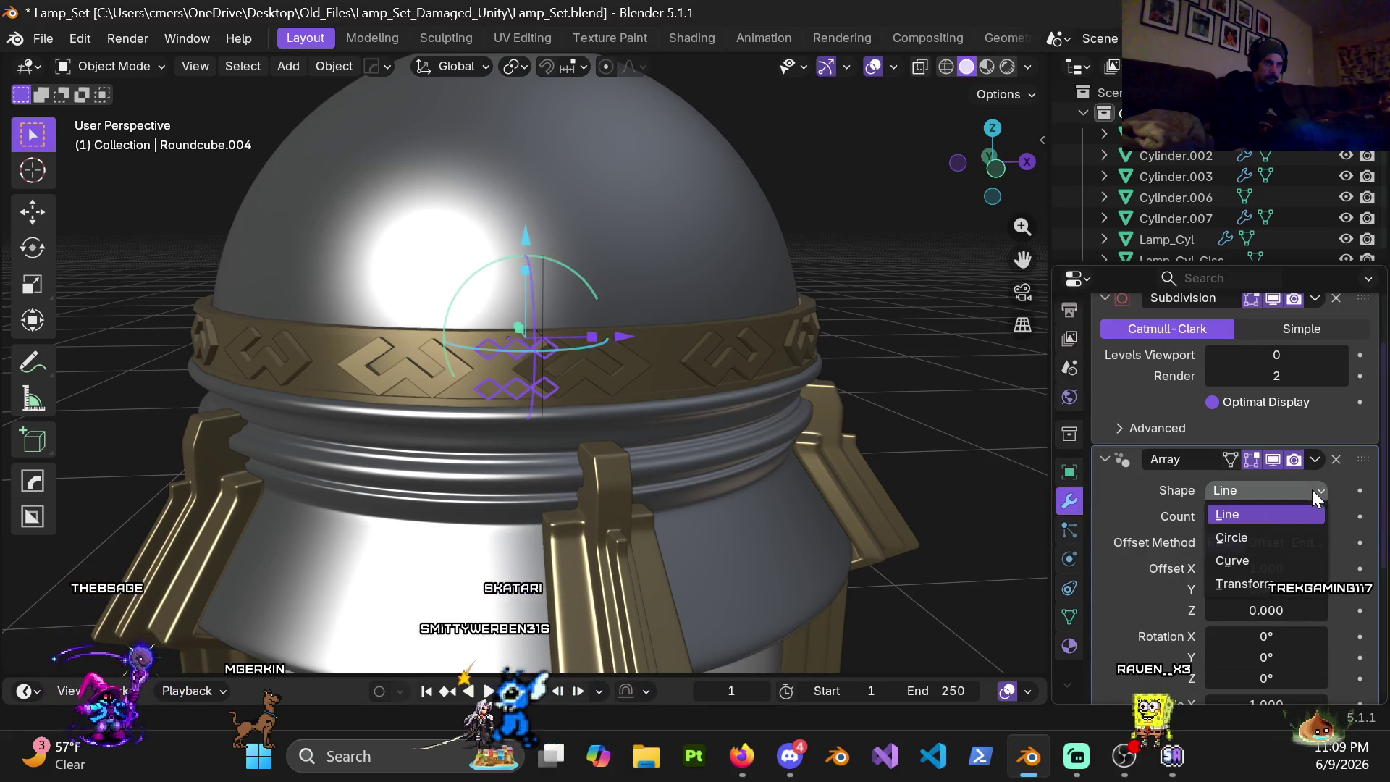
{"action": "left_click", "coordinate": [1269, 540]}
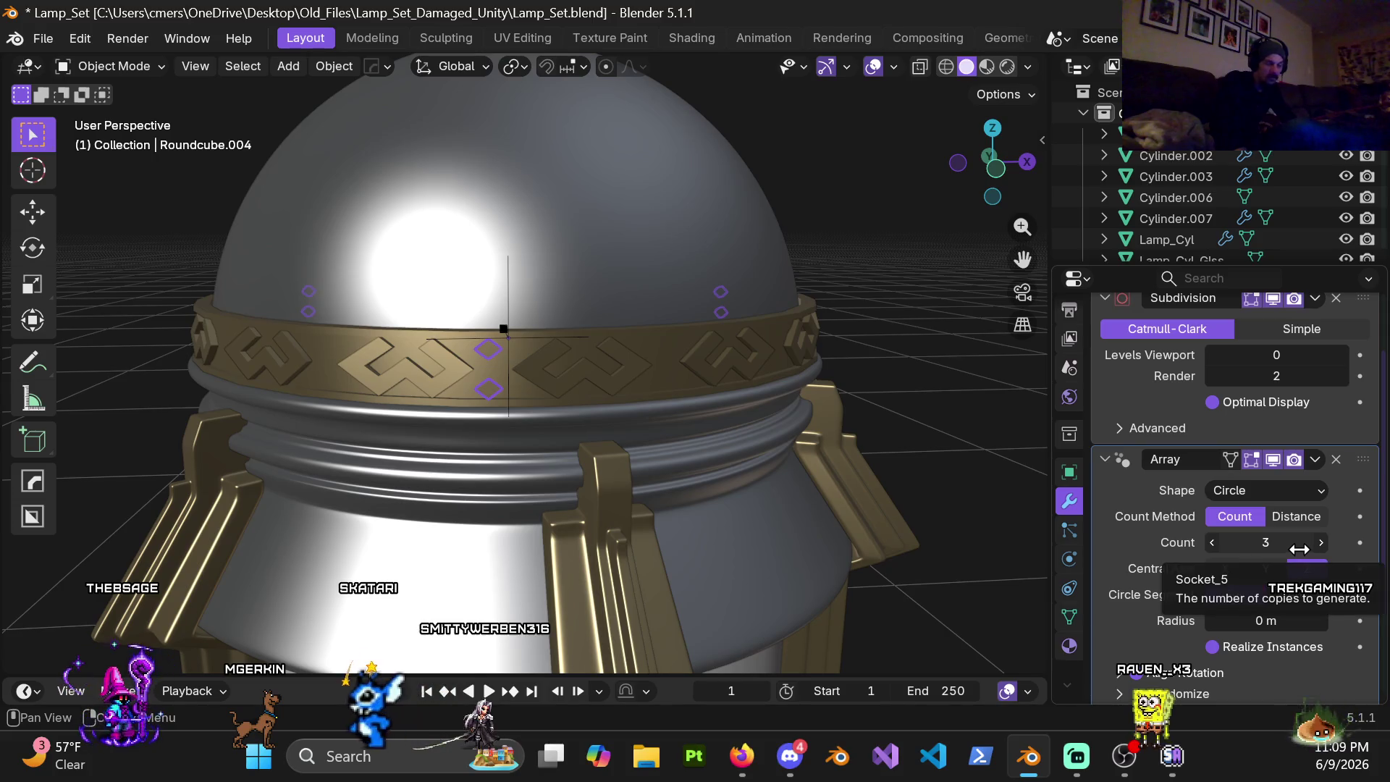
{"action": "left_click_drag", "start_coordinate": [1321, 548], "coordinate": [1324, 549]}
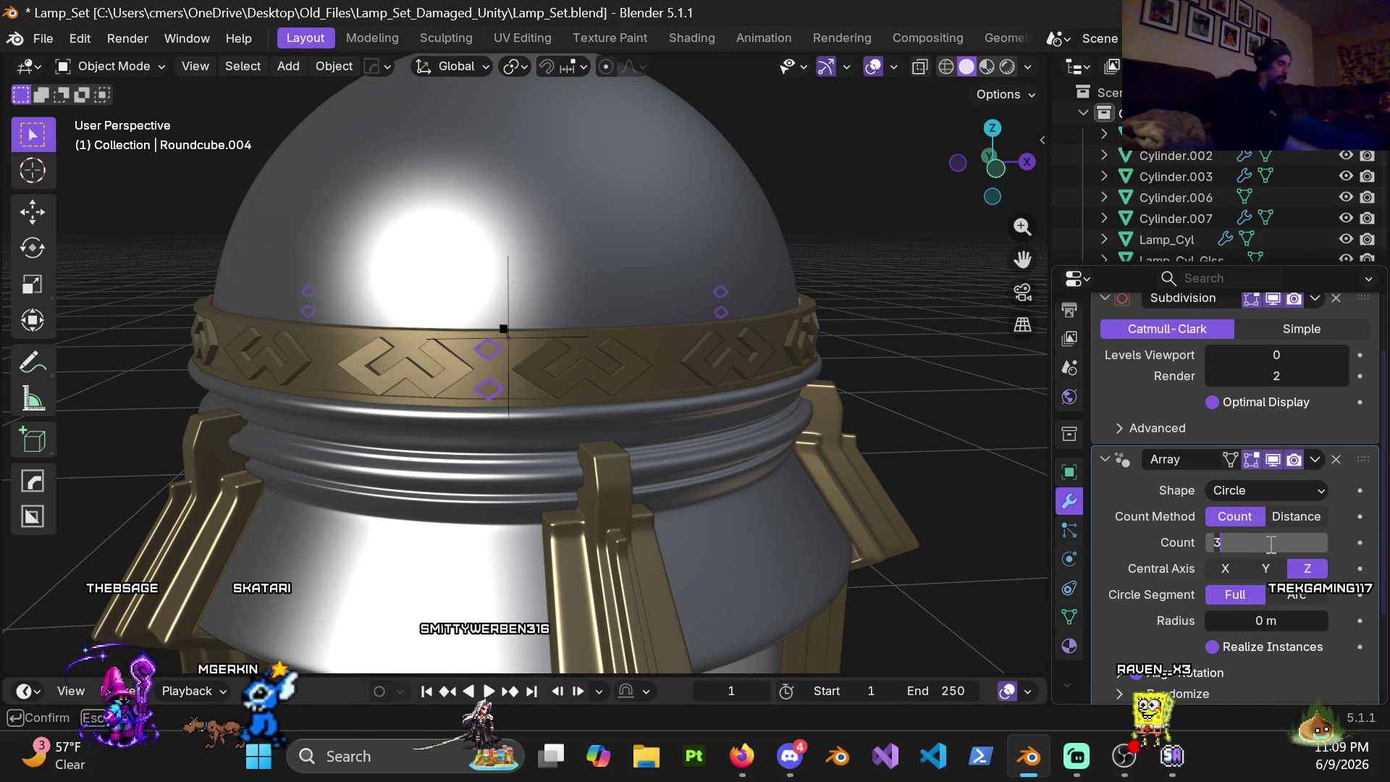
{"action": "type", "text": "16"}
{"action": "mouse_move", "coordinate": [704, 392]}
{"action": "middle_mouse_down"}
{"action": "mouse_move", "coordinate": [542, 383]}
{"action": "mouse_move", "coordinate": [646, 385]}
{"action": "middle_mouse_up"}
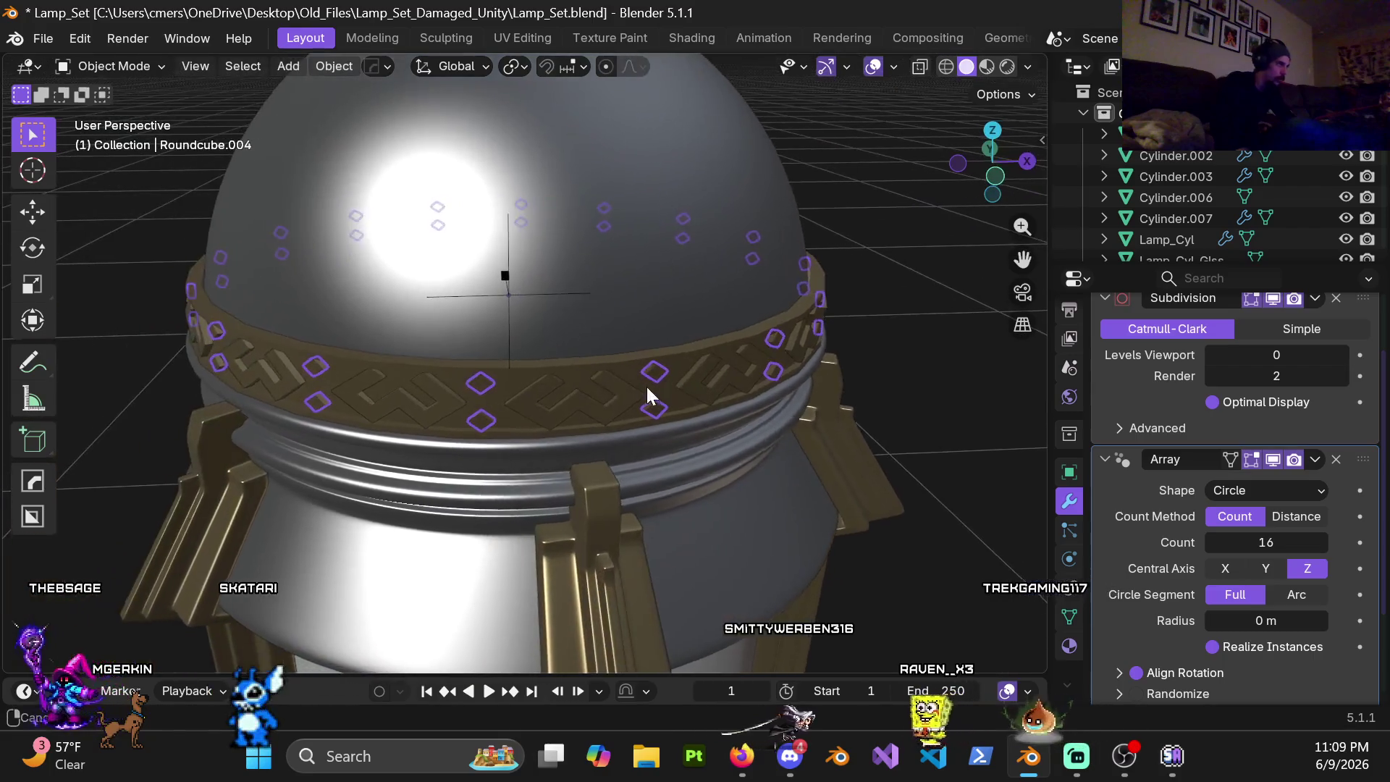
Step: Rotate the diamond ring about 0.2° around Z in two tiny nudges so it lines up with the band pattern
{"action": "mouse_move", "coordinate": [646, 385]}
{"action": "middle_mouse_down"}
{"action": "mouse_move", "coordinate": [844, 397]}
{"action": "mouse_move", "coordinate": [609, 379]}
{"action": "mouse_move", "coordinate": [476, 387]}
{"action": "mouse_move", "coordinate": [611, 360]}
{"action": "mouse_move", "coordinate": [558, 349]}
{"action": "mouse_move", "coordinate": [534, 344]}
{"action": "mouse_move", "coordinate": [599, 370]}
{"action": "mouse_move", "coordinate": [599, 391]}
{"action": "mouse_move", "coordinate": [807, 444]}
{"action": "middle_mouse_up"}
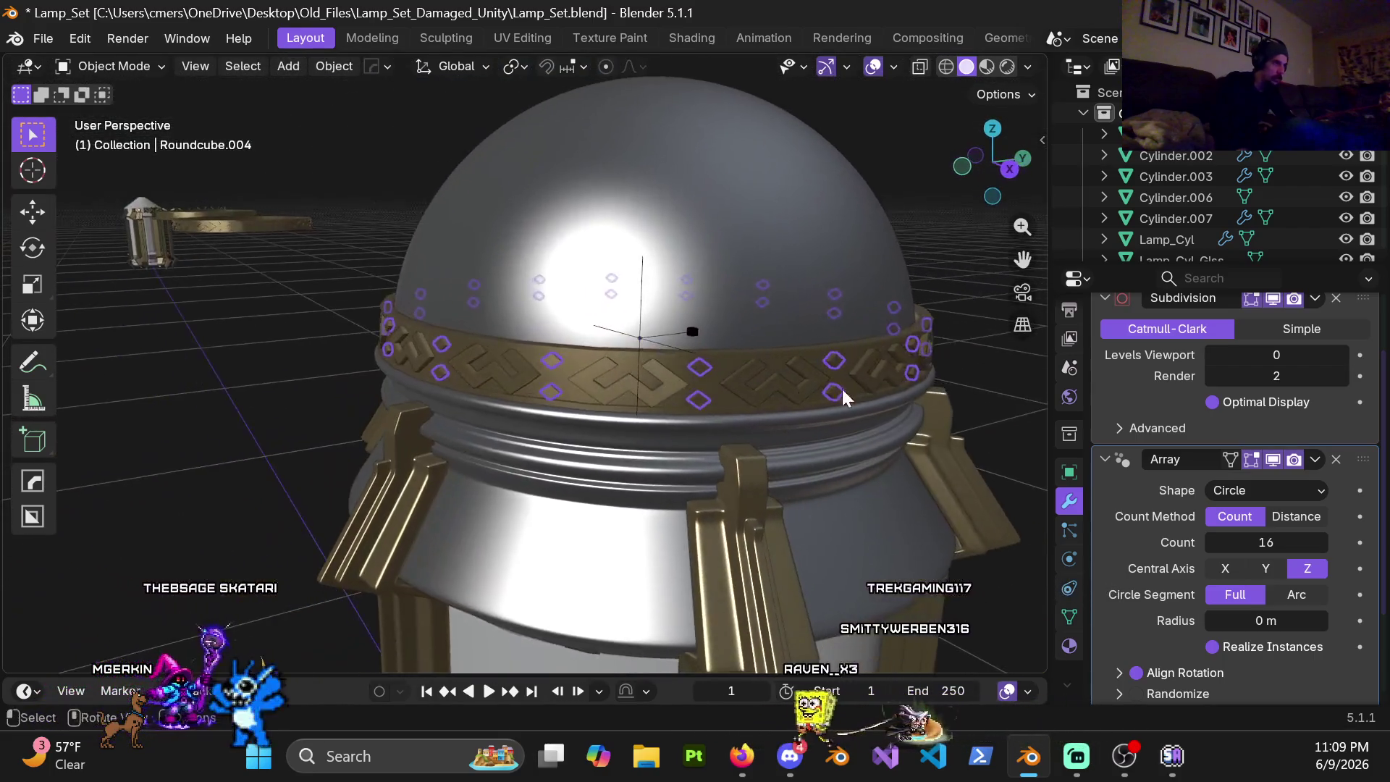
{"action": "scroll", "coordinate": [532, 343], "scroll_direction": "up", "scroll_amount": 2}
{"action": "scroll", "coordinate": [554, 326], "scroll_direction": "up", "scroll_amount": 2}
{"action": "key", "text": "r"}
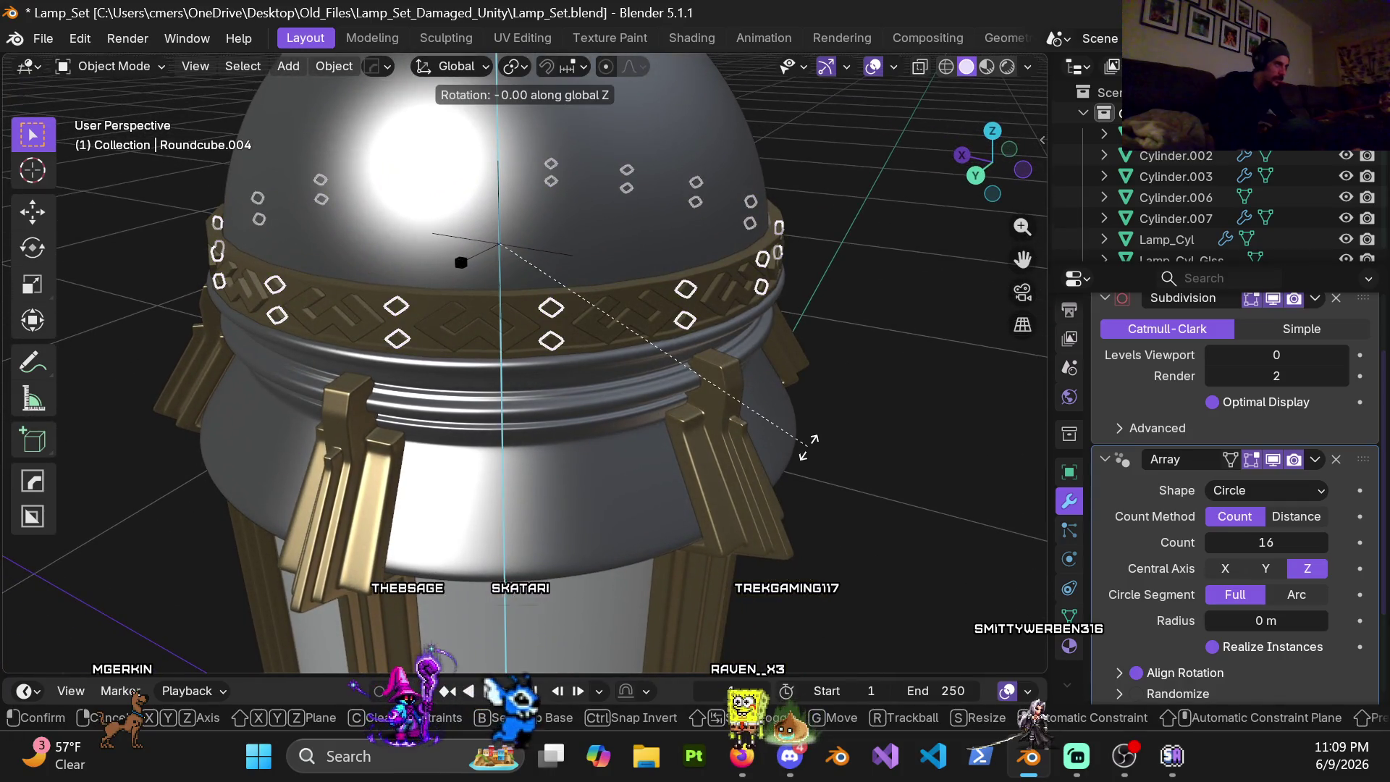
{"action": "left_click", "coordinate": [853, 369]}
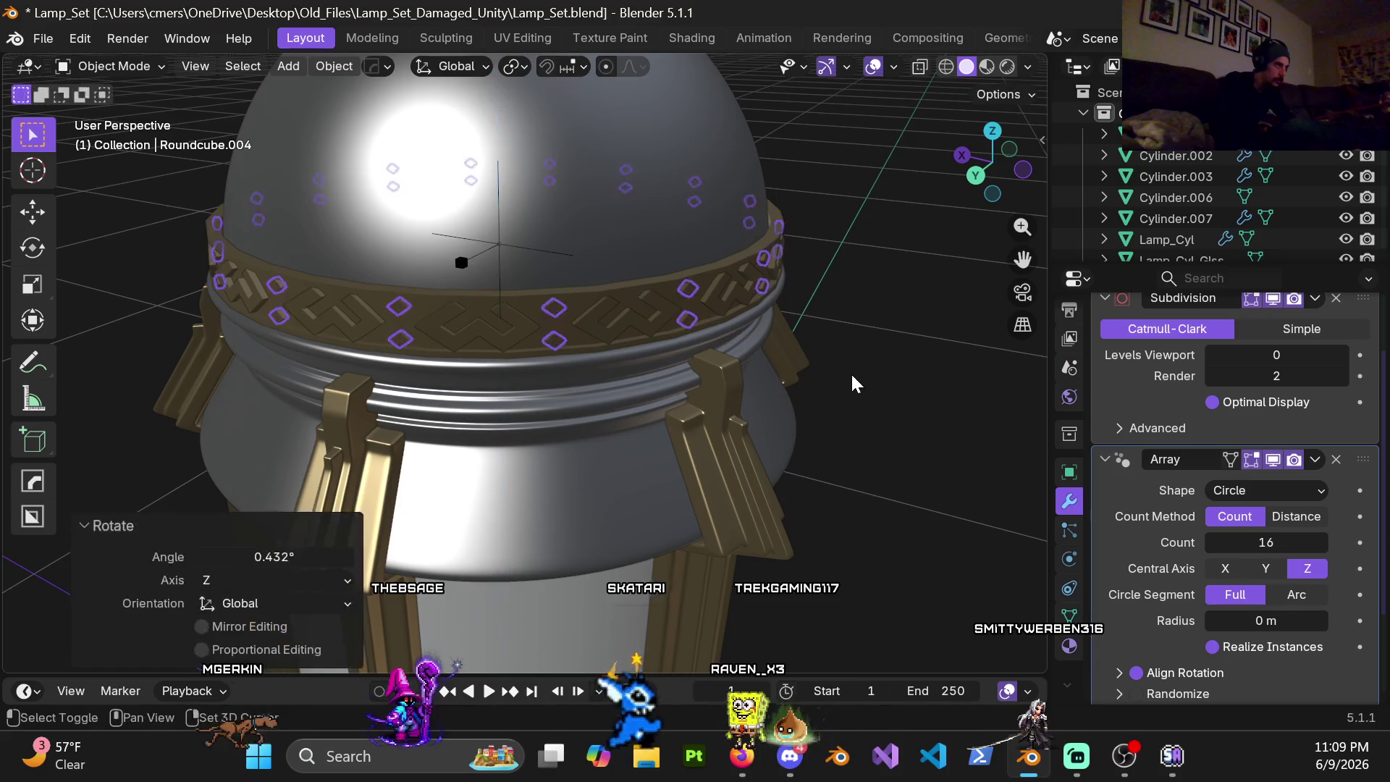
{"action": "key", "text": "r"}
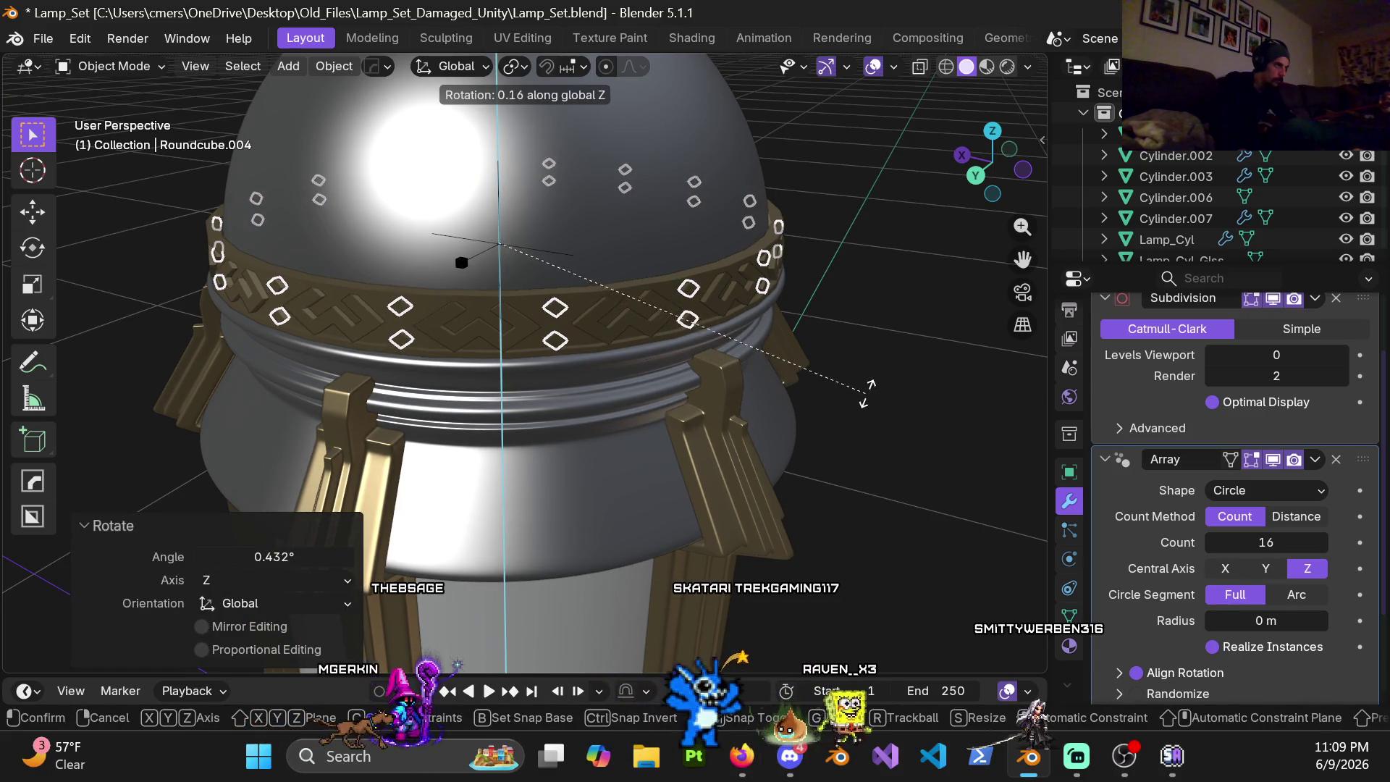
{"action": "left_click", "coordinate": [869, 388]}
{"action": "scroll", "coordinate": [686, 379], "scroll_direction": "up", "scroll_amount": 4}
{"action": "mouse_move", "coordinate": [685, 380]}
{"action": "middle_mouse_down"}
{"action": "mouse_move", "coordinate": [636, 309]}
{"action": "mouse_move", "coordinate": [638, 341]}
{"action": "mouse_move", "coordinate": [730, 330]}
{"action": "mouse_move", "coordinate": [603, 318]}
{"action": "mouse_move", "coordinate": [752, 323]}
{"action": "mouse_move", "coordinate": [819, 372]}
{"action": "mouse_move", "coordinate": [506, 336]}
{"action": "mouse_move", "coordinate": [580, 348]}
{"action": "middle_mouse_up"}
{"action": "scroll", "coordinate": [752, 323], "scroll_direction": "down", "scroll_amount": 5}
{"action": "scroll", "coordinate": [573, 354], "scroll_direction": "up", "scroll_amount": 2}
{"action": "scroll", "coordinate": [681, 365], "scroll_direction": "up", "scroll_amount": 2}
{"action": "scroll", "coordinate": [682, 364], "scroll_direction": "up", "scroll_amount": 2}
{"action": "scroll", "coordinate": [580, 348], "scroll_direction": "up", "scroll_amount": 2}
{"action": "mouse_move", "coordinate": [464, 329]}
{"action": "middle_mouse_down"}
{"action": "mouse_move", "coordinate": [638, 354]}
{"action": "mouse_move", "coordinate": [688, 309]}
{"action": "mouse_move", "coordinate": [613, 309]}
{"action": "mouse_move", "coordinate": [460, 346]}
{"action": "middle_mouse_up"}
{"action": "scroll", "coordinate": [621, 403], "scroll_direction": "down", "scroll_amount": 3}
{"action": "scroll", "coordinate": [621, 408], "scroll_direction": "down", "scroll_amount": 3}
{"action": "mouse_move", "coordinate": [731, 405]}
{"action": "middle_mouse_down"}
{"action": "mouse_move", "coordinate": [801, 376]}
{"action": "mouse_move", "coordinate": [677, 398]}
{"action": "mouse_move", "coordinate": [681, 372]}
{"action": "middle_mouse_up"}
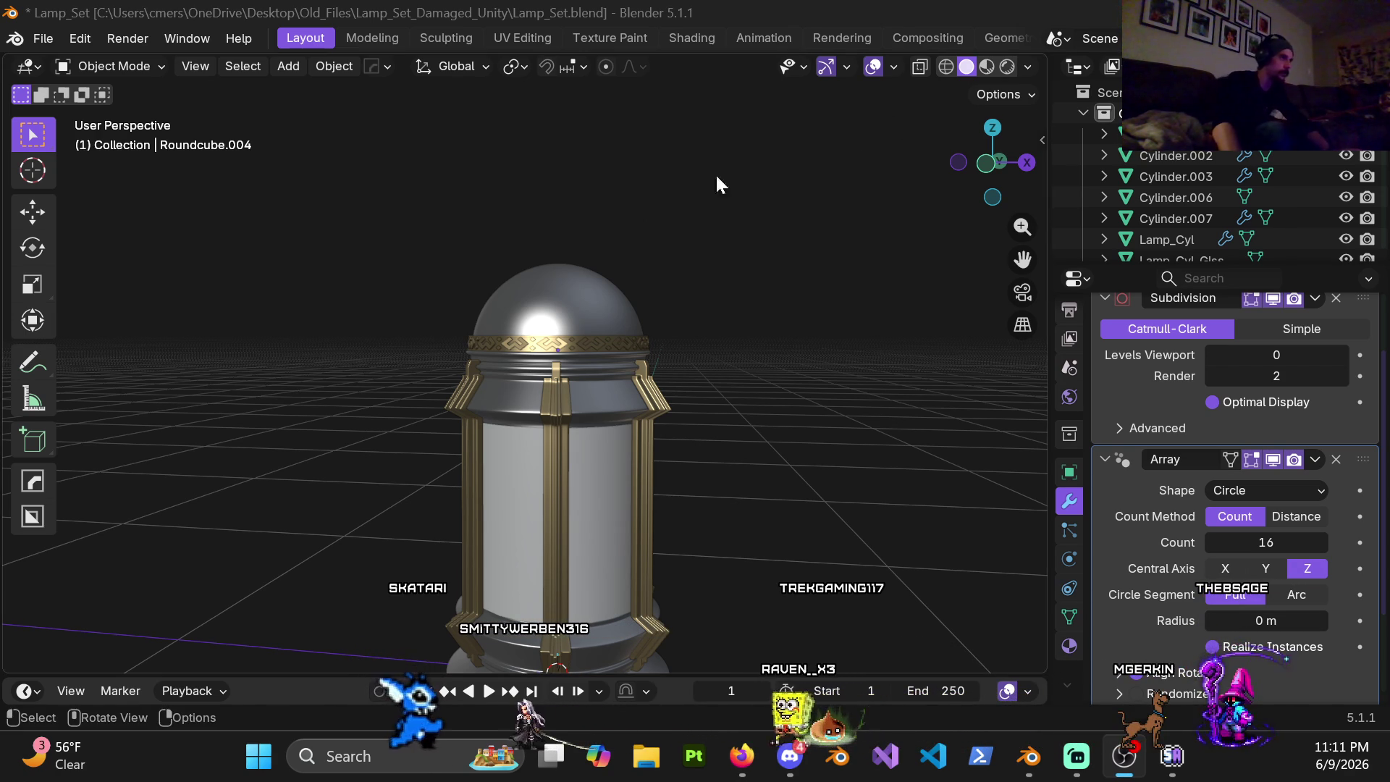
{"action": "scroll", "coordinate": [581, 331], "scroll_direction": "up", "scroll_amount": 3}
{"action": "scroll", "coordinate": [623, 305], "scroll_direction": "up", "scroll_amount": 3}
{"action": "scroll", "coordinate": [560, 341], "scroll_direction": "up", "scroll_amount": 2}
{"action": "scroll", "coordinate": [560, 340], "scroll_direction": "up", "scroll_amount": 2}
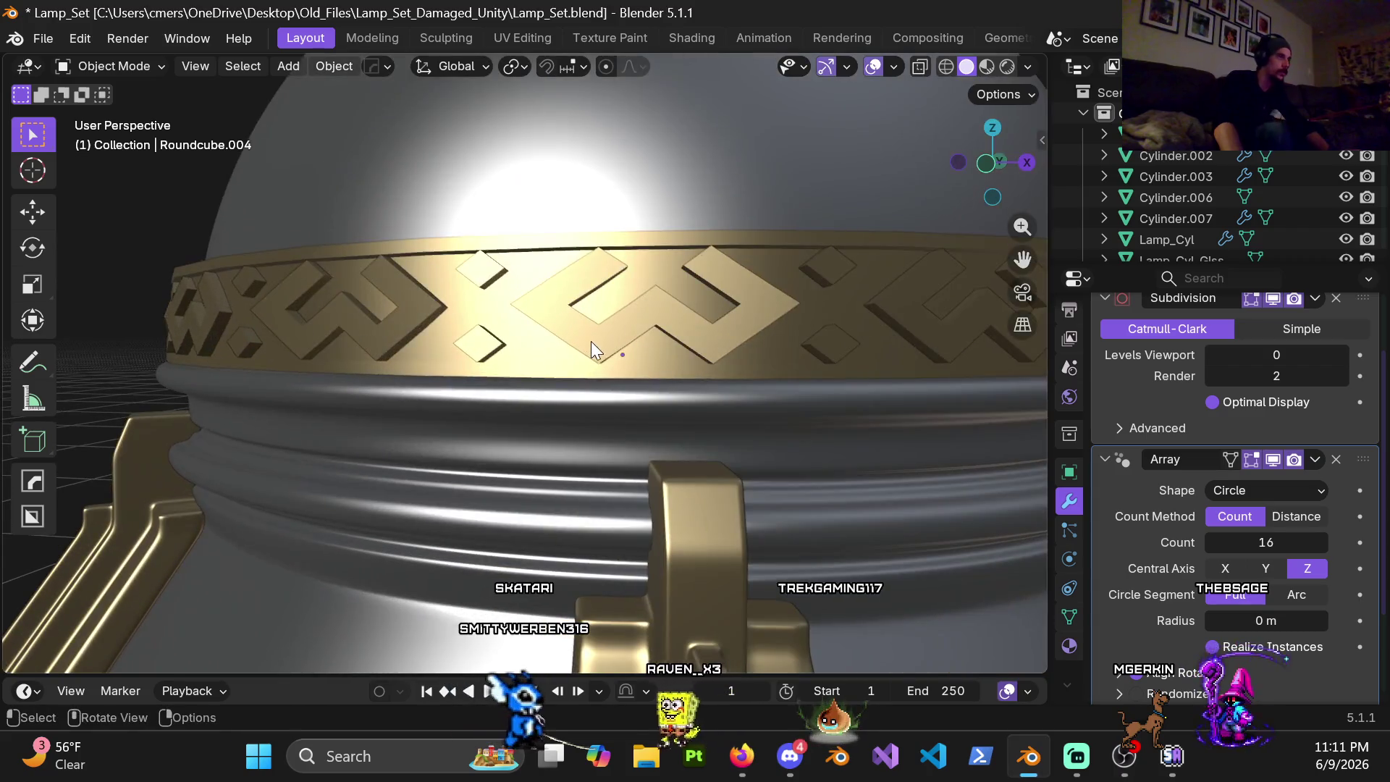
Step: Inspect the W-shaped trim mesh briefly, then hide the rounded Roundcube piece covering it
{"action": "left_click", "coordinate": [593, 336]}
{"action": "scroll", "coordinate": [594, 336], "scroll_direction": "up", "scroll_amount": 2}
{"action": "key", "text": "Tab"}
{"action": "mouse_move", "coordinate": [705, 364]}
{"action": "middle_mouse_down"}
{"action": "mouse_move", "coordinate": [649, 351]}
{"action": "mouse_move", "coordinate": [776, 332]}
{"action": "mouse_move", "coordinate": [707, 326]}
{"action": "mouse_move", "coordinate": [739, 308]}
{"action": "mouse_move", "coordinate": [412, 281]}
{"action": "middle_mouse_up"}
{"action": "key", "text": "Tab"}
{"action": "left_click", "coordinate": [746, 307]}
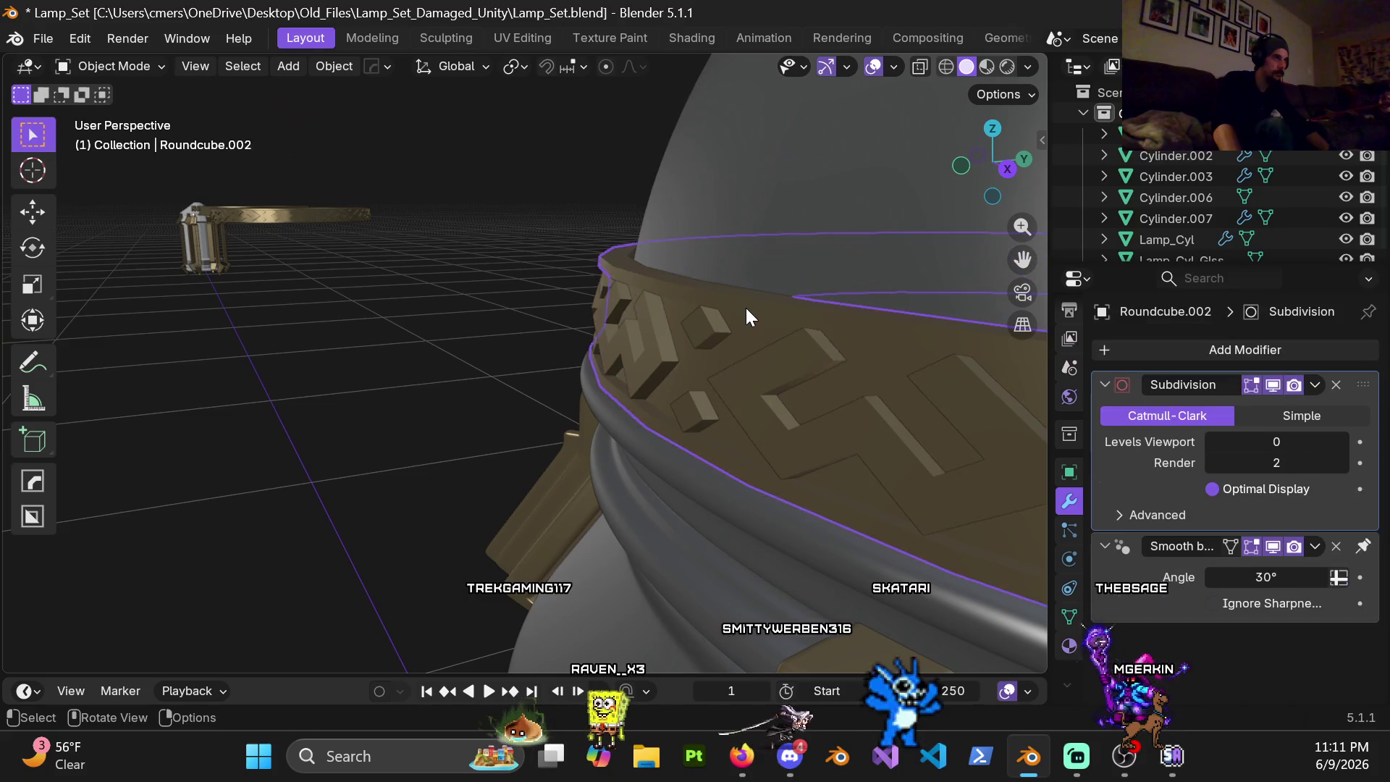
{"action": "mouse_move", "coordinate": [711, 329]}
{"action": "middle_mouse_down"}
{"action": "mouse_move", "coordinate": [755, 301]}
{"action": "mouse_move", "coordinate": [749, 281]}
{"action": "mouse_move", "coordinate": [551, 275]}
{"action": "mouse_move", "coordinate": [595, 328]}
{"action": "mouse_move", "coordinate": [736, 331]}
{"action": "middle_mouse_up"}
{"action": "key", "text": "h"}
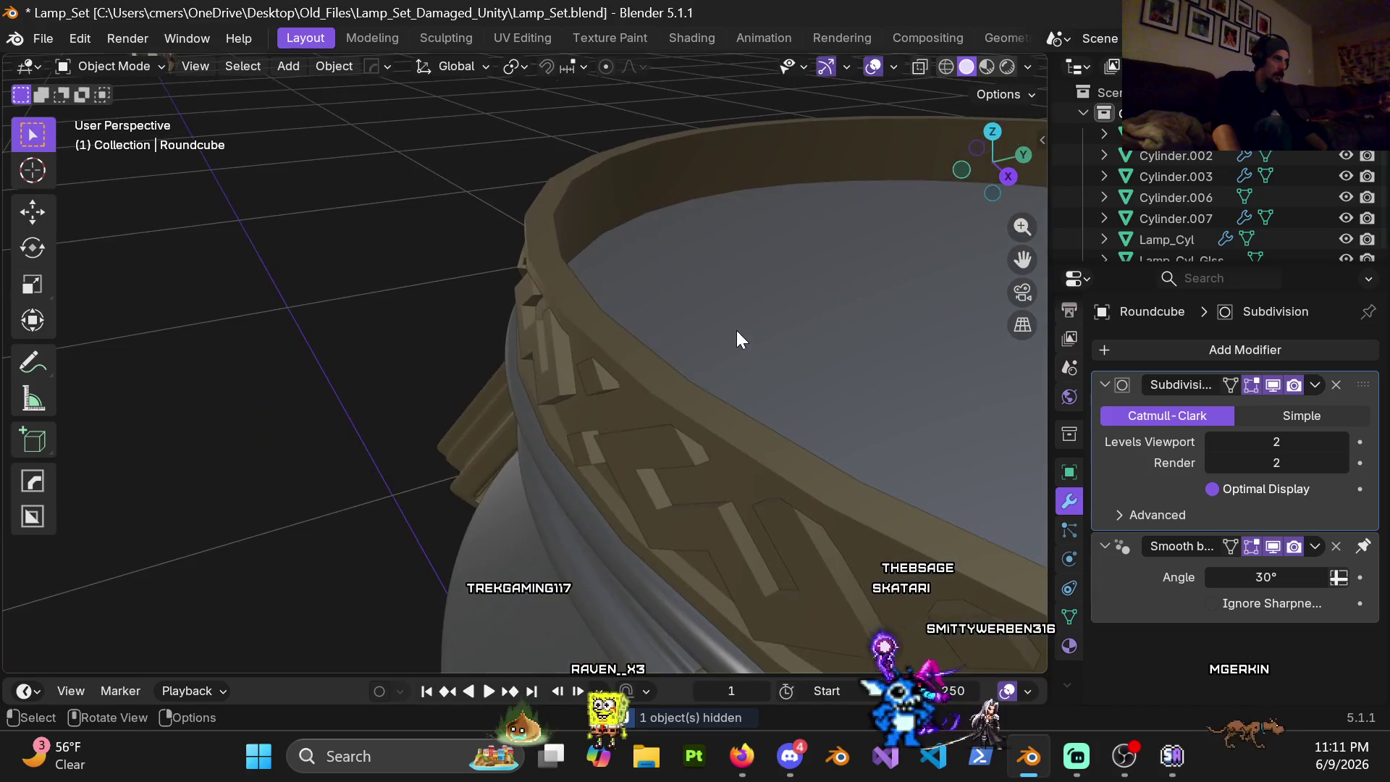
Step: Hide the outer band object Roundcube.002 as well, leaving the trim blocks exposed
{"action": "left_click", "coordinate": [643, 371]}
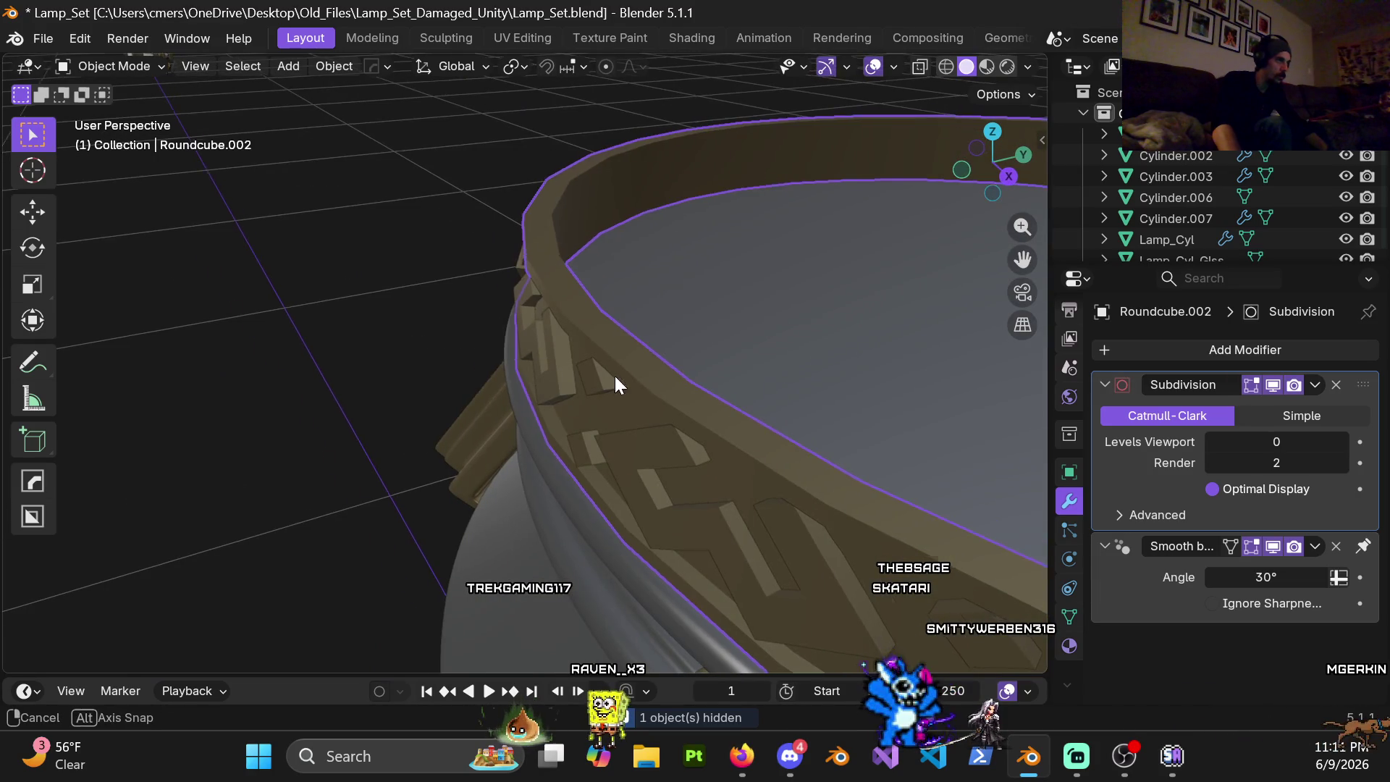
{"action": "middle_click_drag", "start_coordinate": [610, 374], "coordinate": [626, 336]}
{"action": "key", "text": "ctrl+Tab"}
{"action": "left_click", "coordinate": [681, 375]}
{"action": "key", "text": "ctrl+Tab"}
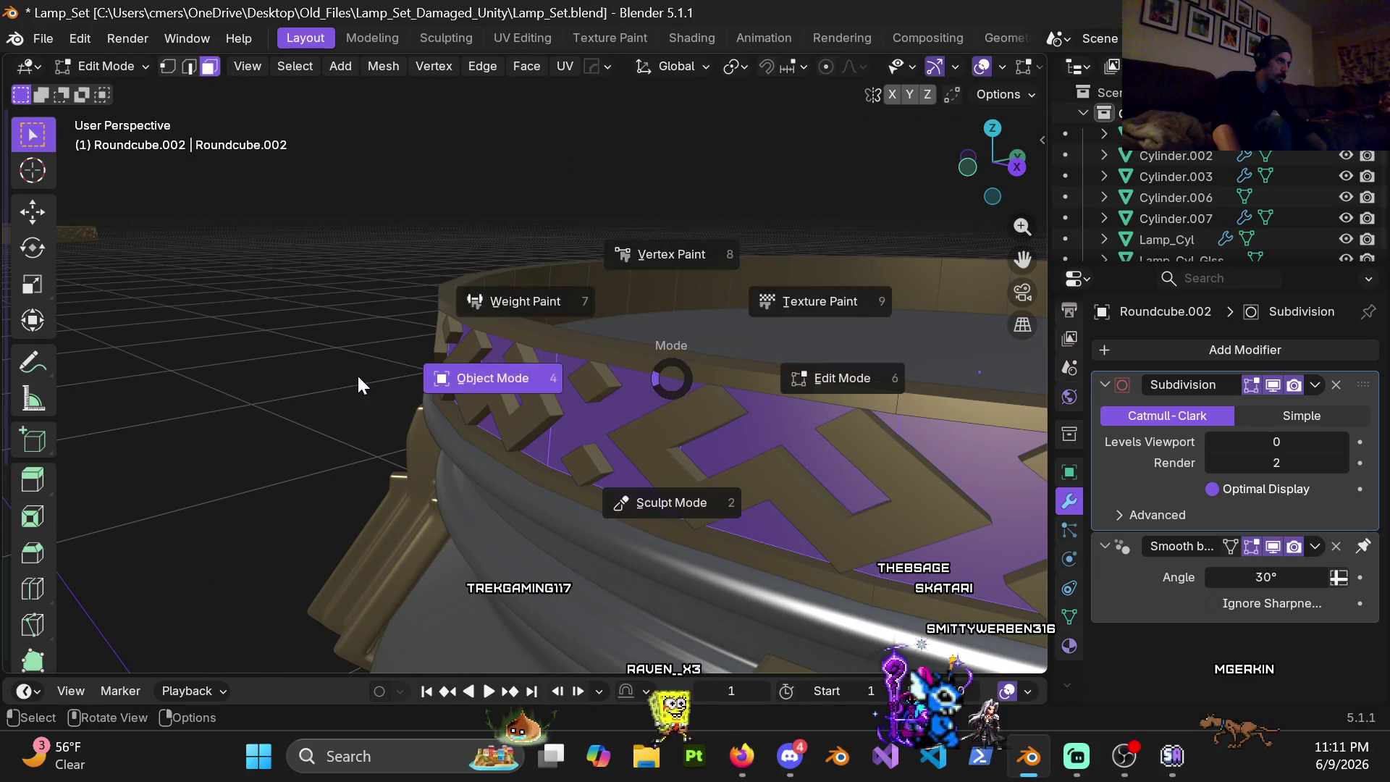
{"action": "left_click", "coordinate": [544, 374]}
{"action": "key", "text": "h"}
Step: Enter Edit Mode on the Roundcube.005 trim blocks and pick an edge loop for deletion
{"action": "middle_click_drag", "start_coordinate": [584, 377], "coordinate": [526, 376]}
{"action": "left_click", "coordinate": [526, 384]}
{"action": "key", "text": "Tab"}
{"action": "mouse_move", "coordinate": [660, 388]}
{"action": "middle_mouse_down"}
{"action": "mouse_move", "coordinate": [494, 414]}
{"action": "mouse_move", "coordinate": [352, 335]}
{"action": "mouse_move", "coordinate": [477, 346]}
{"action": "mouse_move", "coordinate": [435, 348]}
{"action": "mouse_move", "coordinate": [475, 323]}
{"action": "mouse_move", "coordinate": [404, 290]}
{"action": "middle_mouse_up"}
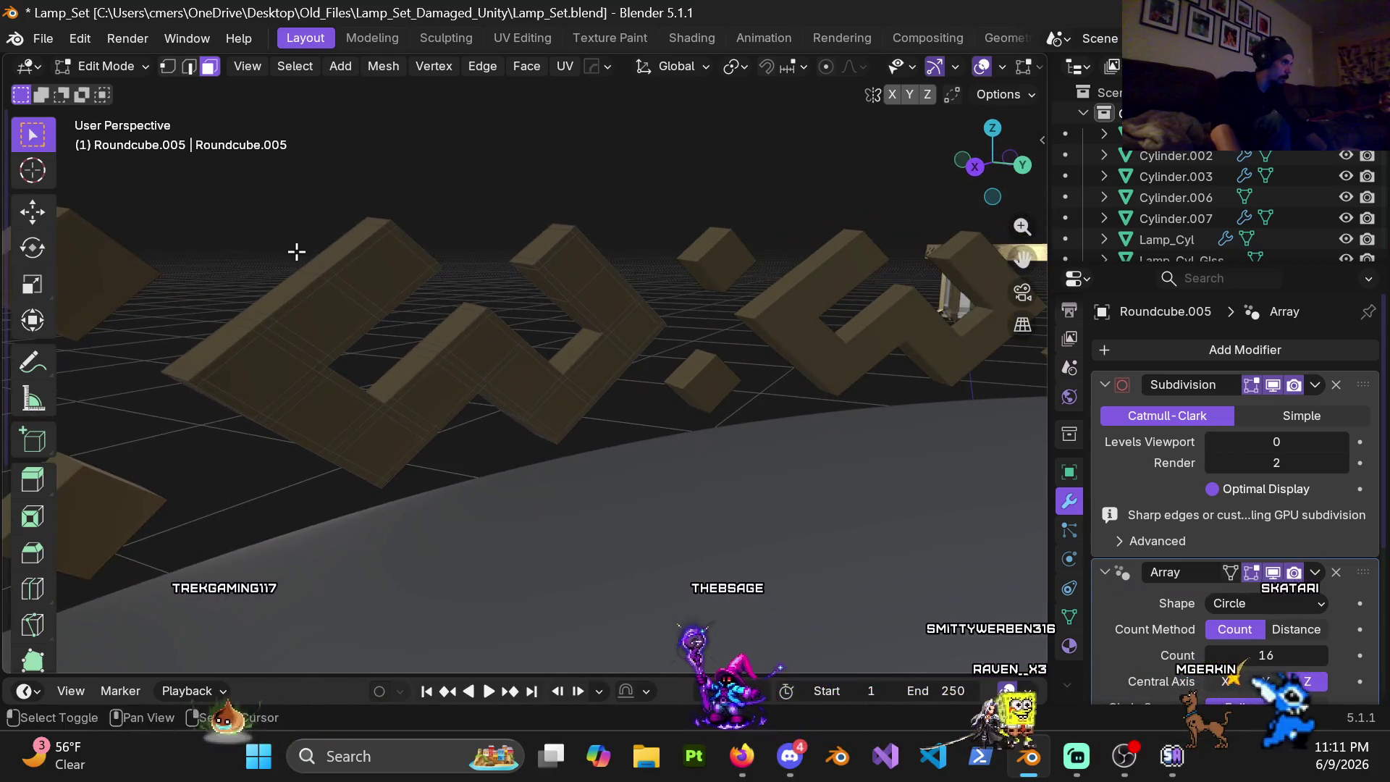
{"action": "scroll", "coordinate": [444, 308], "scroll_direction": "up", "scroll_amount": 3}
{"action": "scroll", "coordinate": [515, 323], "scroll_direction": "up", "scroll_amount": 2}
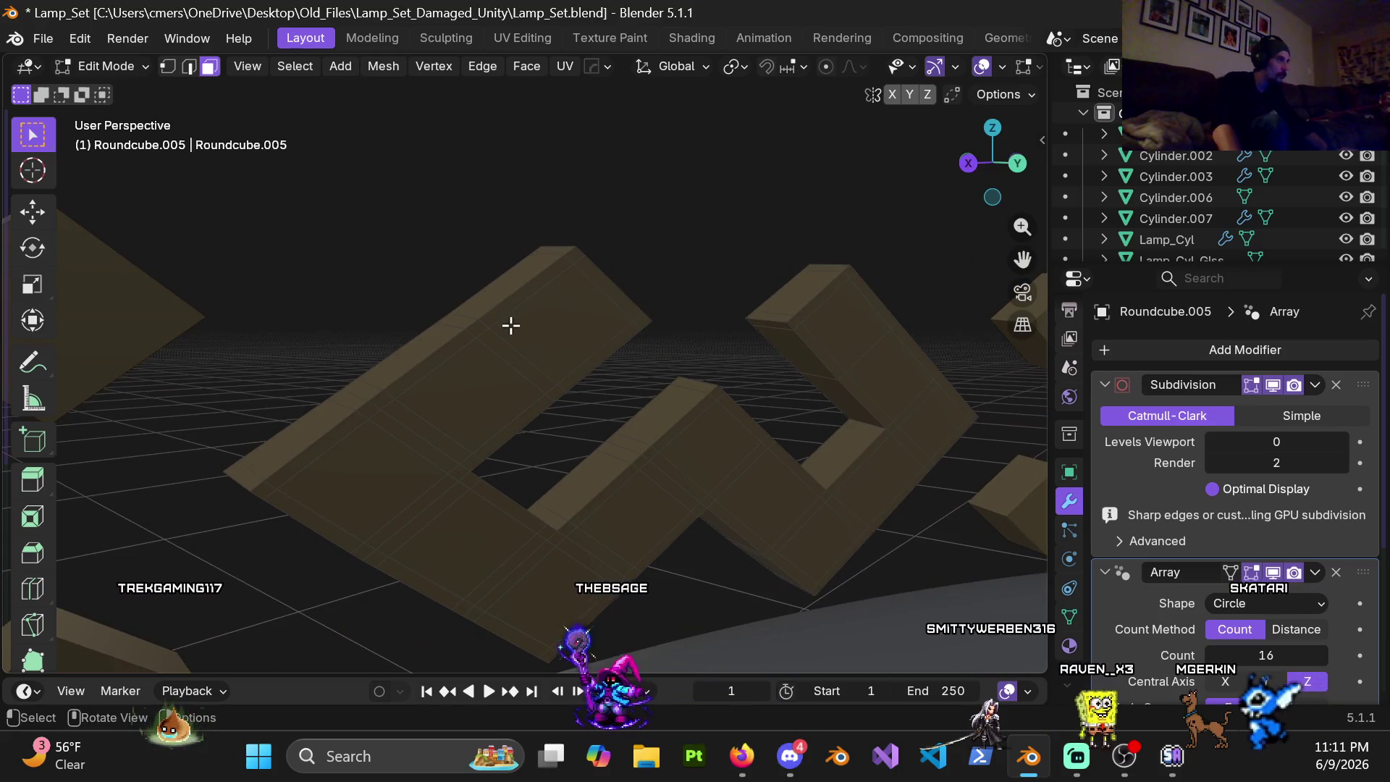
{"action": "left_click", "coordinate": [527, 360], "text": "alt"}
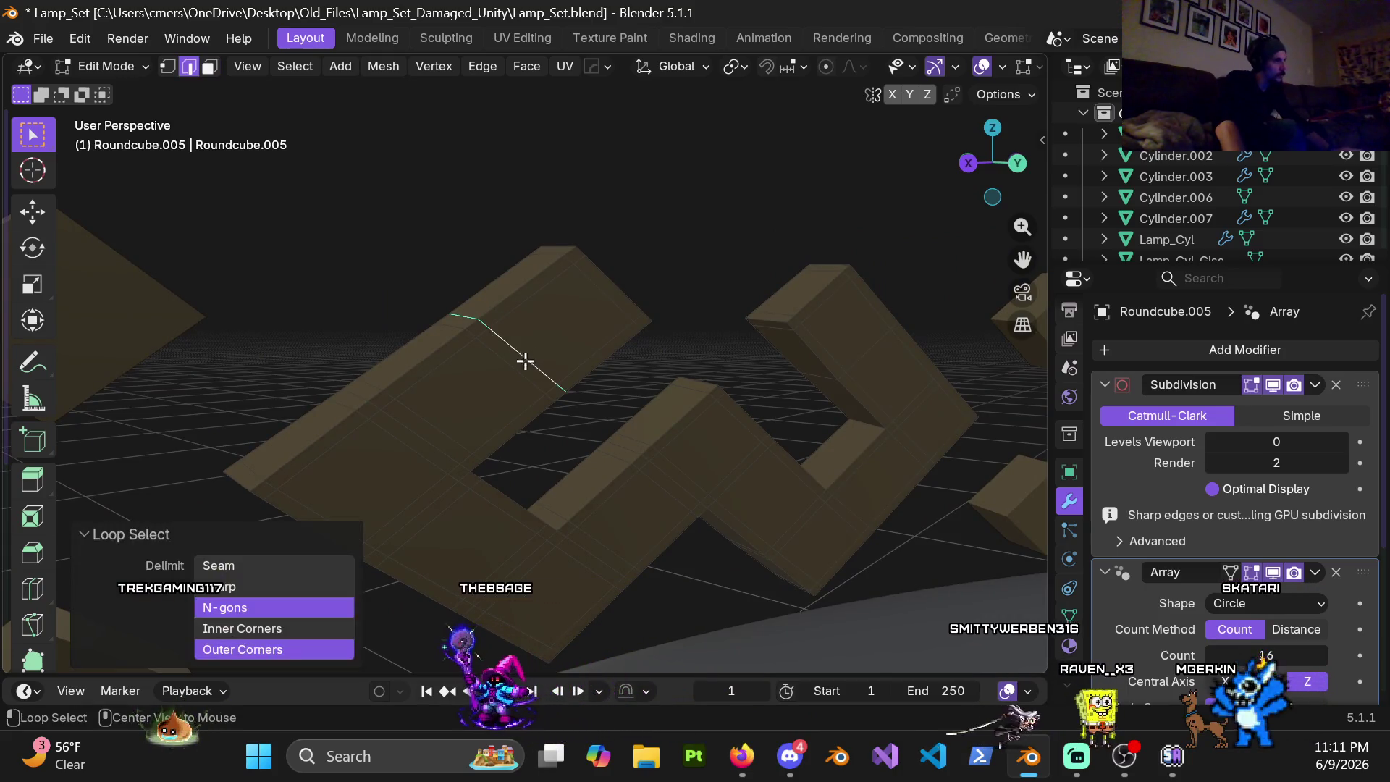
{"action": "key", "text": "x"}
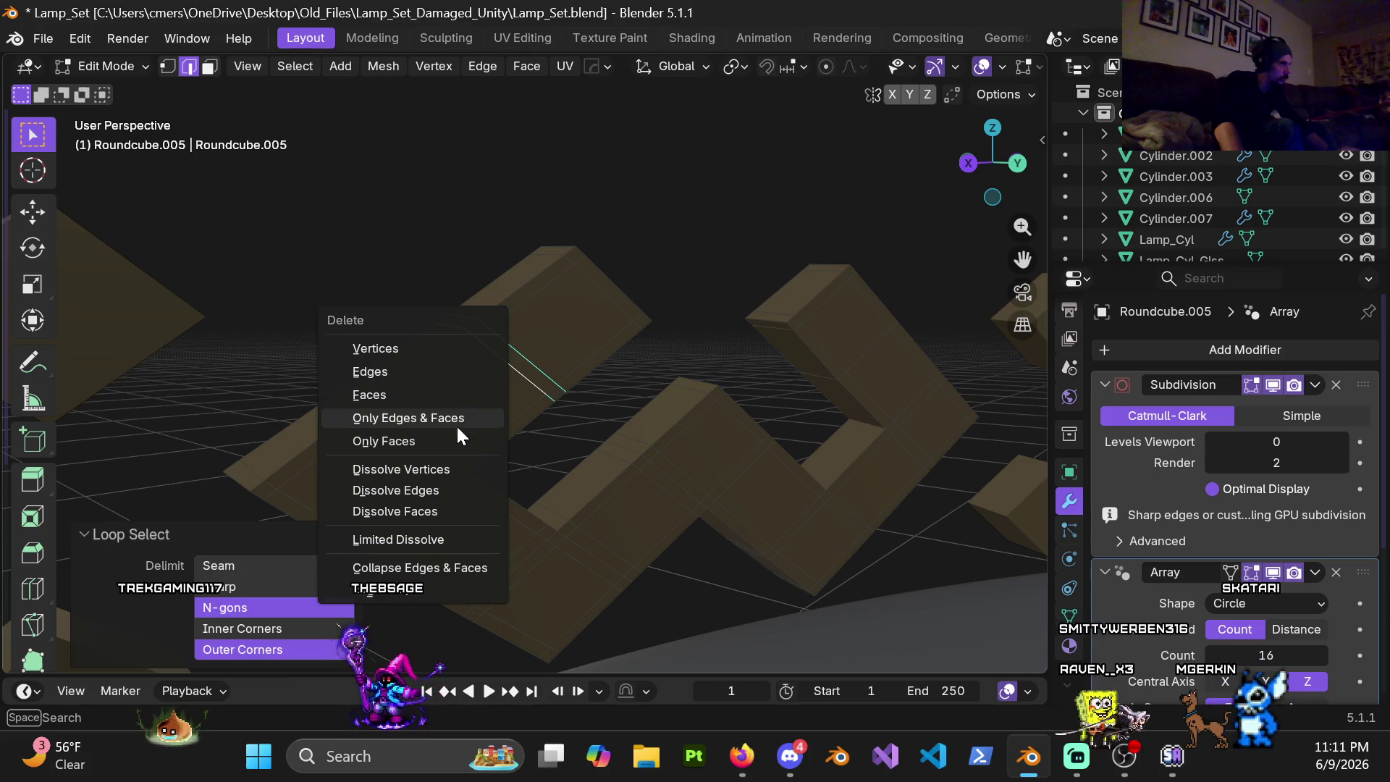
Step: Dissolve the first unwanted edge loops on the upper trim block with X > Dissolve Edges
{"action": "left_click", "coordinate": [438, 485]}
{"action": "middle_click_drag", "start_coordinate": [550, 334], "coordinate": [524, 342]}
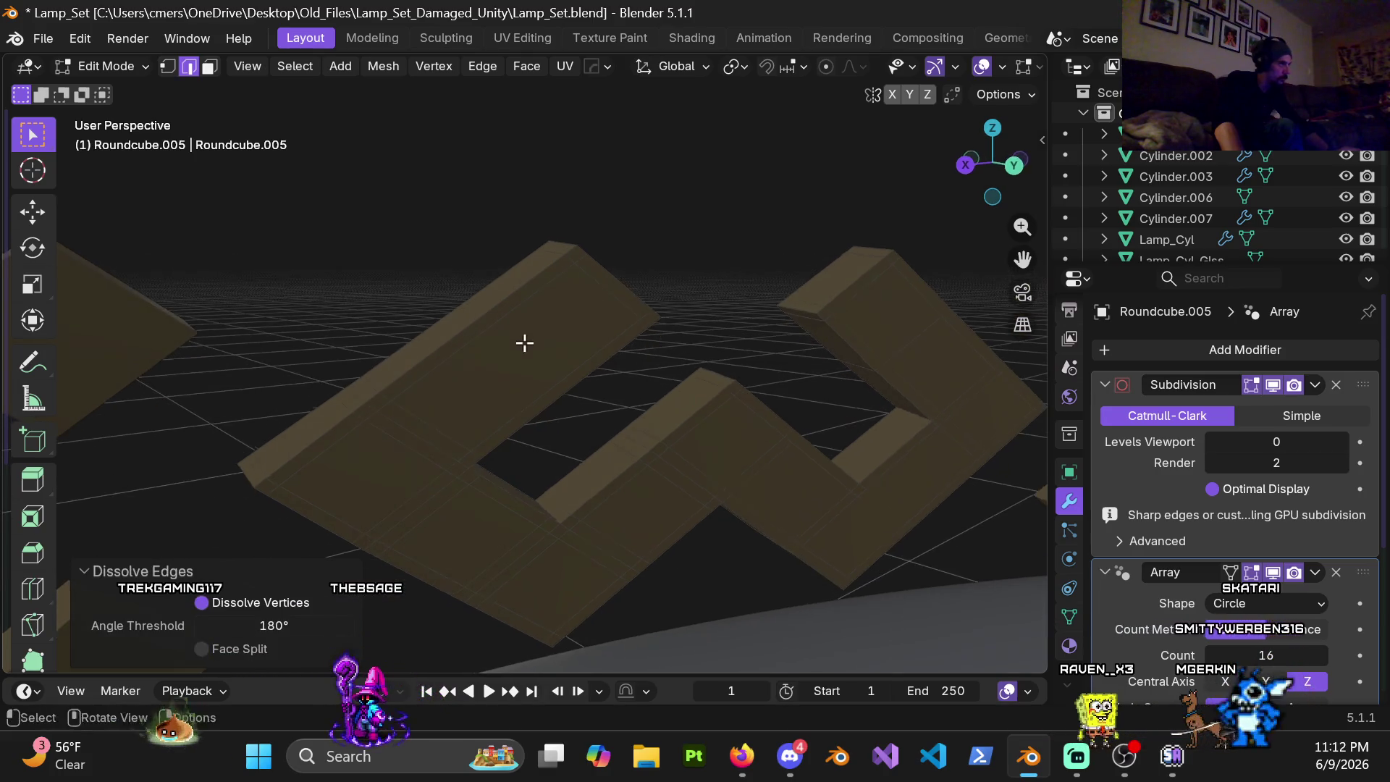
{"action": "left_click", "coordinate": [512, 318], "text": "alt"}
{"action": "key", "text": "x"}
{"action": "left_click", "coordinate": [604, 299], "text": "alt"}
{"action": "key", "text": "x"}
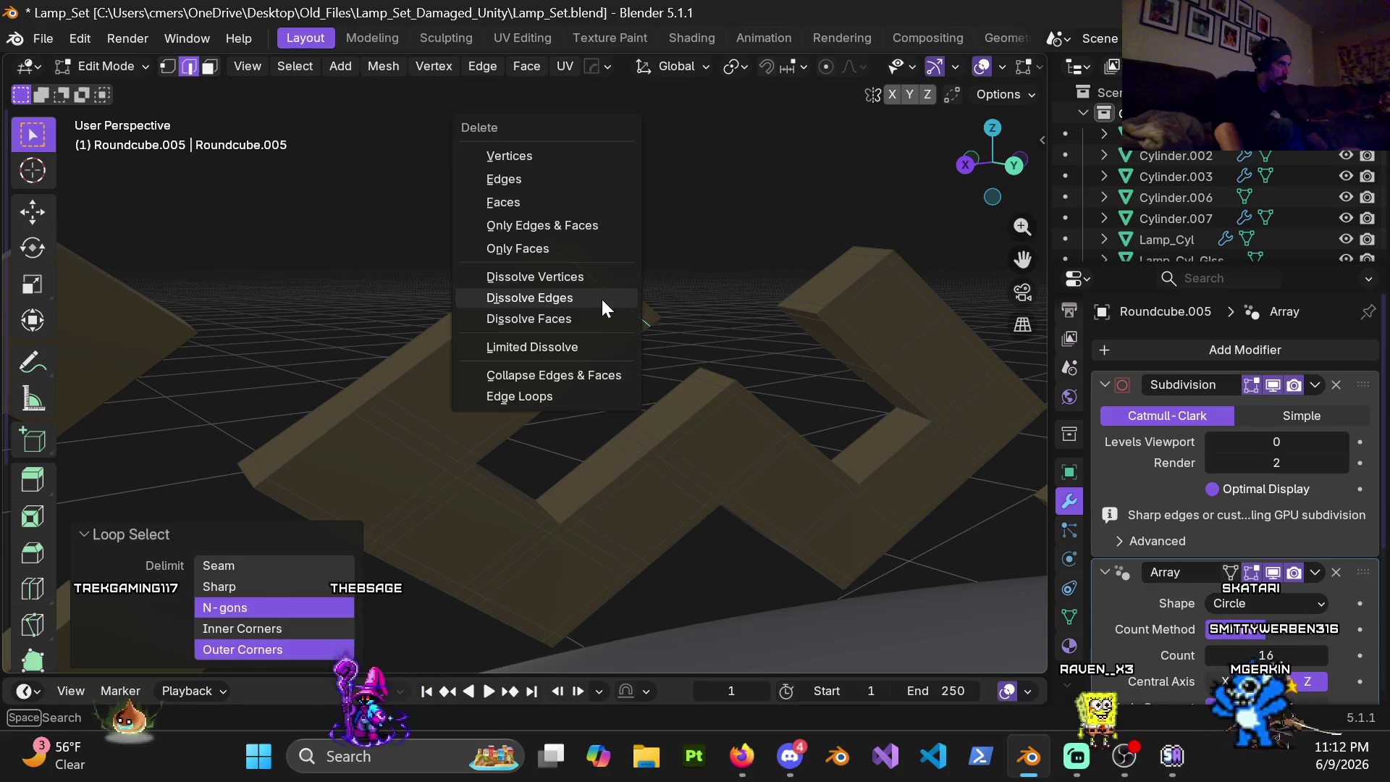
{"action": "left_click", "coordinate": [547, 332], "text": "alt"}
{"action": "key", "text": "x"}
{"action": "left_click", "coordinate": [435, 412], "text": "alt"}
{"action": "key", "text": "x"}
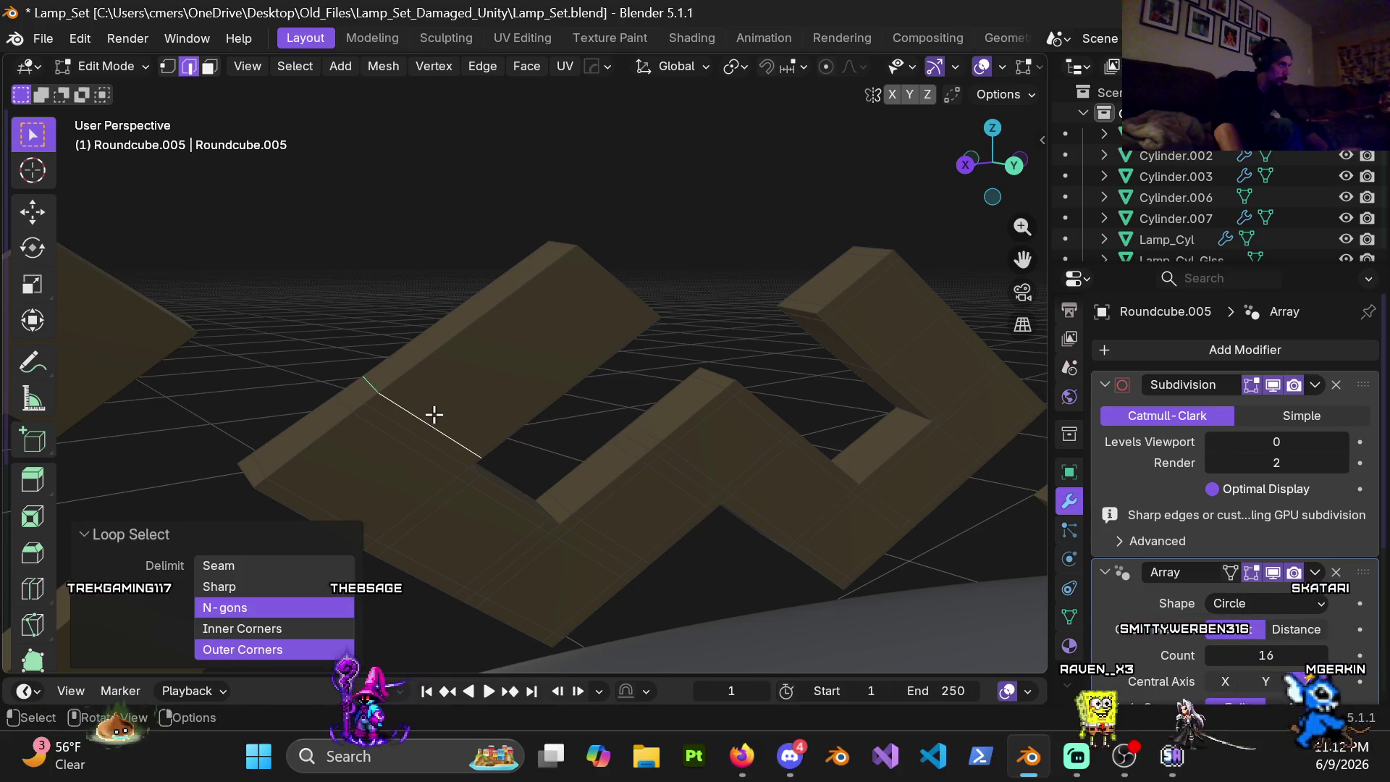
{"action": "left_click", "coordinate": [413, 431], "text": "alt"}
{"action": "key", "text": "x"}
{"action": "left_click", "coordinate": [407, 443], "text": "alt"}
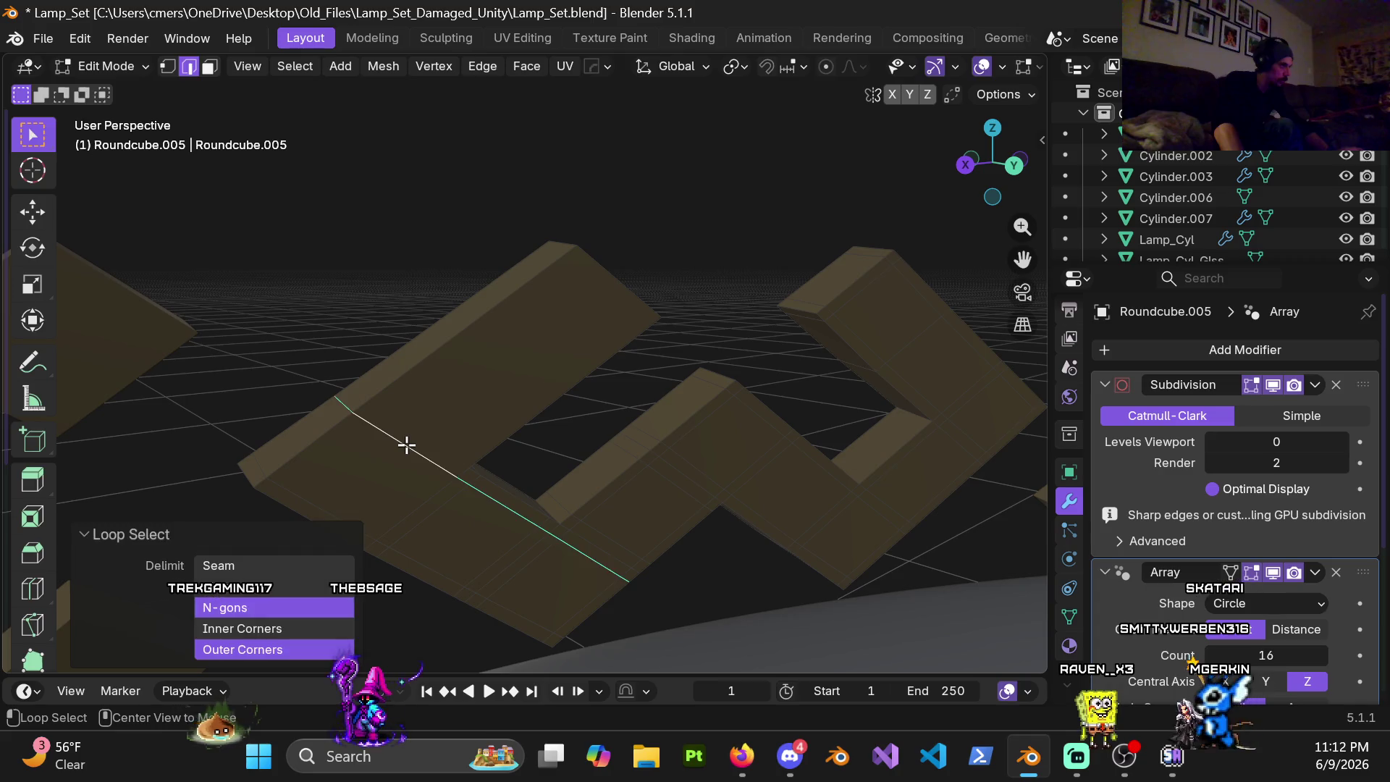
{"action": "key", "text": "shift+alt+x"}
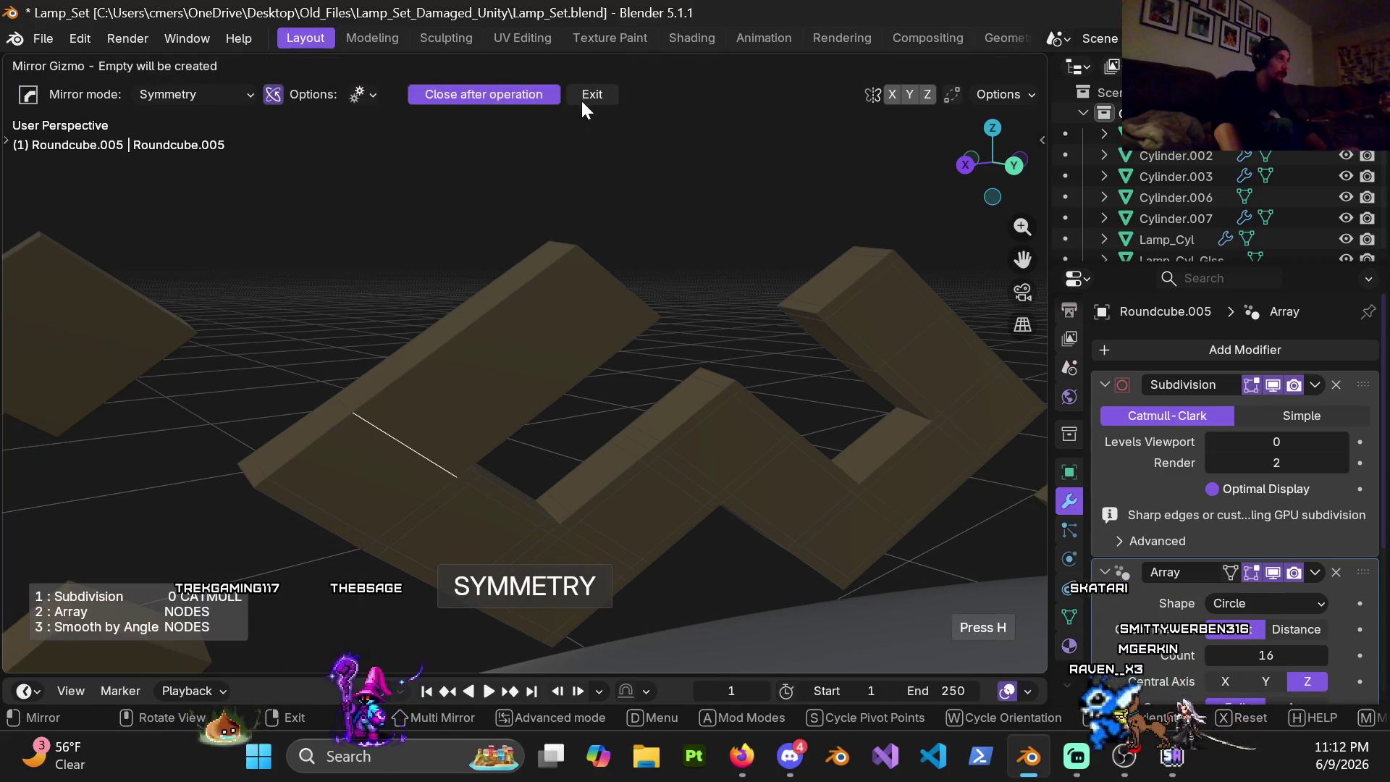
{"action": "left_click", "coordinate": [589, 97]}
Step: Dissolve the next run of edge loops one by one along the zigzag blocks
{"action": "left_click", "coordinate": [417, 457], "text": "alt"}
{"action": "key", "text": "x"}
{"action": "left_click", "coordinate": [423, 466]}
{"action": "left_click", "coordinate": [441, 508], "text": "alt"}
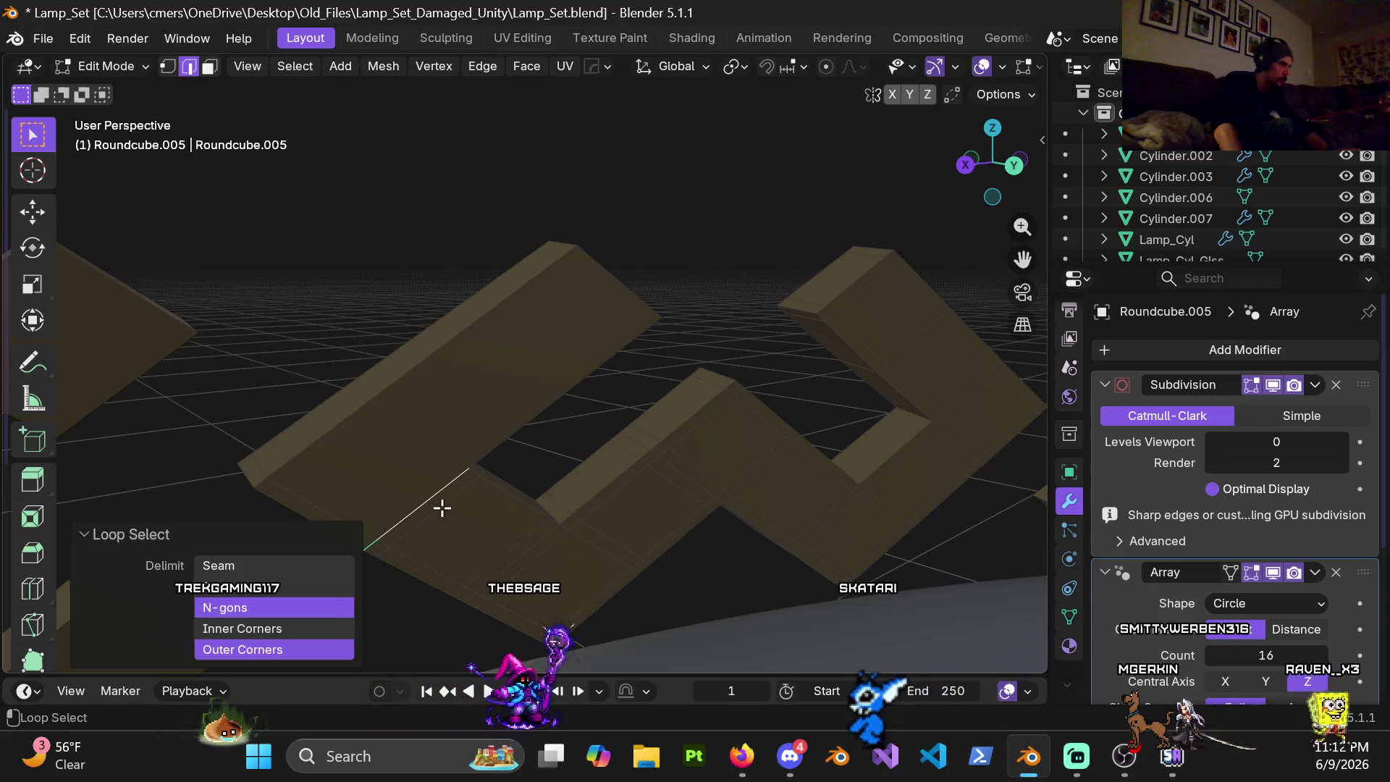
{"action": "key", "text": "x"}
{"action": "left_click", "coordinate": [444, 507]}
{"action": "left_click", "coordinate": [475, 484]}
{"action": "mouse_move", "coordinate": [475, 483]}
{"action": "middle_mouse_down"}
{"action": "mouse_move", "coordinate": [446, 444]}
{"action": "mouse_move", "coordinate": [454, 456]}
{"action": "middle_mouse_up"}
{"action": "left_click", "coordinate": [453, 456], "text": "alt"}
{"action": "key", "text": "x"}
{"action": "left_click", "coordinate": [459, 462]}
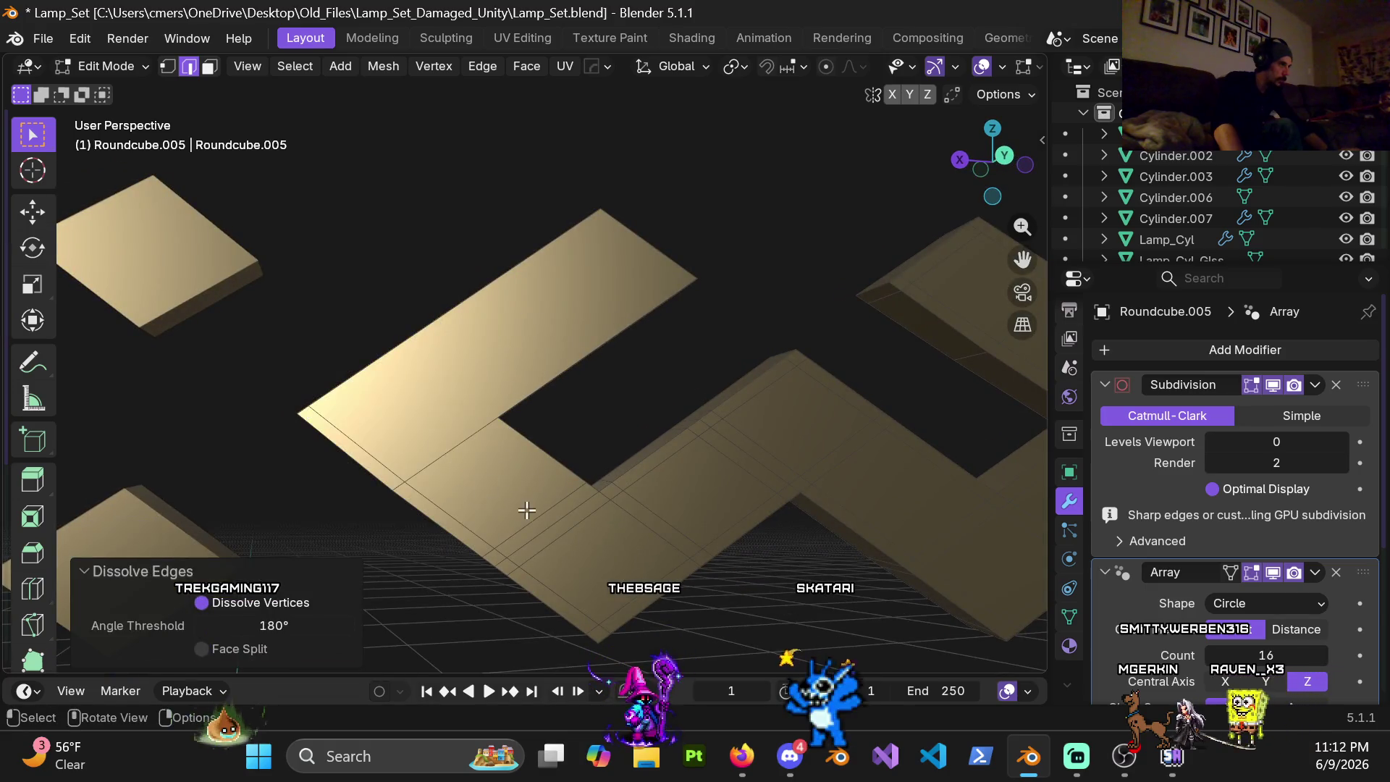
{"action": "left_click", "coordinate": [557, 523], "text": "alt"}
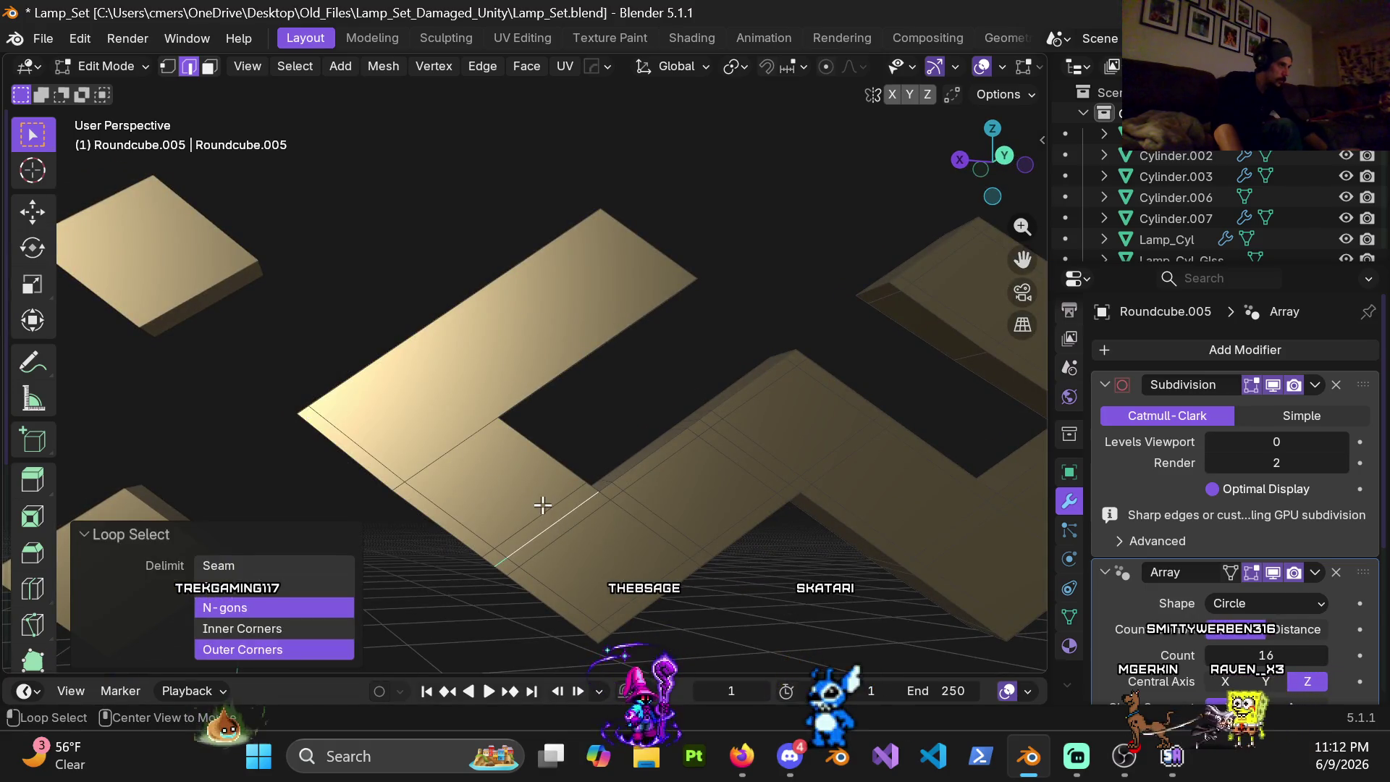
{"action": "key", "text": "x"}
{"action": "left_click", "coordinate": [554, 515]}
{"action": "key", "text": "x"}
{"action": "left_click", "coordinate": [615, 523]}
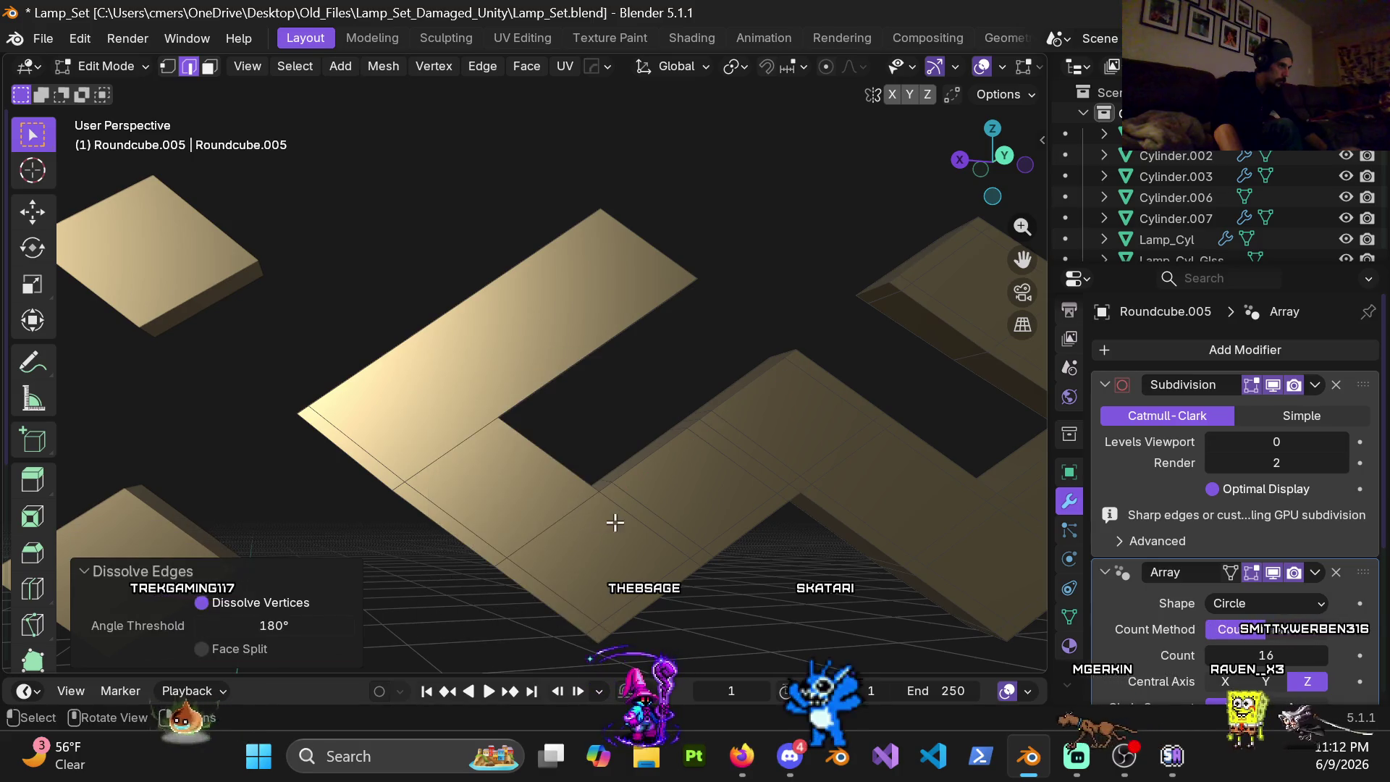
{"action": "left_click", "coordinate": [645, 518], "text": "alt"}
{"action": "key", "text": "x"}
{"action": "left_click", "coordinate": [562, 485]}
{"action": "scroll", "coordinate": [563, 430], "scroll_direction": "down", "scroll_amount": 2, "text": "ctrl"}
Step: Dissolve the edge loops on the centre and lower blocks, including the diagonal loop
{"action": "mouse_move", "coordinate": [564, 429]}
{"action": "middle_mouse_down", "text": "shift"}
{"action": "mouse_move", "coordinate": [506, 485]}
{"action": "mouse_move", "coordinate": [518, 478]}
{"action": "middle_mouse_up", "text": "shift"}
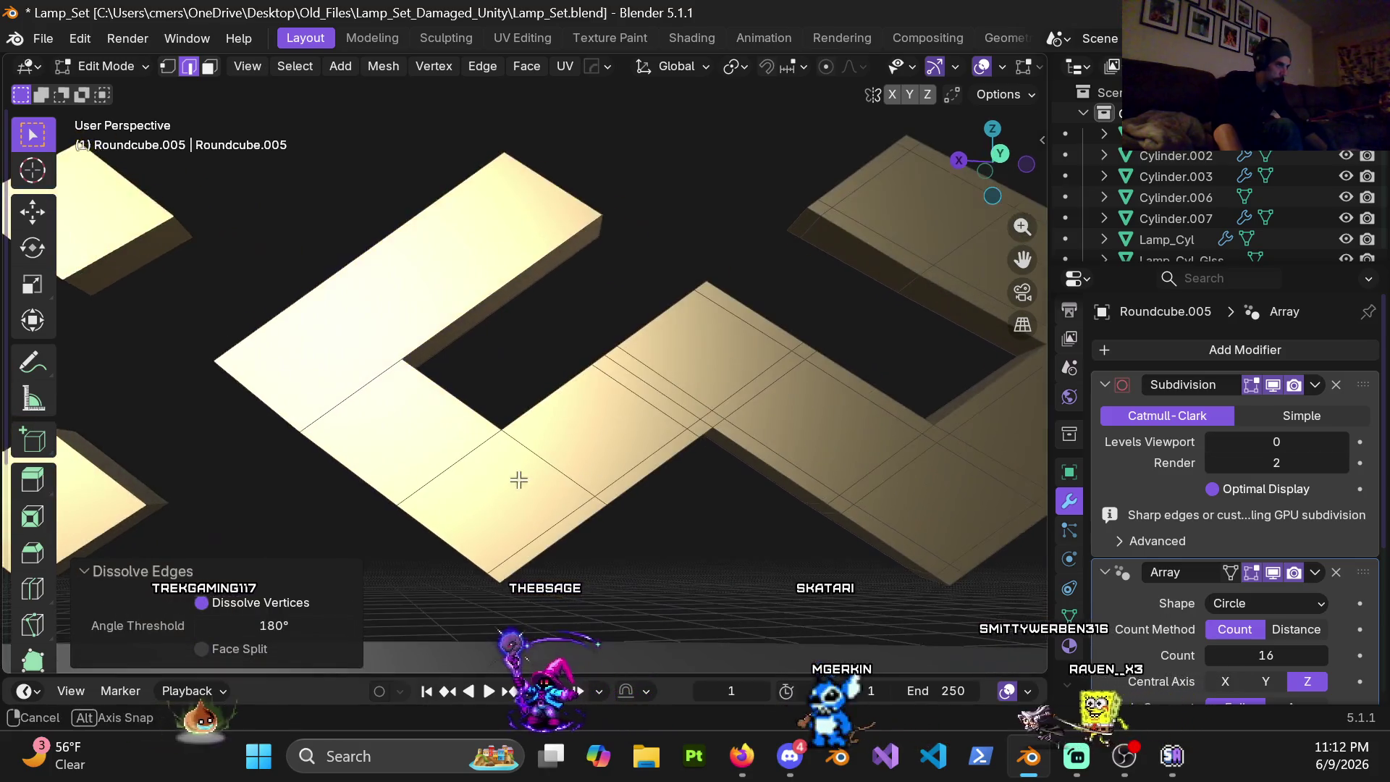
{"action": "left_click", "coordinate": [674, 400], "text": "alt"}
{"action": "key", "text": "x"}
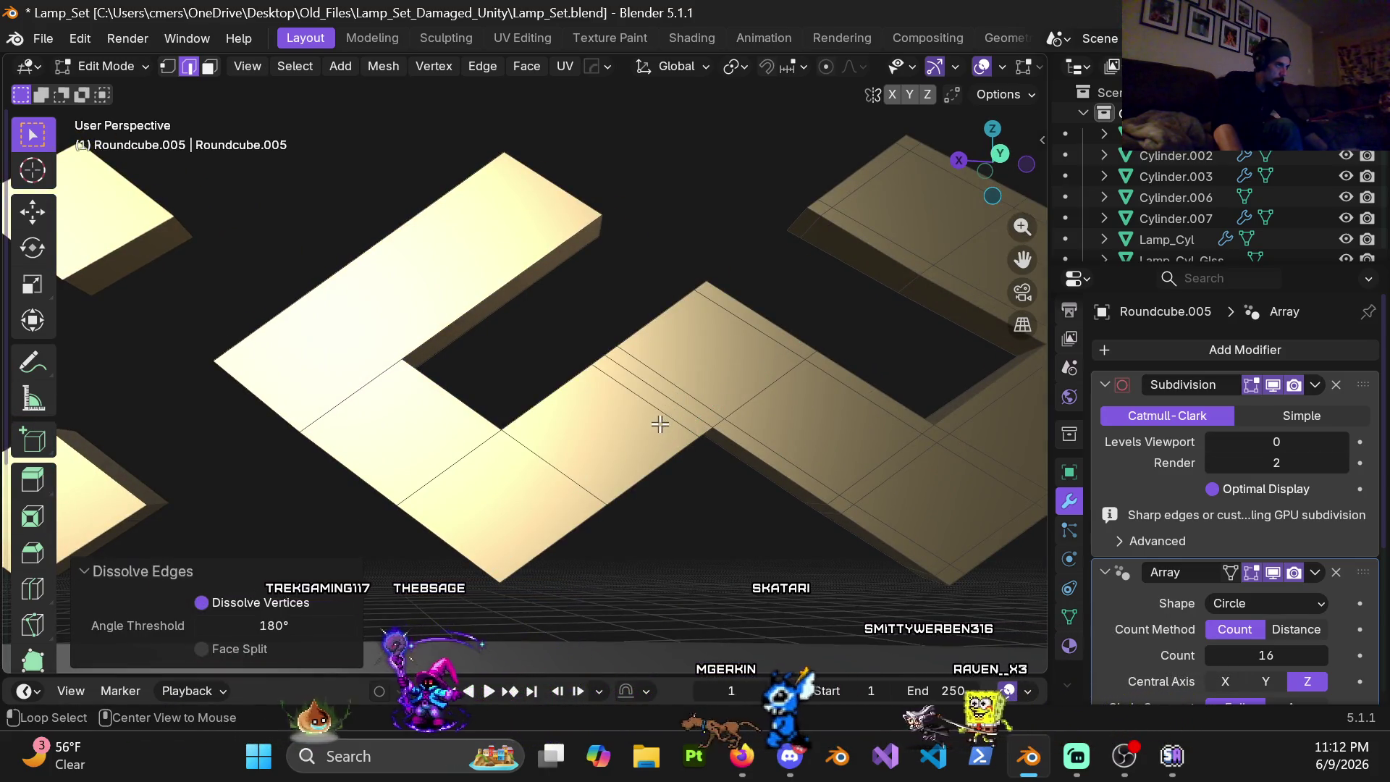
{"action": "left_click", "coordinate": [689, 402], "text": "alt"}
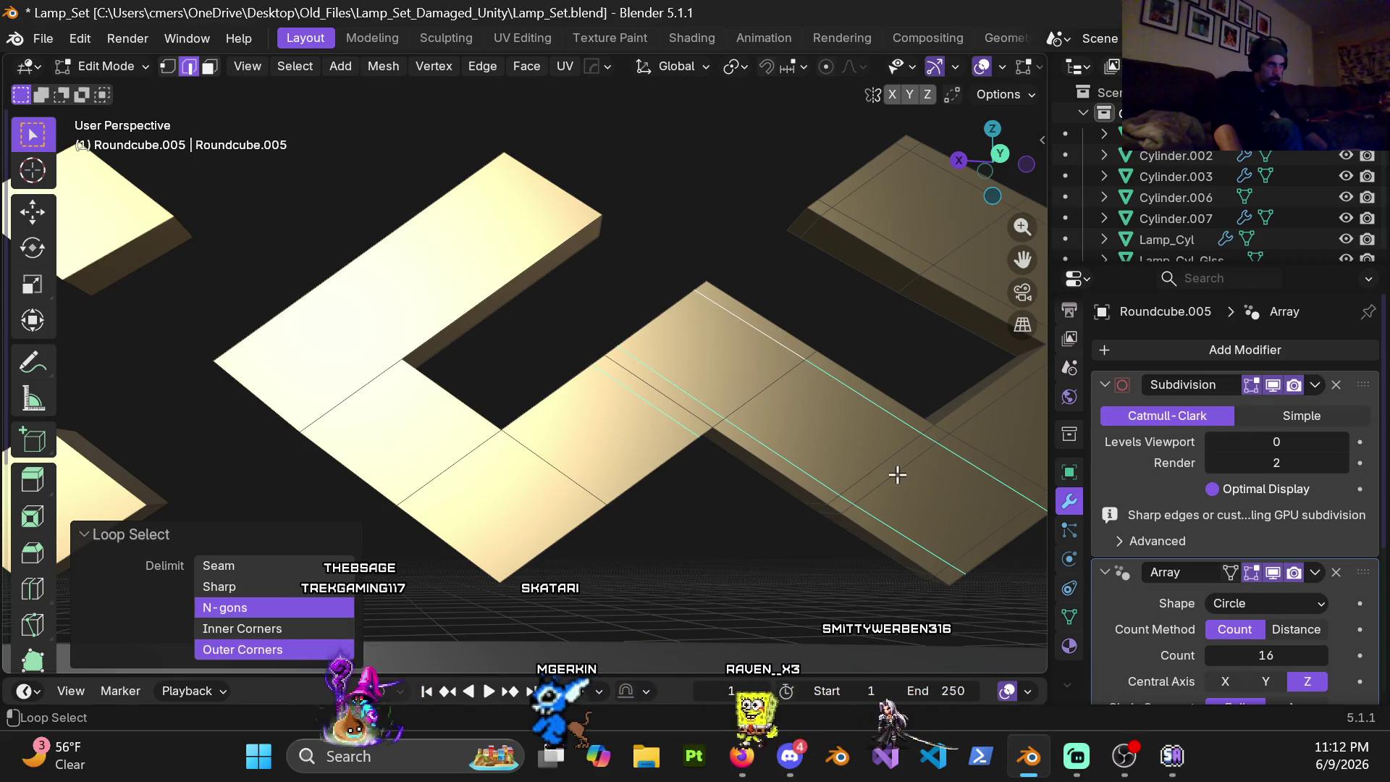
{"action": "middle_click_drag", "start_coordinate": [963, 491], "coordinate": [620, 479], "text": "shift"}
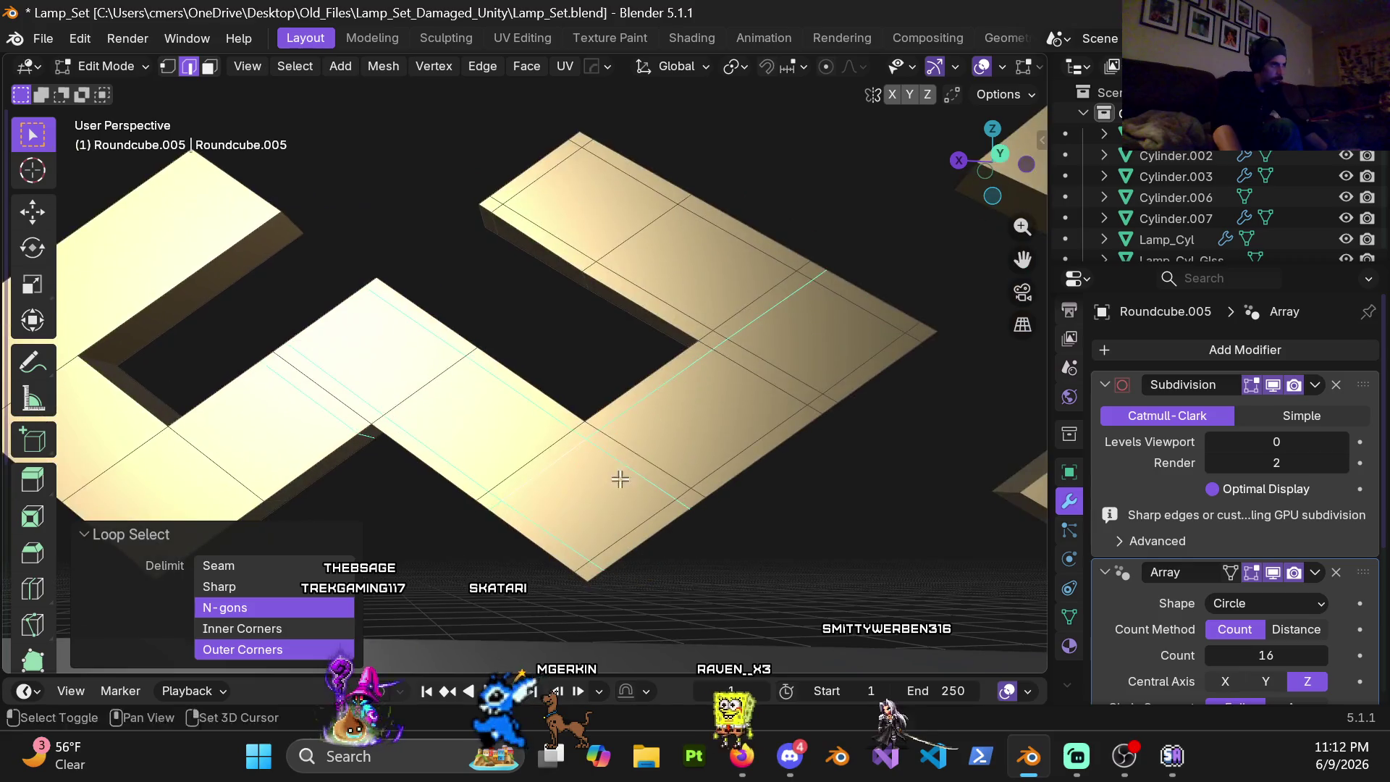
{"action": "left_click", "coordinate": [780, 421], "text": "alt+shift"}
{"action": "key", "text": "x"}
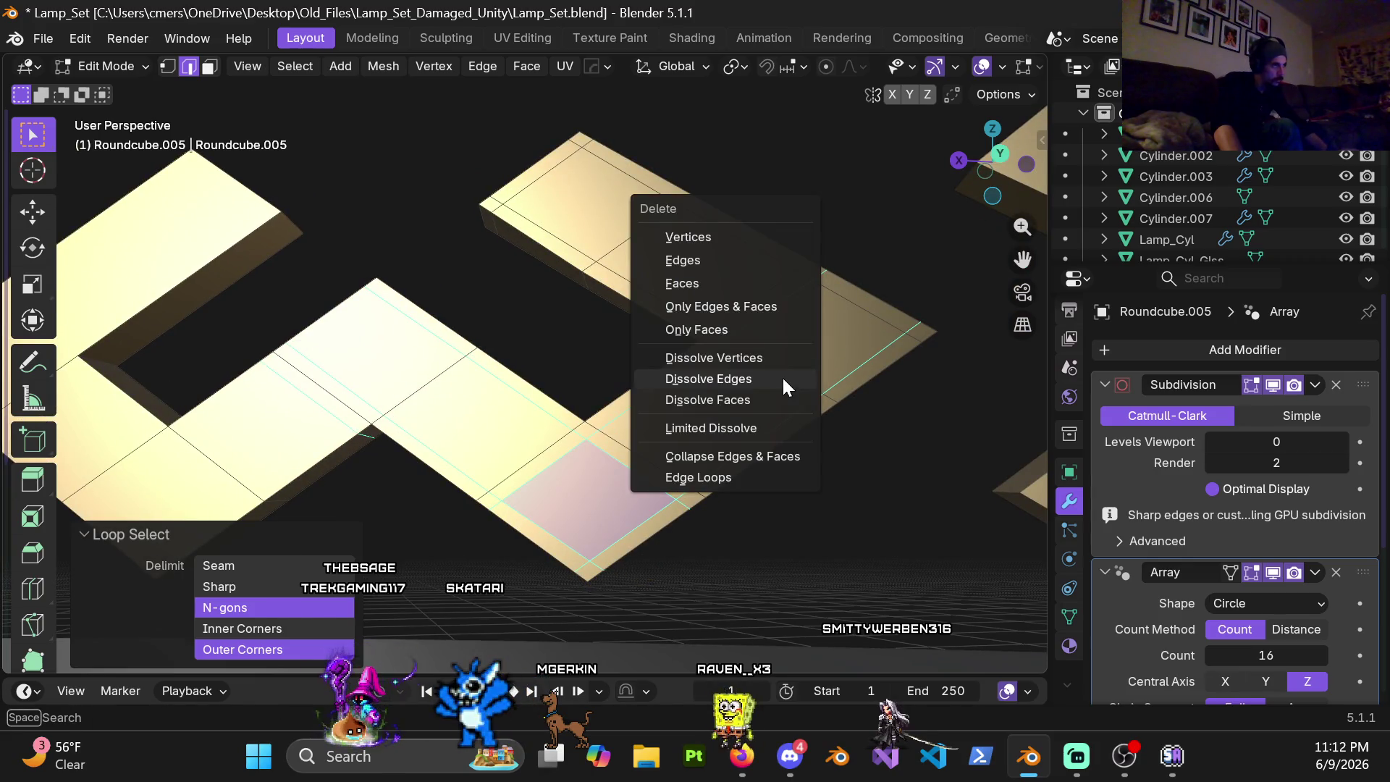
{"action": "left_click", "coordinate": [783, 382]}
{"action": "middle_click_drag", "start_coordinate": [751, 403], "coordinate": [740, 366]}
{"action": "left_click", "coordinate": [739, 366], "text": "alt"}
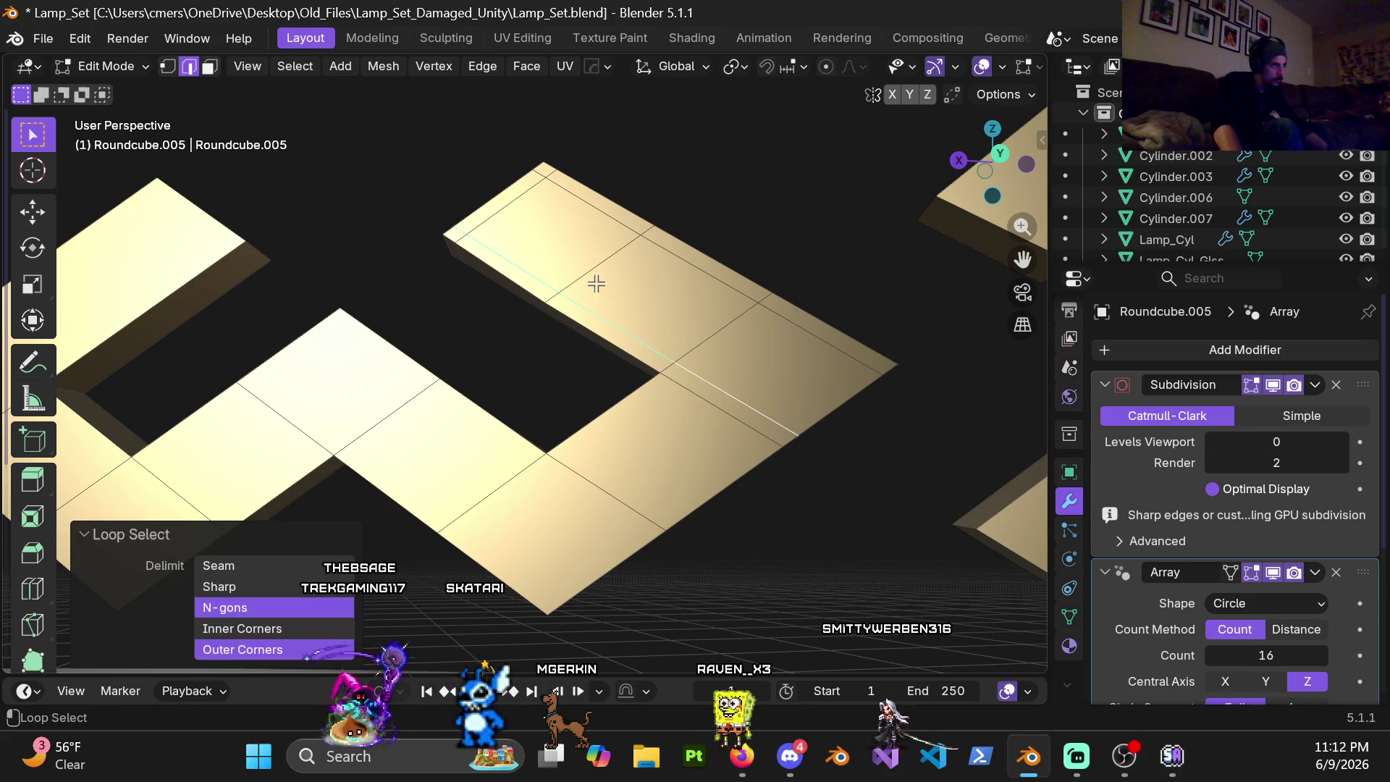
{"action": "key", "text": "x"}
{"action": "left_click", "coordinate": [593, 215]}
Step: Check the crown pattern, switch to vertex select and begin a knife cut across a block
{"action": "mouse_move", "coordinate": [754, 367]}
{"action": "middle_mouse_down"}
{"action": "mouse_move", "coordinate": [622, 374]}
{"action": "mouse_move", "coordinate": [618, 351]}
{"action": "middle_mouse_up"}
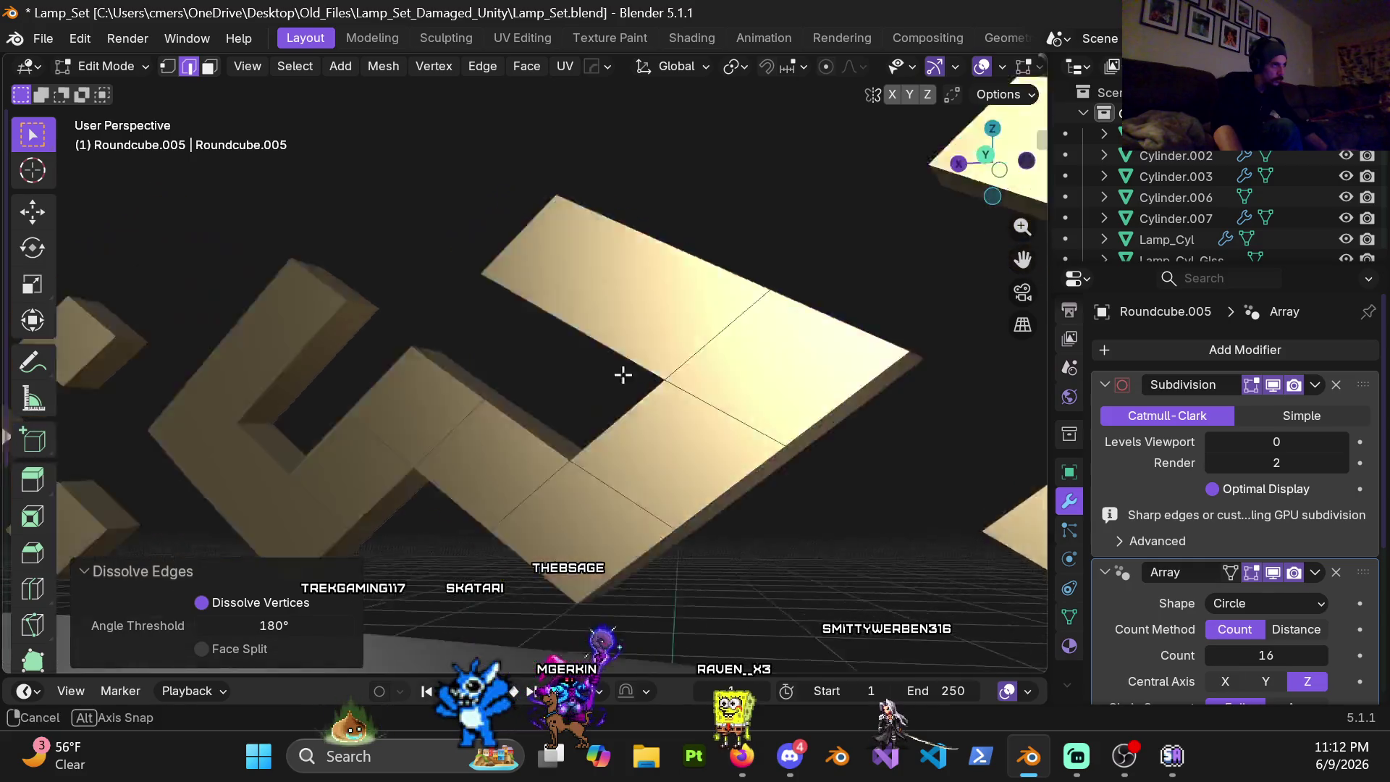
{"action": "scroll", "coordinate": [745, 388], "scroll_direction": "down", "scroll_amount": 5}
{"action": "scroll", "coordinate": [674, 370], "scroll_direction": "up", "scroll_amount": 3}
{"action": "scroll", "coordinate": [512, 386], "scroll_direction": "up", "scroll_amount": 3}
{"action": "mouse_move", "coordinate": [511, 385]}
{"action": "middle_mouse_down"}
{"action": "mouse_move", "coordinate": [505, 329]}
{"action": "mouse_move", "coordinate": [706, 376]}
{"action": "mouse_move", "coordinate": [683, 403]}
{"action": "mouse_move", "coordinate": [813, 333]}
{"action": "mouse_move", "coordinate": [735, 445]}
{"action": "mouse_move", "coordinate": [727, 379]}
{"action": "mouse_move", "coordinate": [944, 425]}
{"action": "mouse_move", "coordinate": [55, 422]}
{"action": "mouse_move", "coordinate": [185, 409]}
{"action": "mouse_move", "coordinate": [751, 428]}
{"action": "mouse_move", "coordinate": [752, 367]}
{"action": "mouse_move", "coordinate": [589, 425]}
{"action": "mouse_move", "coordinate": [600, 462]}
{"action": "middle_mouse_up"}
{"action": "key", "text": "1"}
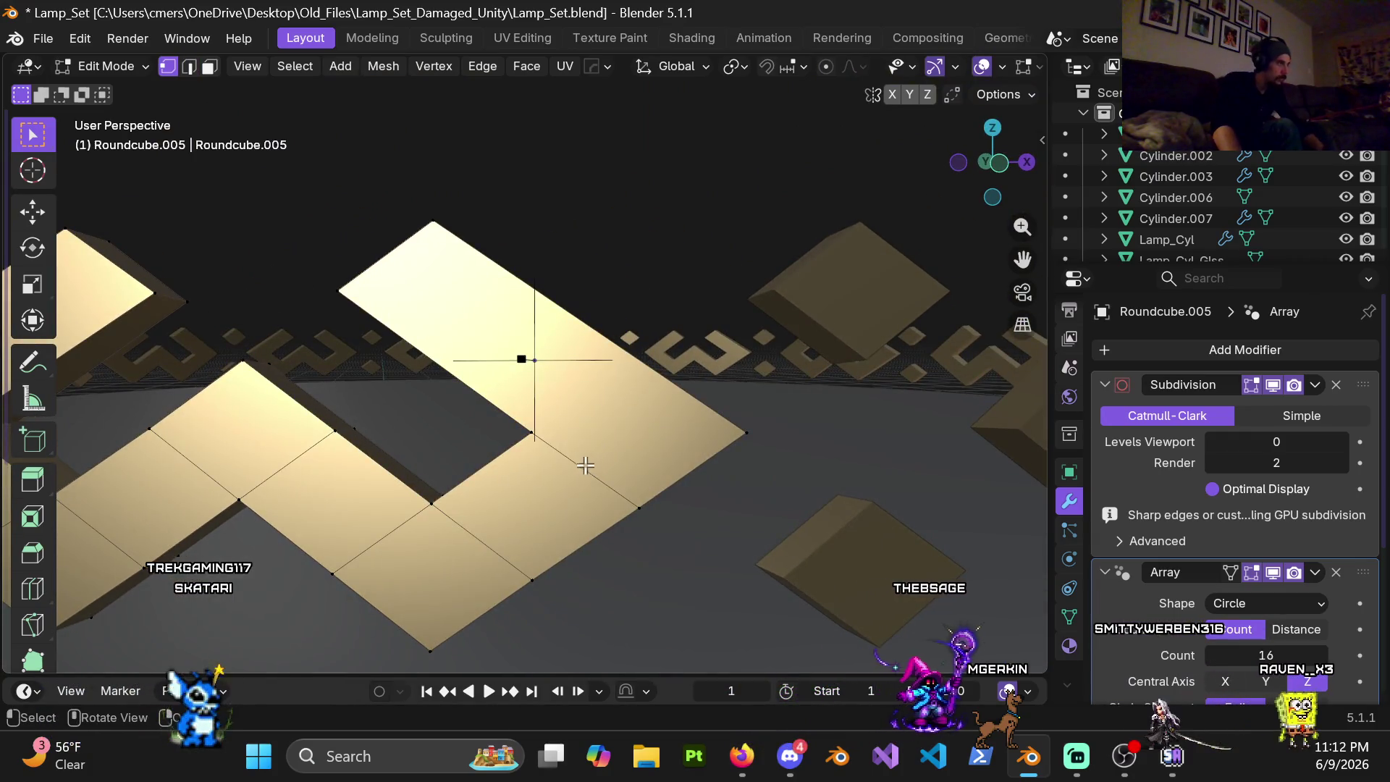
{"action": "key", "text": "k"}
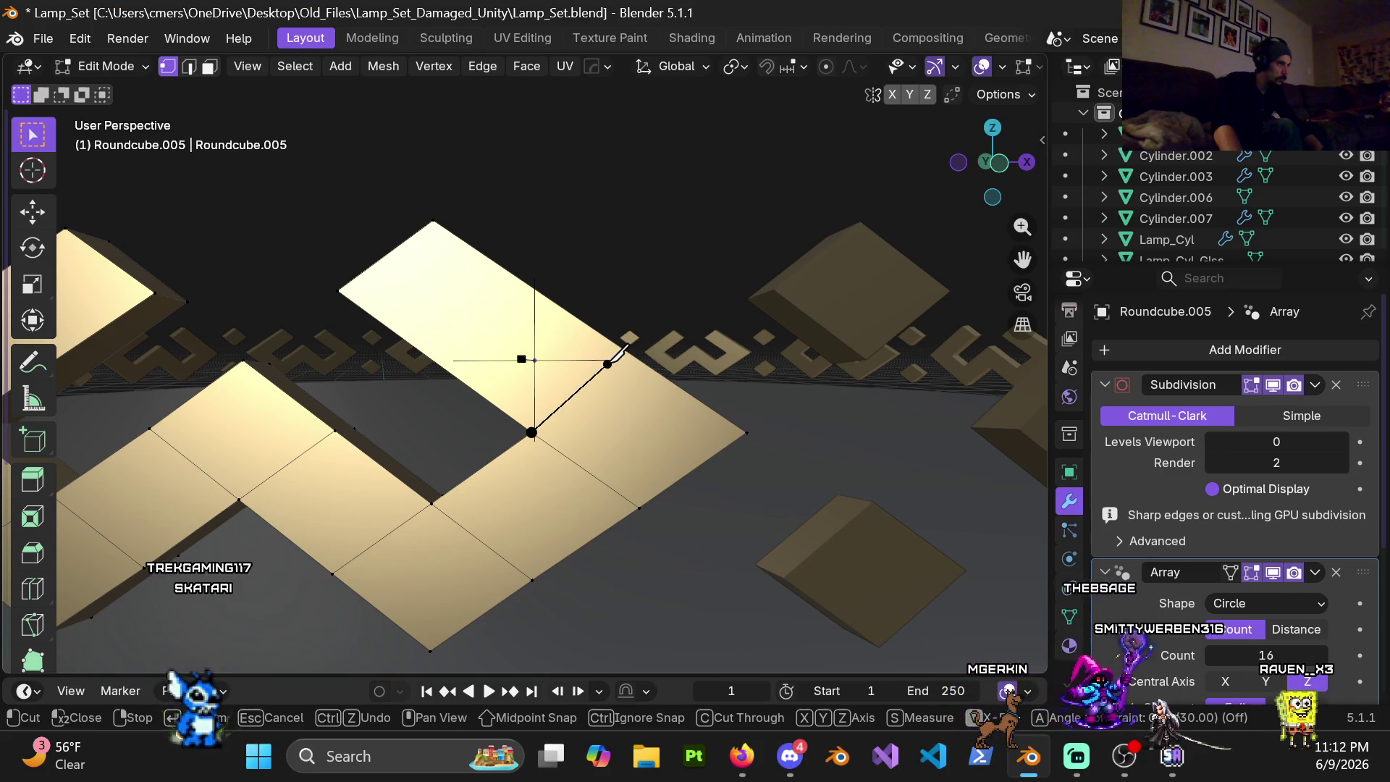
Step: Finish the knife cut, then dissolve two crossing edge loops on the block
{"action": "key", "text": "Escape"}
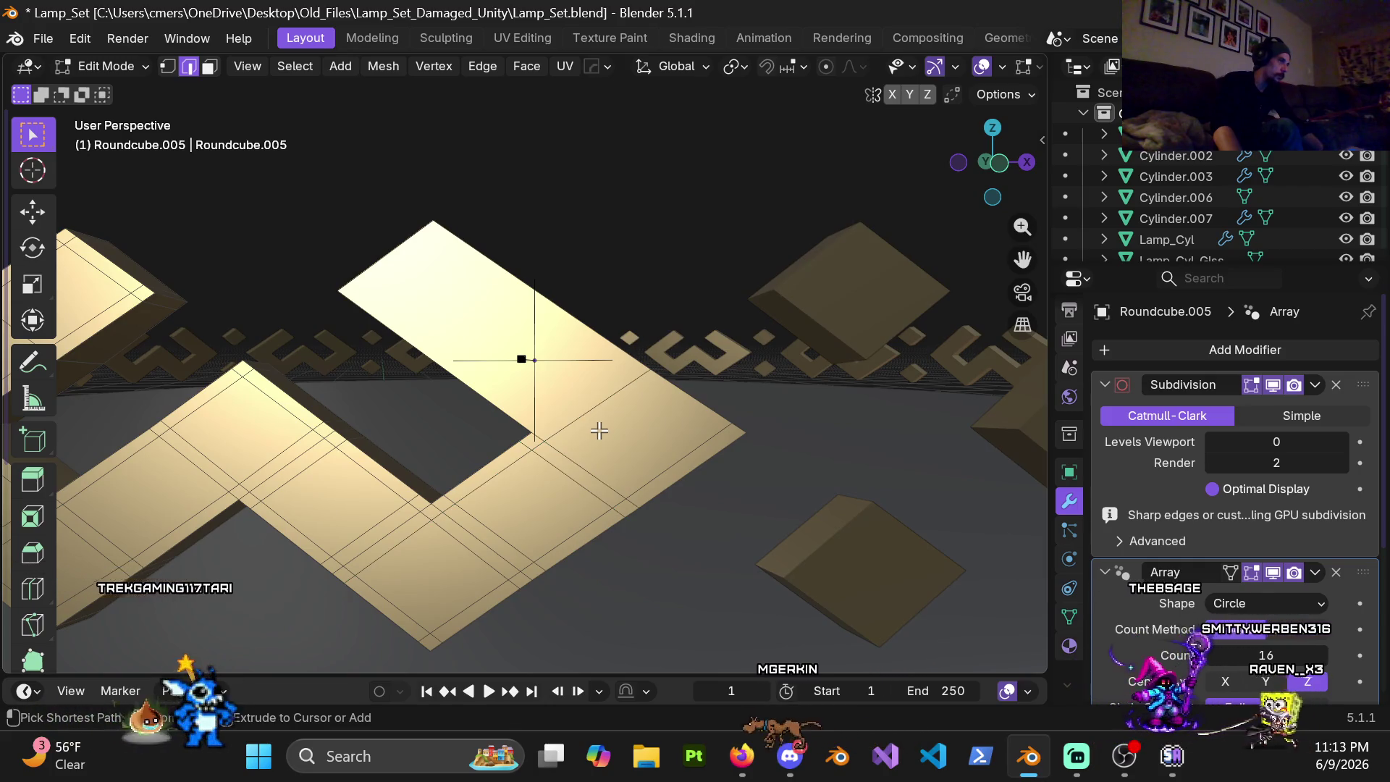
{"action": "middle_click_drag", "start_coordinate": [597, 433], "coordinate": [633, 407]}
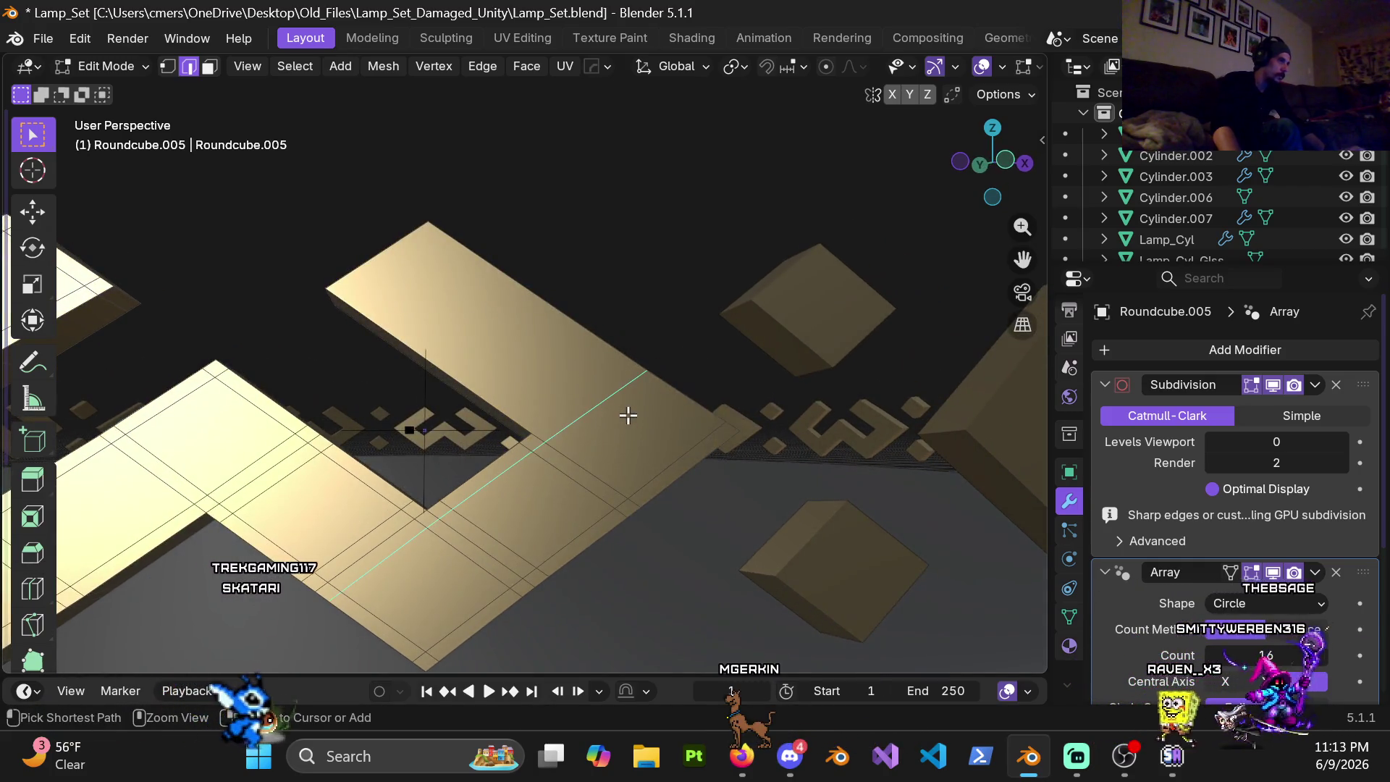
{"action": "left_click", "coordinate": [575, 433], "text": "alt"}
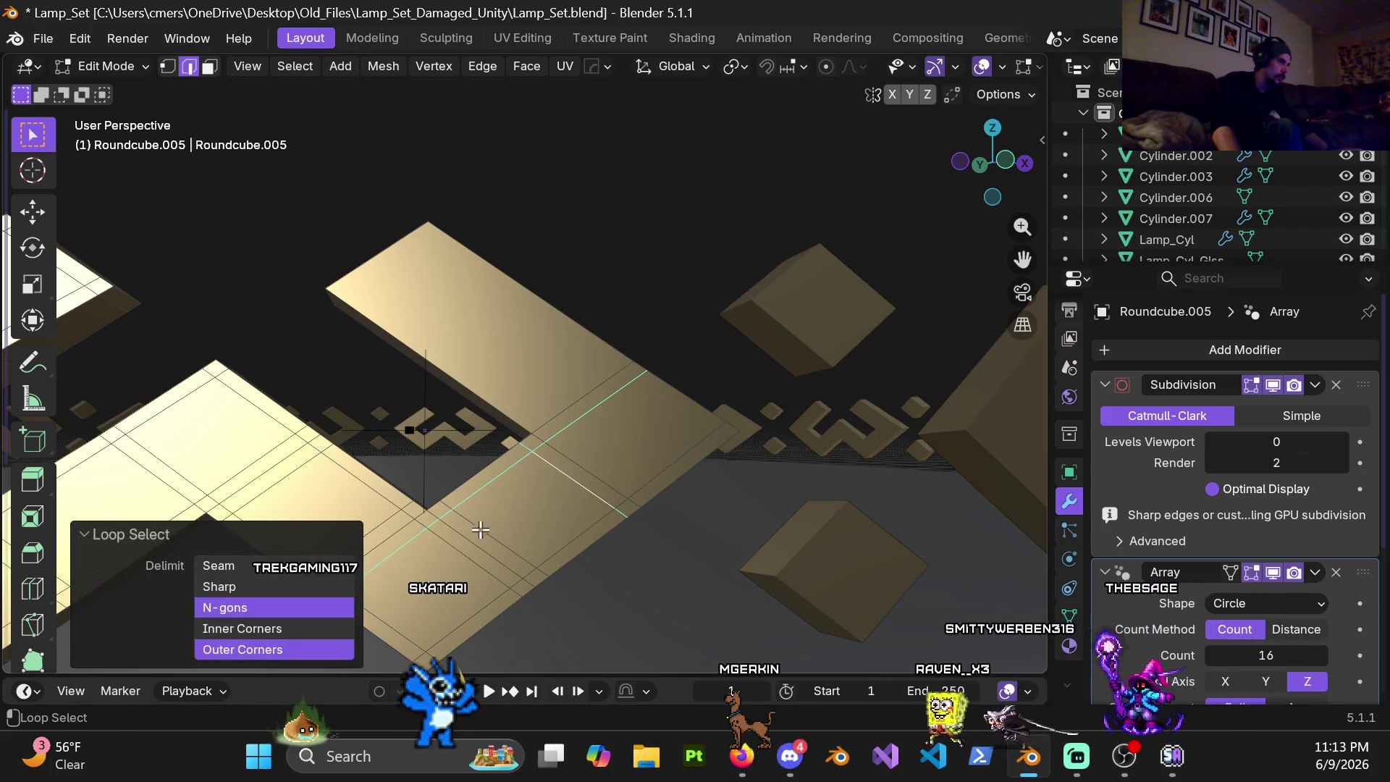
{"action": "left_click", "coordinate": [395, 513], "text": "alt+shift"}
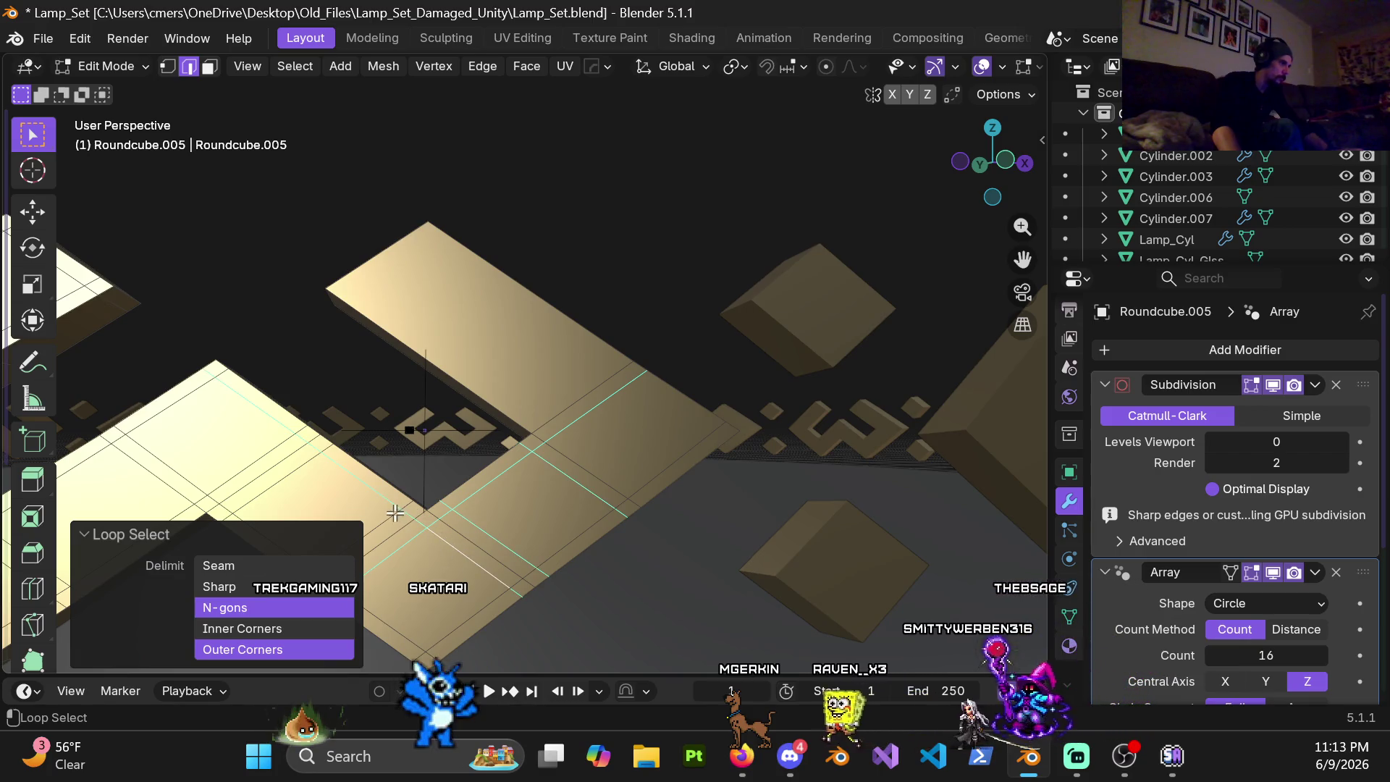
{"action": "key", "text": "x"}
{"action": "left_click", "coordinate": [483, 531]}
{"action": "scroll", "coordinate": [483, 530], "scroll_direction": "up", "scroll_amount": 2}
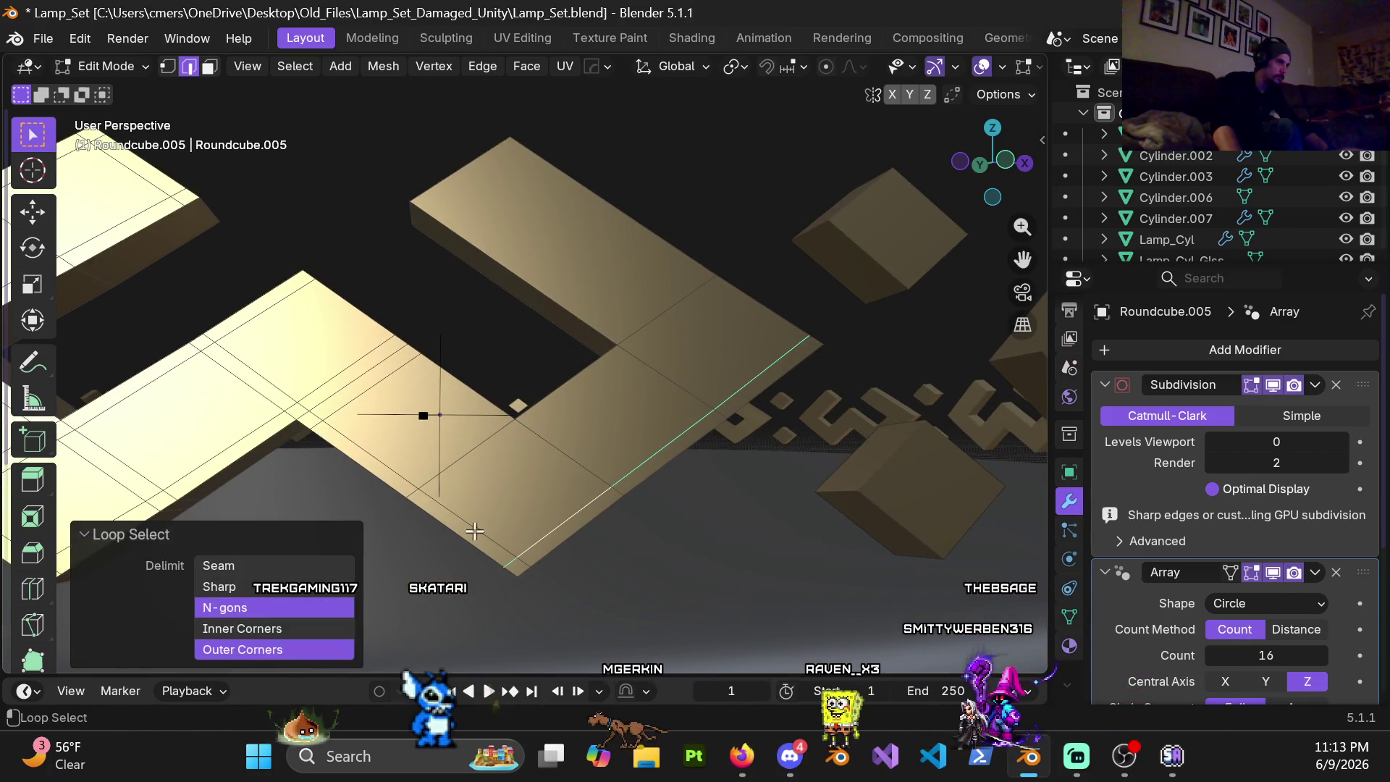
Step: Dissolve the edge loops along the tile edge and the left edge of the block
{"action": "left_click", "coordinate": [475, 531], "text": "alt+shift"}
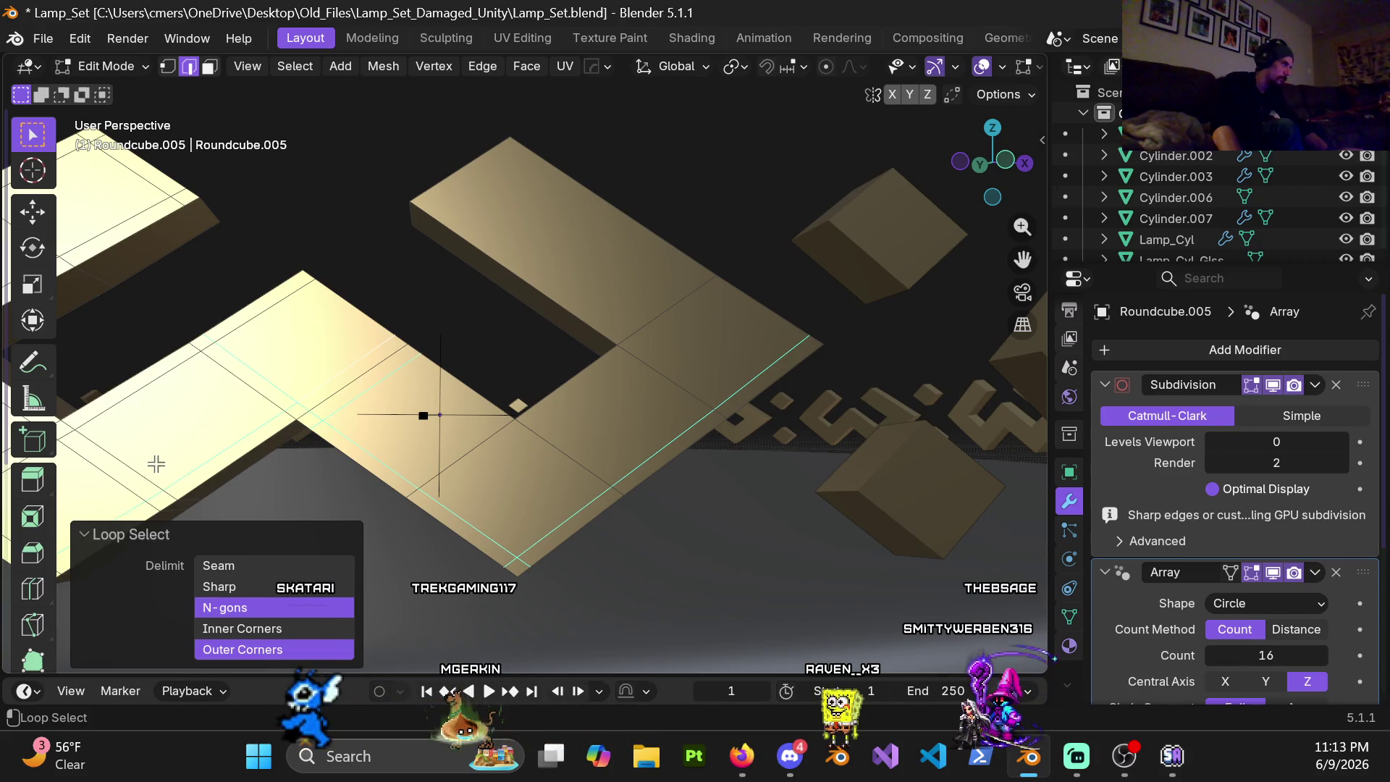
{"action": "scroll", "coordinate": [181, 413], "scroll_direction": "down", "scroll_amount": 2}
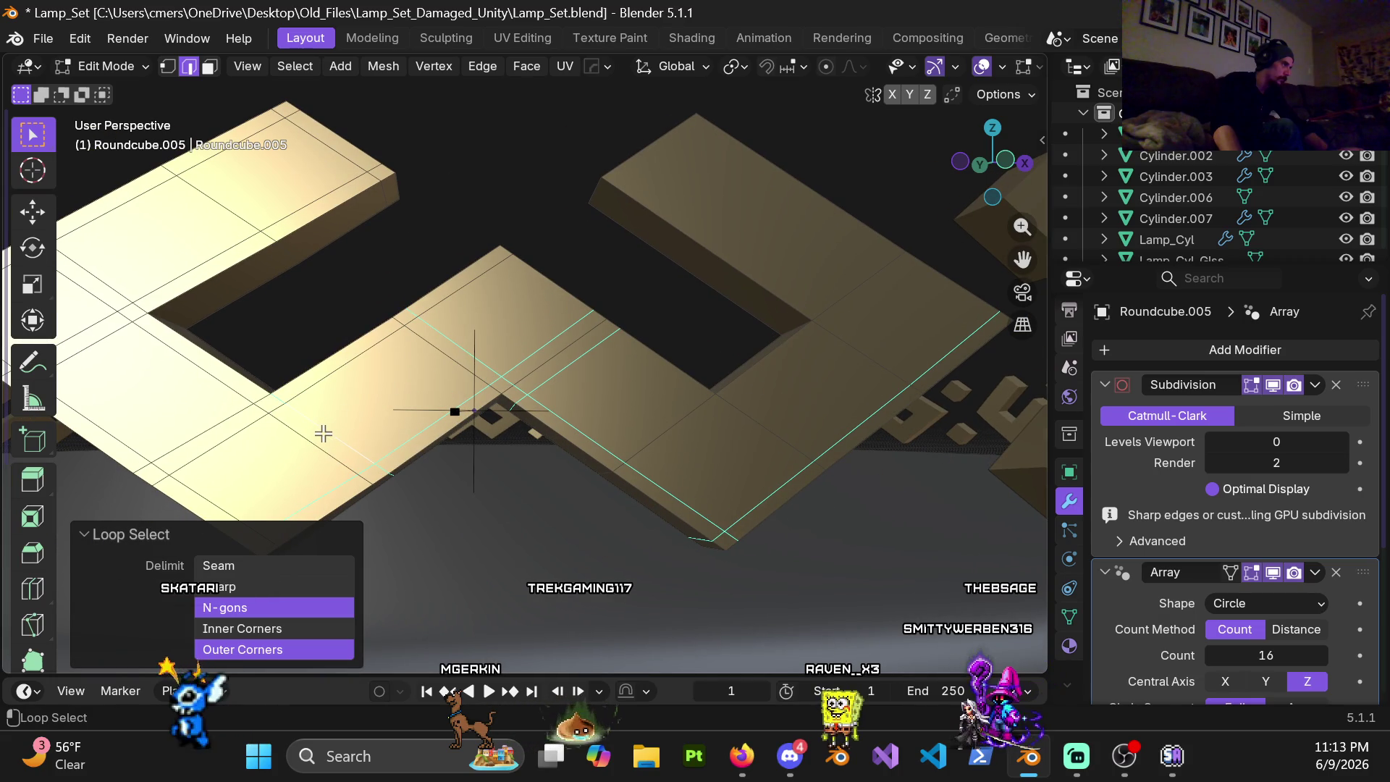
{"action": "key", "text": "x"}
{"action": "left_click", "coordinate": [252, 434]}
{"action": "middle_click_drag", "start_coordinate": [252, 434], "coordinate": [416, 411]}
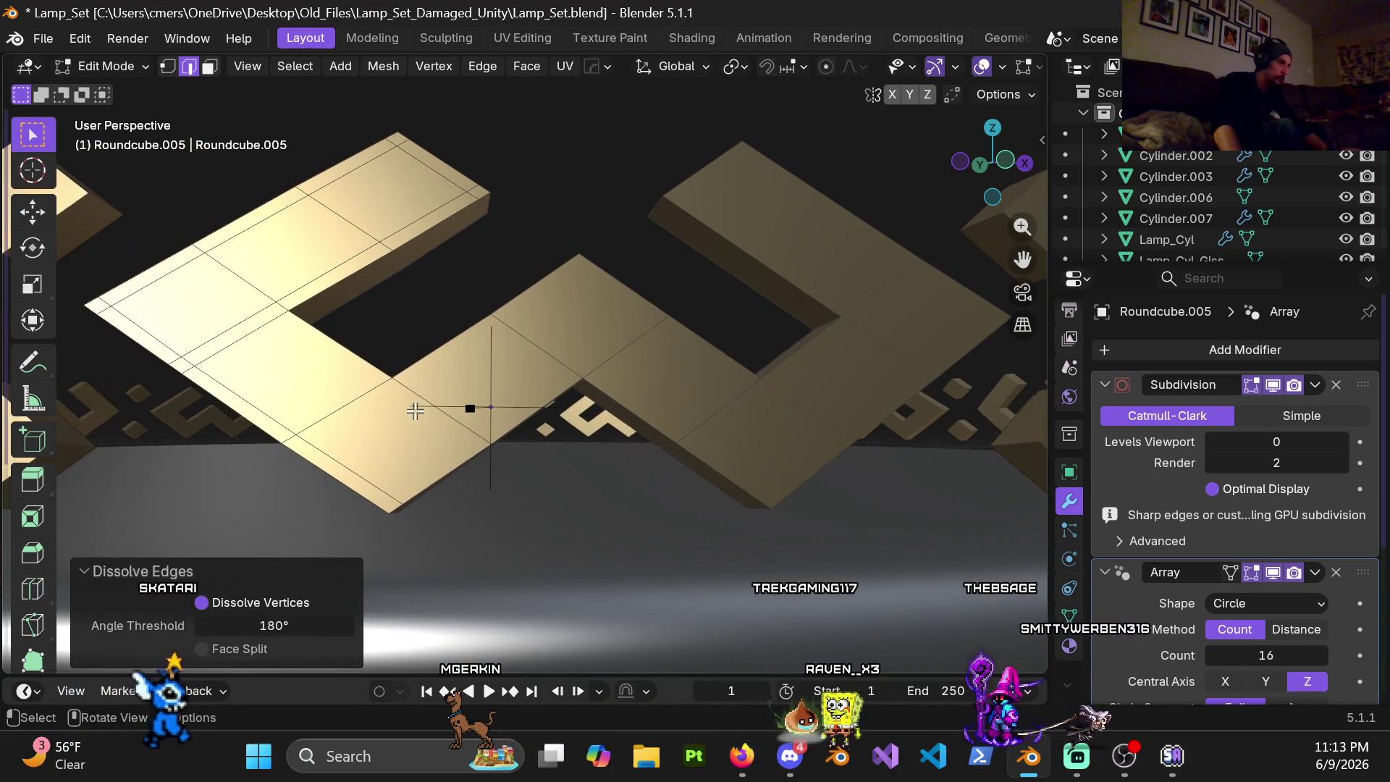
{"action": "left_click", "coordinate": [318, 404], "text": "alt"}
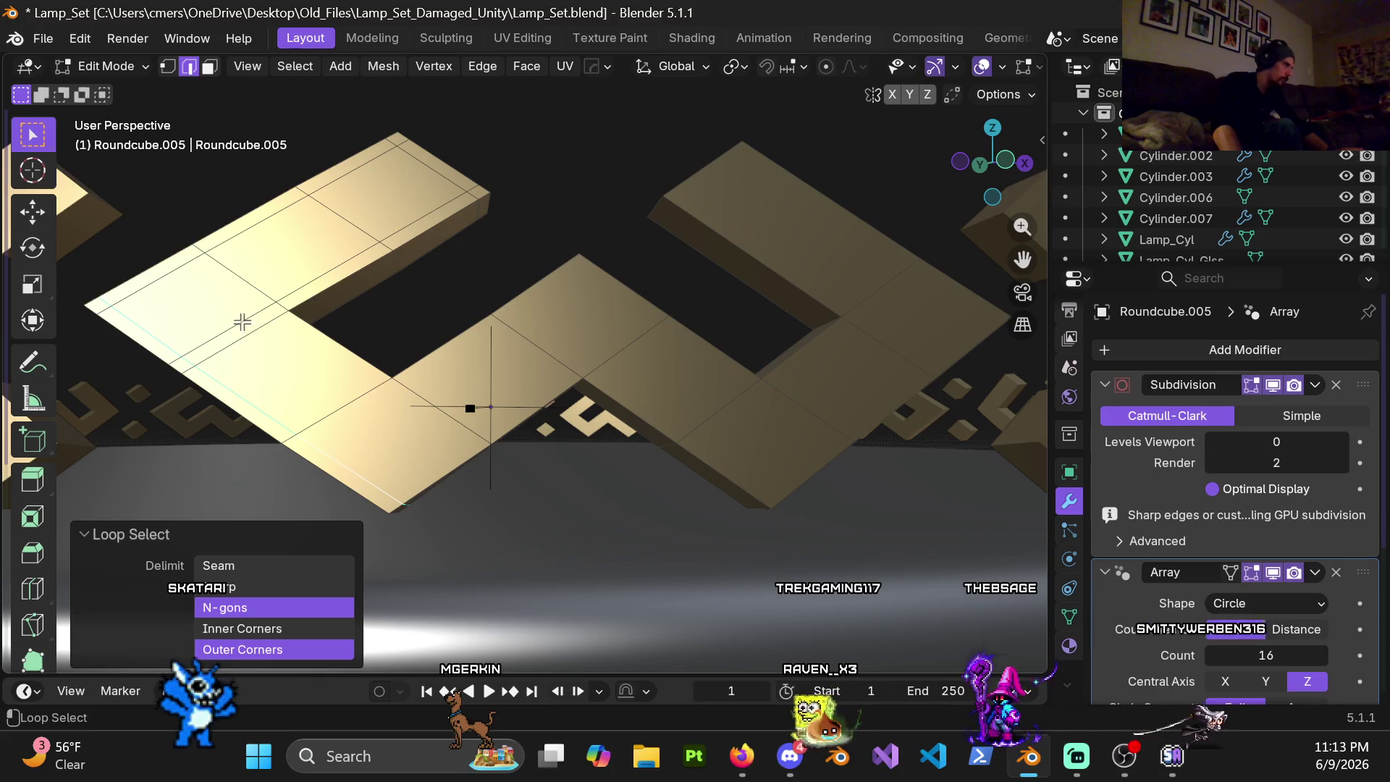
{"action": "key", "text": "x"}
{"action": "left_click", "coordinate": [357, 235]}
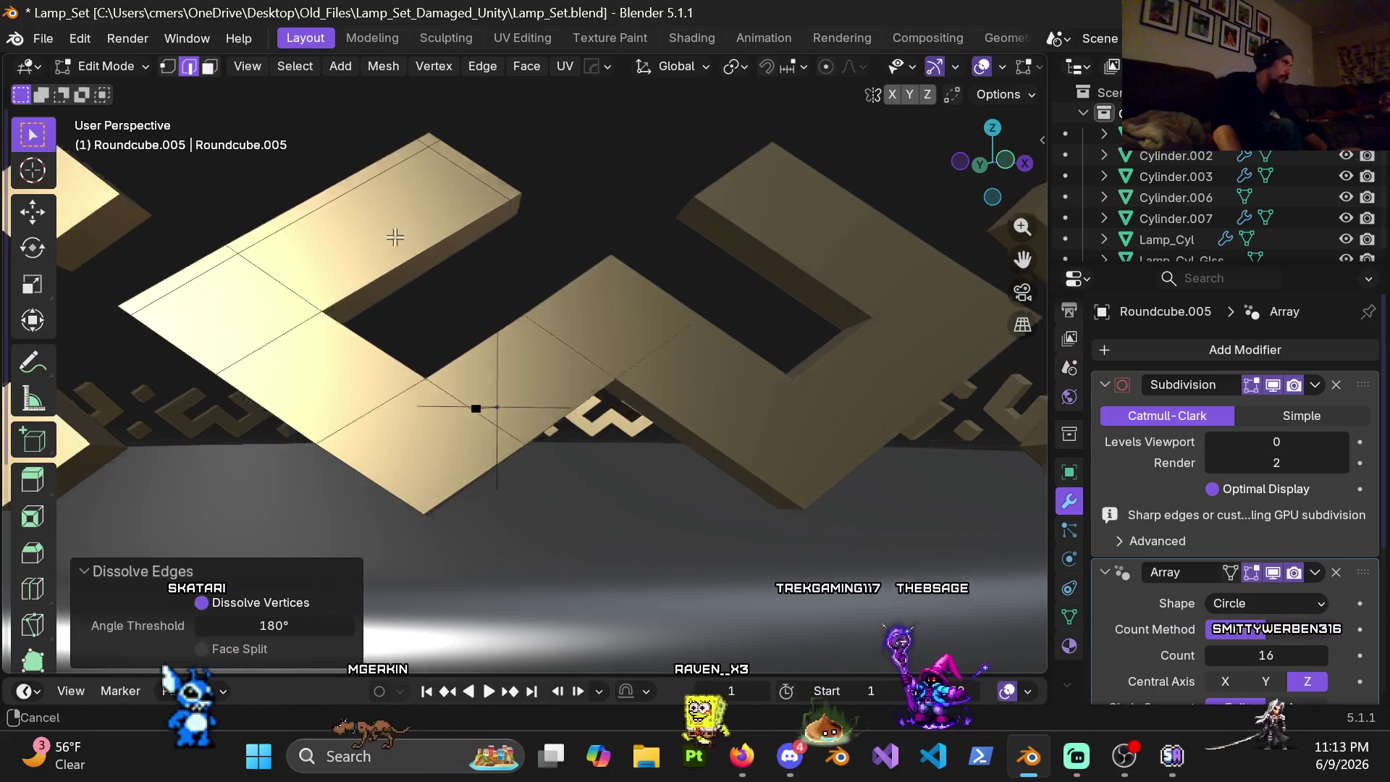
Step: Dissolve the edge loop along the top, then orbit to check the plainer trim faces
{"action": "middle_click_drag", "start_coordinate": [394, 232], "coordinate": [371, 207], "text": "shift"}
{"action": "left_click", "coordinate": [497, 163], "text": "alt"}
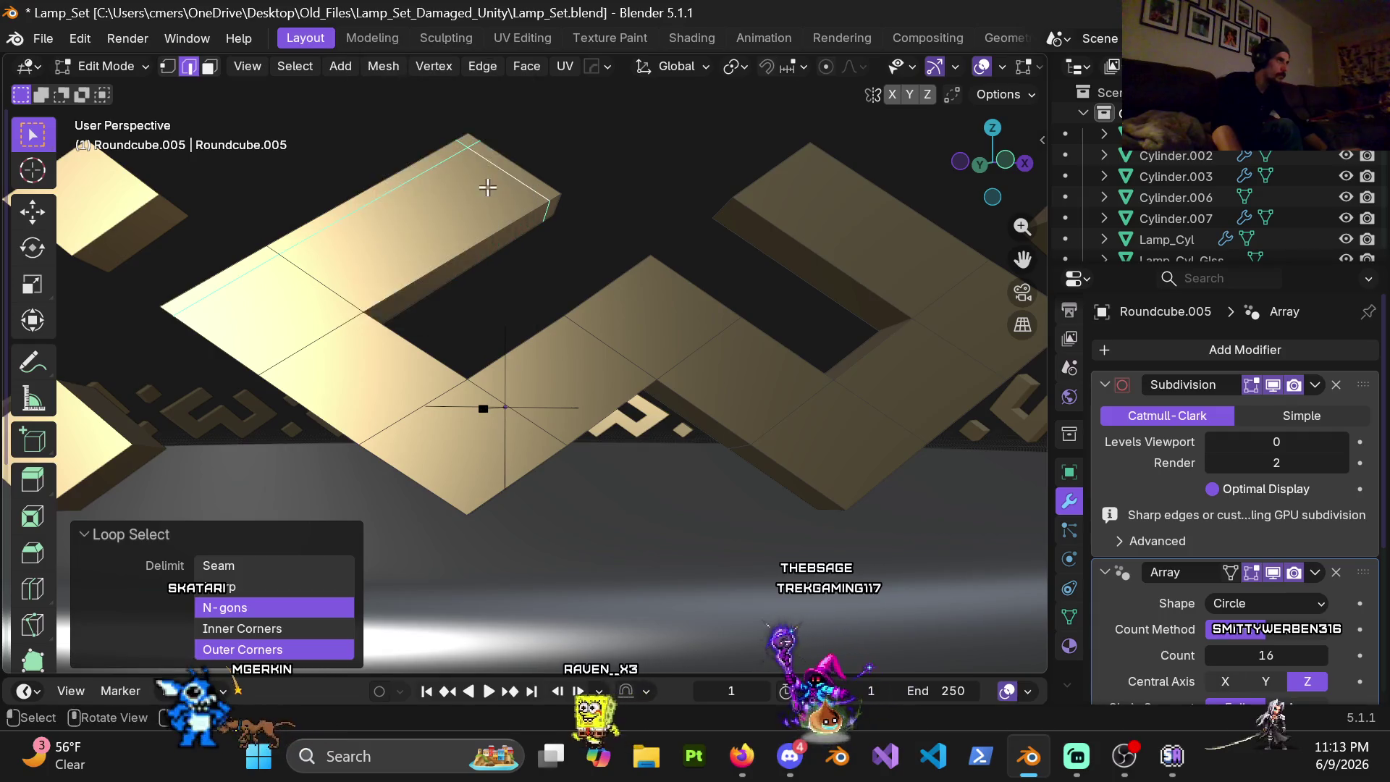
{"action": "middle_click_drag", "start_coordinate": [488, 185], "coordinate": [515, 232]}
{"action": "key", "text": "alt+x"}
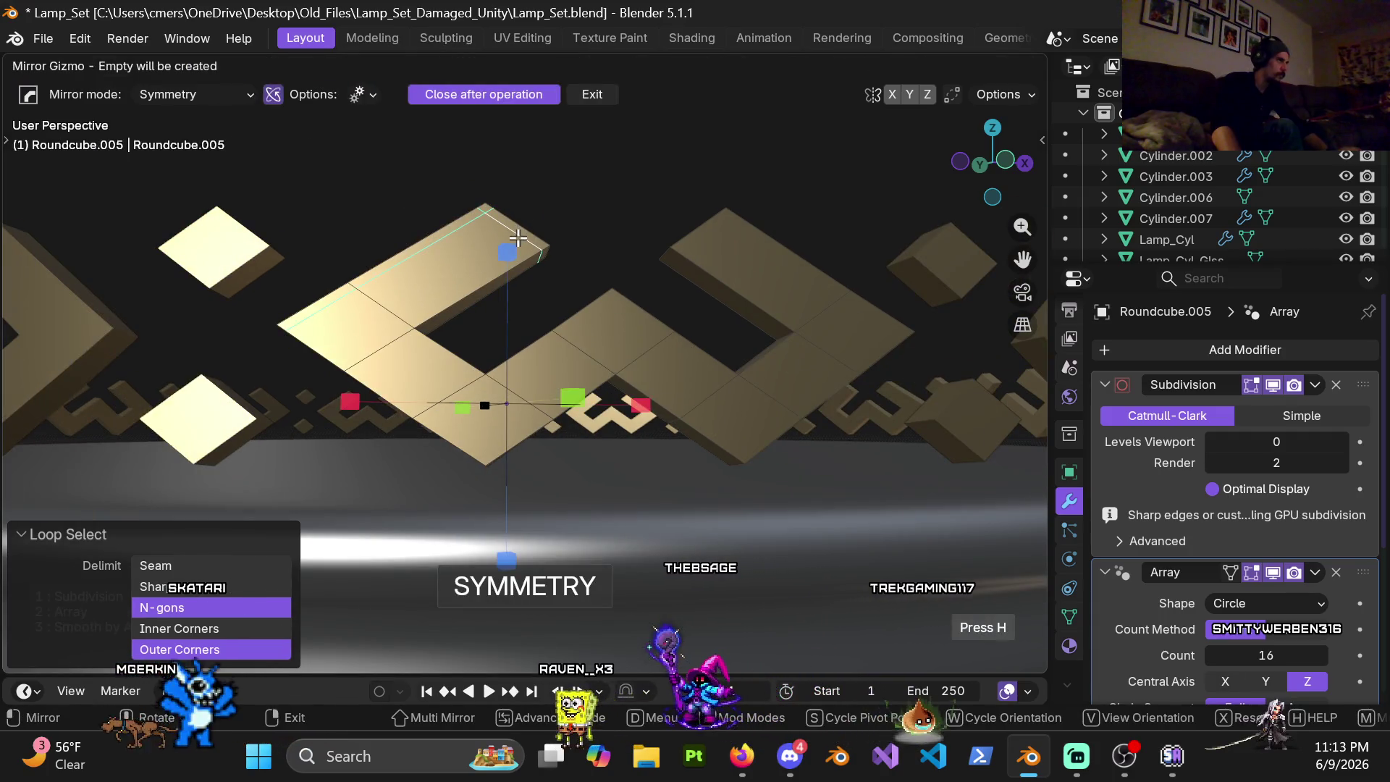
{"action": "left_click", "coordinate": [596, 94]}
{"action": "key", "text": "x"}
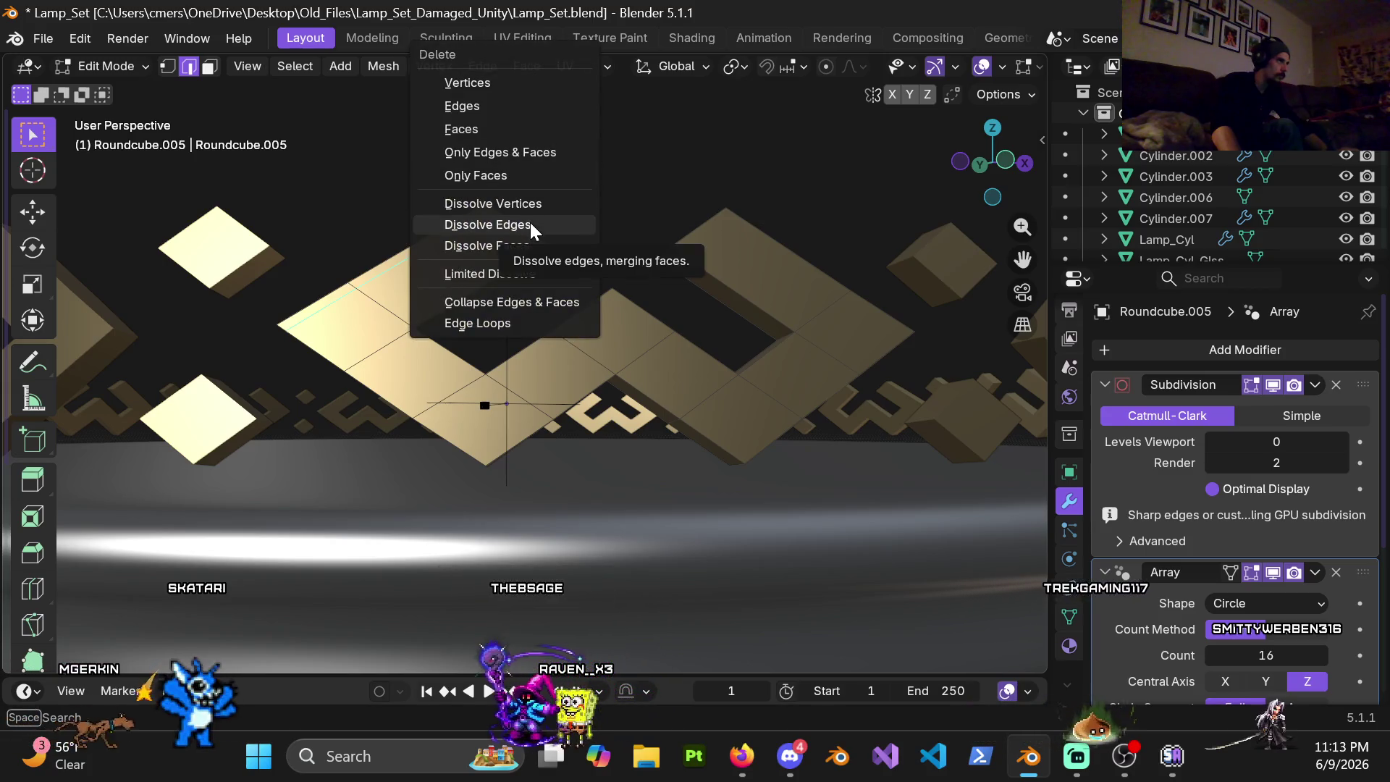
{"action": "left_click", "coordinate": [530, 224]}
{"action": "mouse_move", "coordinate": [512, 295]}
{"action": "middle_mouse_down"}
{"action": "mouse_move", "coordinate": [510, 259]}
{"action": "mouse_move", "coordinate": [428, 320]}
{"action": "mouse_move", "coordinate": [574, 347]}
{"action": "mouse_move", "coordinate": [445, 353]}
{"action": "mouse_move", "coordinate": [676, 376]}
{"action": "mouse_move", "coordinate": [873, 348]}
{"action": "mouse_move", "coordinate": [911, 314]}
{"action": "middle_mouse_up"}
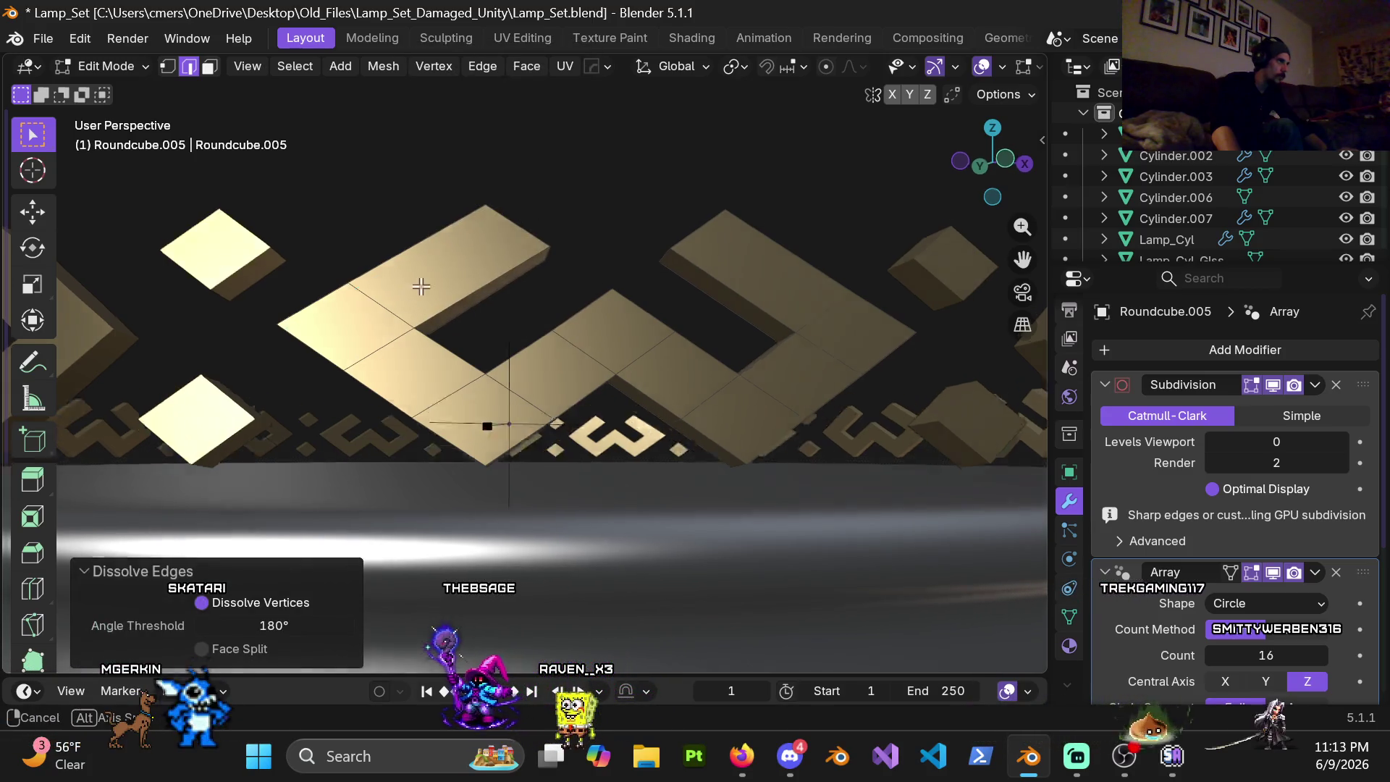
{"action": "mouse_move", "coordinate": [918, 380]}
{"action": "middle_mouse_down"}
{"action": "mouse_move", "coordinate": [829, 344]}
{"action": "mouse_move", "coordinate": [830, 305]}
{"action": "middle_mouse_up"}
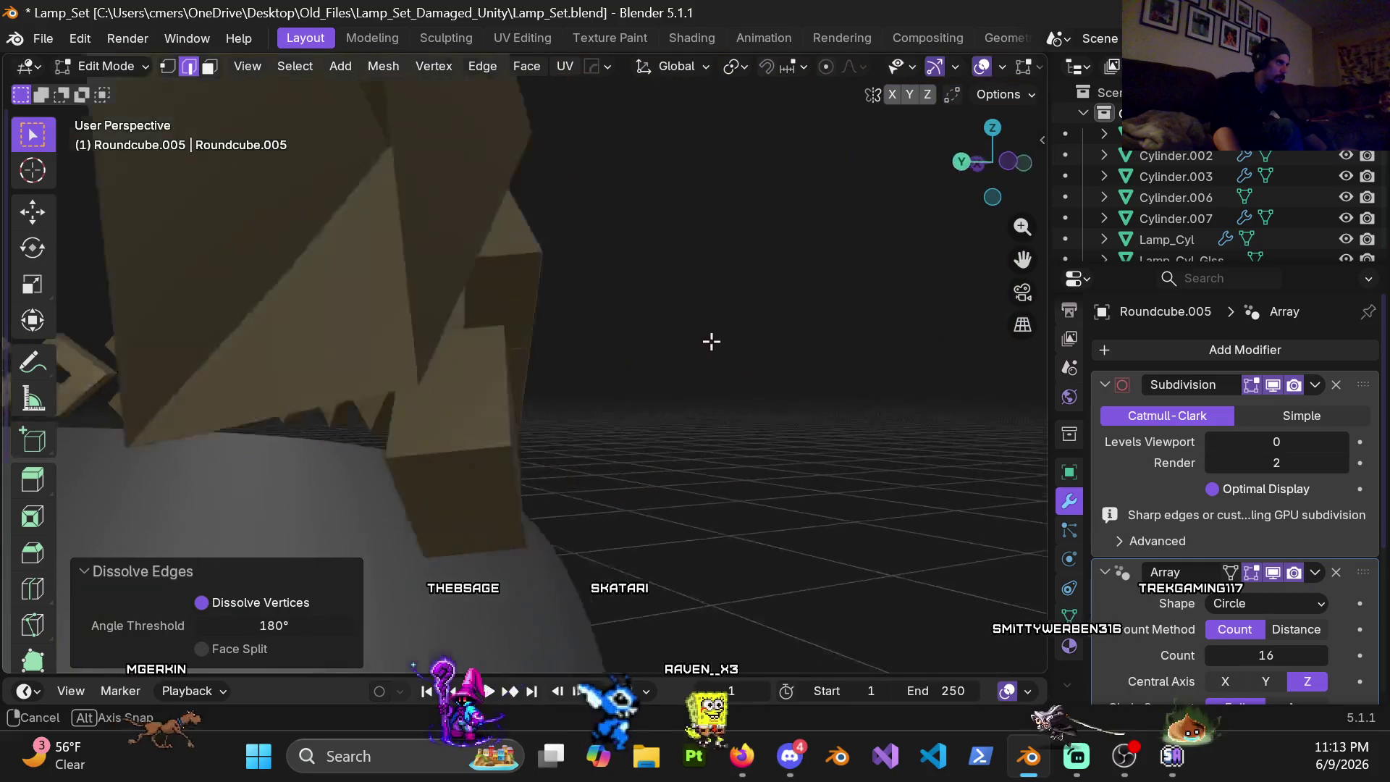
Step: In face select mode, select a strip of faces along the gold zigzag trim
{"action": "mouse_move", "coordinate": [831, 306]}
{"action": "middle_mouse_down"}
{"action": "mouse_move", "coordinate": [531, 373]}
{"action": "mouse_move", "coordinate": [431, 324]}
{"action": "middle_mouse_up"}
{"action": "key", "text": "3"}
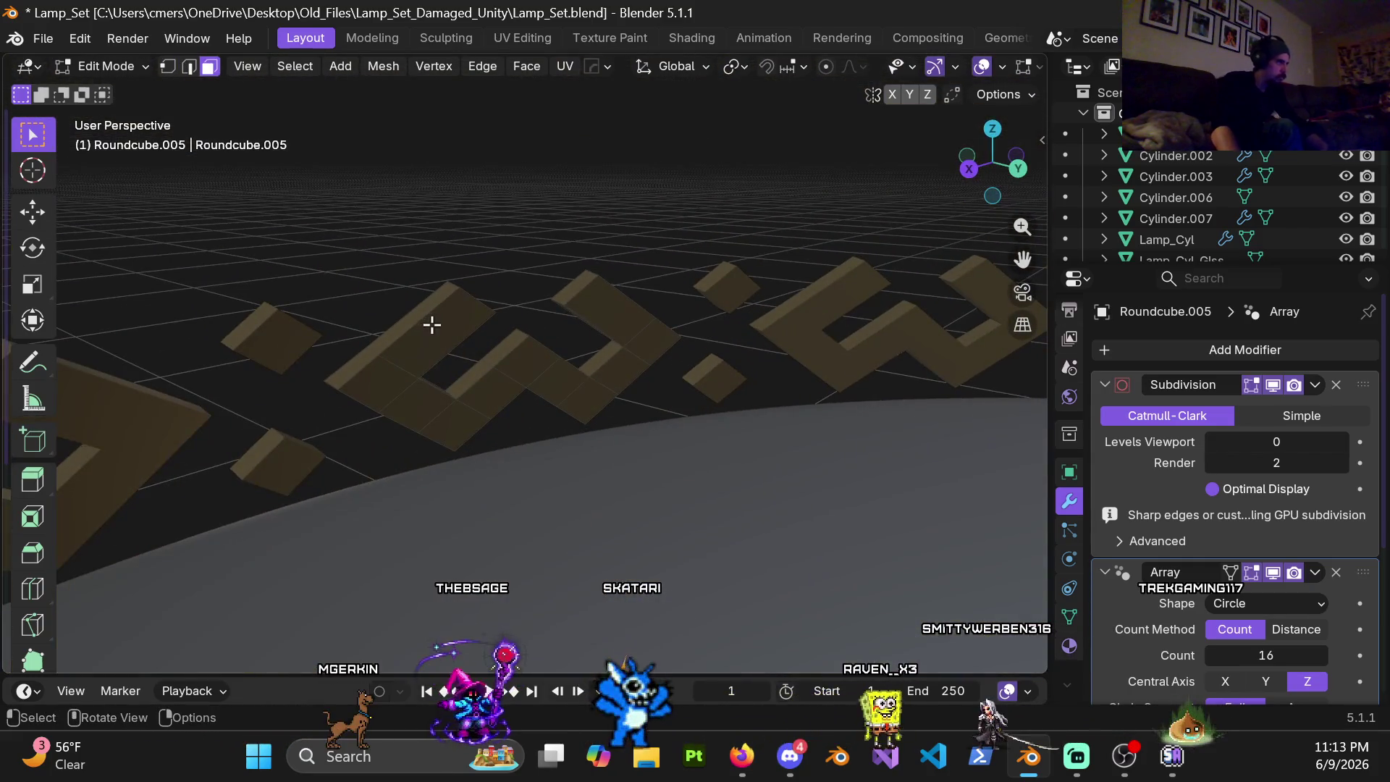
{"action": "left_click", "coordinate": [583, 399], "text": "ctrl"}
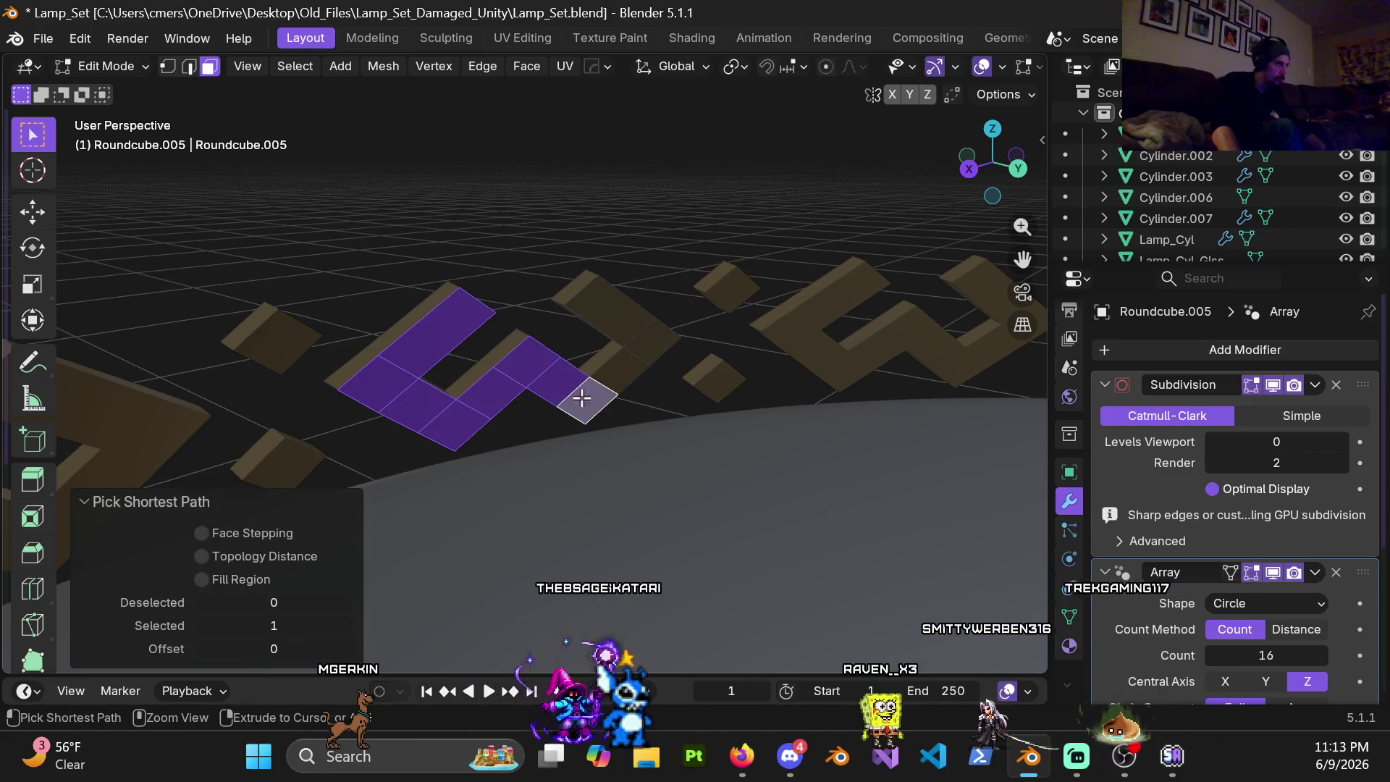
{"action": "mouse_move", "coordinate": [617, 322]}
{"action": "middle_mouse_down"}
{"action": "mouse_move", "coordinate": [567, 338]}
{"action": "mouse_move", "coordinate": [583, 304]}
{"action": "middle_mouse_up"}
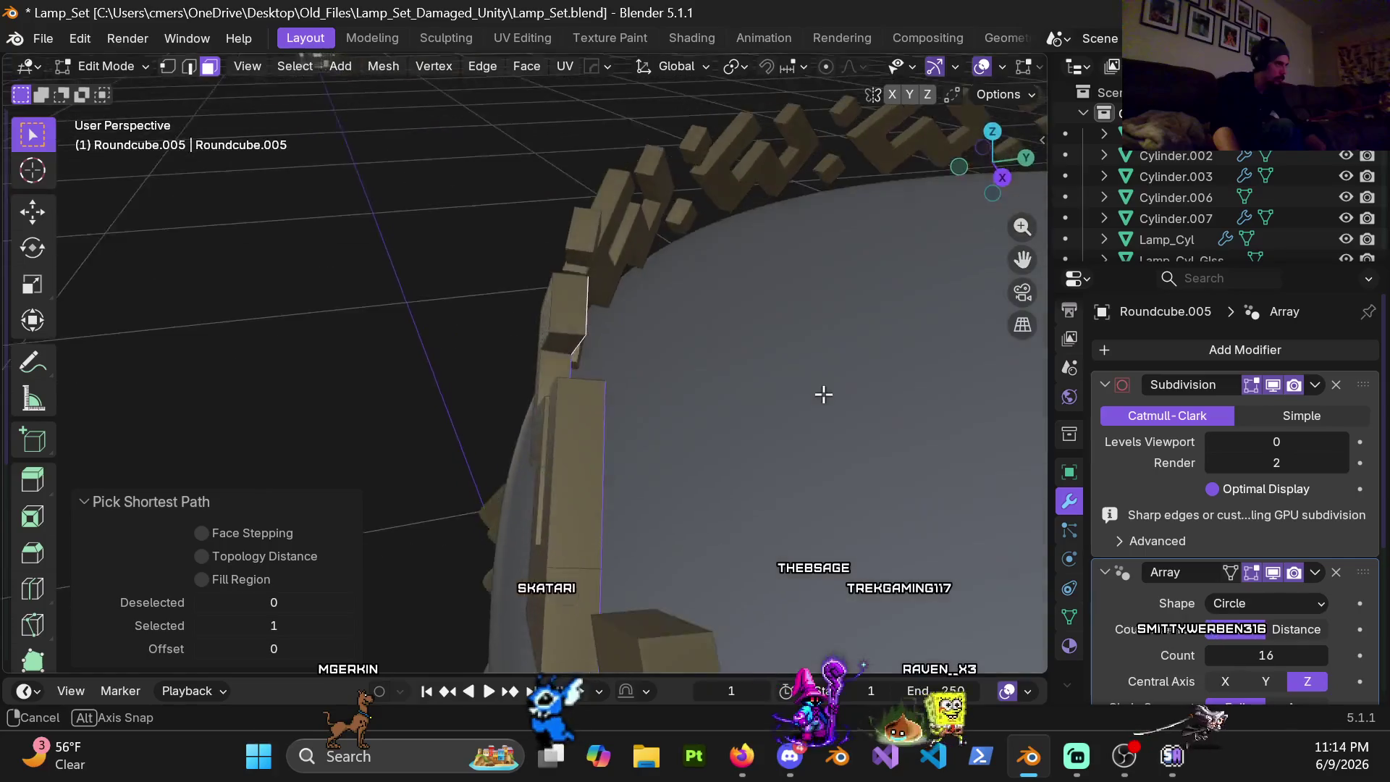
{"action": "middle_click_drag", "start_coordinate": [584, 304], "coordinate": [779, 409]}
Step: Cancel an extrude and a Y move attempt, then set Transform Orientation to Normal
{"action": "key", "text": "e"}
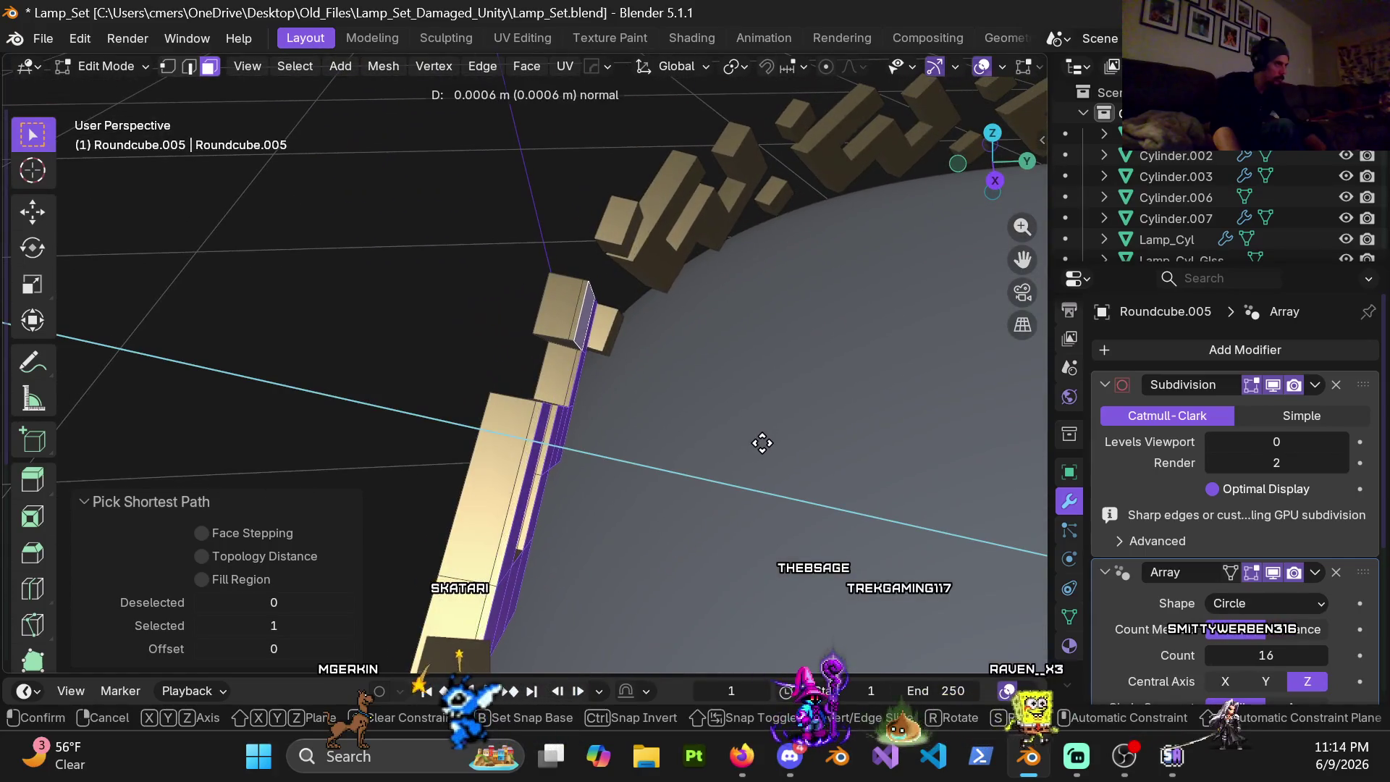
{"action": "right_click", "coordinate": [767, 446]}
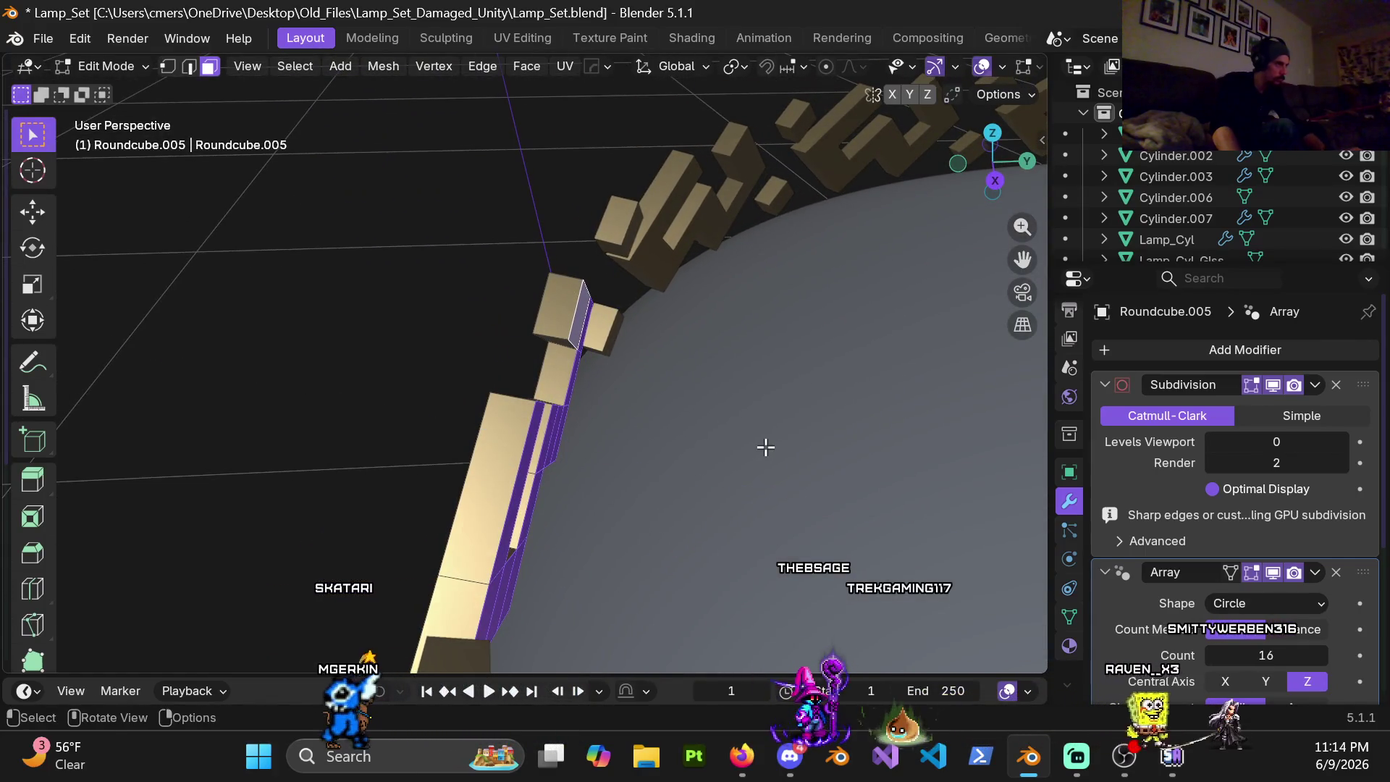
{"action": "key", "text": "g"}
{"action": "key", "text": "y"}
{"action": "right_click", "coordinate": [761, 451]}
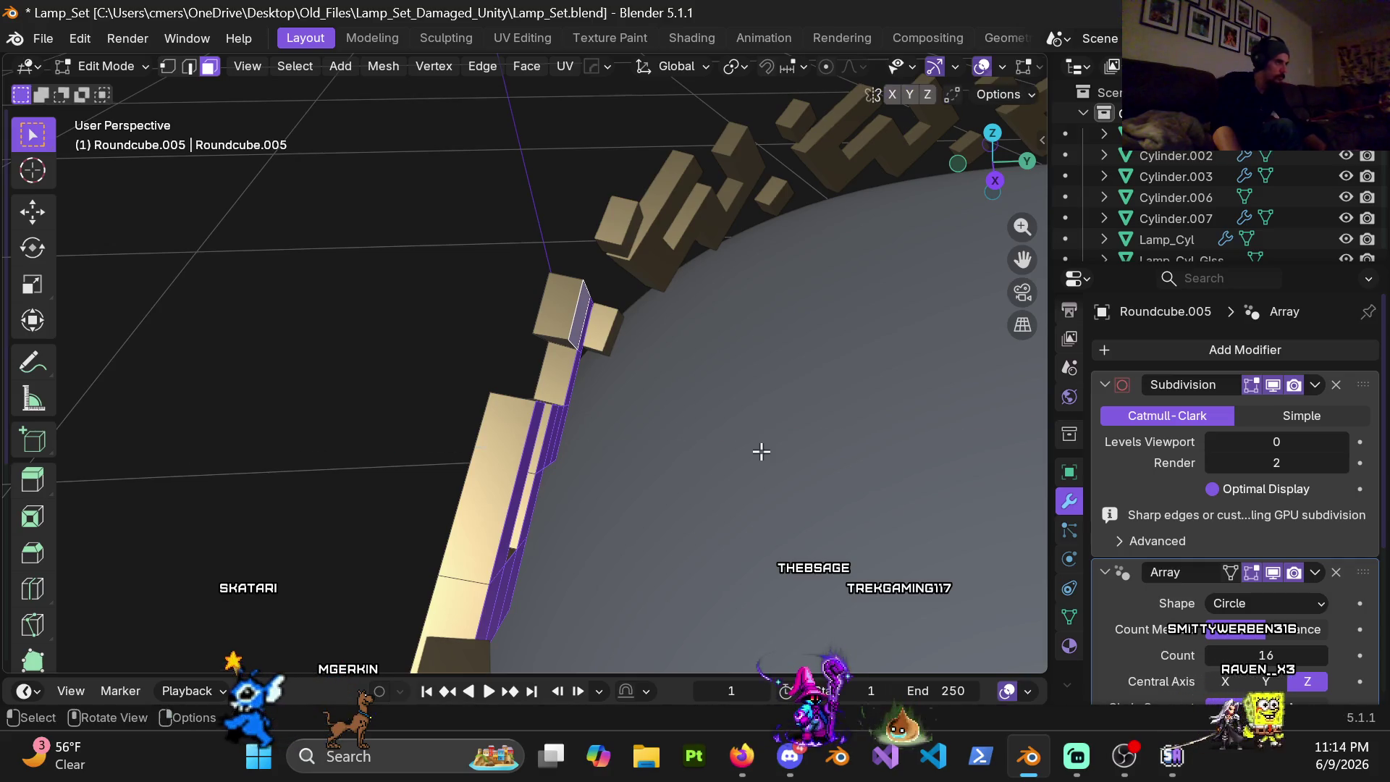
{"action": "mouse_move", "coordinate": [722, 475]}
{"action": "middle_mouse_down"}
{"action": "mouse_move", "coordinate": [640, 329]}
{"action": "mouse_move", "coordinate": [665, 169]}
{"action": "middle_mouse_up"}
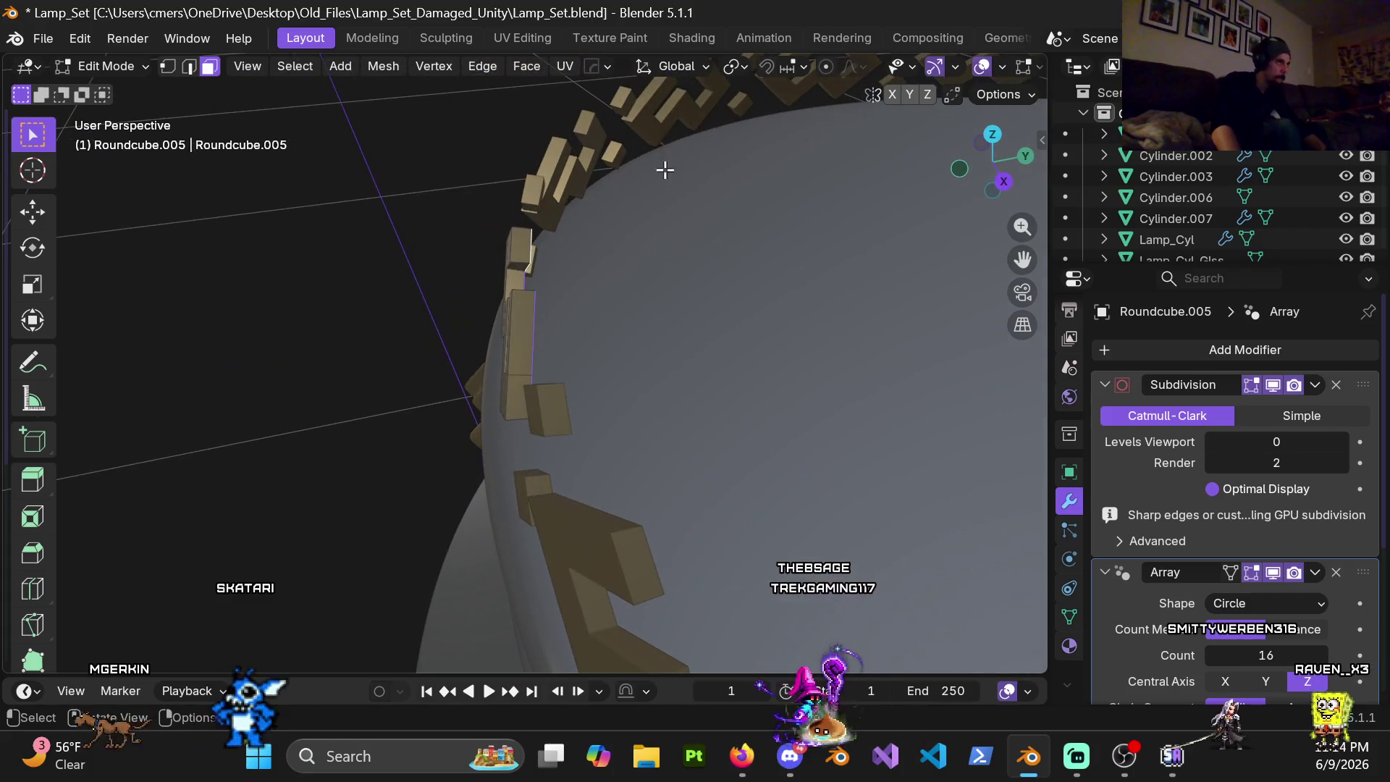
{"action": "left_click", "coordinate": [684, 67]}
{"action": "left_click", "coordinate": [635, 174]}
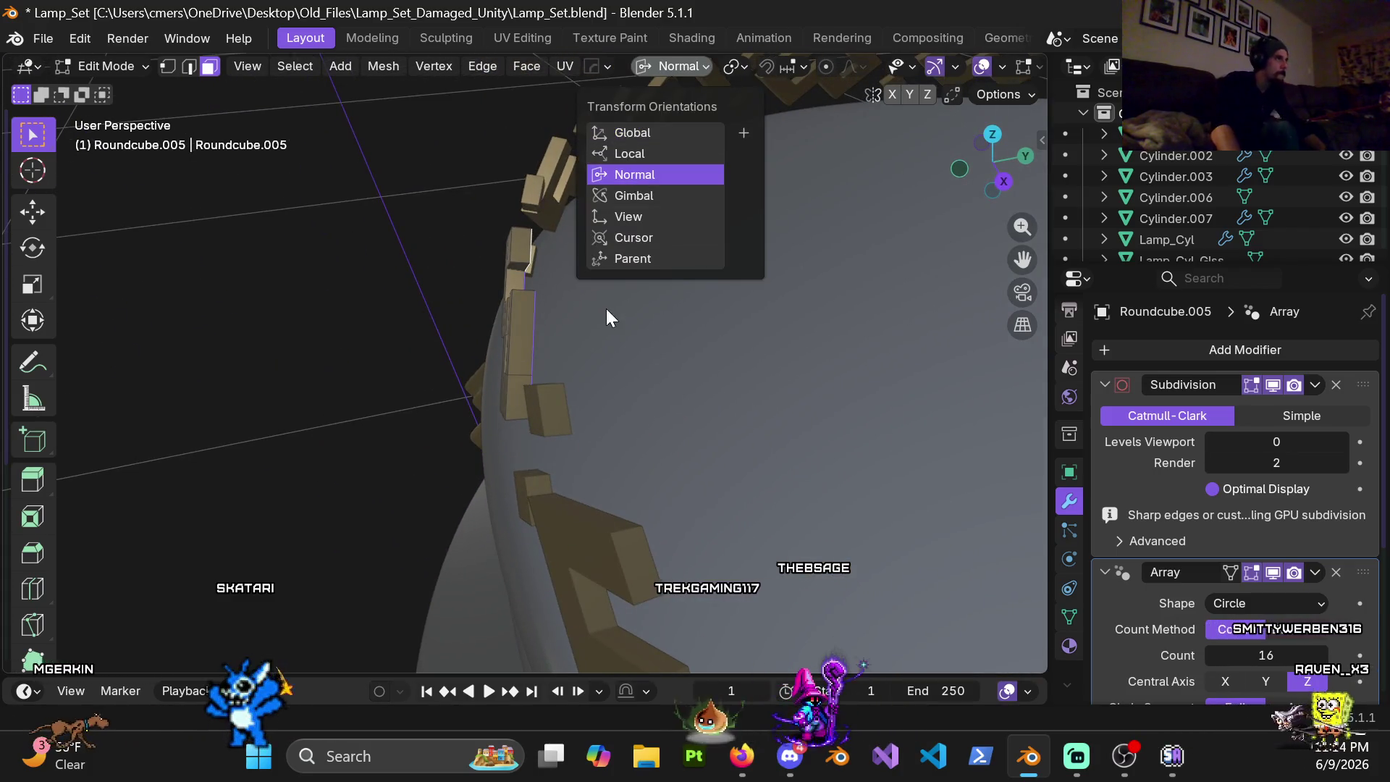
Step: Move the selected faces 0.002 m outward along normal Z and leave Edit Mode
{"action": "middle_click_drag", "start_coordinate": [395, 175], "coordinate": [534, 286]}
{"action": "key", "text": "g"}
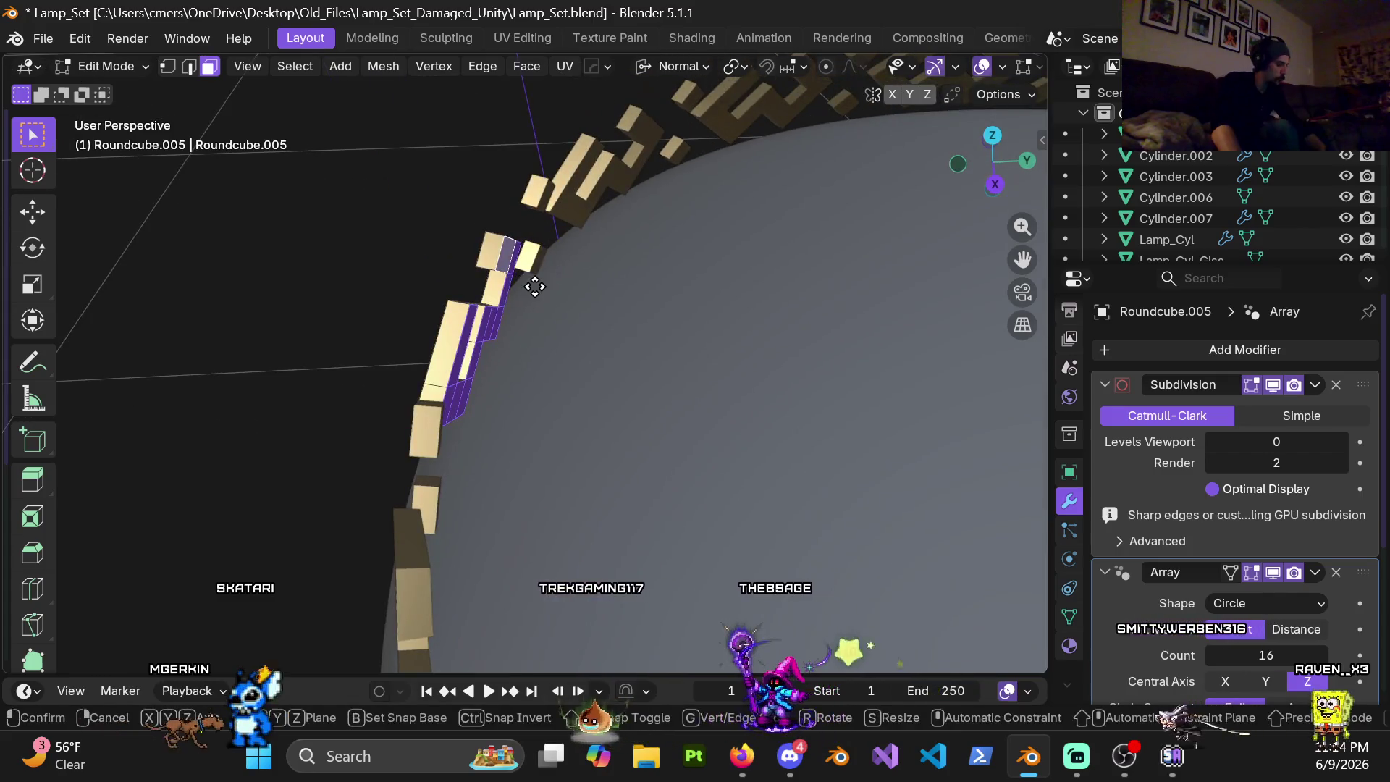
{"action": "key", "text": "y"}
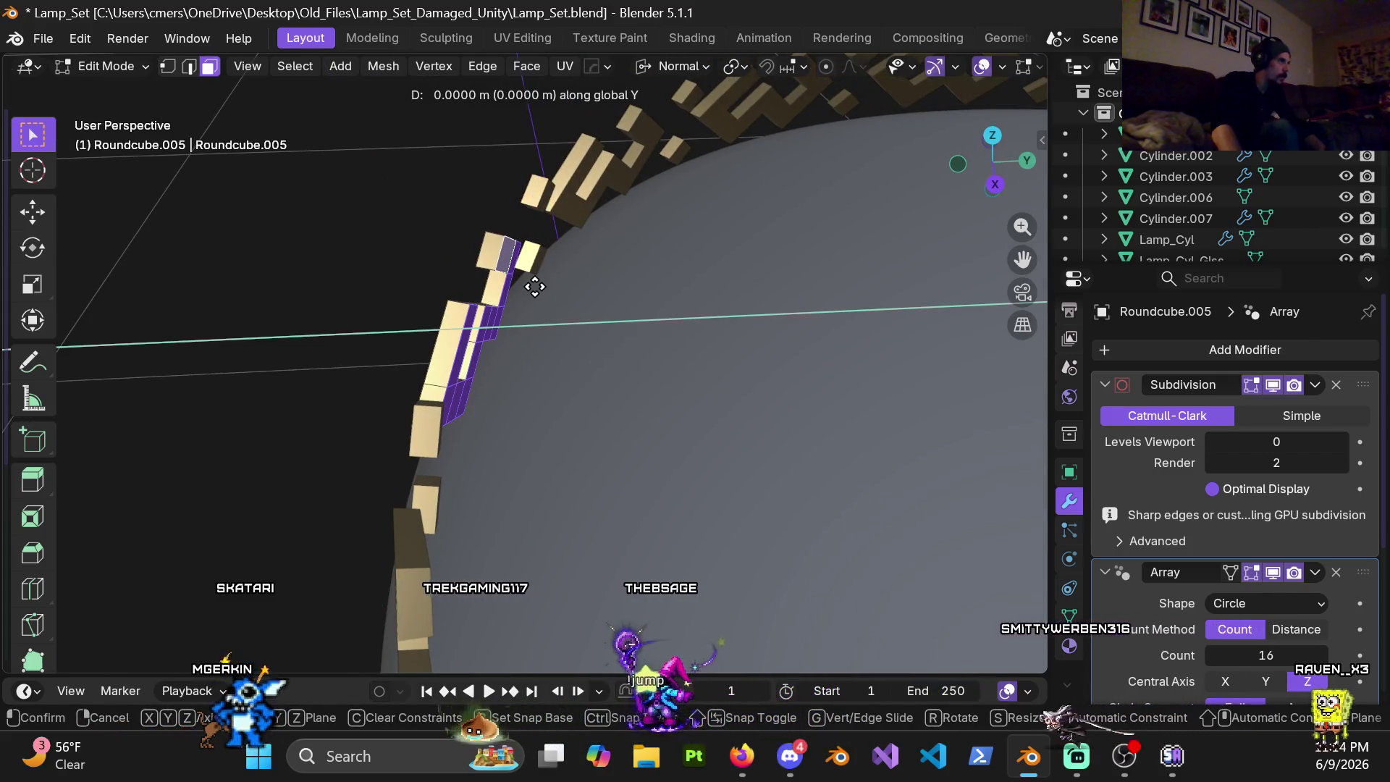
{"action": "key", "text": "z"}
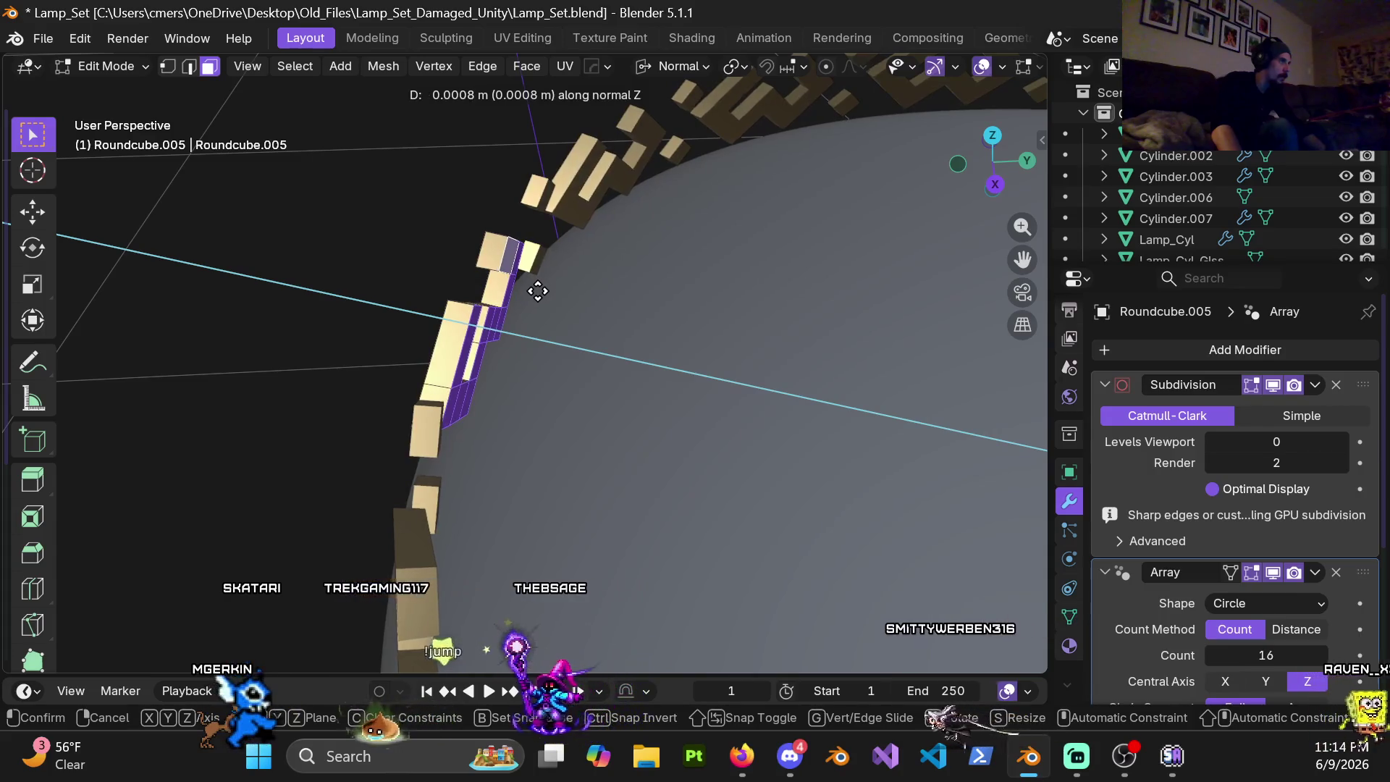
{"action": "left_click", "coordinate": [542, 293]}
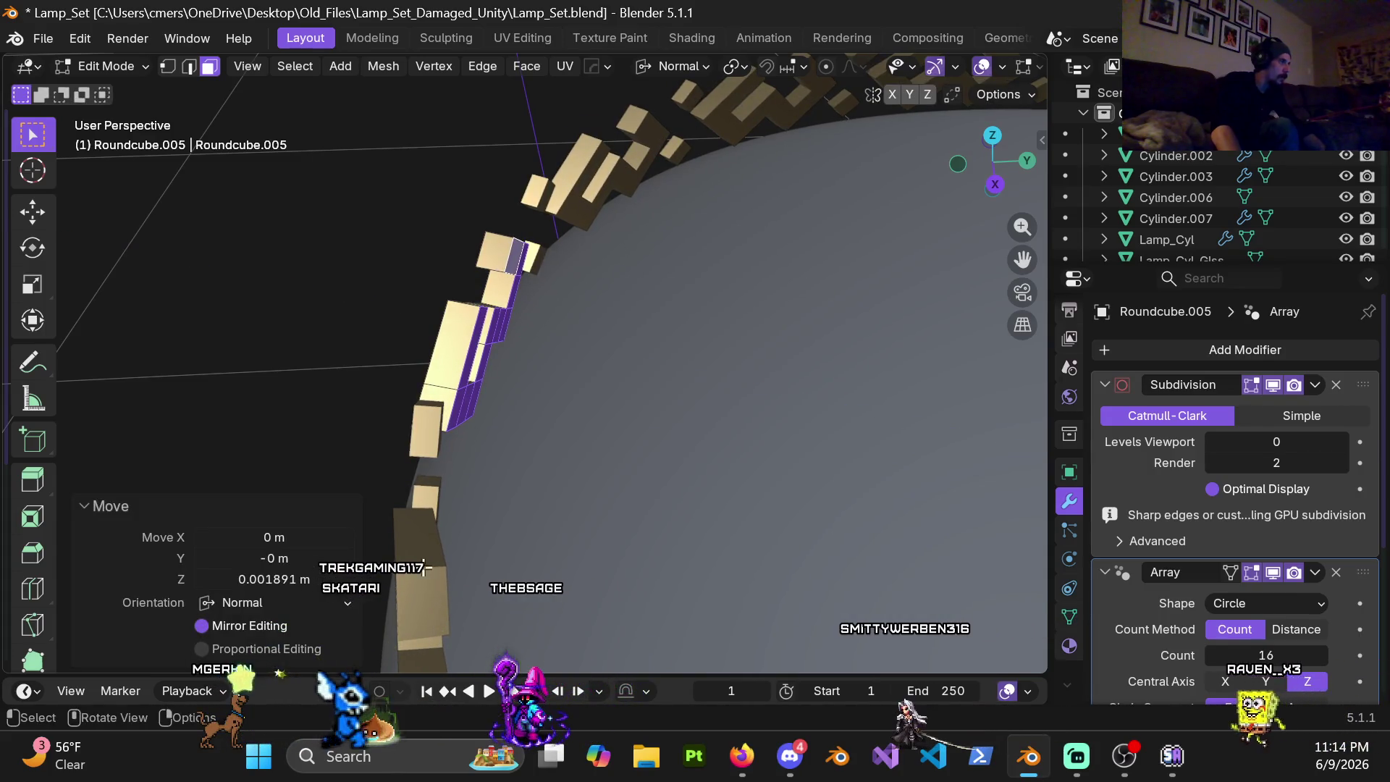
{"action": "type", "text": "2"}
{"action": "key", "text": "Return"}
{"action": "scroll", "coordinate": [454, 263], "scroll_direction": "down", "scroll_amount": 3}
{"action": "key", "text": "Tab"}
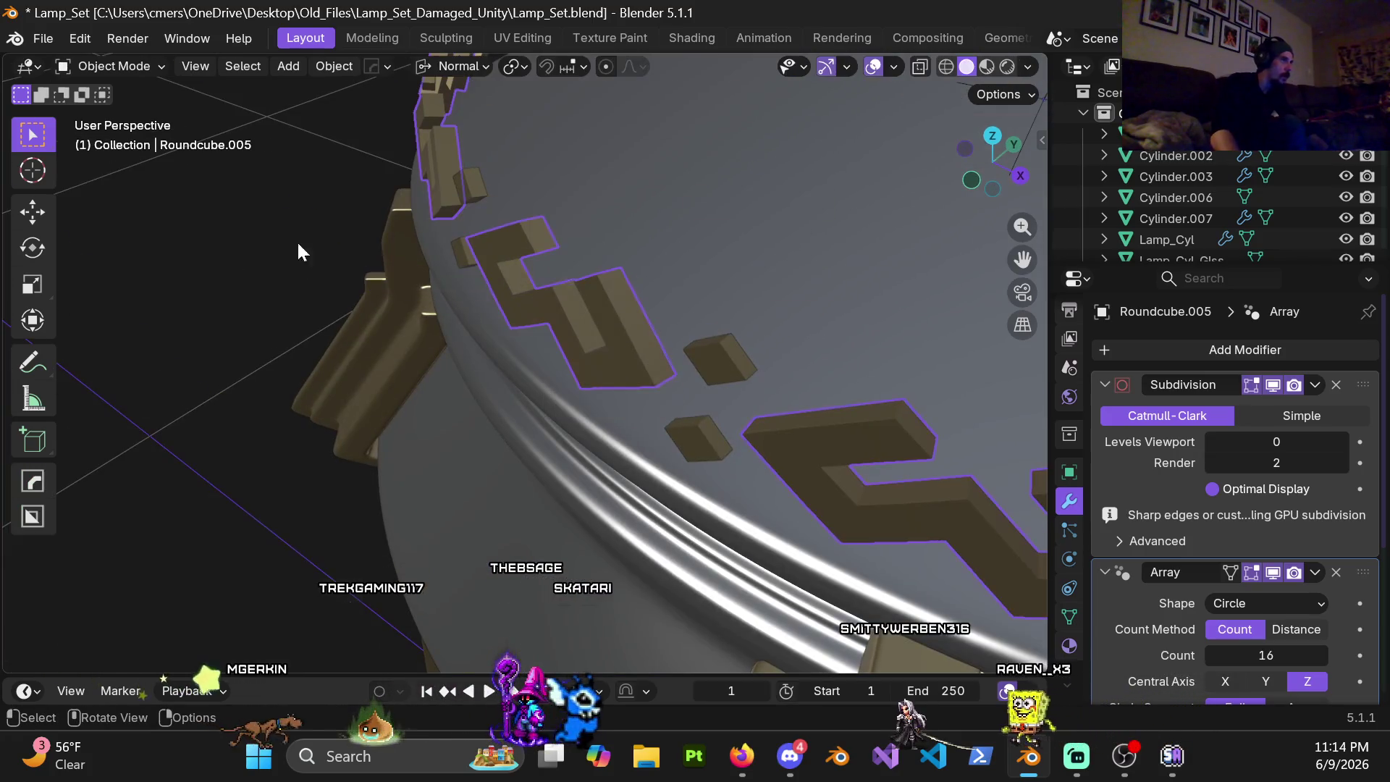
Step: Orbit around the decorated band and enter Edit Mode on the Roundcube.004 gold pattern blocks
{"action": "key", "text": "alt+h"}
{"action": "mouse_move", "coordinate": [592, 272]}
{"action": "middle_mouse_down"}
{"action": "mouse_move", "coordinate": [608, 311]}
{"action": "mouse_move", "coordinate": [569, 289]}
{"action": "middle_mouse_up"}
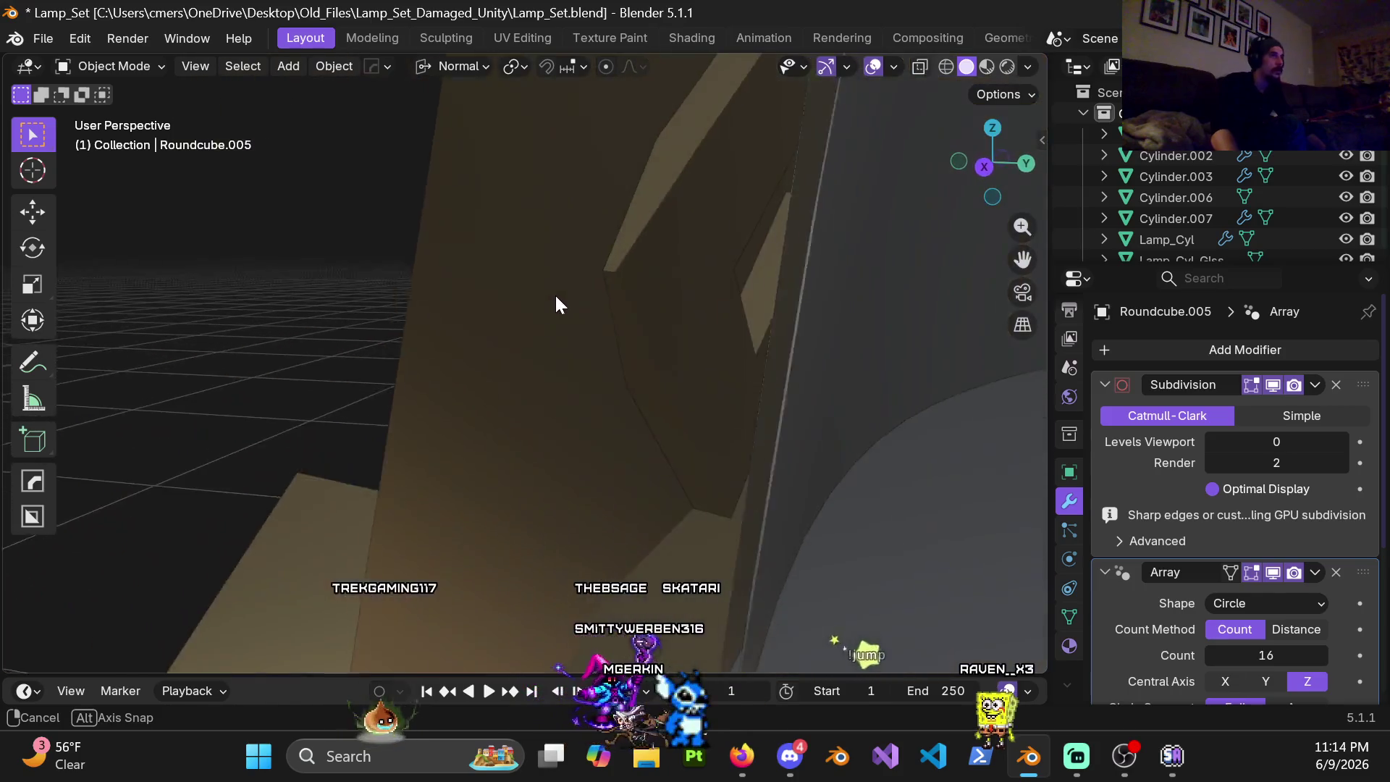
{"action": "mouse_move", "coordinate": [567, 289]}
{"action": "middle_mouse_down"}
{"action": "mouse_move", "coordinate": [576, 307]}
{"action": "mouse_move", "coordinate": [702, 311]}
{"action": "mouse_move", "coordinate": [598, 304]}
{"action": "mouse_move", "coordinate": [598, 345]}
{"action": "mouse_move", "coordinate": [732, 298]}
{"action": "mouse_move", "coordinate": [655, 211]}
{"action": "mouse_move", "coordinate": [568, 258]}
{"action": "mouse_move", "coordinate": [554, 288]}
{"action": "mouse_move", "coordinate": [459, 273]}
{"action": "mouse_move", "coordinate": [584, 307]}
{"action": "mouse_move", "coordinate": [770, 276]}
{"action": "mouse_move", "coordinate": [623, 293]}
{"action": "middle_mouse_up"}
{"action": "mouse_move", "coordinate": [420, 271]}
{"action": "middle_mouse_down"}
{"action": "mouse_move", "coordinate": [545, 356]}
{"action": "mouse_move", "coordinate": [551, 396]}
{"action": "mouse_move", "coordinate": [413, 325]}
{"action": "mouse_move", "coordinate": [370, 334]}
{"action": "mouse_move", "coordinate": [519, 338]}
{"action": "mouse_move", "coordinate": [453, 370]}
{"action": "mouse_move", "coordinate": [456, 317]}
{"action": "middle_mouse_up"}
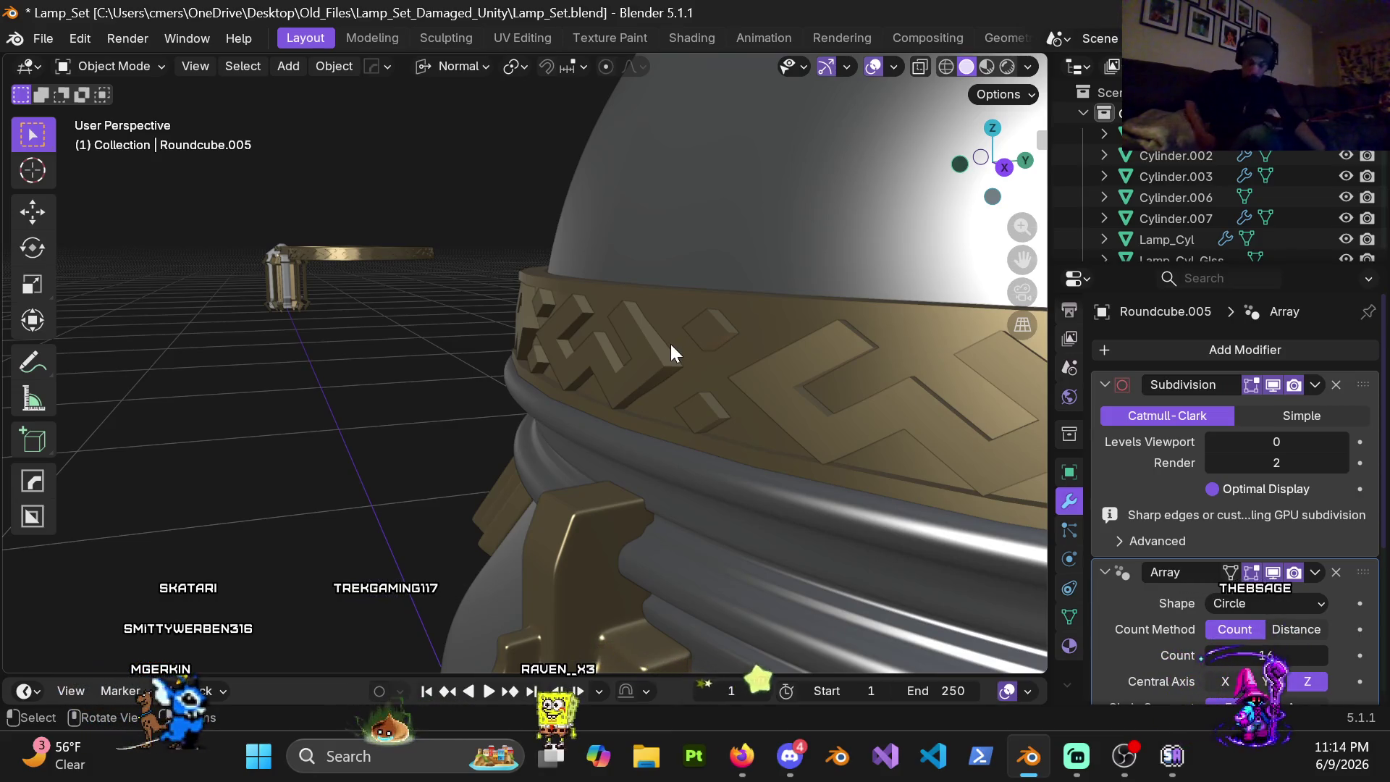
{"action": "mouse_move", "coordinate": [670, 345]}
{"action": "middle_mouse_down"}
{"action": "mouse_move", "coordinate": [834, 299]}
{"action": "mouse_move", "coordinate": [546, 360]}
{"action": "mouse_move", "coordinate": [423, 313]}
{"action": "middle_mouse_up"}
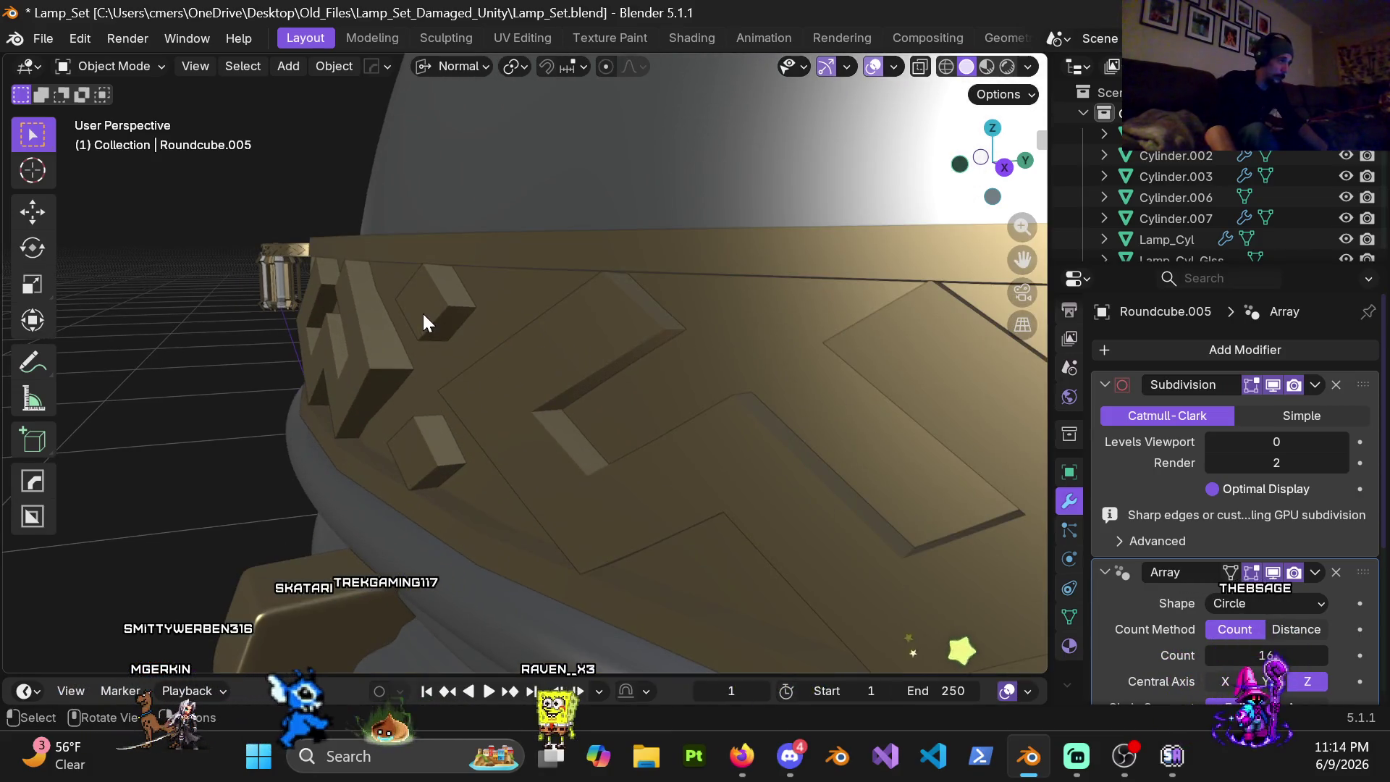
{"action": "left_click", "coordinate": [585, 334]}
{"action": "key", "text": "Tab"}
{"action": "mouse_move", "coordinate": [584, 335]}
{"action": "middle_mouse_down"}
{"action": "mouse_move", "coordinate": [637, 395]}
{"action": "mouse_move", "coordinate": [503, 352]}
{"action": "mouse_move", "coordinate": [575, 379]}
{"action": "middle_mouse_up"}
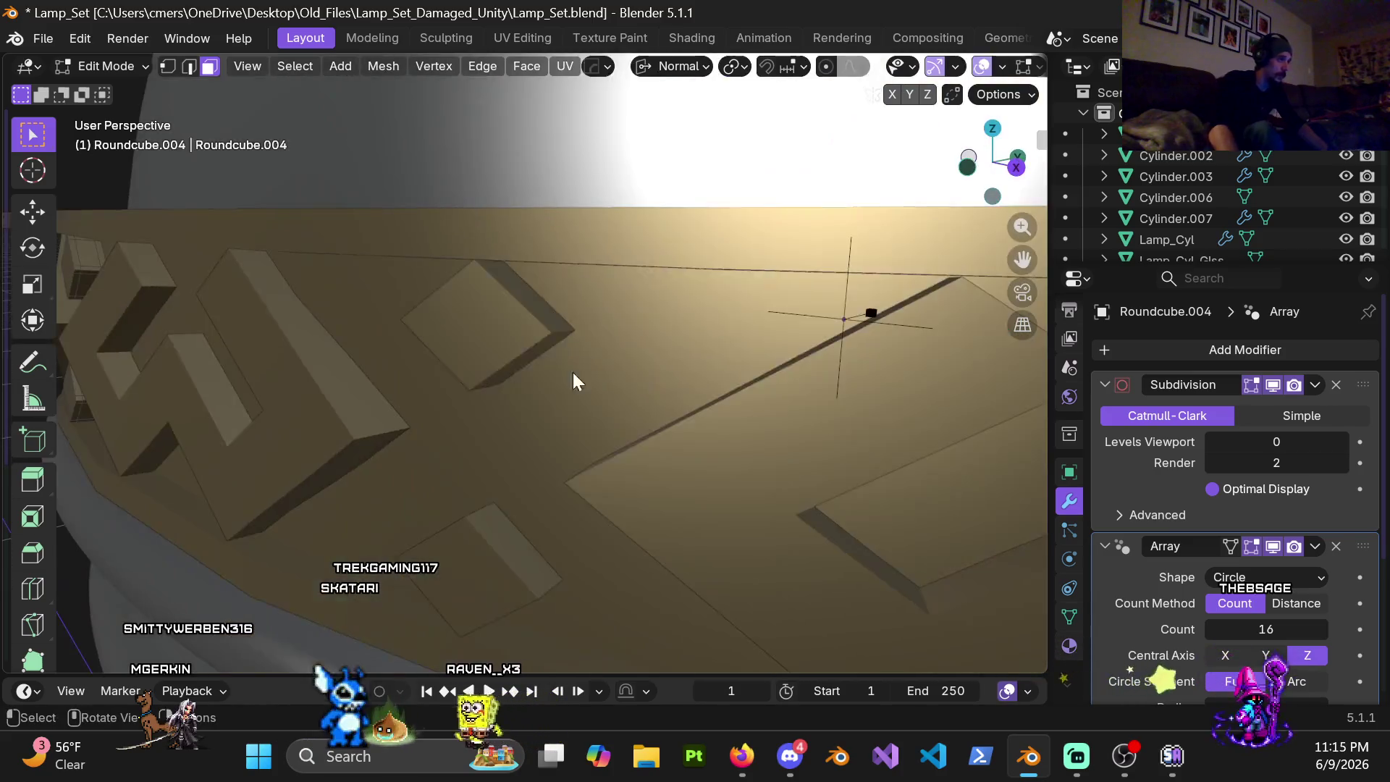
Step: Hide the Roundcube object to expose the gold band's pattern blocks and orbit around the band
{"action": "key", "text": "Tab"}
{"action": "left_click", "coordinate": [598, 292]}
{"action": "key", "text": "h"}
{"action": "left_click", "coordinate": [608, 260]}
{"action": "mouse_move", "coordinate": [609, 259]}
{"action": "middle_mouse_down"}
{"action": "mouse_move", "coordinate": [508, 330]}
{"action": "mouse_move", "coordinate": [393, 352]}
{"action": "mouse_move", "coordinate": [636, 247]}
{"action": "mouse_move", "coordinate": [560, 310]}
{"action": "middle_mouse_up"}
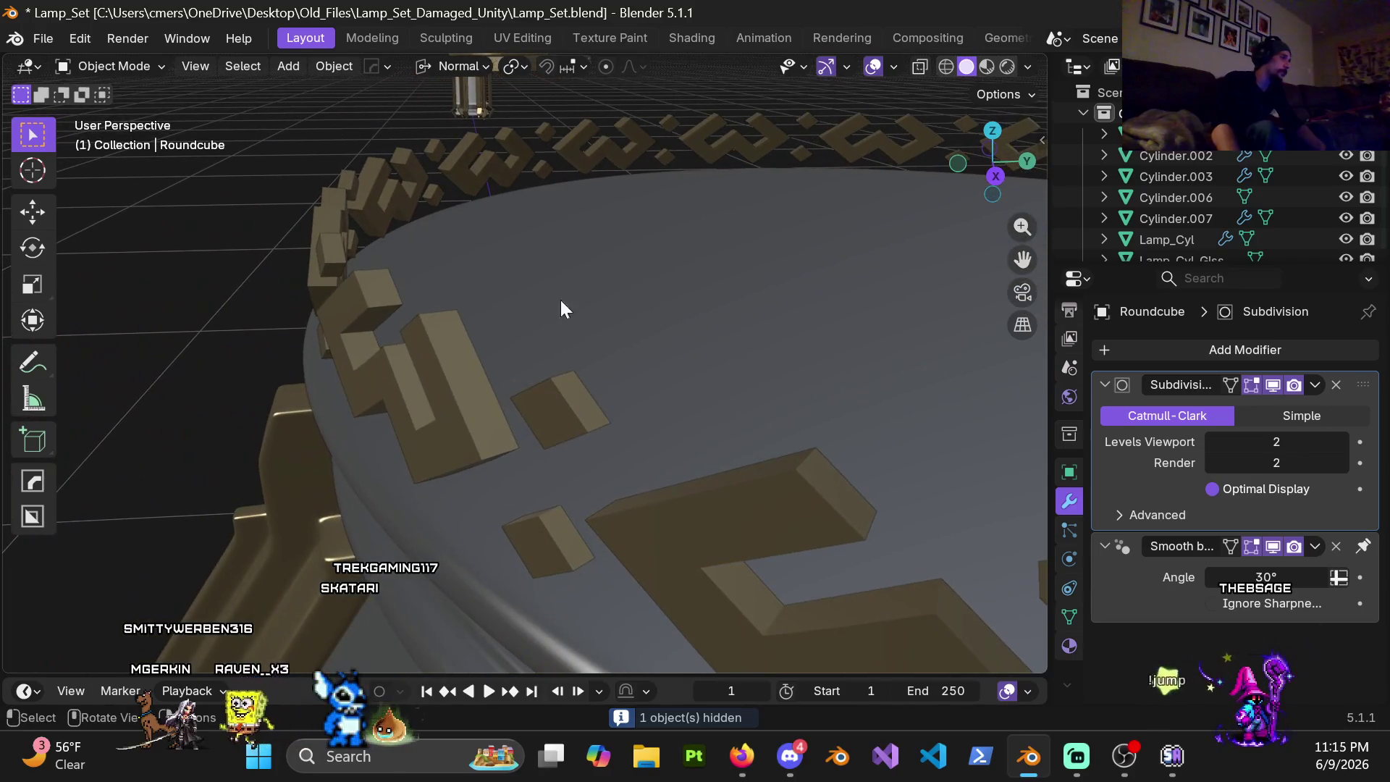
{"action": "mouse_move", "coordinate": [558, 369]}
{"action": "middle_mouse_down"}
{"action": "mouse_move", "coordinate": [594, 335]}
{"action": "mouse_move", "coordinate": [457, 357]}
{"action": "mouse_move", "coordinate": [722, 347]}
{"action": "mouse_move", "coordinate": [627, 354]}
{"action": "mouse_move", "coordinate": [797, 242]}
{"action": "mouse_move", "coordinate": [598, 297]}
{"action": "mouse_move", "coordinate": [559, 289]}
{"action": "mouse_move", "coordinate": [581, 322]}
{"action": "mouse_move", "coordinate": [459, 311]}
{"action": "mouse_move", "coordinate": [746, 323]}
{"action": "middle_mouse_up"}
Step: Inspect the array block Roundcube.004 briefly in Edit Mode, then return to Object Mode
{"action": "left_click", "coordinate": [638, 352]}
{"action": "key", "text": "ctrl+Tab"}
{"action": "left_click", "coordinate": [776, 349]}
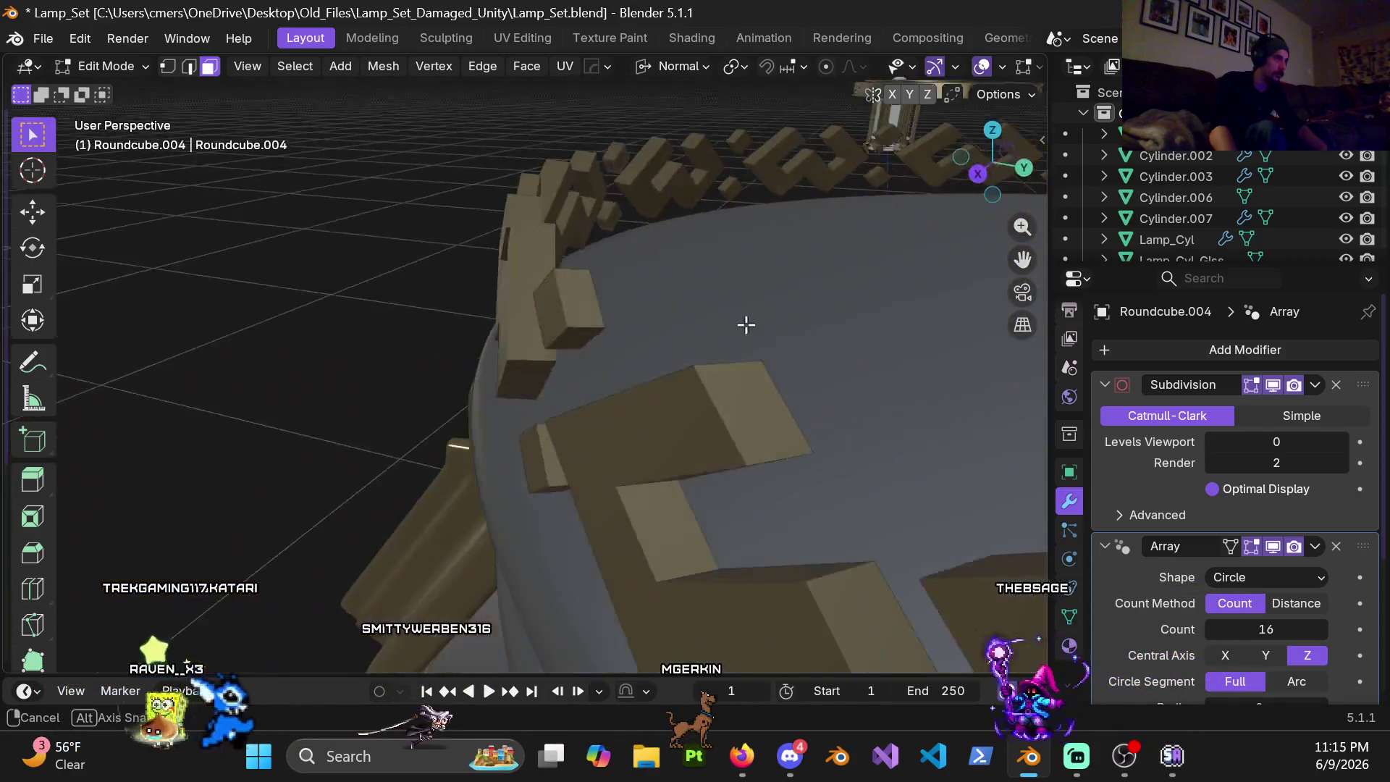
{"action": "key", "text": "ctrl+Tab"}
{"action": "left_click", "coordinate": [330, 325]}
{"action": "mouse_move", "coordinate": [329, 325]}
{"action": "middle_mouse_down"}
{"action": "mouse_move", "coordinate": [620, 316]}
{"action": "mouse_move", "coordinate": [742, 267]}
{"action": "mouse_move", "coordinate": [561, 283]}
{"action": "mouse_move", "coordinate": [592, 243]}
{"action": "mouse_move", "coordinate": [572, 318]}
{"action": "mouse_move", "coordinate": [606, 347]}
{"action": "mouse_move", "coordinate": [577, 388]}
{"action": "mouse_move", "coordinate": [695, 402]}
{"action": "middle_mouse_up"}
{"action": "scroll", "coordinate": [590, 381], "scroll_direction": "down", "scroll_amount": 2}
{"action": "scroll", "coordinate": [590, 380], "scroll_direction": "down", "scroll_amount": 2}
Step: Check one gold block head-on in Edit Mode, return to Object Mode and select Roundcube.005
{"action": "key", "text": "ctrl+Tab"}
{"action": "mouse_move", "coordinate": [394, 343]}
{"action": "middle_mouse_down"}
{"action": "mouse_move", "coordinate": [645, 386]}
{"action": "mouse_move", "coordinate": [674, 363]}
{"action": "middle_mouse_up"}
{"action": "scroll", "coordinate": [615, 380], "scroll_direction": "up", "scroll_amount": 3}
{"action": "scroll", "coordinate": [608, 385], "scroll_direction": "up", "scroll_amount": 2}
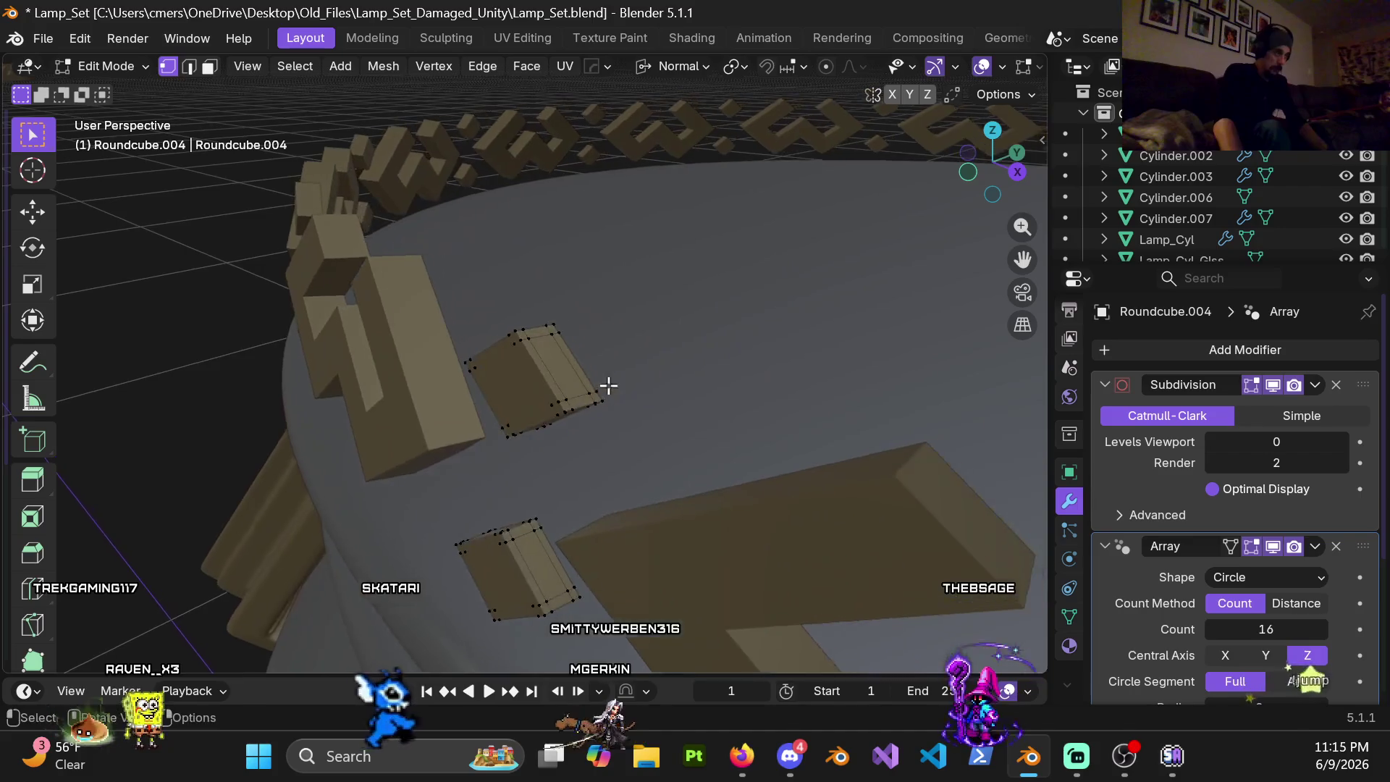
{"action": "scroll", "coordinate": [608, 385], "scroll_direction": "up", "scroll_amount": 2}
{"action": "mouse_move", "coordinate": [571, 394]}
{"action": "middle_mouse_down"}
{"action": "mouse_move", "coordinate": [714, 334]}
{"action": "mouse_move", "coordinate": [394, 392]}
{"action": "mouse_move", "coordinate": [373, 354]}
{"action": "mouse_move", "coordinate": [537, 395]}
{"action": "mouse_move", "coordinate": [520, 396]}
{"action": "mouse_move", "coordinate": [532, 395]}
{"action": "mouse_move", "coordinate": [446, 383]}
{"action": "mouse_move", "coordinate": [375, 345]}
{"action": "mouse_move", "coordinate": [591, 388]}
{"action": "mouse_move", "coordinate": [675, 430]}
{"action": "mouse_move", "coordinate": [568, 396]}
{"action": "mouse_move", "coordinate": [743, 400]}
{"action": "mouse_move", "coordinate": [613, 448]}
{"action": "middle_mouse_up"}
{"action": "key", "text": "Tab"}
{"action": "scroll", "coordinate": [537, 395], "scroll_direction": "down", "scroll_amount": 3}
{"action": "scroll", "coordinate": [481, 364], "scroll_direction": "down", "scroll_amount": 5}
{"action": "scroll", "coordinate": [531, 356], "scroll_direction": "down", "scroll_amount": 5}
{"action": "scroll", "coordinate": [608, 402], "scroll_direction": "up", "scroll_amount": 4}
{"action": "scroll", "coordinate": [601, 432], "scroll_direction": "up", "scroll_amount": 3}
{"action": "scroll", "coordinate": [612, 448], "scroll_direction": "up", "scroll_amount": 3}
{"action": "left_click", "coordinate": [540, 457]}
Step: Add two centred loop cuts across the diamond pattern faces of Roundcube.005
{"action": "key", "text": "Tab"}
{"action": "scroll", "coordinate": [522, 424], "scroll_direction": "up", "scroll_amount": 2}
{"action": "middle_click_drag", "start_coordinate": [522, 424], "coordinate": [680, 412]}
{"action": "scroll", "coordinate": [574, 425], "scroll_direction": "up", "scroll_amount": 3}
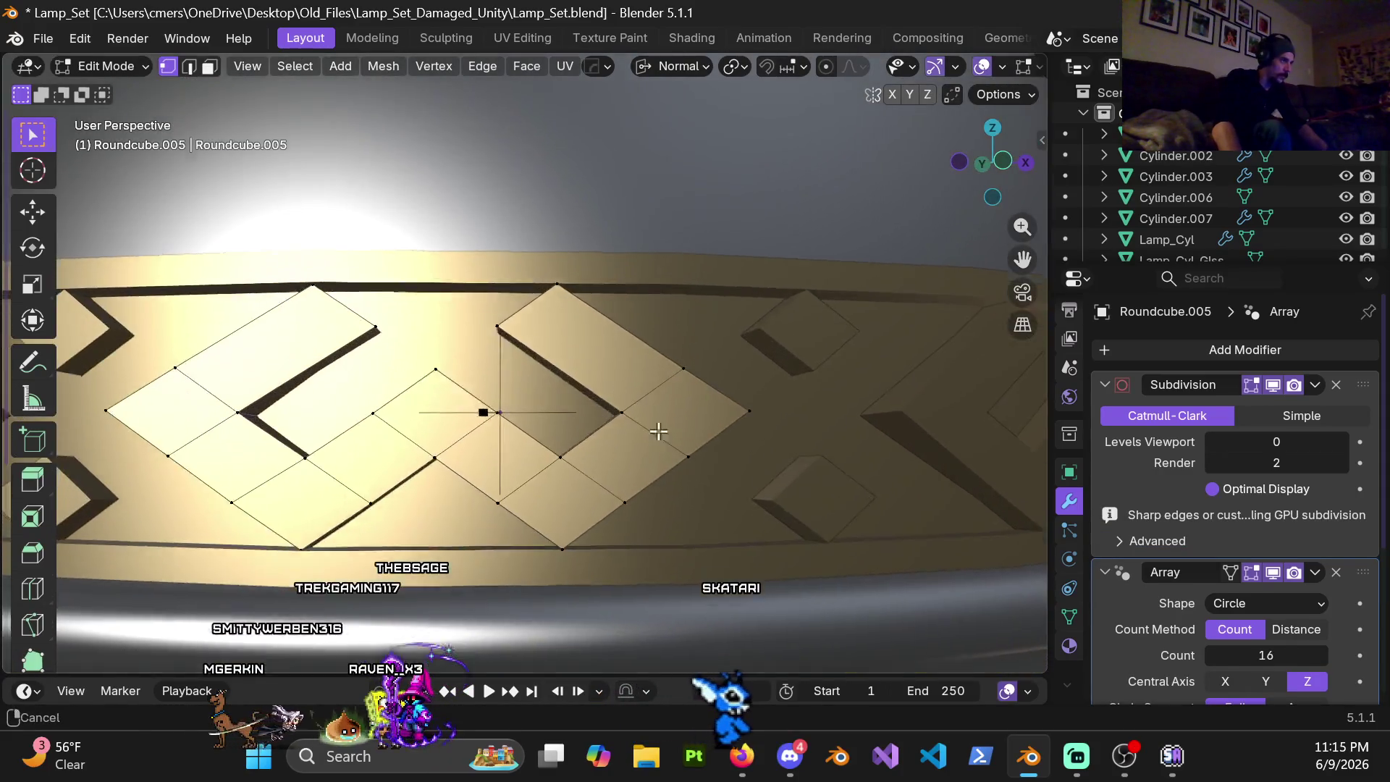
{"action": "scroll", "coordinate": [625, 393], "scroll_direction": "up", "scroll_amount": 2}
{"action": "left_click", "coordinate": [627, 393]}
{"action": "right_click", "coordinate": [627, 393]}
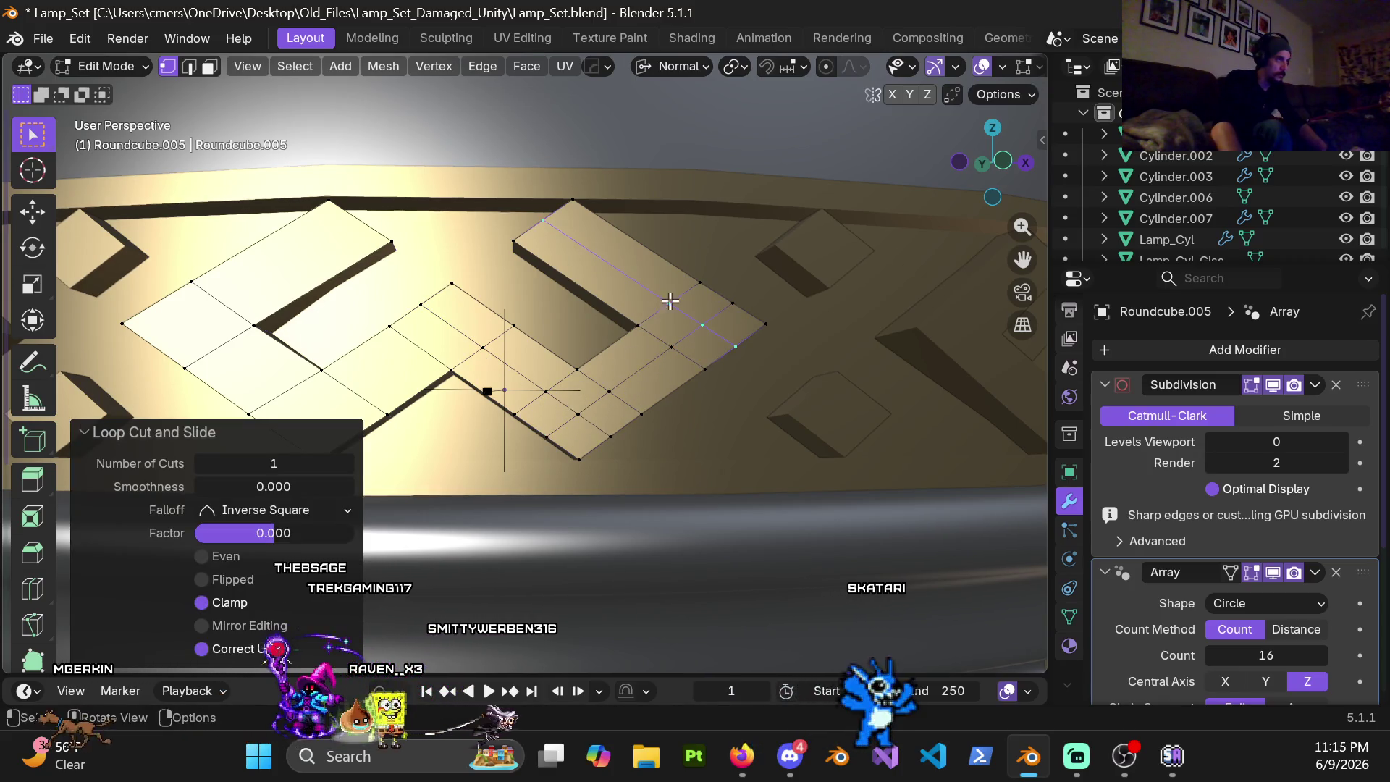
{"action": "left_click", "coordinate": [304, 337]}
{"action": "right_click", "coordinate": [240, 308]}
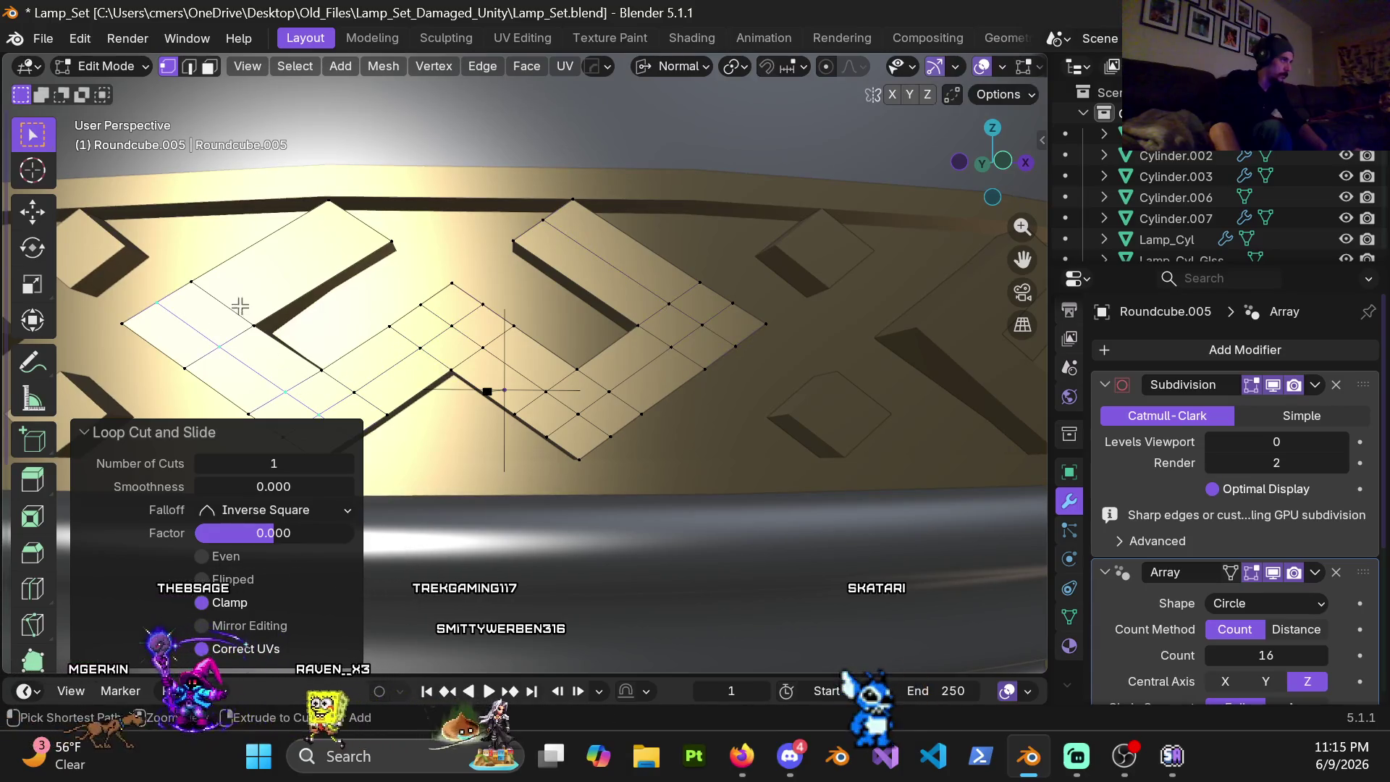
Step: Bevel a selected diamond edge loop to about 0.014 m and view it edge-on
{"action": "middle_click_drag", "start_coordinate": [239, 304], "coordinate": [414, 272], "text": "shift"}
{"action": "left_click", "coordinate": [447, 353], "text": "alt"}
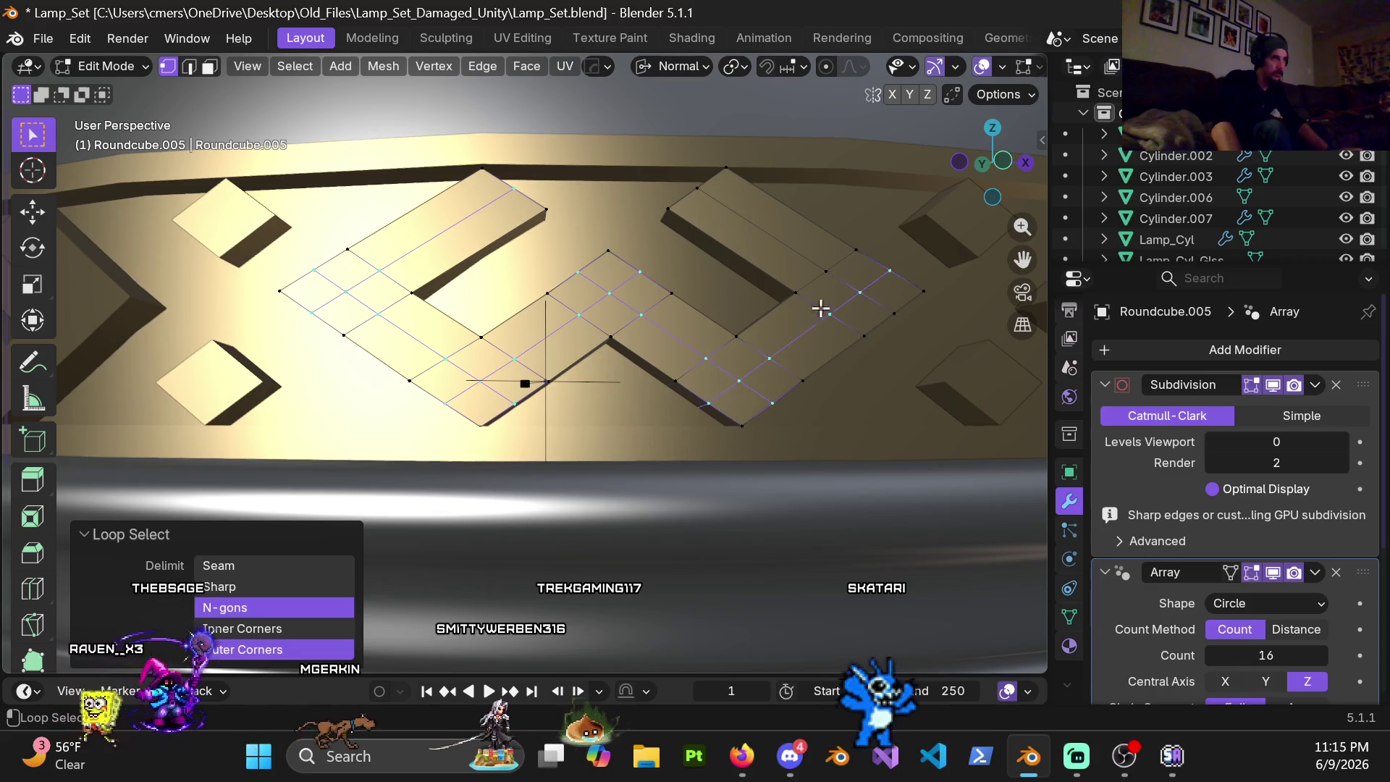
{"action": "key", "text": "ctrl+b"}
{"action": "left_click", "coordinate": [807, 269]}
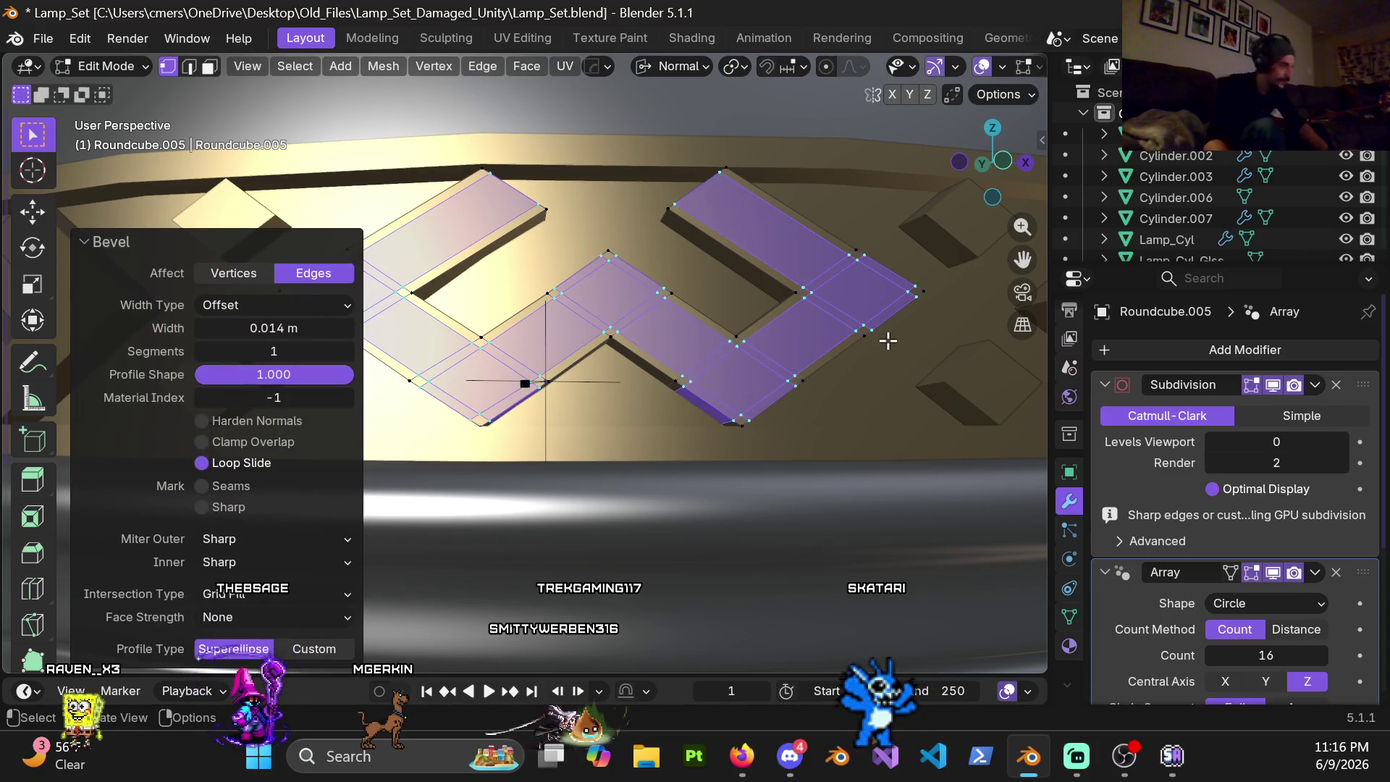
{"action": "middle_click_drag", "start_coordinate": [697, 381], "coordinate": [490, 312]}
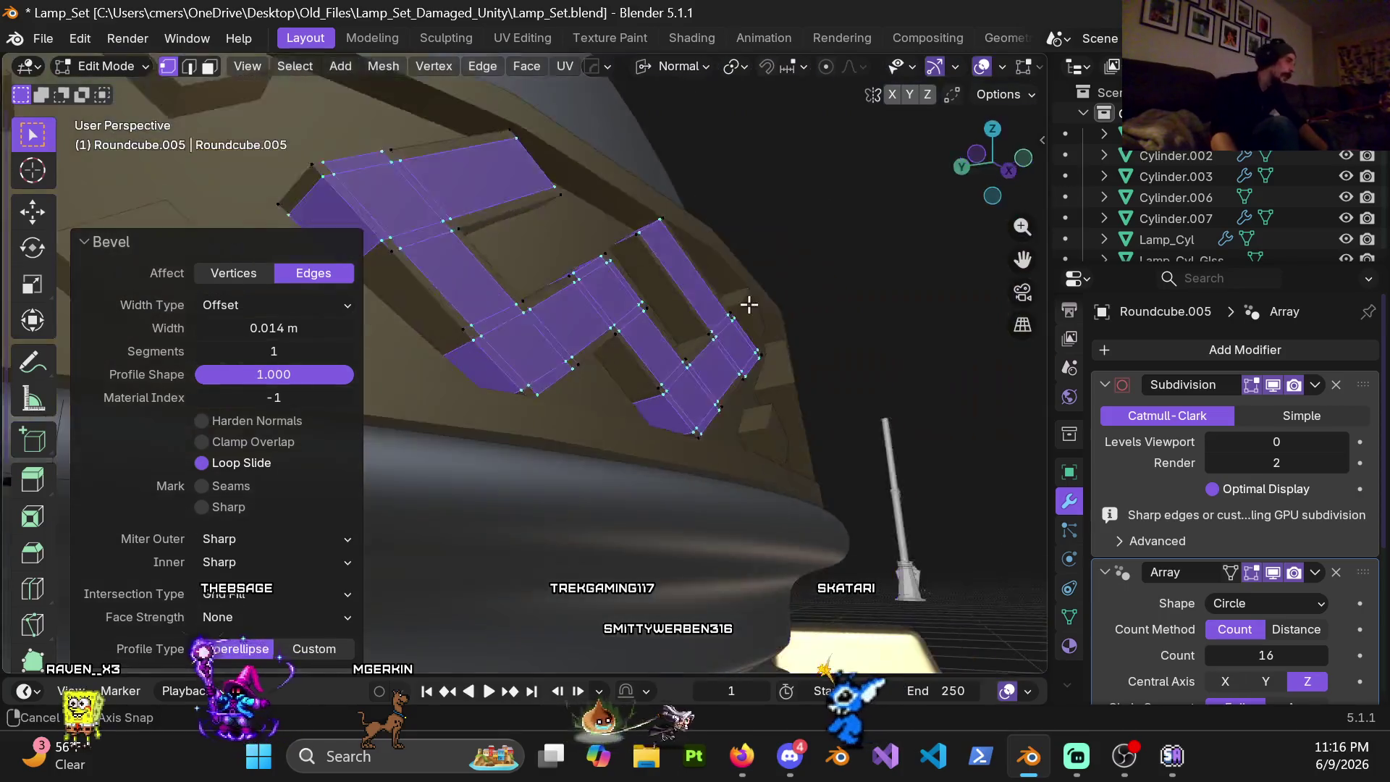
Step: Add a centred loop cut on the block side and bevel it to 0.01 m width
{"action": "key", "text": "ctrl+r"}
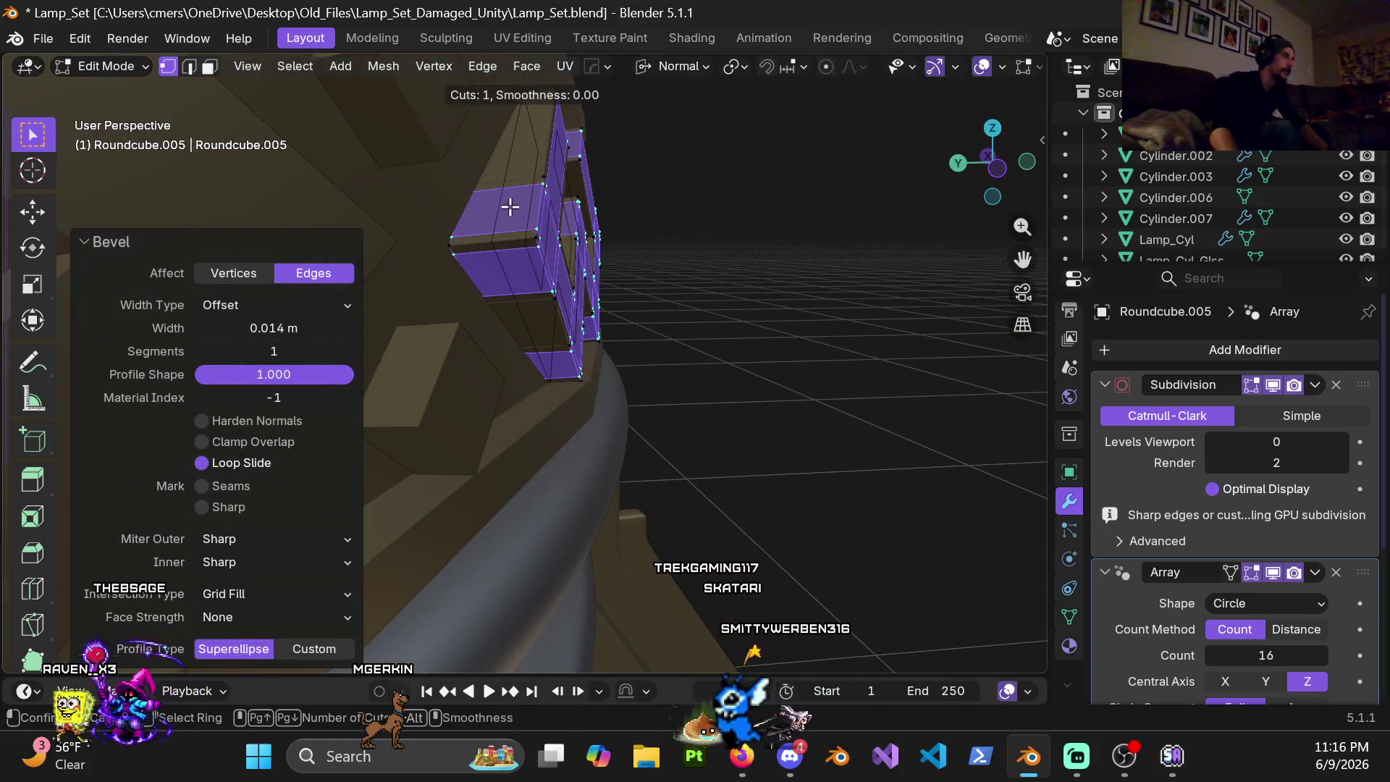
{"action": "left_click", "coordinate": [510, 207]}
{"action": "right_click", "coordinate": [500, 218]}
{"action": "key", "text": "ctrl+b"}
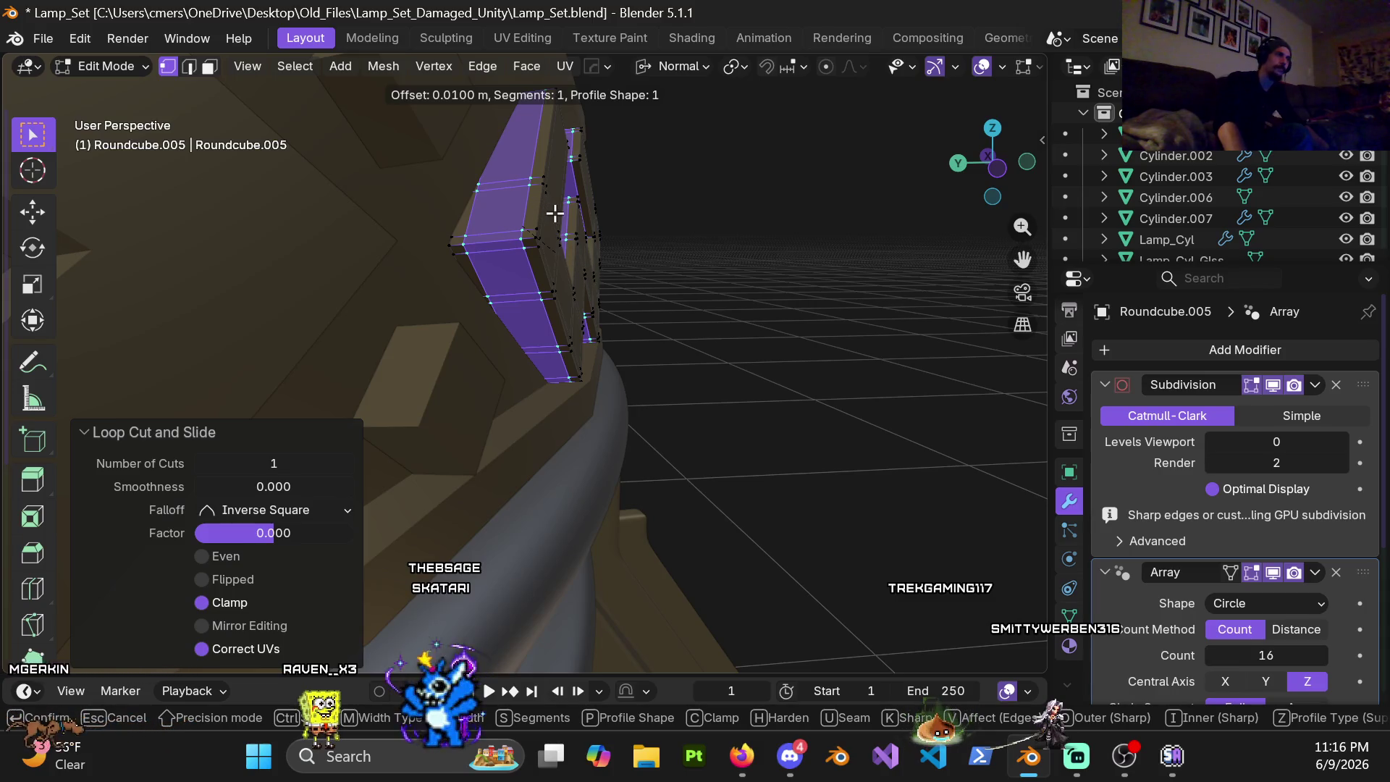
{"action": "key", "text": "Escape"}
{"action": "key", "text": "ctrl+b"}
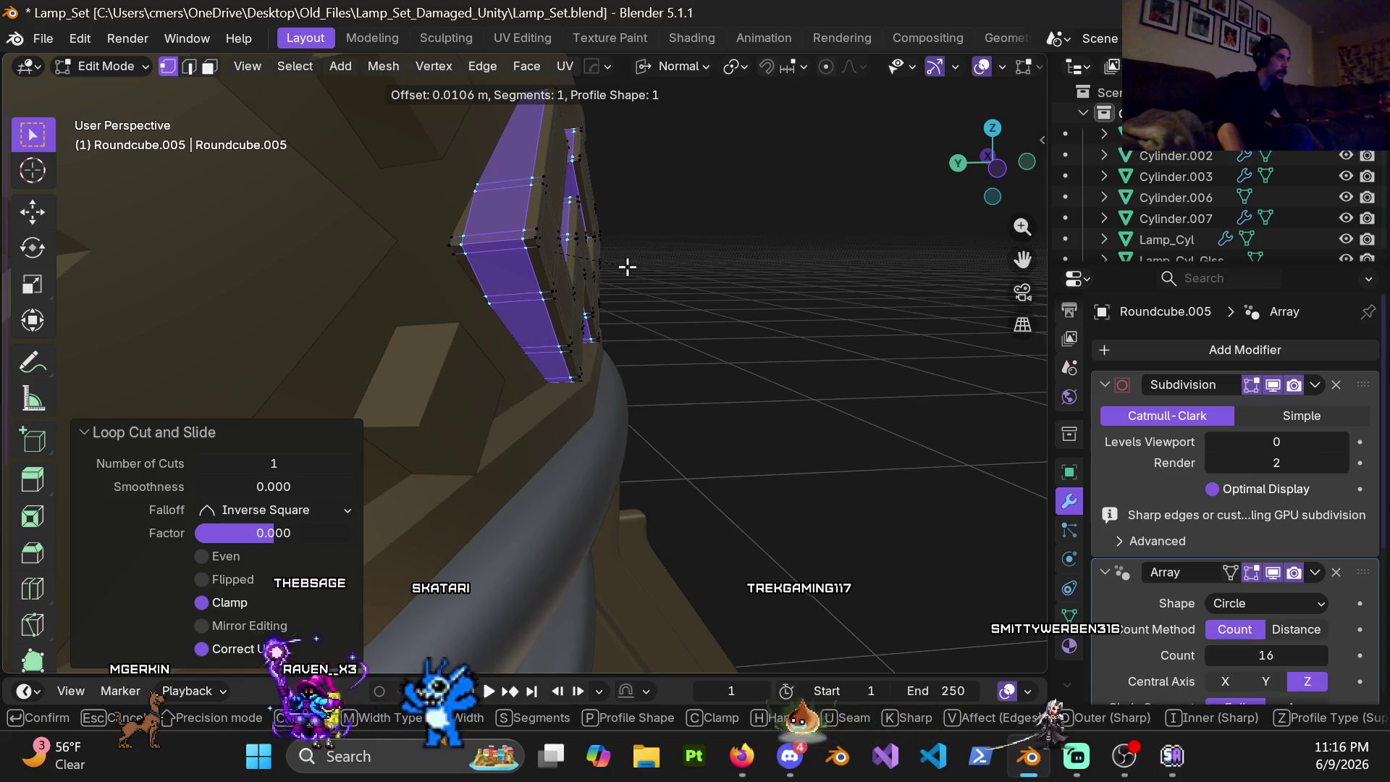
{"action": "left_click", "coordinate": [626, 267]}
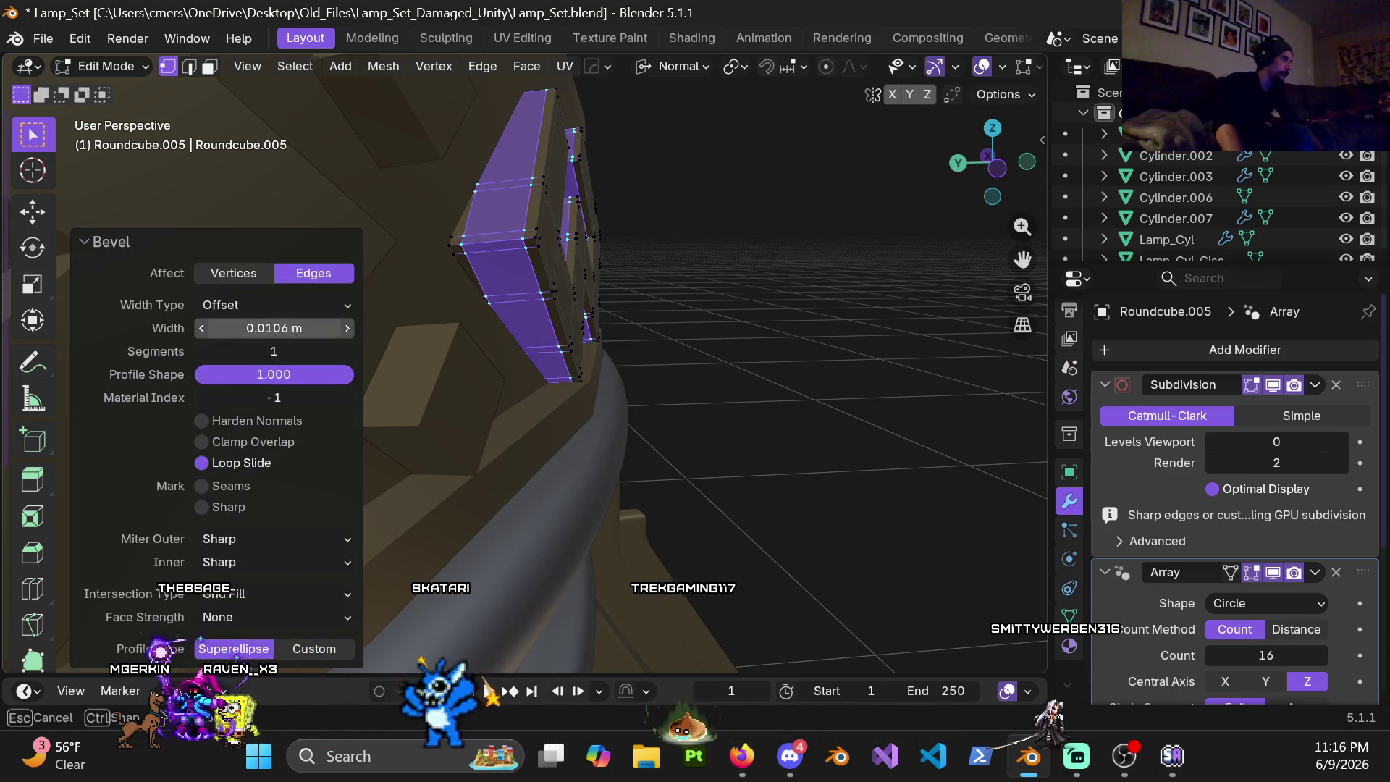
{"action": "type", "text": ".01"}
{"action": "key", "text": "Return"}
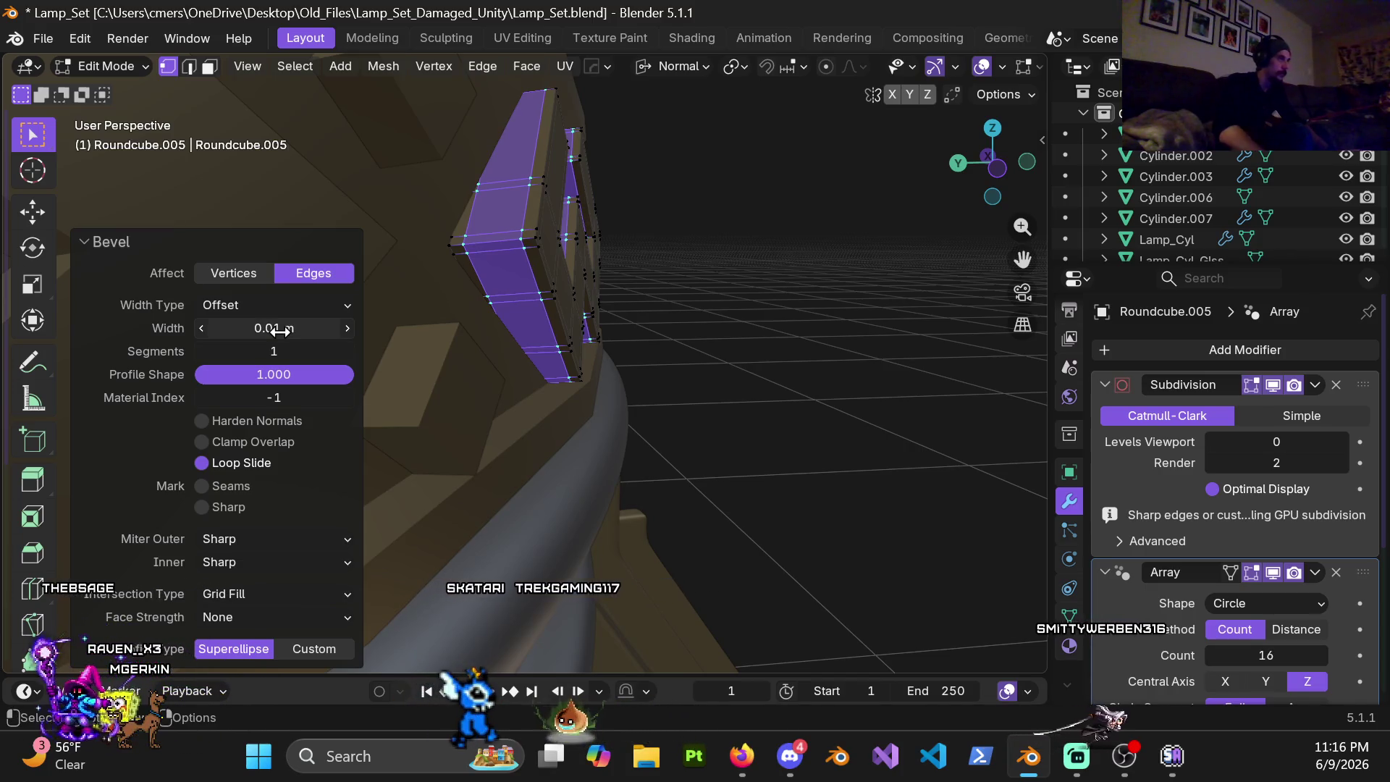
{"action": "scroll", "coordinate": [559, 255], "scroll_direction": "up", "scroll_amount": 3}
{"action": "scroll", "coordinate": [609, 320], "scroll_direction": "up", "scroll_amount": 3}
{"action": "mouse_move", "coordinate": [608, 320]}
{"action": "middle_mouse_down"}
{"action": "mouse_move", "coordinate": [498, 243]}
{"action": "mouse_move", "coordinate": [577, 180]}
{"action": "mouse_move", "coordinate": [624, 261]}
{"action": "mouse_move", "coordinate": [555, 332]}
{"action": "mouse_move", "coordinate": [412, 327]}
{"action": "mouse_move", "coordinate": [528, 332]}
{"action": "mouse_move", "coordinate": [433, 331]}
{"action": "mouse_move", "coordinate": [606, 285]}
{"action": "middle_mouse_up"}
{"action": "scroll", "coordinate": [614, 303], "scroll_direction": "down", "scroll_amount": 4}
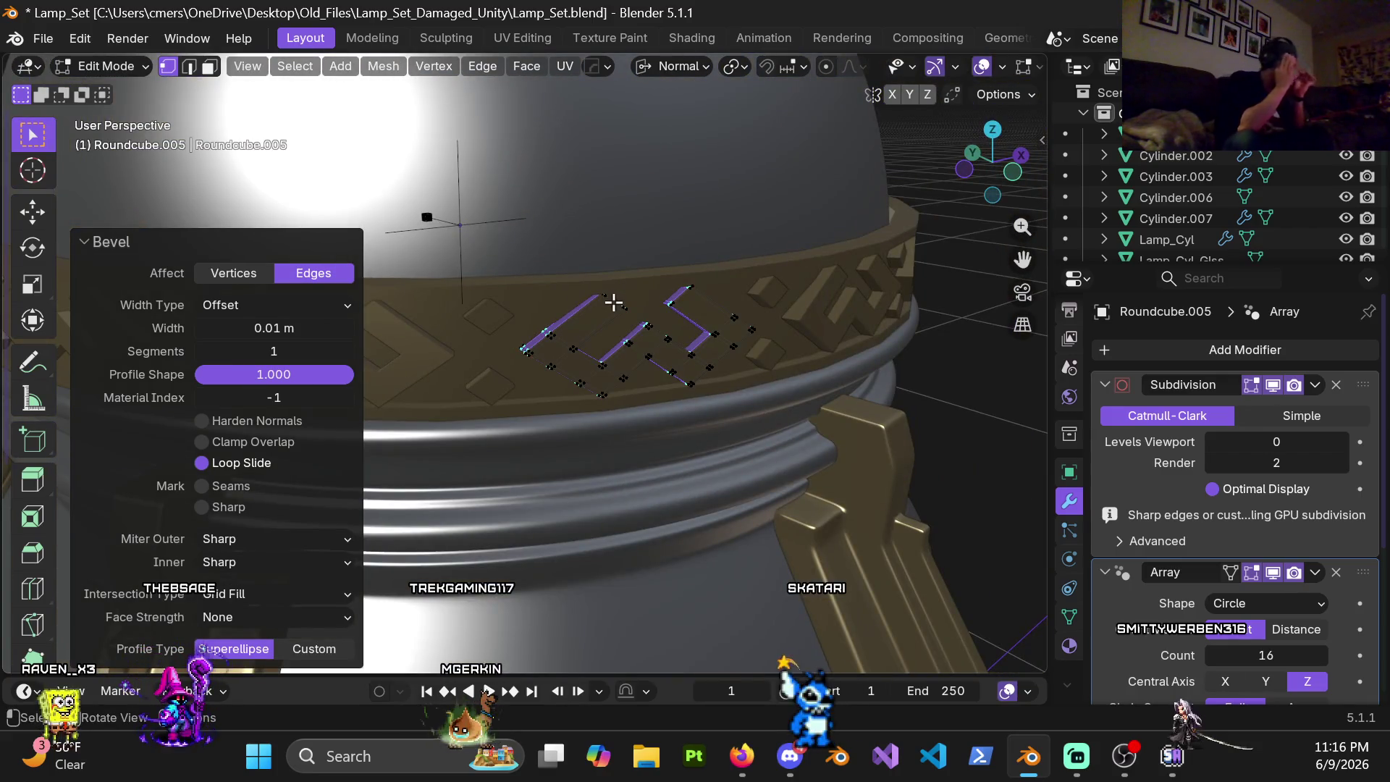
Step: Add a centred loop cut on the diamond and bevel an inner edge loop at a narrow 0.004 m
{"action": "mouse_move", "coordinate": [626, 315]}
{"action": "middle_mouse_down"}
{"action": "mouse_move", "coordinate": [599, 341]}
{"action": "mouse_move", "coordinate": [577, 327]}
{"action": "mouse_move", "coordinate": [621, 389]}
{"action": "mouse_move", "coordinate": [690, 401]}
{"action": "mouse_move", "coordinate": [682, 379]}
{"action": "middle_mouse_up"}
{"action": "scroll", "coordinate": [620, 390], "scroll_direction": "up", "scroll_amount": 2}
{"action": "scroll", "coordinate": [620, 390], "scroll_direction": "up", "scroll_amount": 2}
{"action": "key", "text": "ctrl+r"}
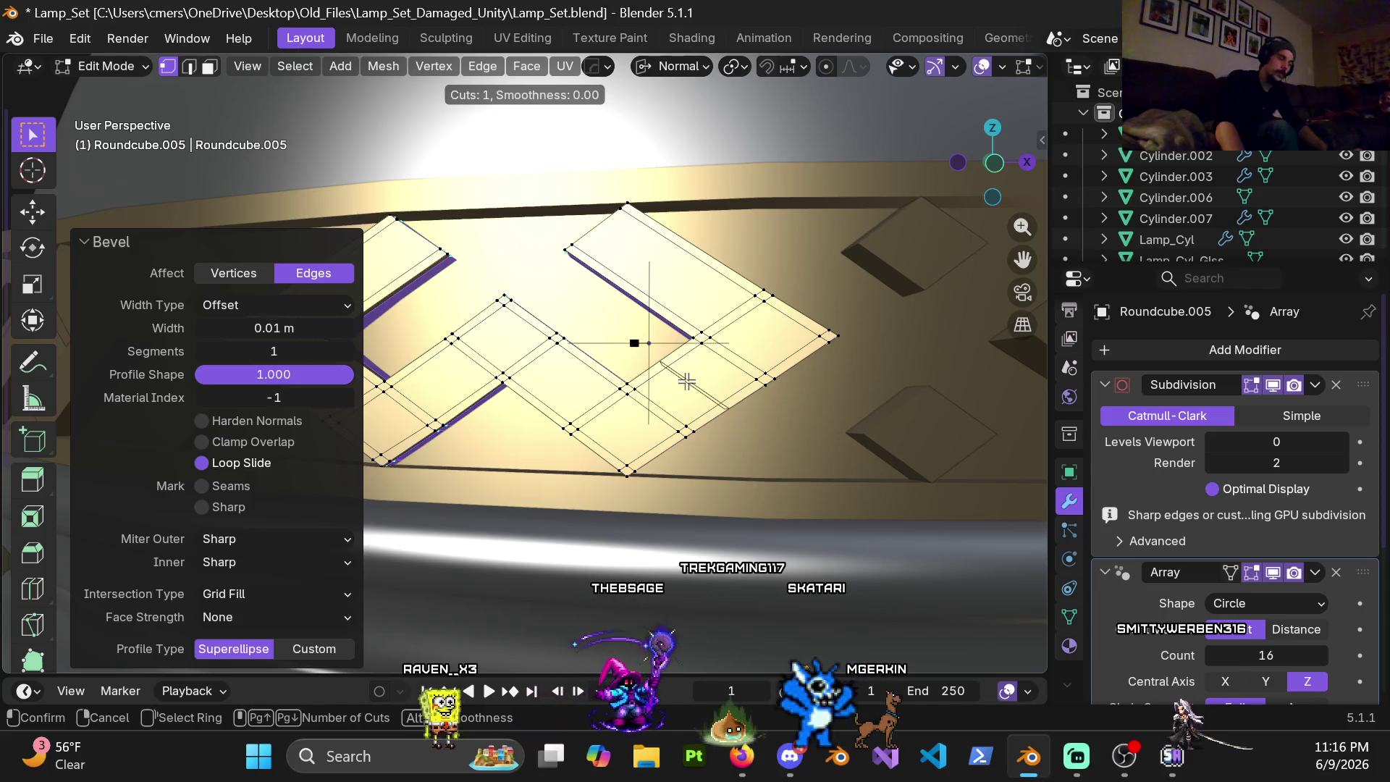
{"action": "left_click", "coordinate": [686, 381]}
{"action": "right_click", "coordinate": [682, 388]}
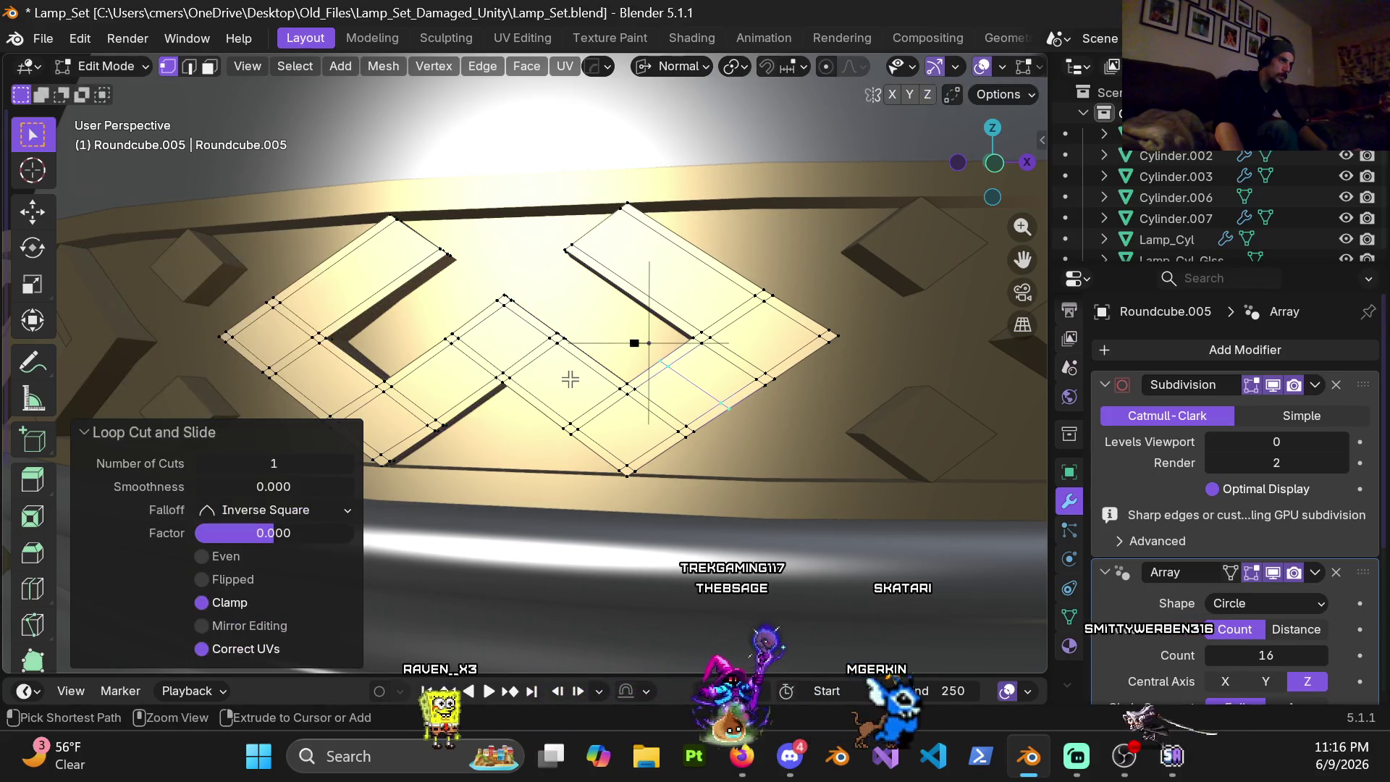
{"action": "scroll", "coordinate": [499, 394], "scroll_direction": "down", "scroll_amount": 2, "text": "shift"}
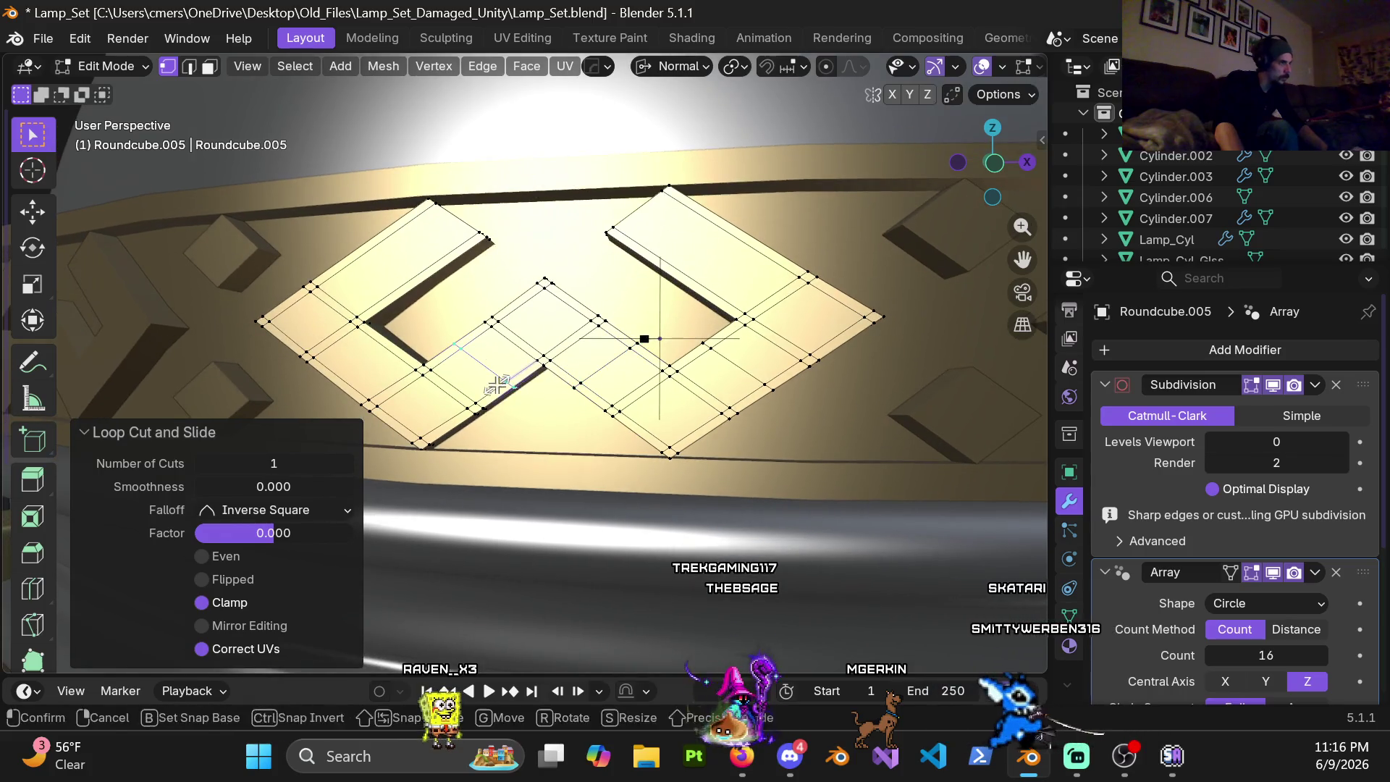
{"action": "scroll", "coordinate": [440, 339], "scroll_direction": "down", "scroll_amount": 3, "text": "ctrl"}
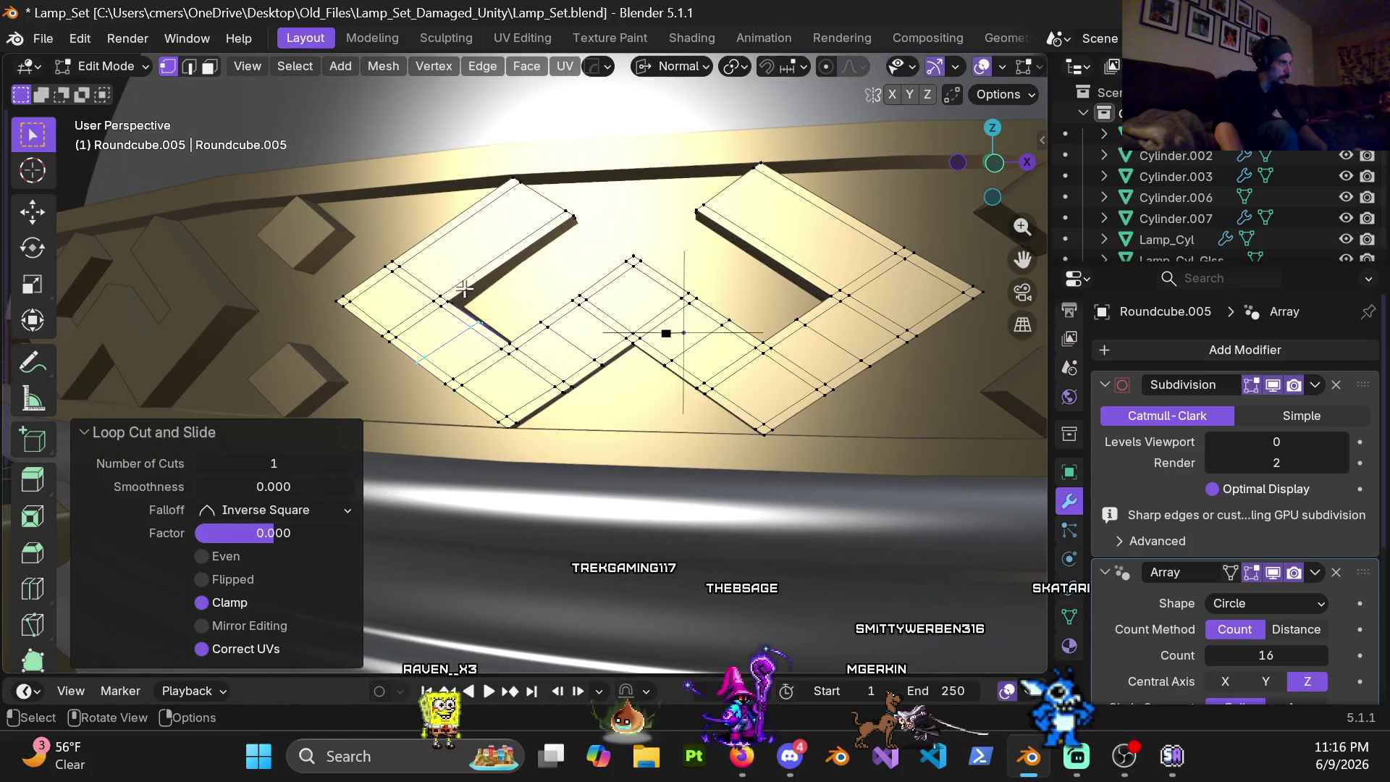
{"action": "middle_click_drag", "start_coordinate": [641, 328], "coordinate": [555, 331], "text": "shift"}
{"action": "left_click", "coordinate": [518, 336], "text": "alt"}
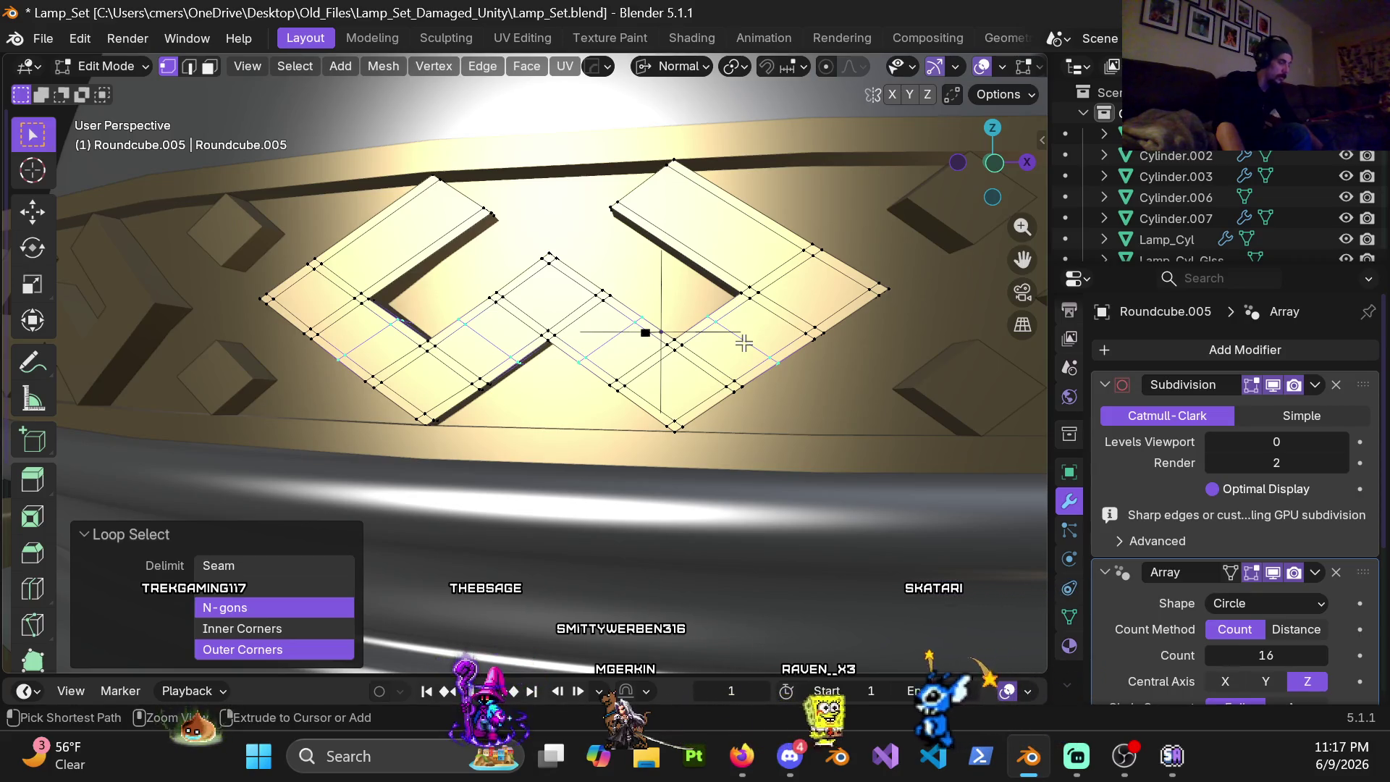
{"action": "key", "text": "ctrl+b"}
{"action": "left_click", "coordinate": [751, 345]}
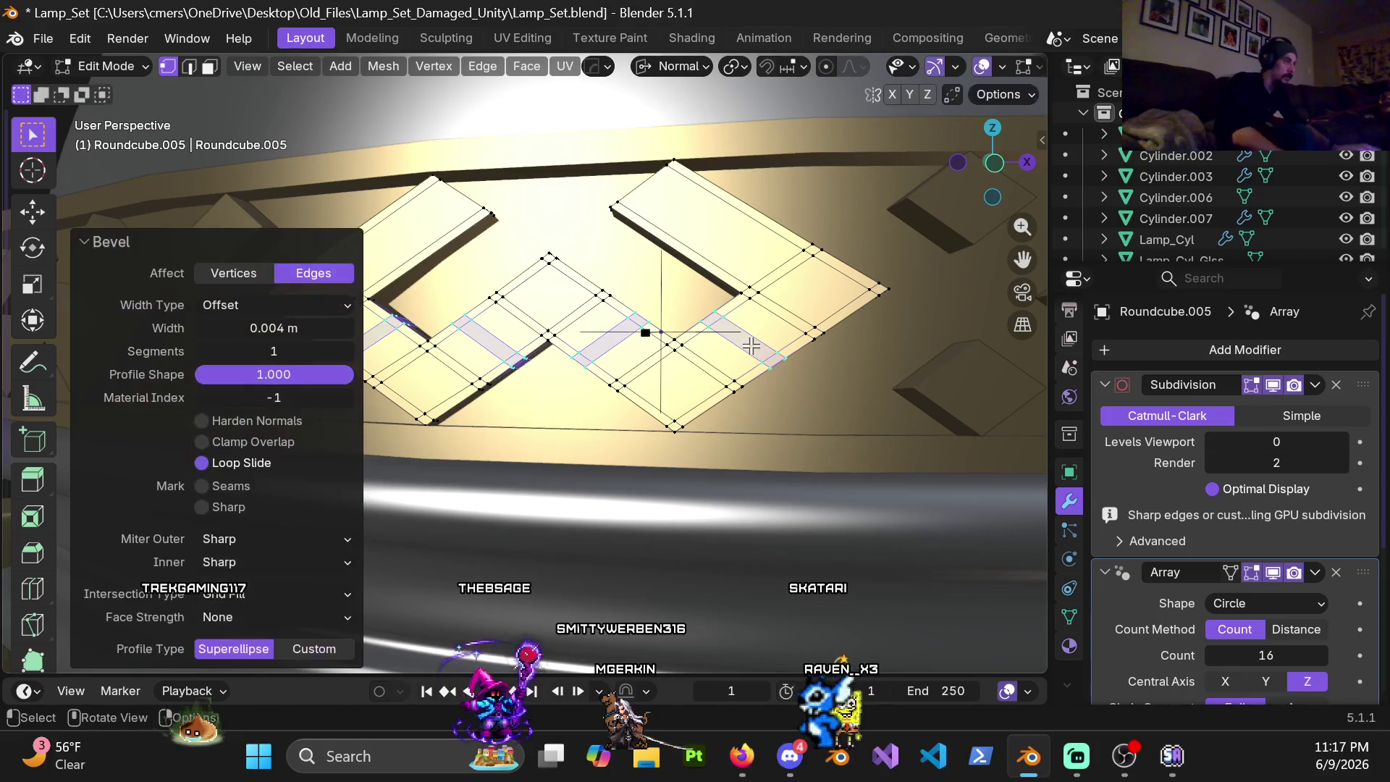
Step: Retype the bevel width through 0.04, 0.006, 0.008 and 0.01 m, settling on 0.014 m
{"action": "left_click", "coordinate": [246, 328]}
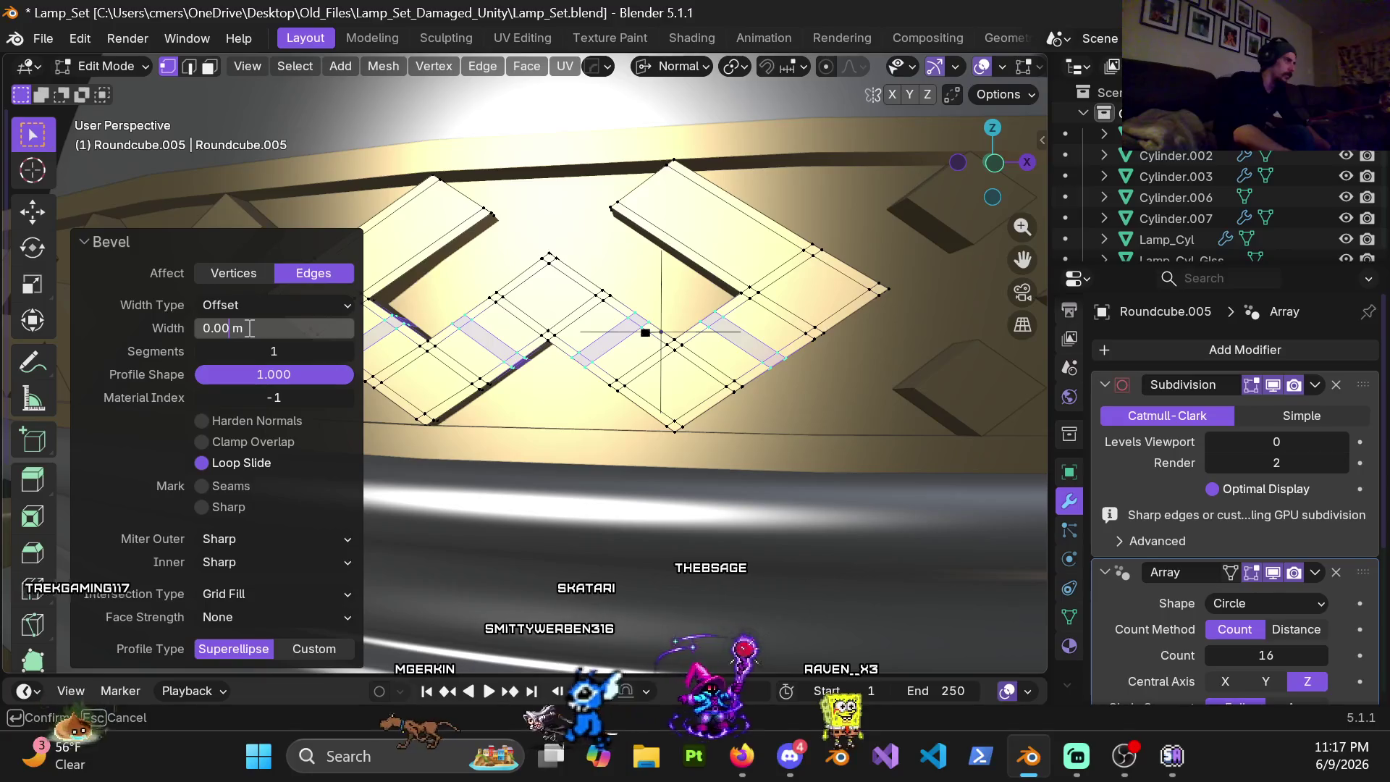
{"action": "type", "text": "0.04"}
{"action": "key", "text": "Return"}
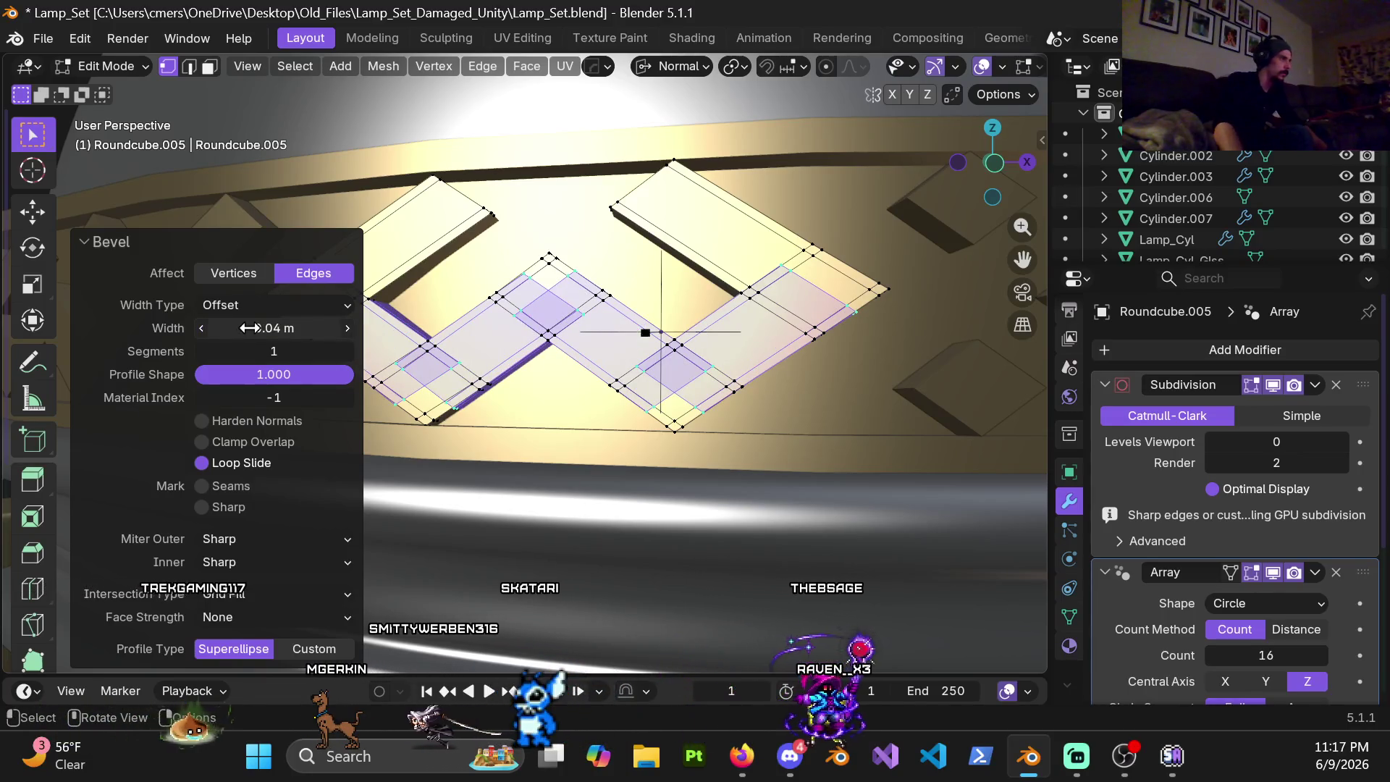
{"action": "left_click", "coordinate": [249, 329]}
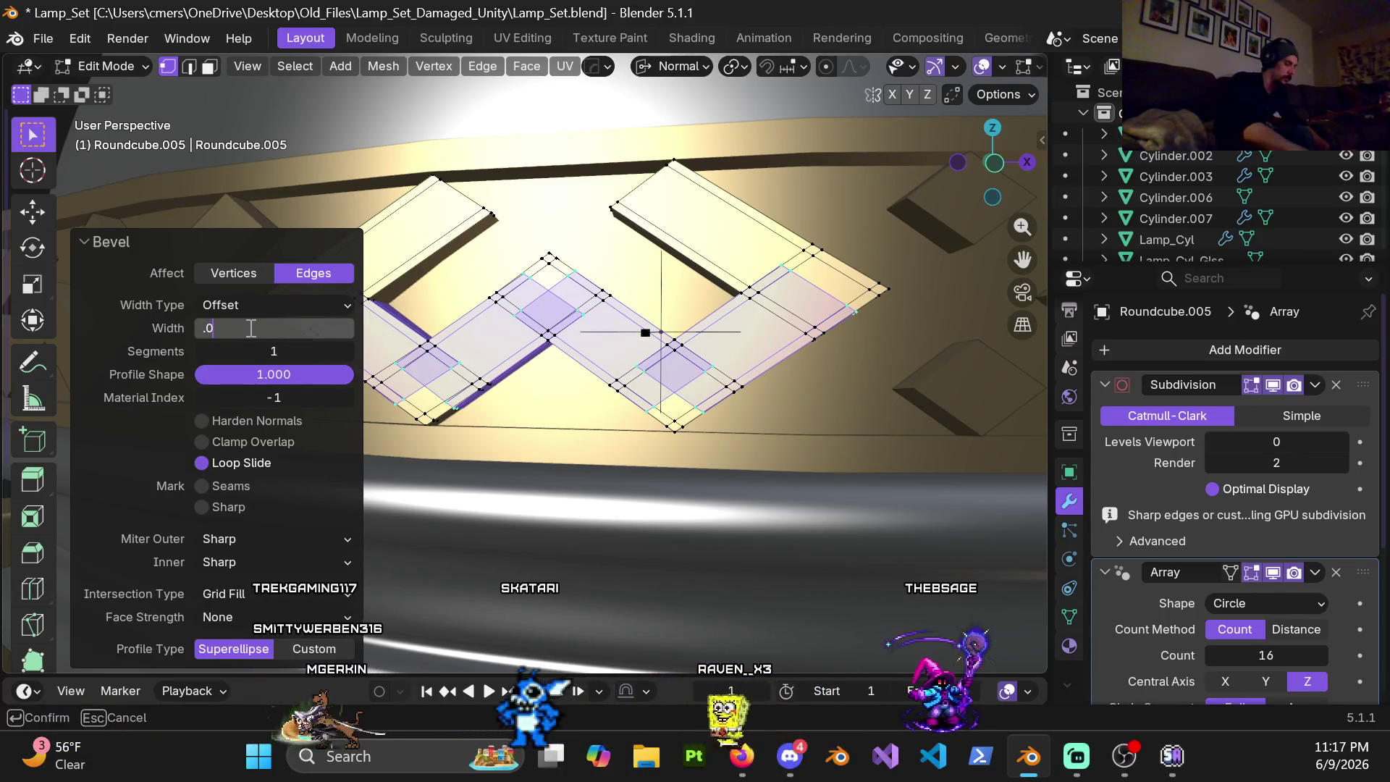
{"action": "type", "text": "0.006"}
{"action": "key", "text": "Return"}
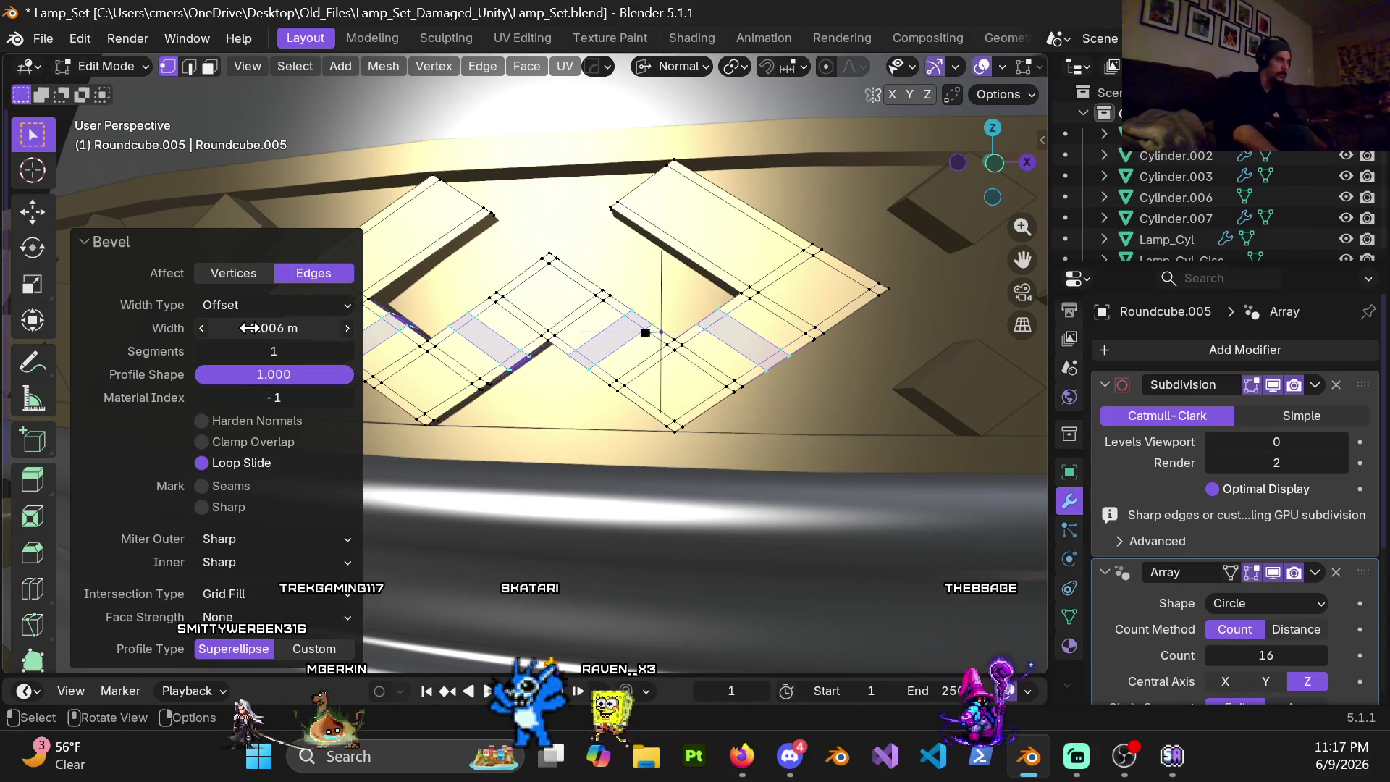
{"action": "left_click", "coordinate": [249, 328]}
{"action": "type", "text": "0.008"}
{"action": "key", "text": "Return"}
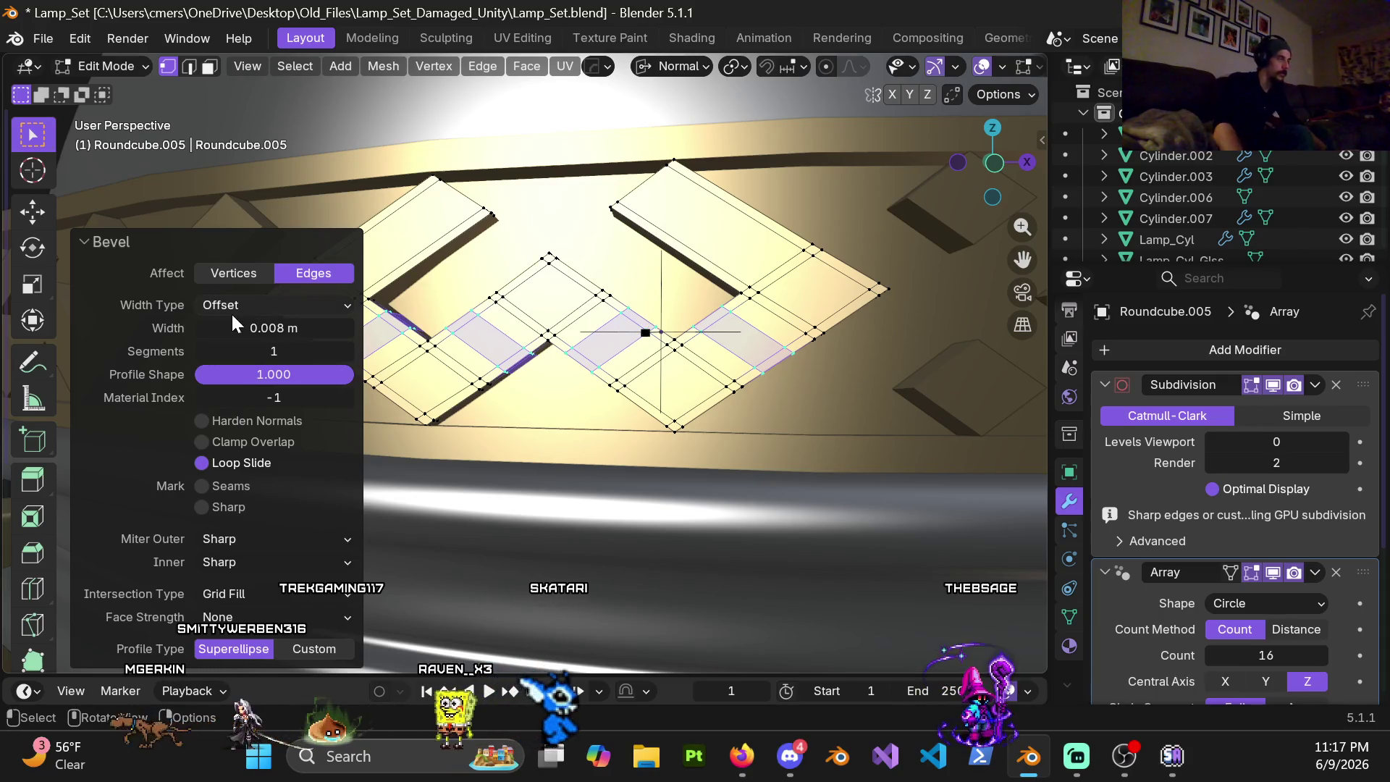
{"action": "left_click", "coordinate": [242, 329]}
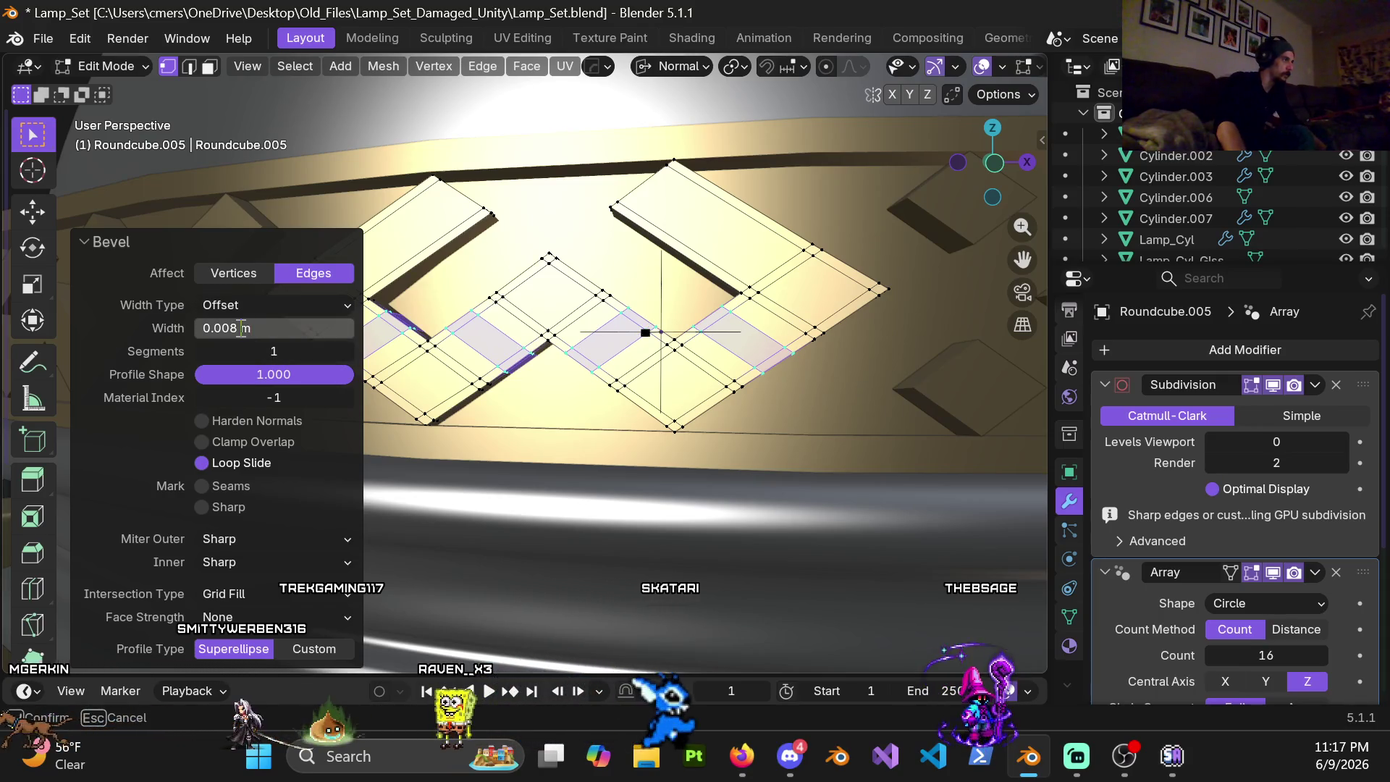
{"action": "type", "text": "0.01"}
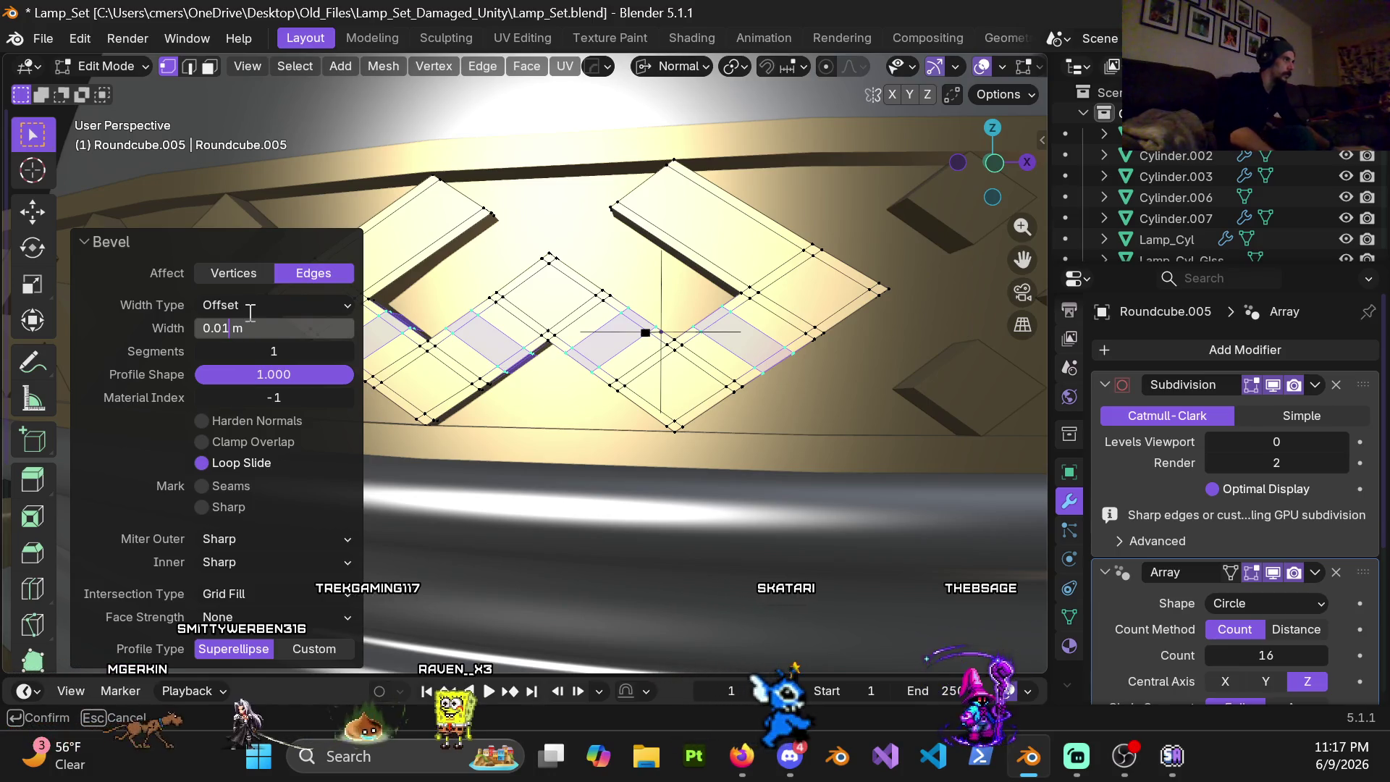
{"action": "key", "text": "Return"}
{"action": "left_click", "coordinate": [261, 328]}
{"action": "type", "text": ".01"}
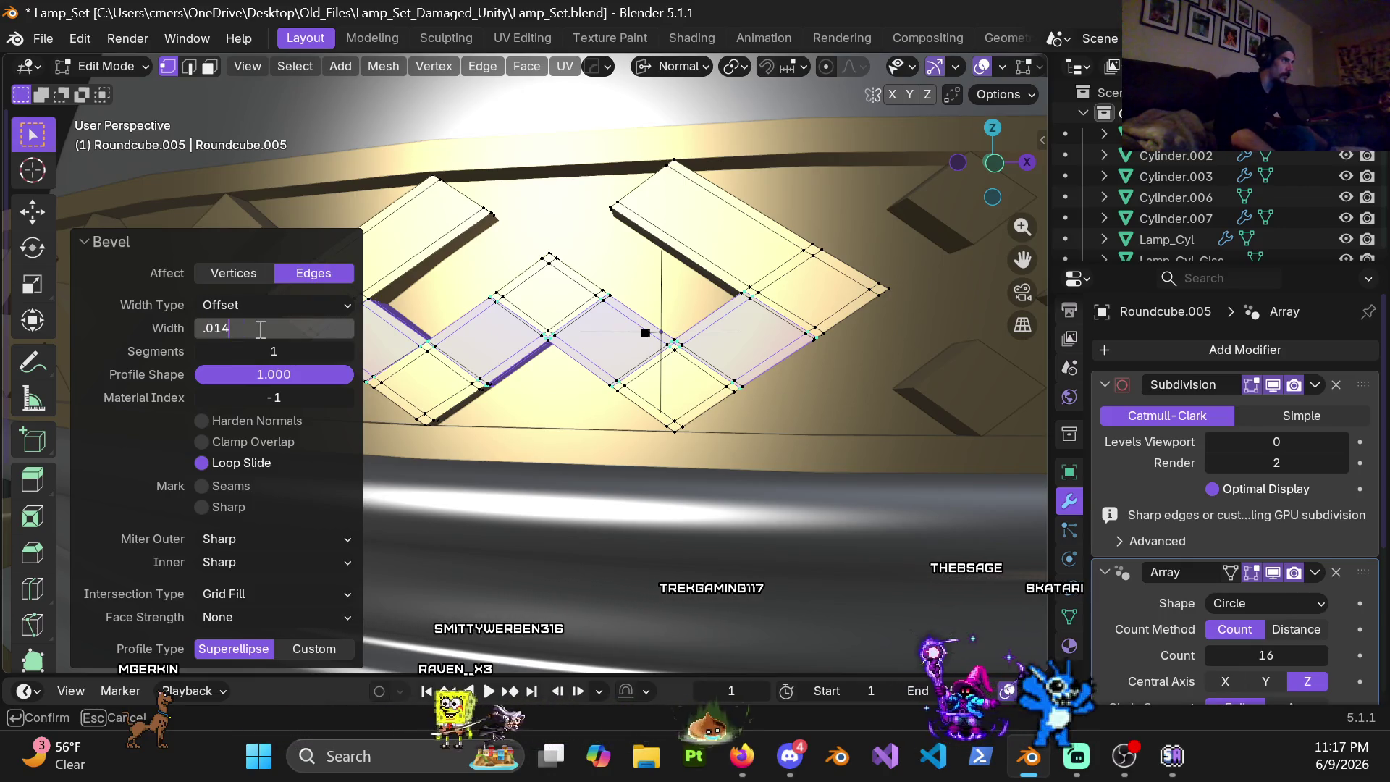
{"action": "key", "text": "Return"}
{"action": "mouse_move", "coordinate": [608, 272]}
{"action": "middle_mouse_down"}
{"action": "mouse_move", "coordinate": [578, 256]}
{"action": "mouse_move", "coordinate": [553, 332]}
{"action": "middle_mouse_up"}
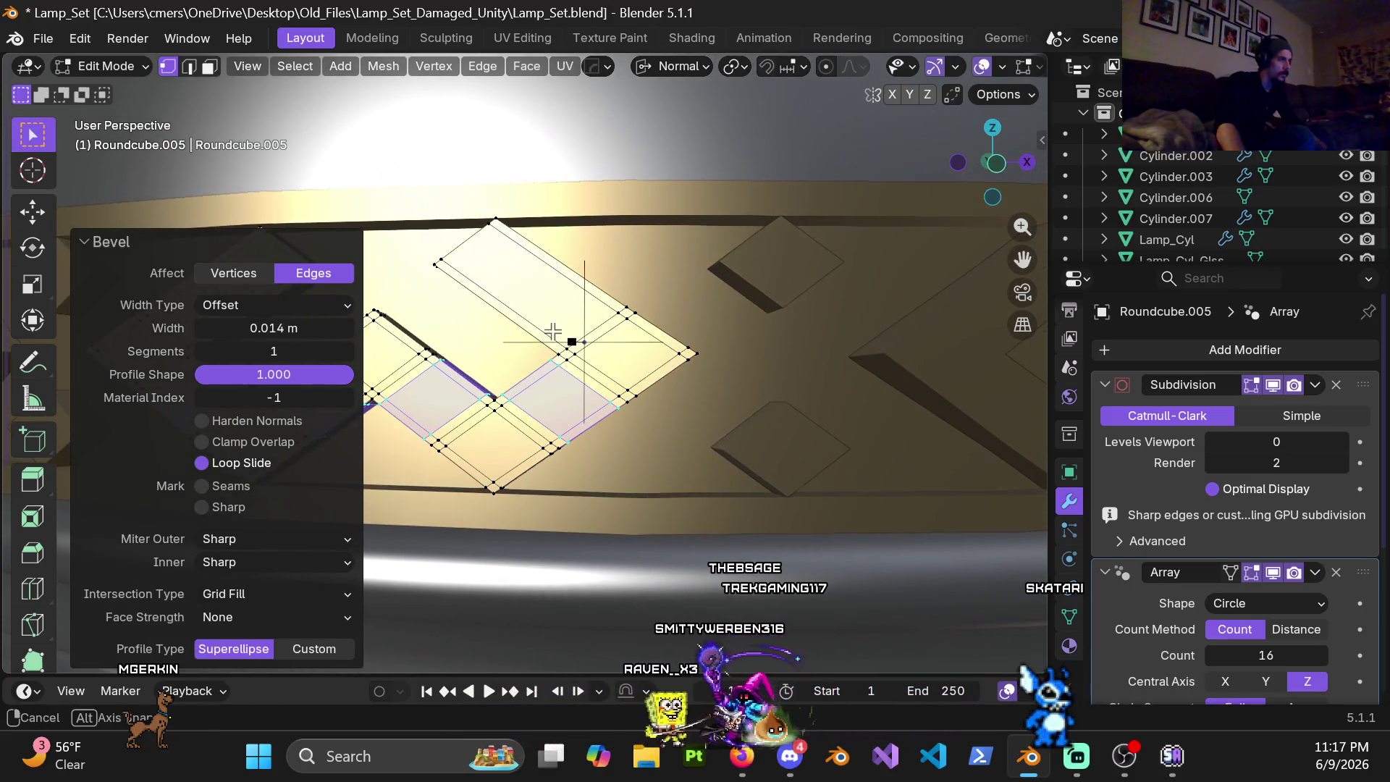
Step: Try loop cuts with adjusted slide factors on a raised pattern piece and undo them
{"action": "key", "text": "ctrl+r"}
{"action": "left_click", "coordinate": [530, 305]}
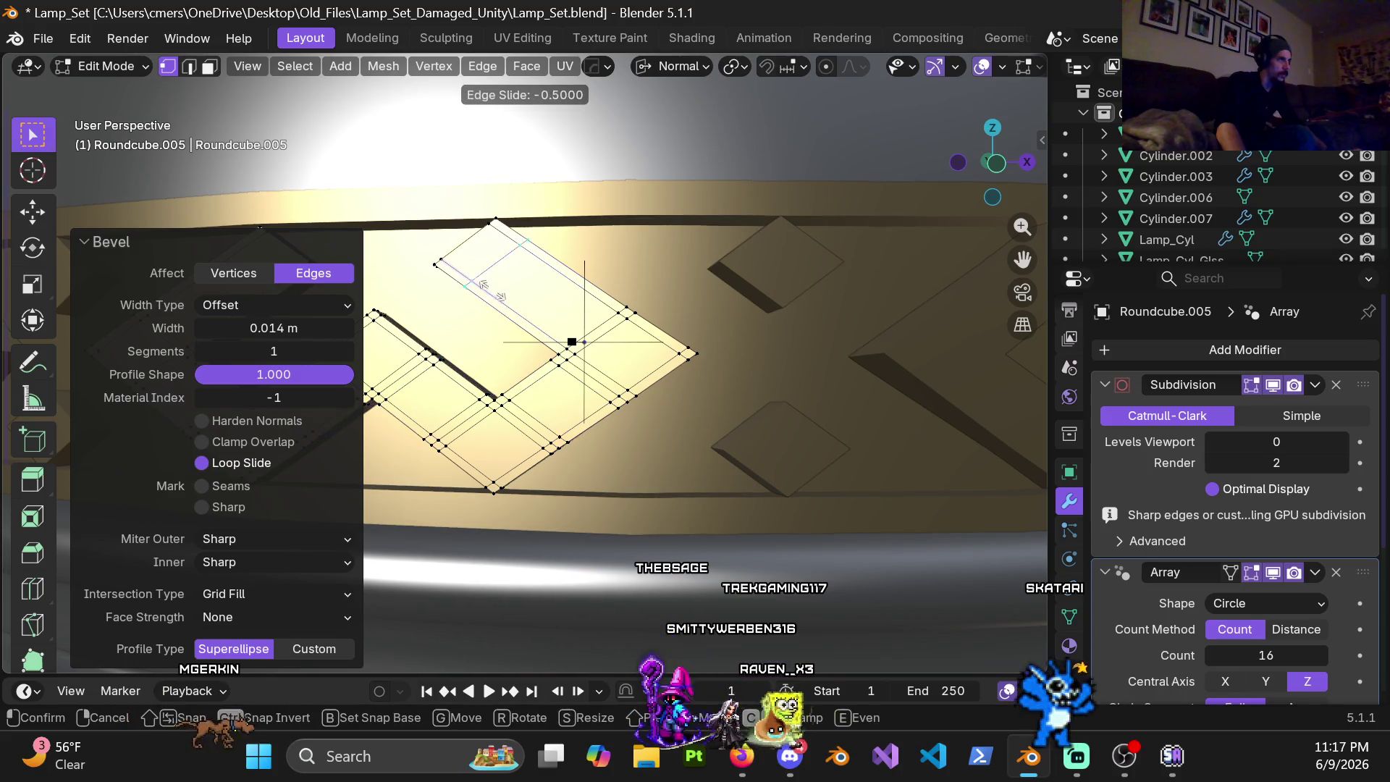
{"action": "key", "text": "Return"}
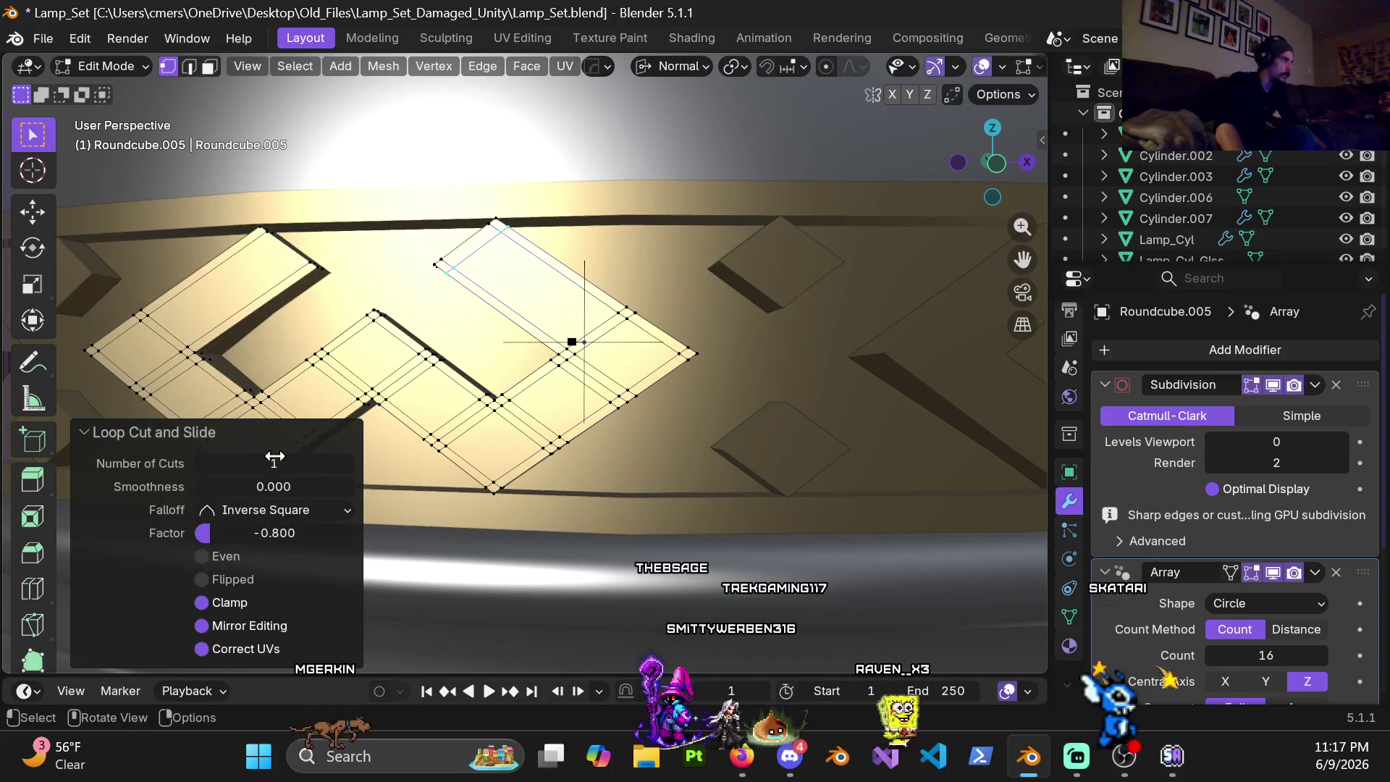
{"action": "left_click", "coordinate": [261, 531]}
{"action": "type", "text": "-"}
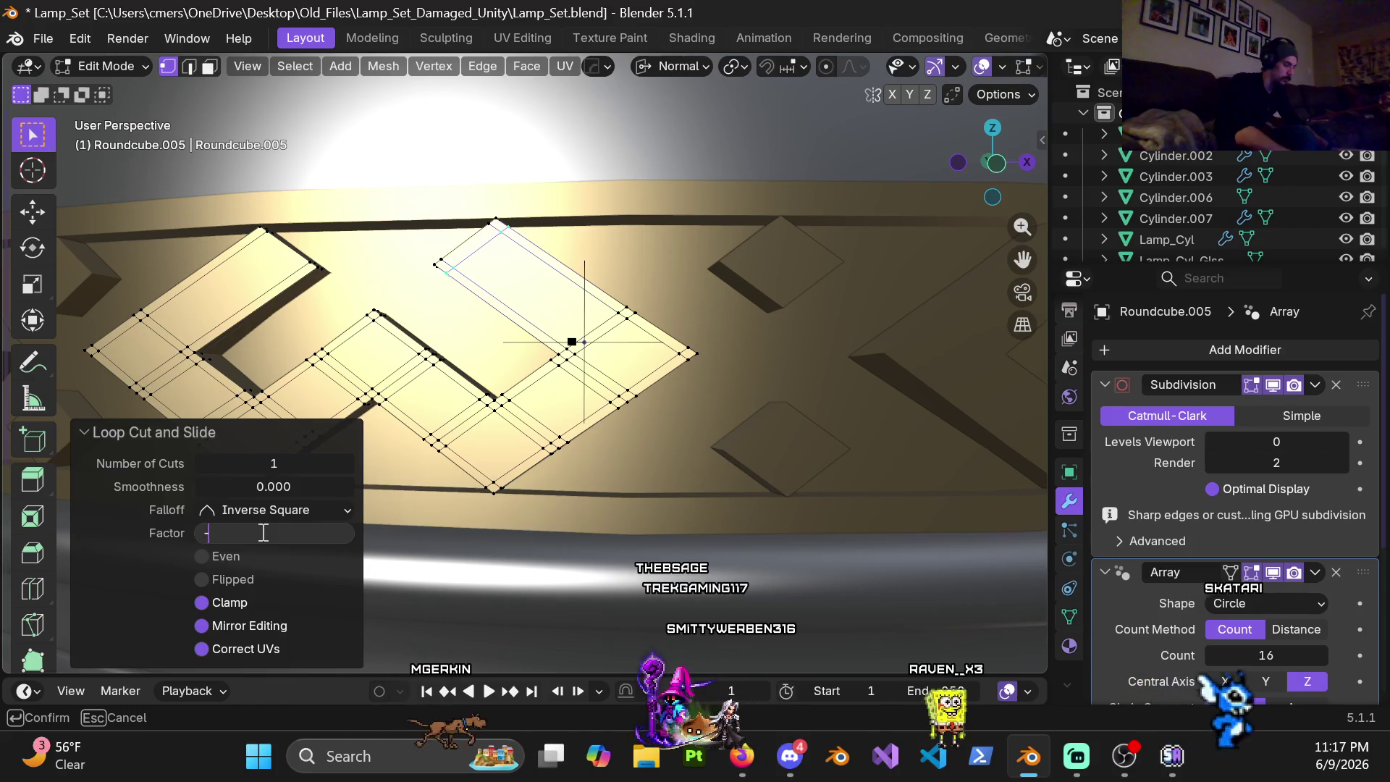
{"action": "type", "text": "0.75"}
{"action": "key", "text": "Return"}
{"action": "mouse_move", "coordinate": [360, 418]}
{"action": "middle_mouse_down"}
{"action": "mouse_move", "coordinate": [580, 305]}
{"action": "mouse_move", "coordinate": [612, 367]}
{"action": "mouse_move", "coordinate": [559, 314]}
{"action": "middle_mouse_up"}
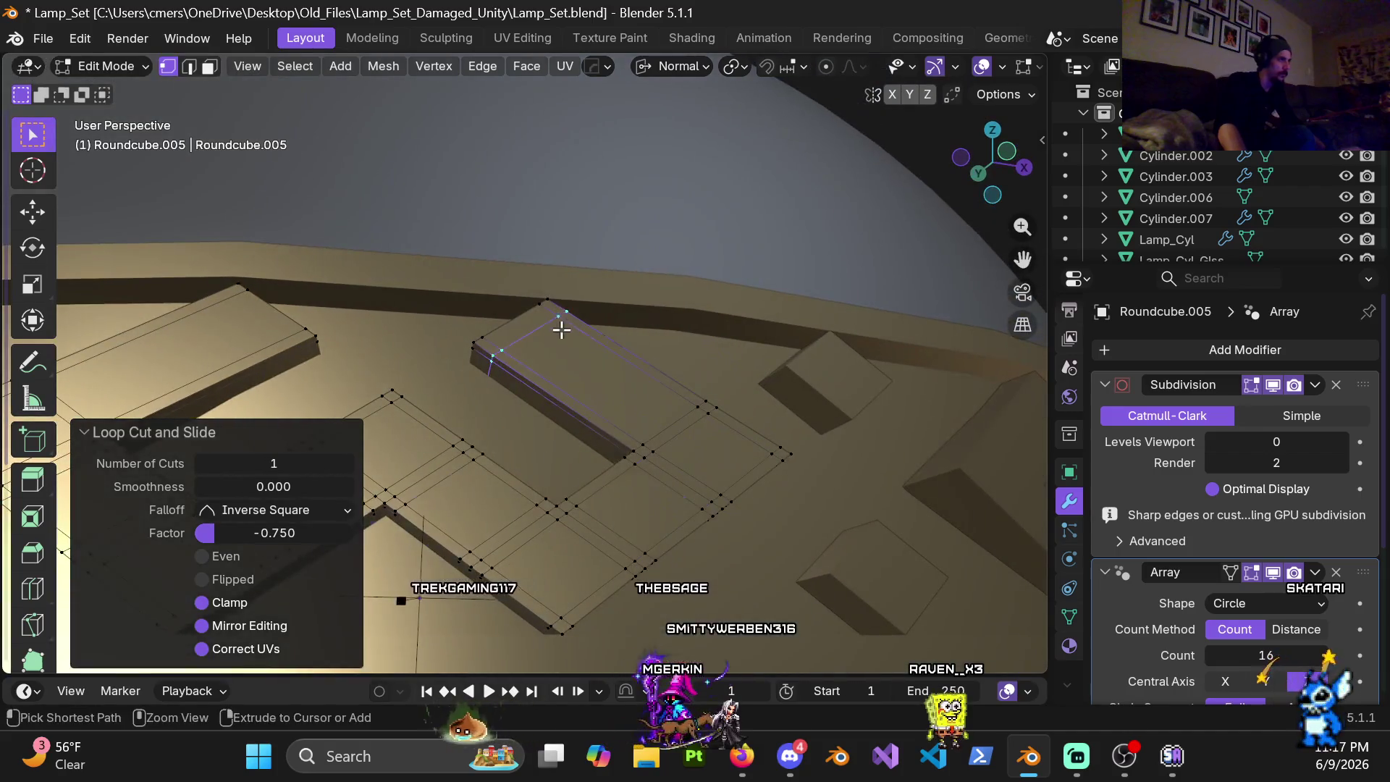
{"action": "key", "text": "ctrl+z"}
{"action": "key", "text": "ctrl+r"}
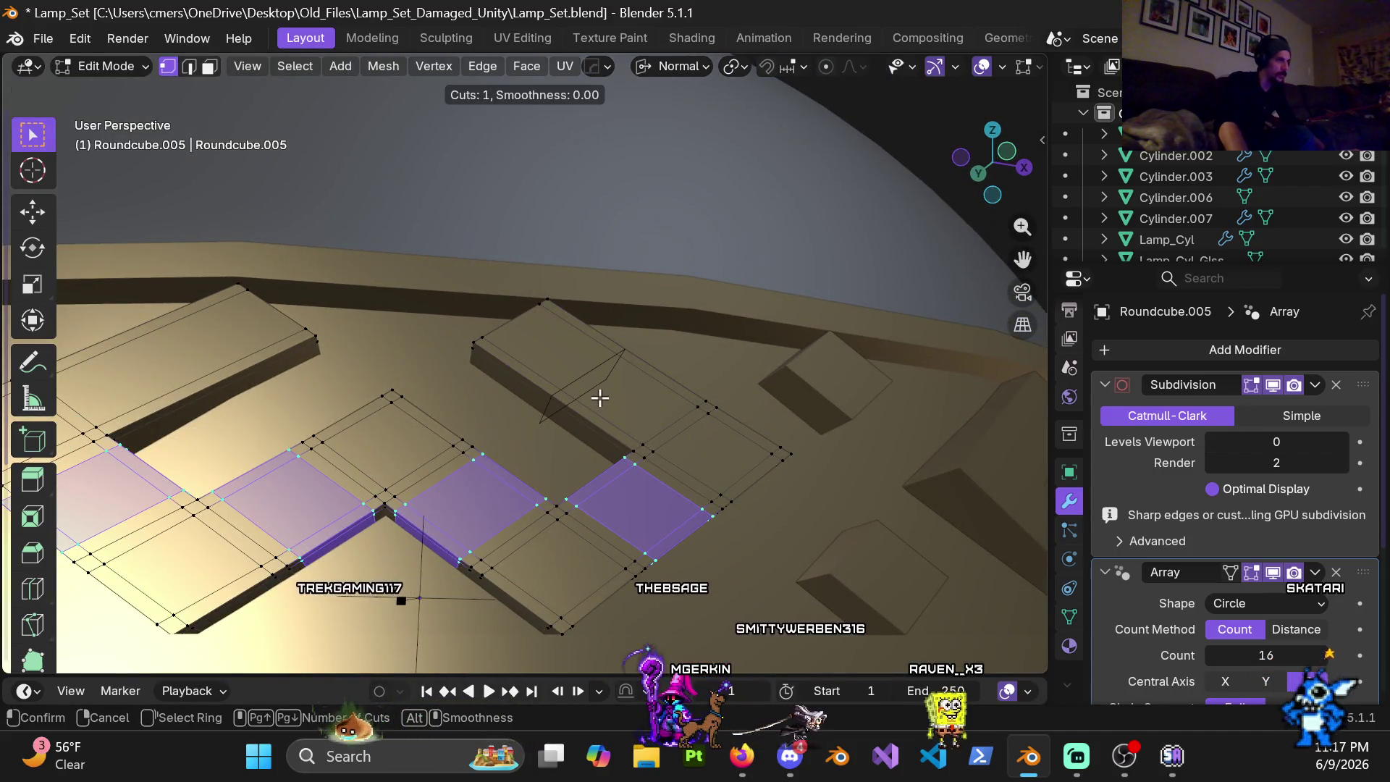
{"action": "left_click", "coordinate": [600, 397]}
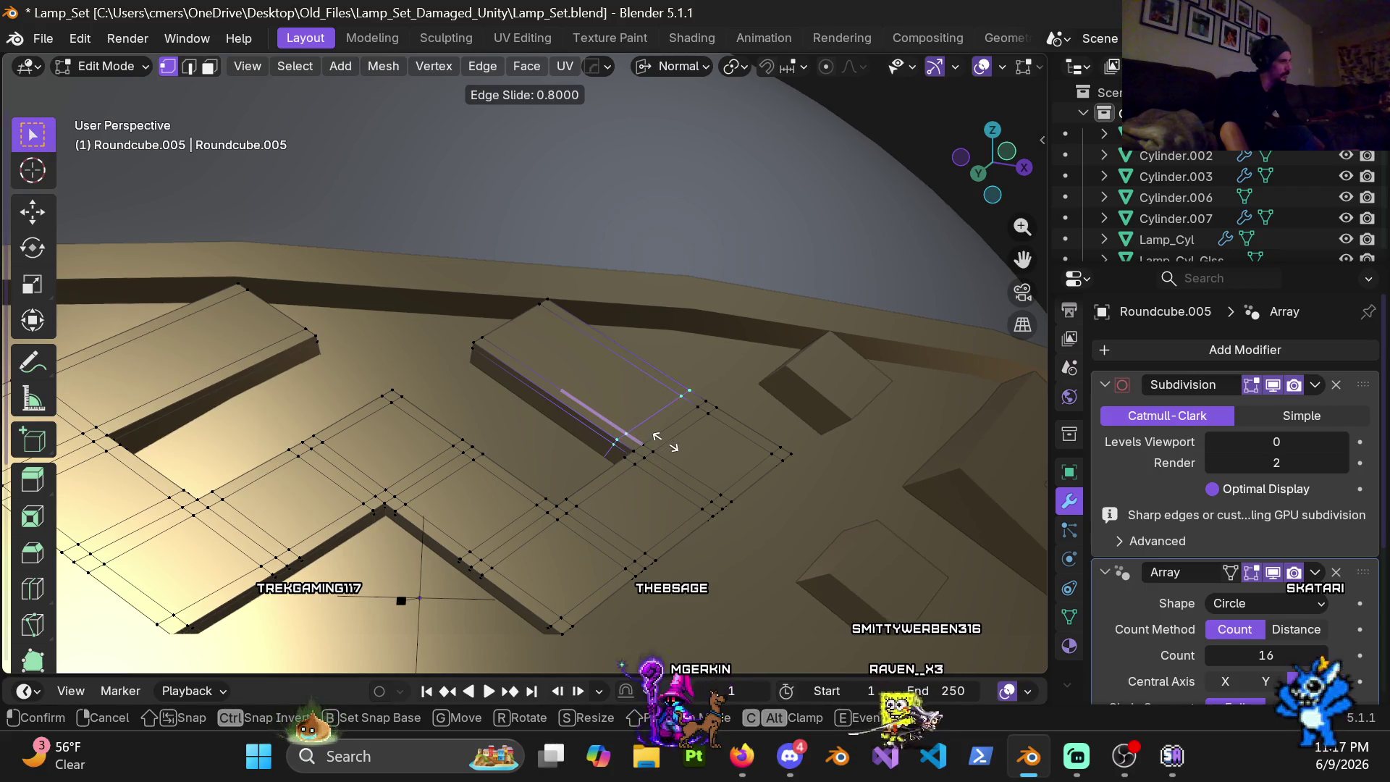
{"action": "key", "text": "Escape"}
{"action": "key", "text": "ctrl+z"}
Step: Add a centred loop cut across the raised box and bevel its edge to 0.032 m
{"action": "key", "text": "ctrl+r"}
{"action": "left_click", "coordinate": [588, 377]}
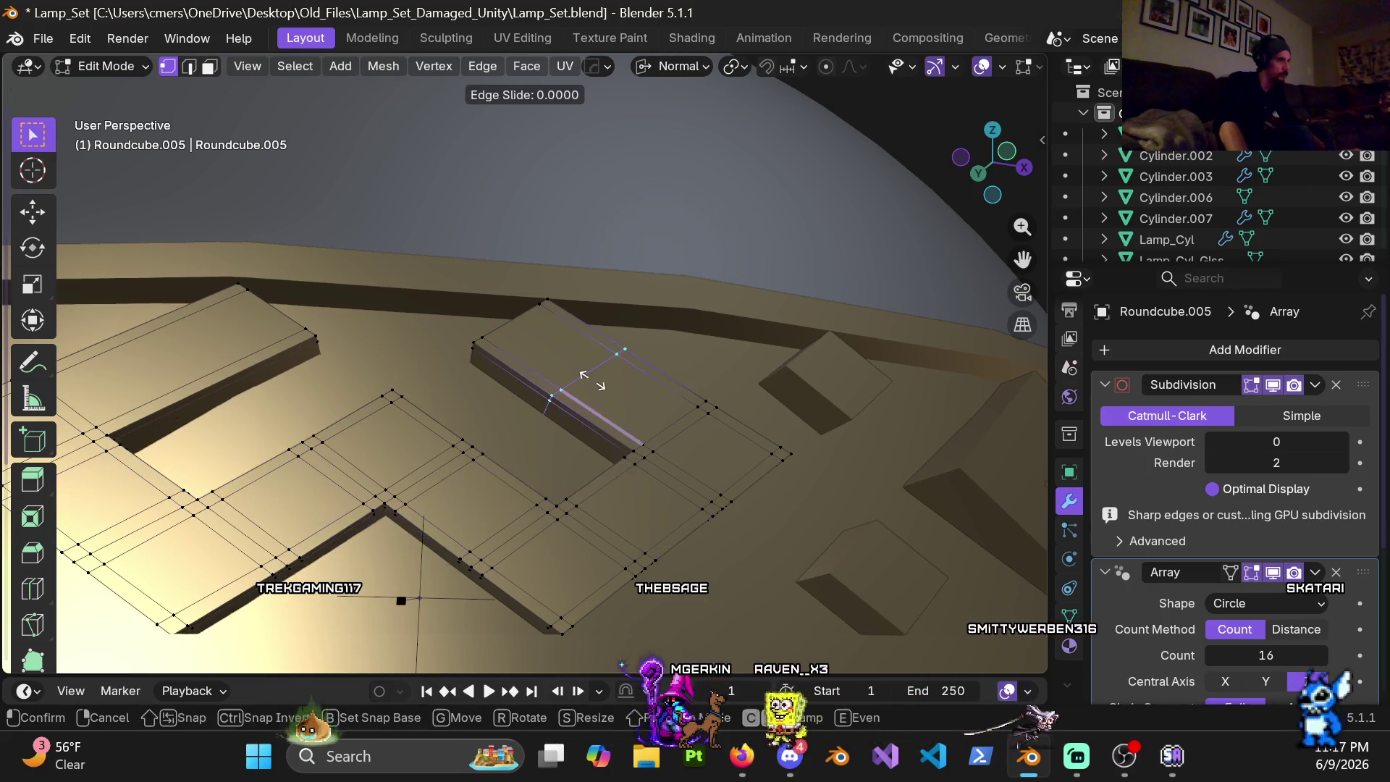
{"action": "right_click", "coordinate": [632, 427]}
{"action": "key", "text": "ctrl+b"}
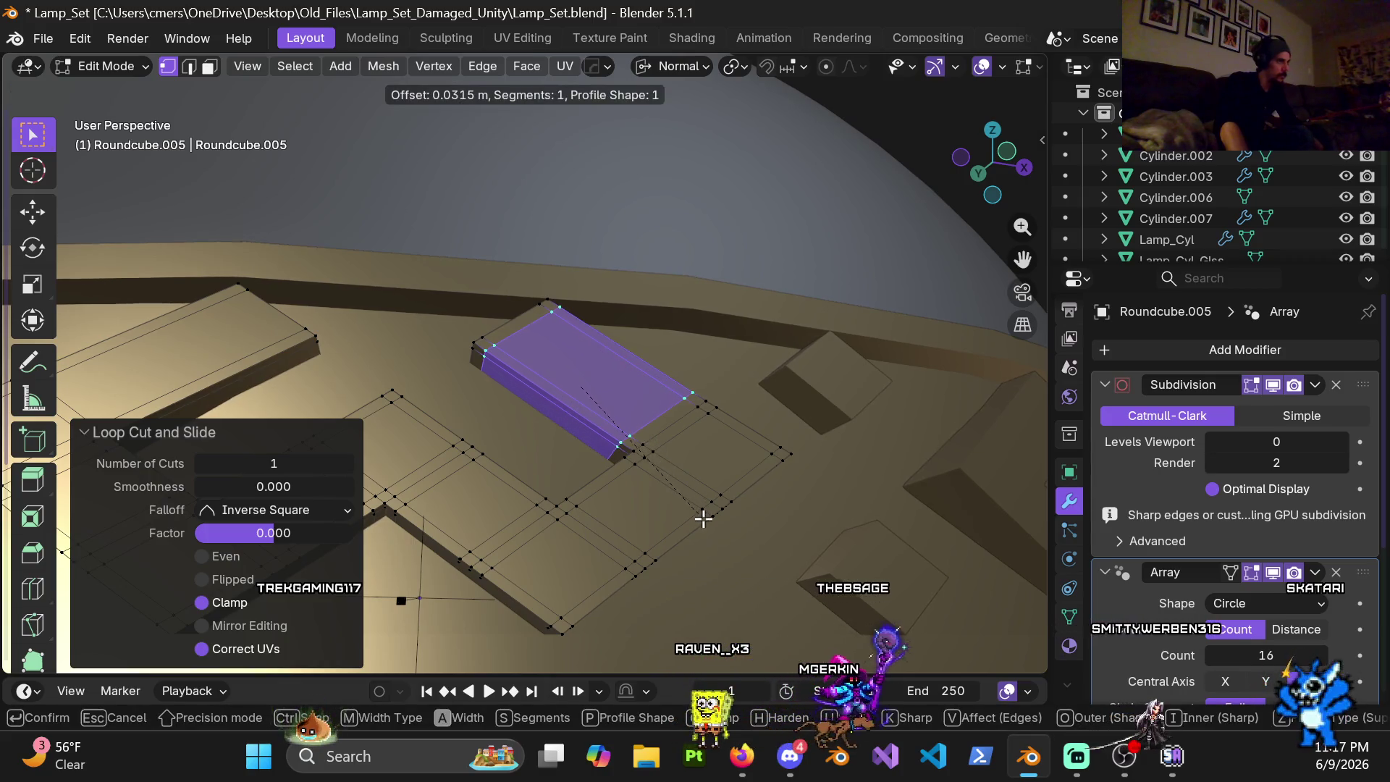
{"action": "left_click", "coordinate": [697, 519]}
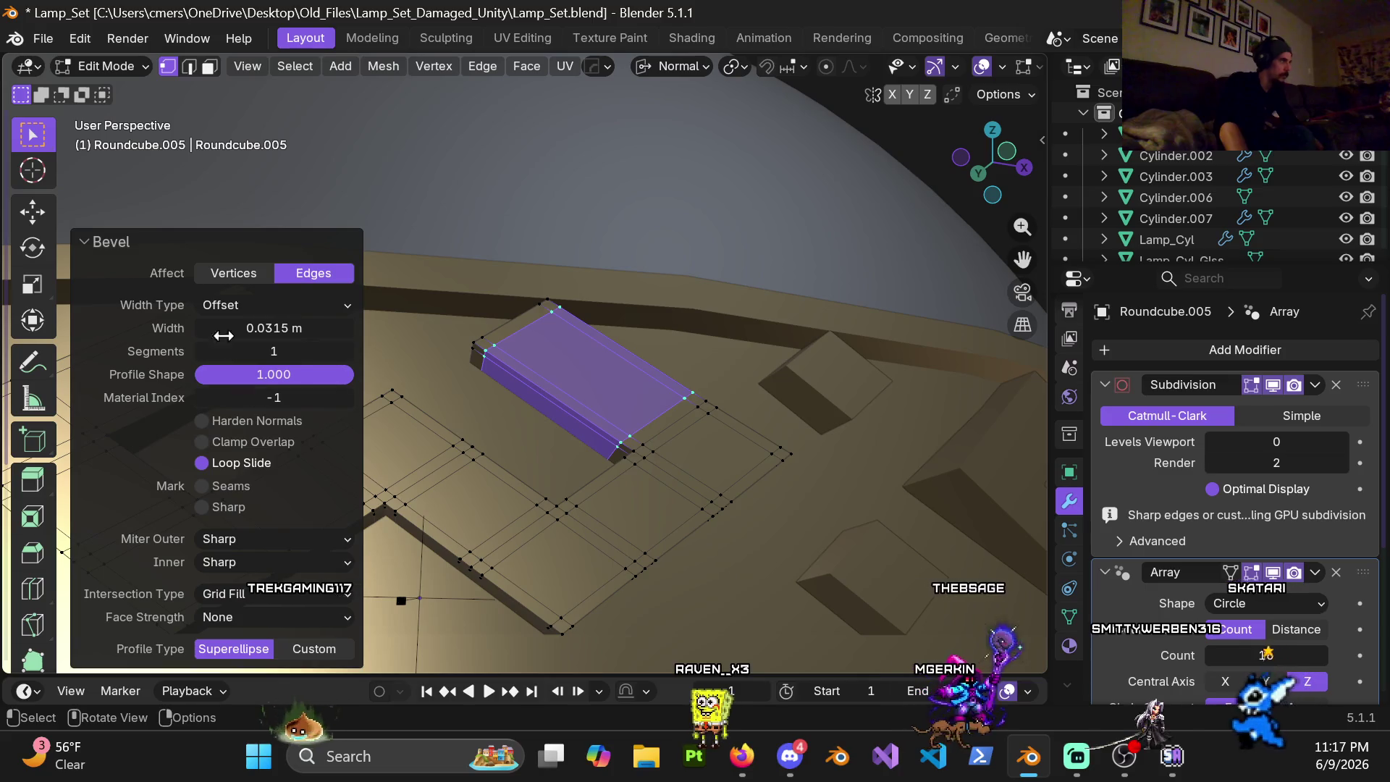
{"action": "left_click", "coordinate": [274, 329]}
{"action": "type", "text": ".32"}
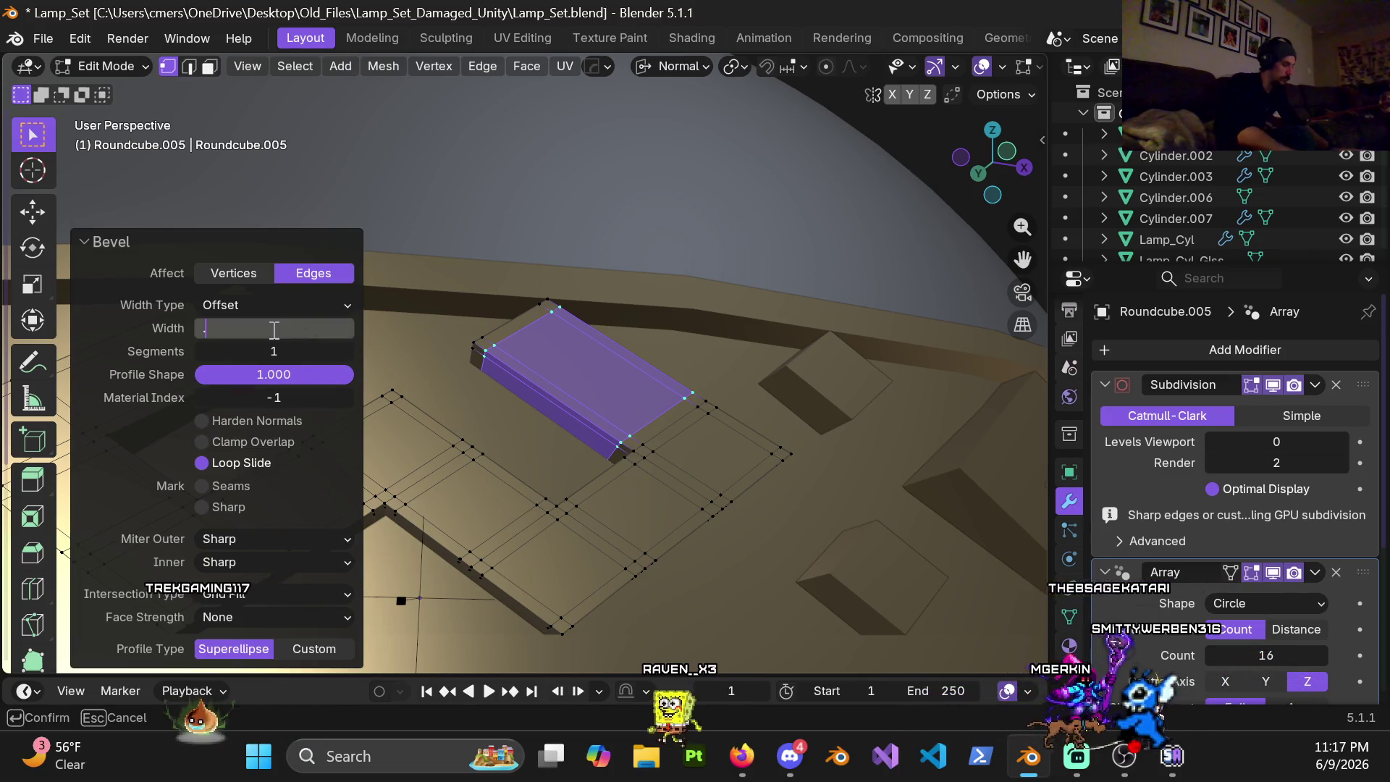
{"action": "key", "text": "Return"}
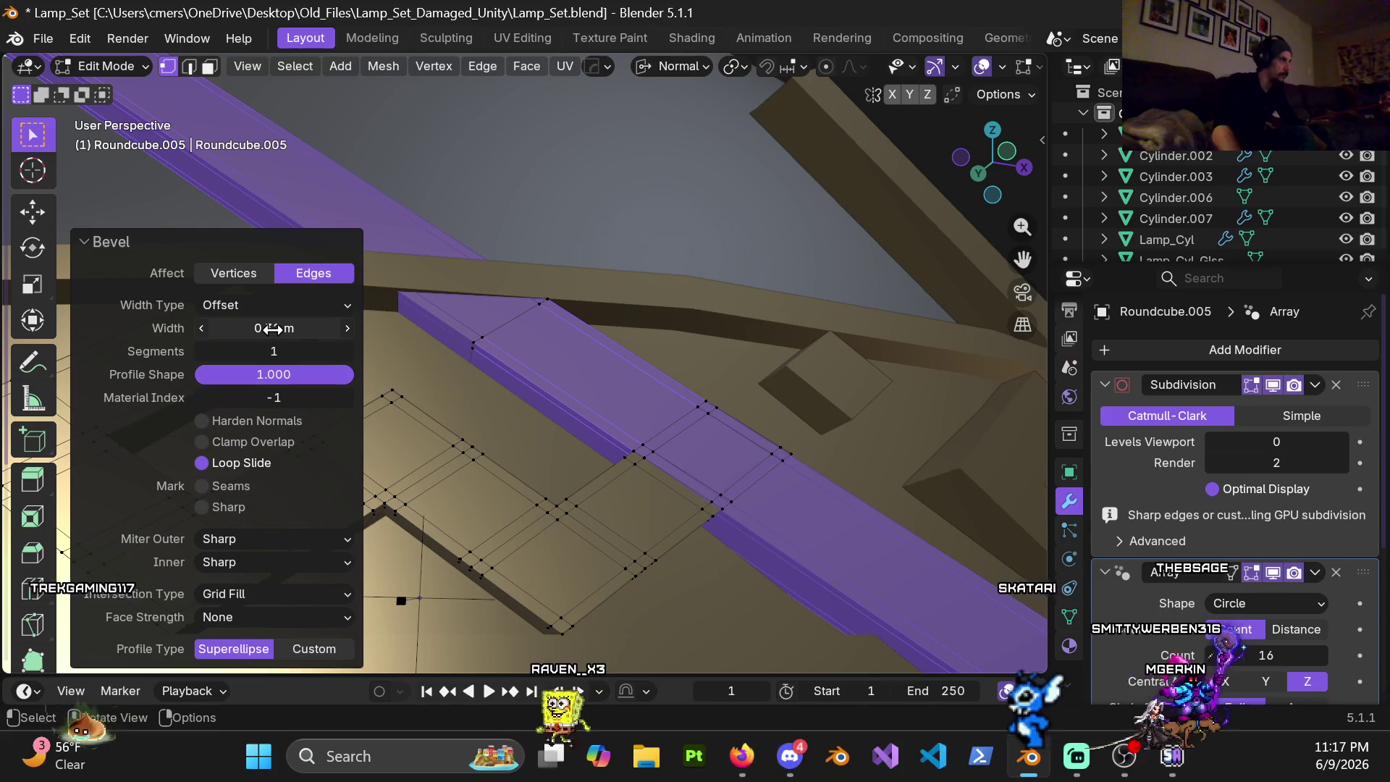
{"action": "left_click", "coordinate": [250, 328]}
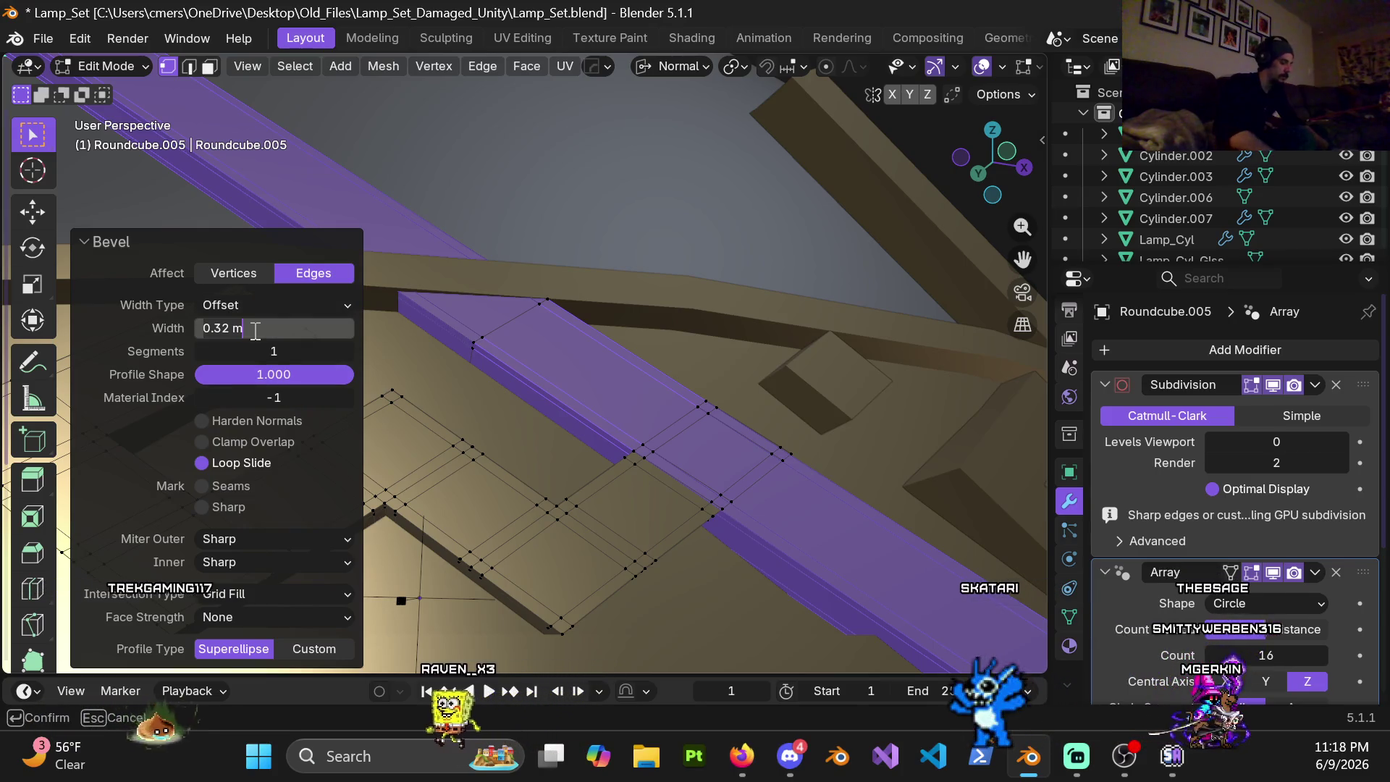
{"action": "key", "text": "Return"}
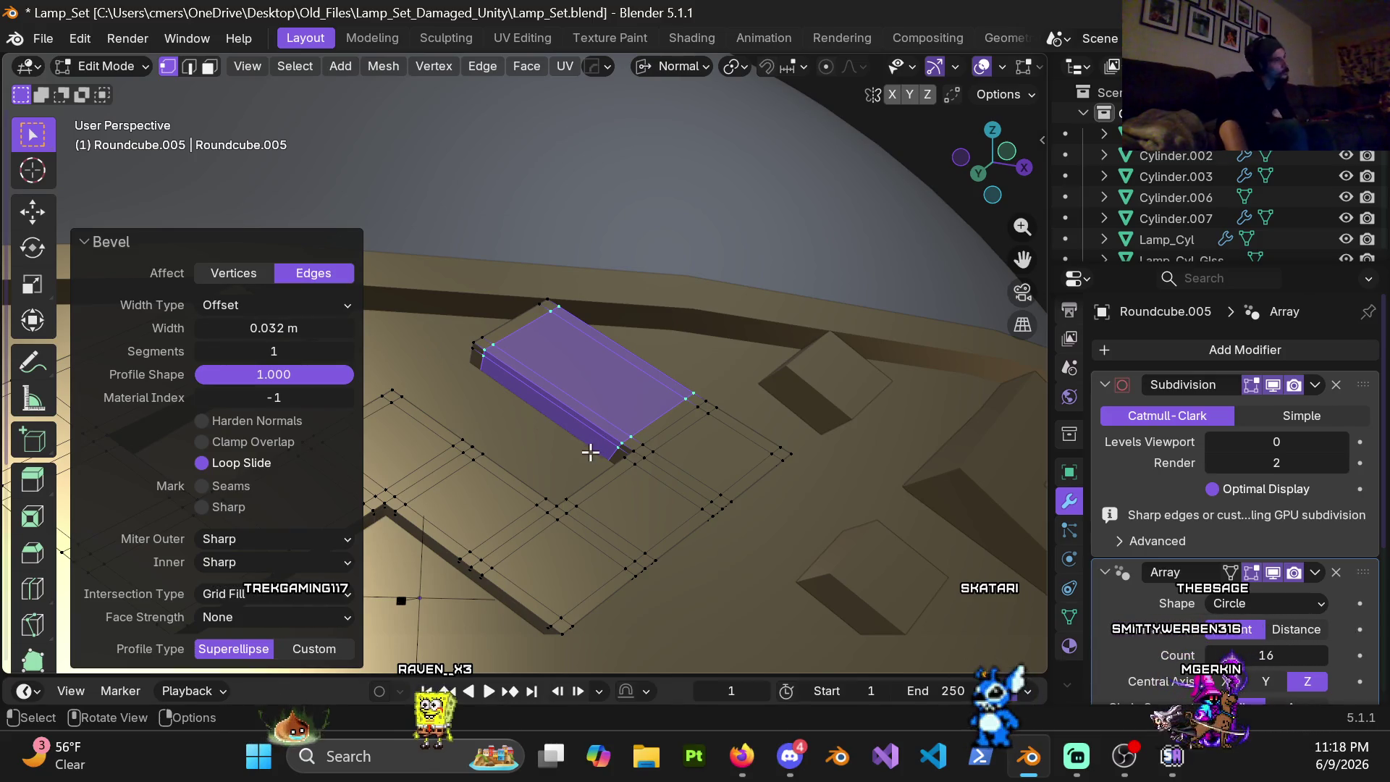
Step: Add a centred loop cut on another raised piece and bevel it to 0.032 m
{"action": "mouse_move", "coordinate": [603, 443]}
{"action": "middle_mouse_down"}
{"action": "mouse_move", "coordinate": [566, 481]}
{"action": "mouse_move", "coordinate": [742, 416]}
{"action": "mouse_move", "coordinate": [558, 428]}
{"action": "middle_mouse_up"}
{"action": "key", "text": "ctrl+r"}
{"action": "left_click", "coordinate": [527, 353]}
{"action": "right_click", "coordinate": [527, 353]}
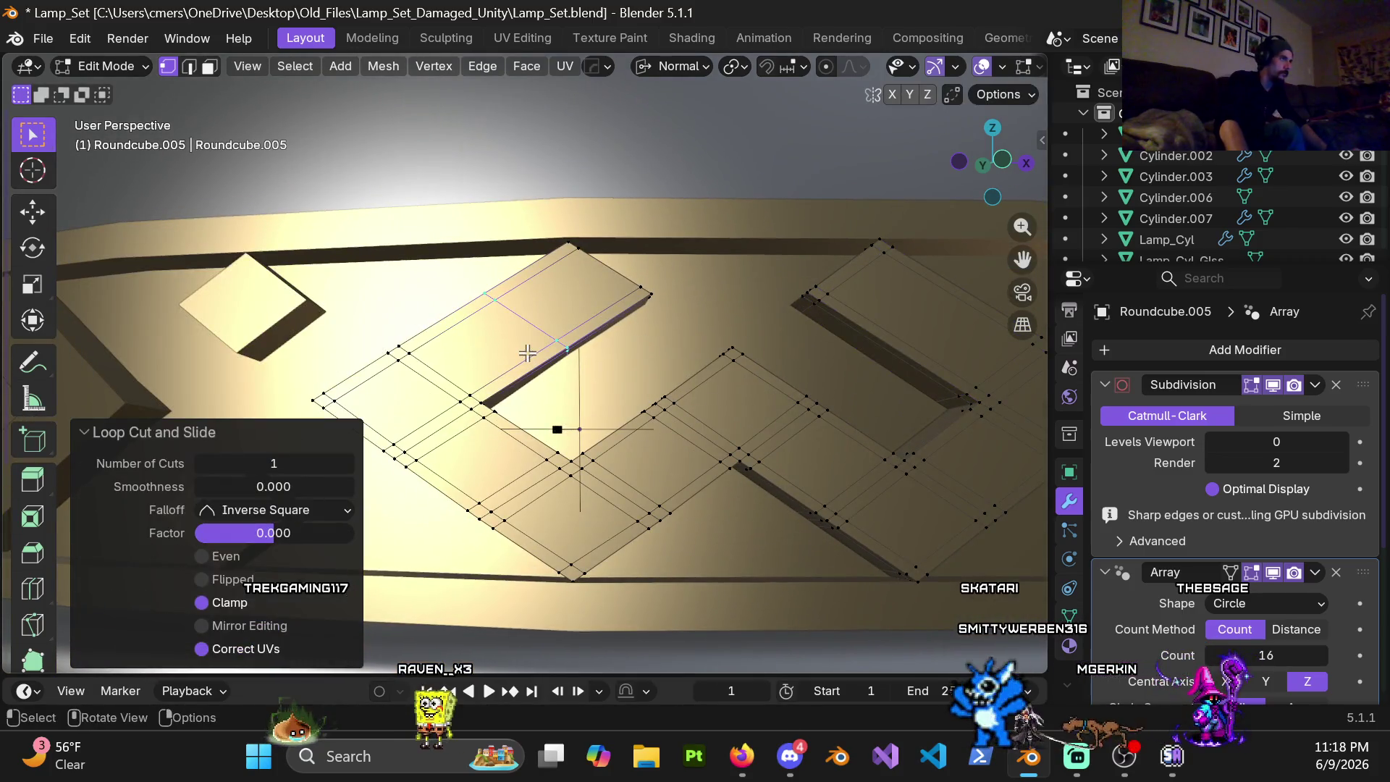
{"action": "key", "text": "ctrl+b"}
{"action": "left_click", "coordinate": [527, 353]}
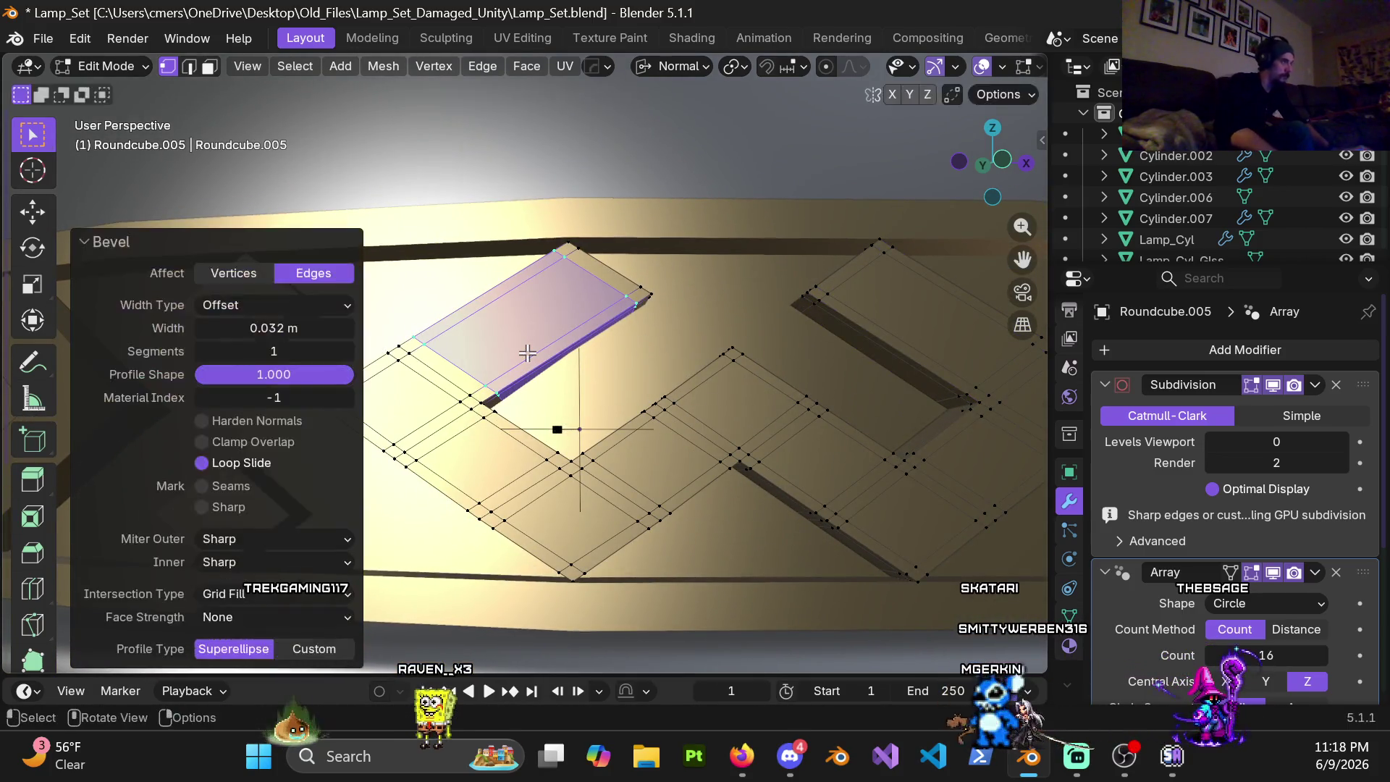
{"action": "mouse_move", "coordinate": [657, 346]}
{"action": "middle_mouse_down"}
{"action": "mouse_move", "coordinate": [590, 357]}
{"action": "mouse_move", "coordinate": [581, 406]}
{"action": "mouse_move", "coordinate": [684, 285]}
{"action": "mouse_move", "coordinate": [584, 246]}
{"action": "mouse_move", "coordinate": [513, 289]}
{"action": "mouse_move", "coordinate": [537, 342]}
{"action": "mouse_move", "coordinate": [435, 289]}
{"action": "middle_mouse_up"}
Step: Return to Object Mode and set Roundcube.005's viewport subdivision level to 4
{"action": "key", "text": "ctrl+Tab"}
{"action": "left_click", "coordinate": [531, 342]}
{"action": "left_click", "coordinate": [1287, 444]}
{"action": "key", "text": "Return"}
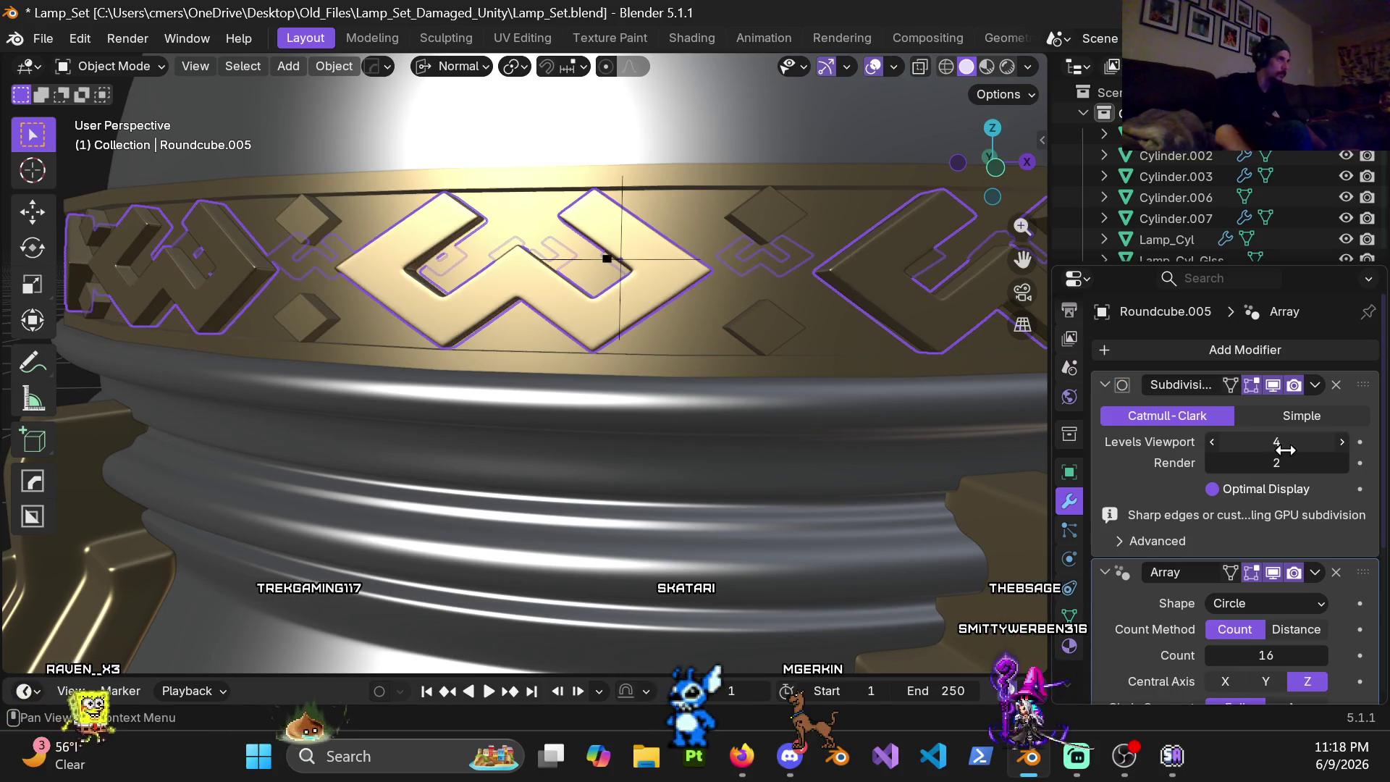
{"action": "scroll", "coordinate": [653, 328], "scroll_direction": "down", "scroll_amount": 4}
{"action": "scroll", "coordinate": [621, 322], "scroll_direction": "down", "scroll_amount": 3}
Step: Select the small diamond pieces Roundcube.004 and set their viewport subdivision to 4
{"action": "left_click", "coordinate": [840, 283]}
{"action": "mouse_move", "coordinate": [840, 284]}
{"action": "middle_mouse_down"}
{"action": "mouse_move", "coordinate": [668, 302]}
{"action": "mouse_move", "coordinate": [591, 260]}
{"action": "mouse_move", "coordinate": [602, 291]}
{"action": "mouse_move", "coordinate": [532, 296]}
{"action": "middle_mouse_up"}
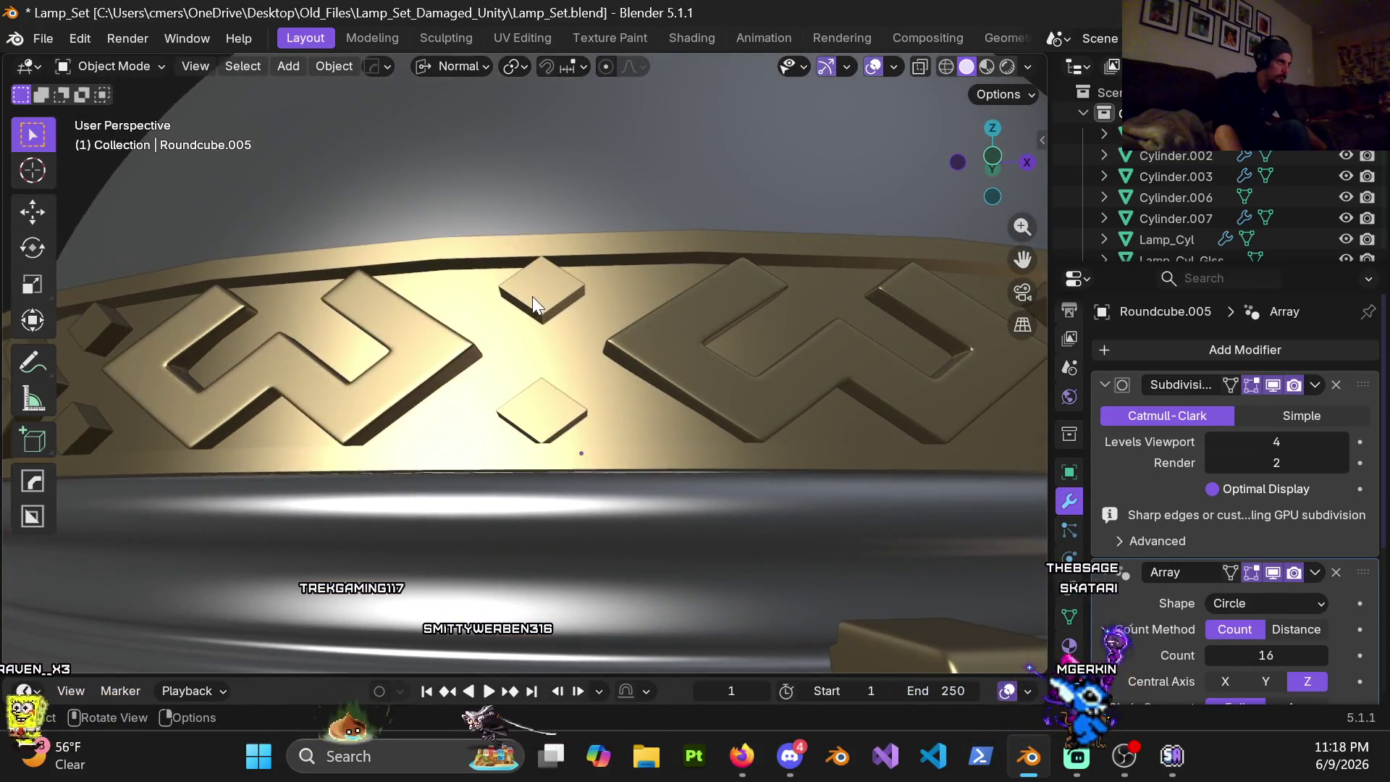
{"action": "left_click", "coordinate": [532, 296]}
{"action": "left_click", "coordinate": [1266, 442]}
{"action": "type", "text": "0"}
{"action": "type", "text": "4"}
{"action": "key", "text": "Return"}
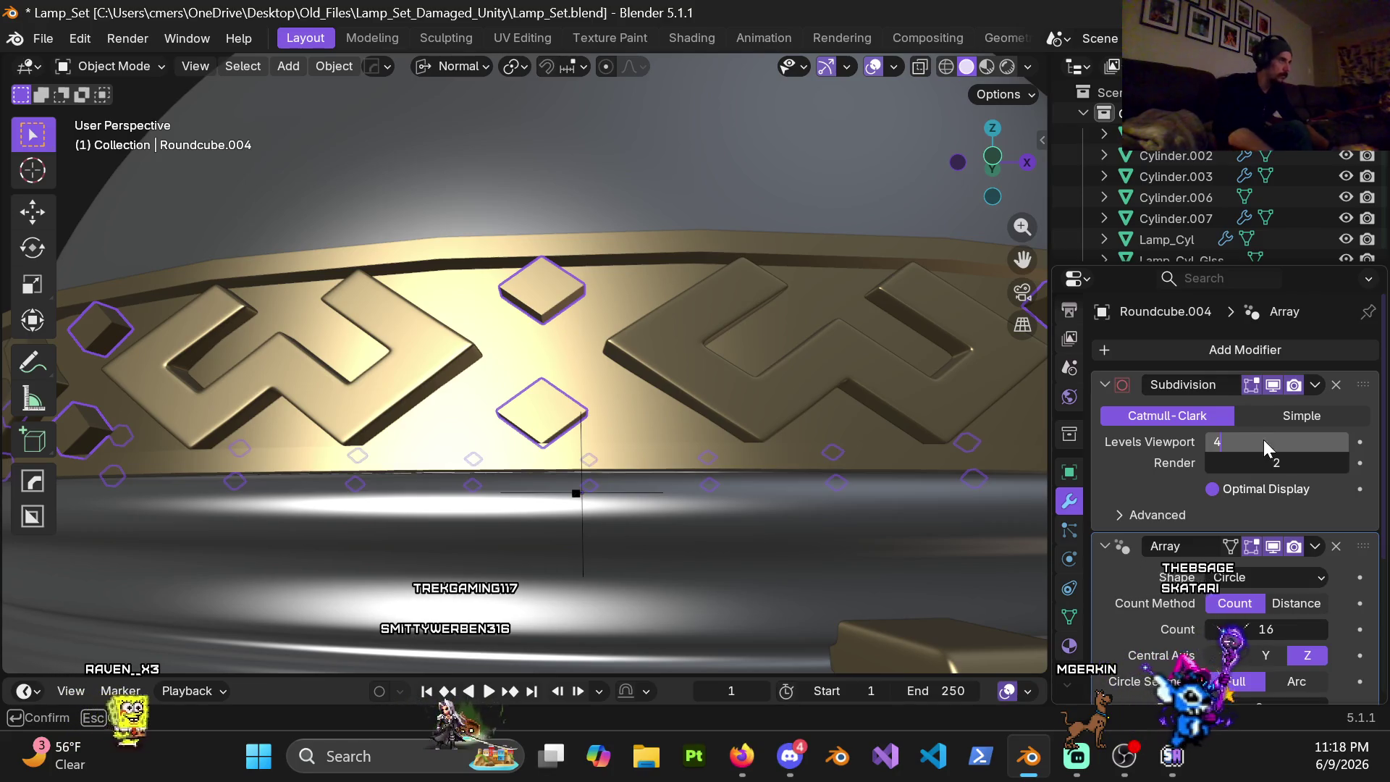
{"action": "scroll", "coordinate": [614, 321], "scroll_direction": "down", "scroll_amount": 5}
{"action": "mouse_move", "coordinate": [796, 280]}
{"action": "middle_mouse_down"}
{"action": "mouse_move", "coordinate": [609, 333]}
{"action": "mouse_move", "coordinate": [704, 330]}
{"action": "middle_mouse_up"}
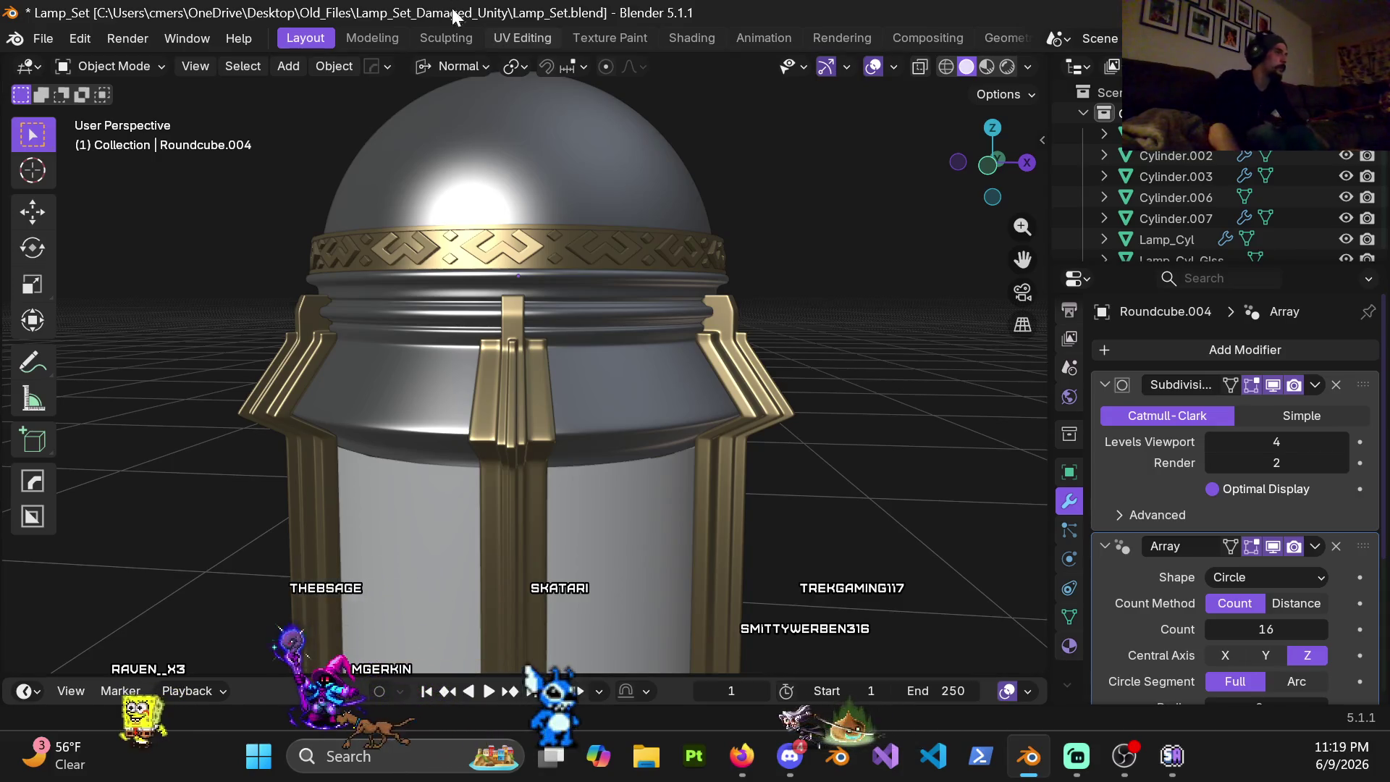
{"action": "scroll", "coordinate": [618, 309], "scroll_direction": "down", "scroll_amount": 3}
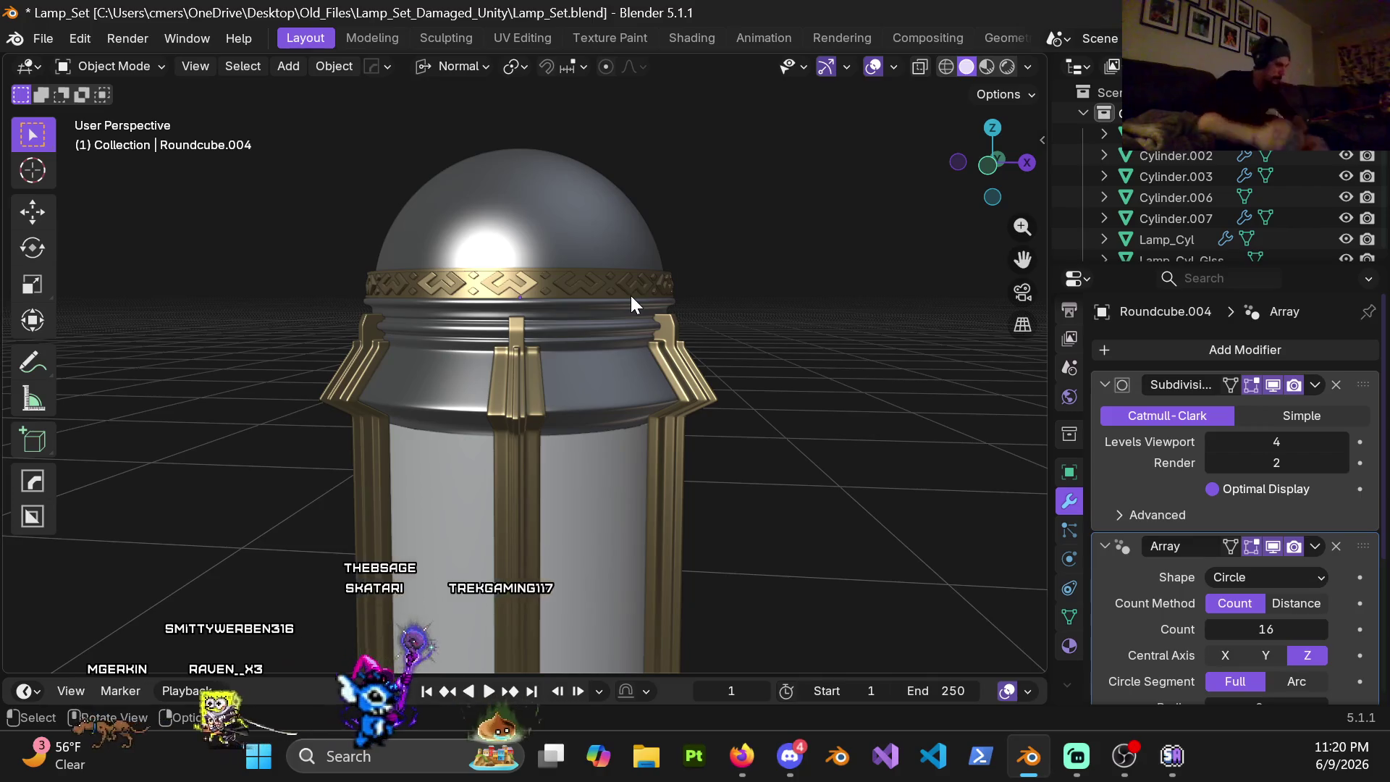
{"action": "scroll", "coordinate": [661, 386], "scroll_direction": "down", "scroll_amount": 2}
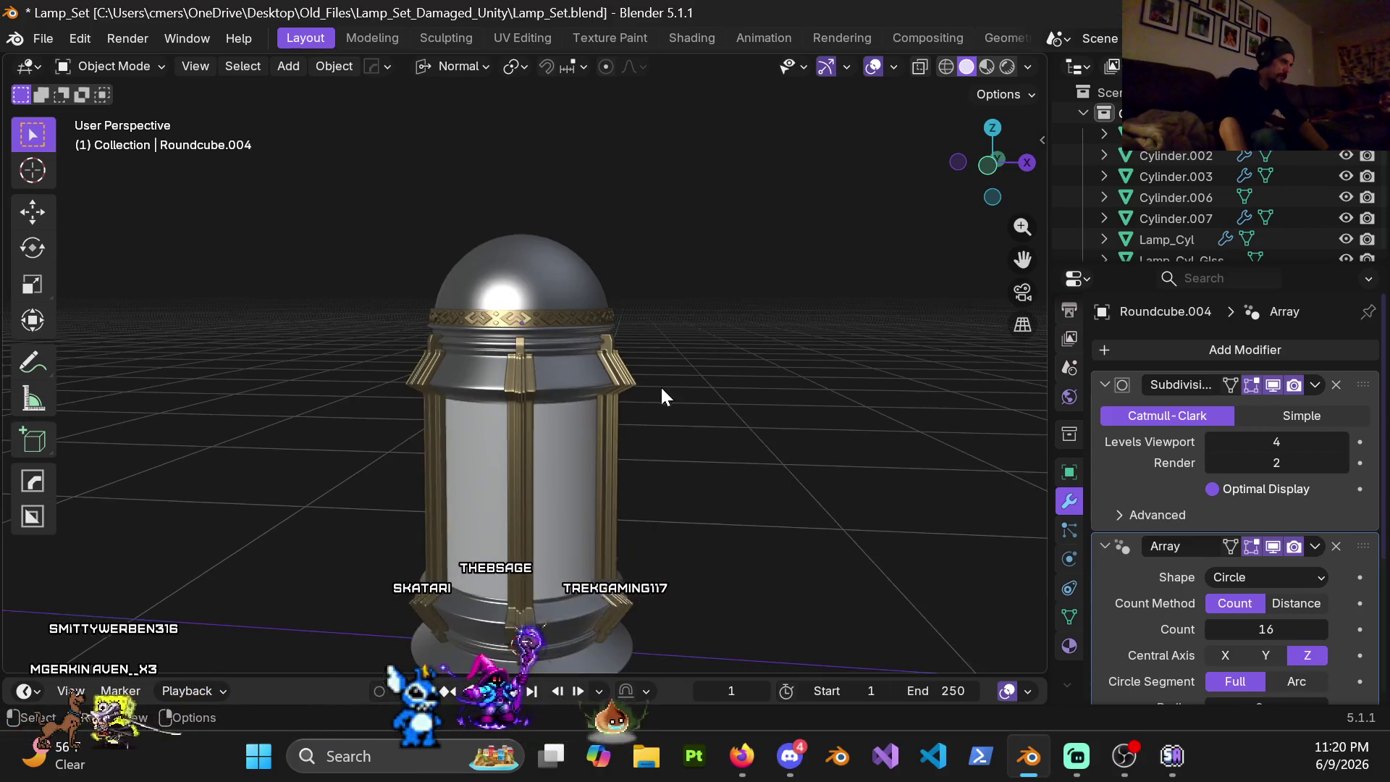
{"action": "scroll", "coordinate": [606, 415], "scroll_direction": "down", "scroll_amount": 1}
{"action": "mouse_move", "coordinate": [657, 406]}
{"action": "middle_mouse_down"}
{"action": "mouse_move", "coordinate": [627, 449]}
{"action": "mouse_move", "coordinate": [569, 378]}
{"action": "mouse_move", "coordinate": [638, 392]}
{"action": "middle_mouse_up"}
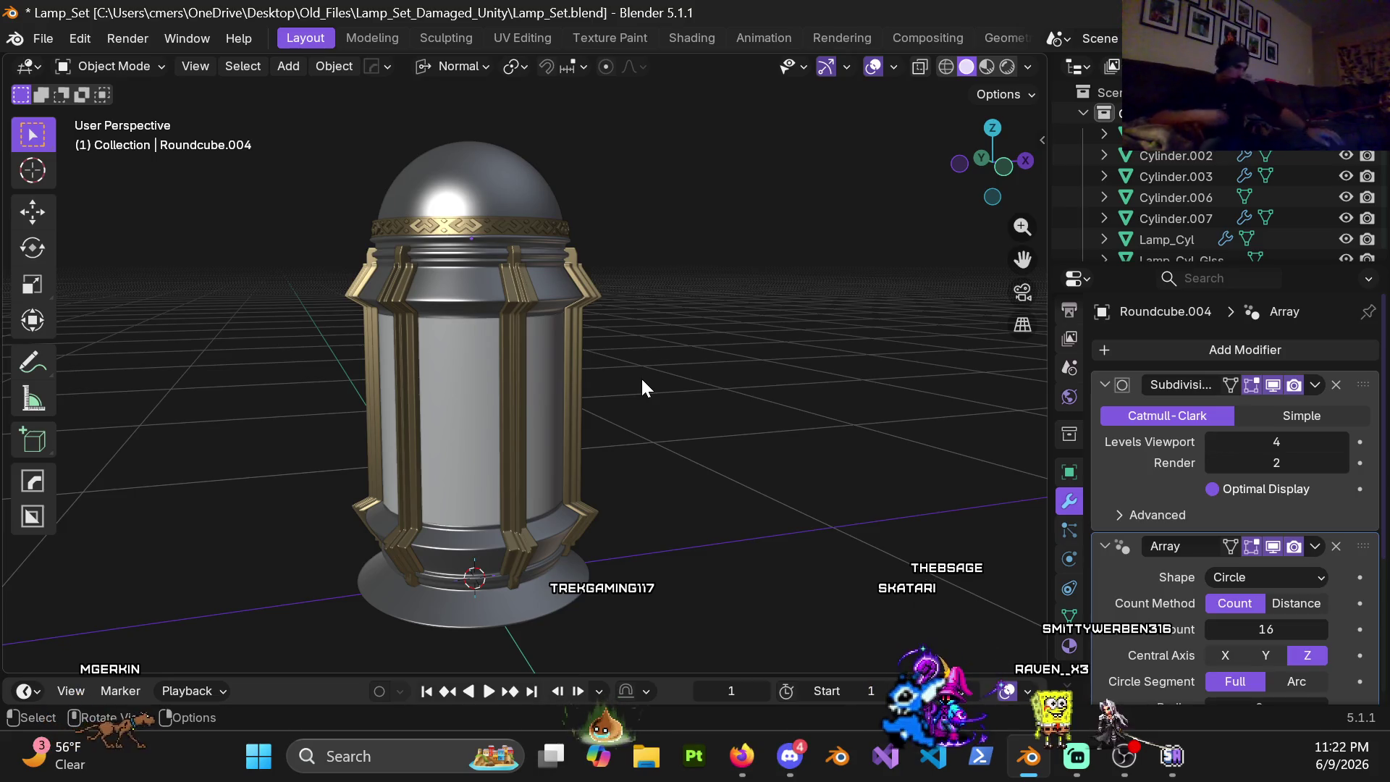
{"action": "scroll", "coordinate": [533, 367], "scroll_direction": "up", "scroll_amount": 4}
{"action": "scroll", "coordinate": [569, 344], "scroll_direction": "up", "scroll_amount": 2}
{"action": "scroll", "coordinate": [603, 407], "scroll_direction": "up", "scroll_amount": 2}
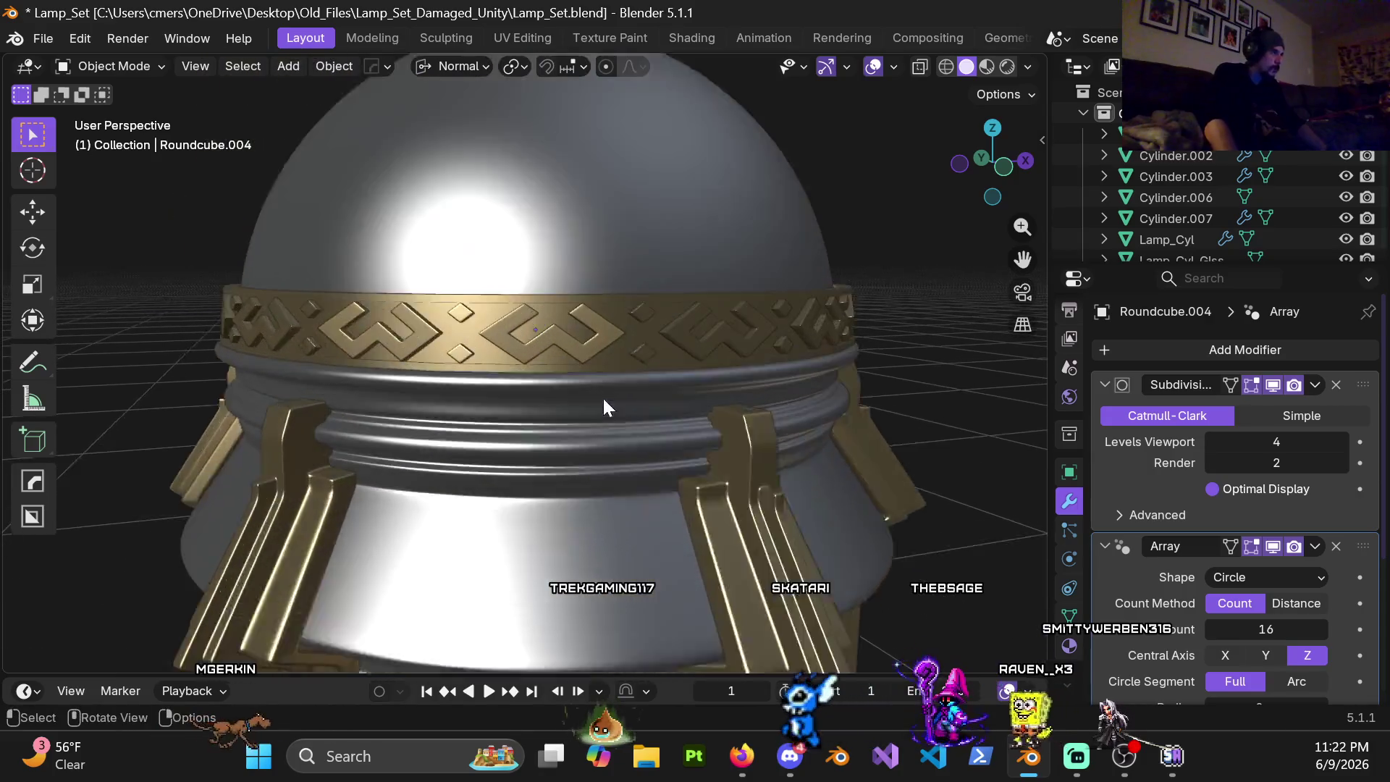
Step: Edit Roundcube.002 in edge select and pick the edge loops around the gold band
{"action": "left_click", "coordinate": [636, 299]}
{"action": "key", "text": "Tab"}
{"action": "scroll", "coordinate": [657, 399], "scroll_direction": "up", "scroll_amount": 2}
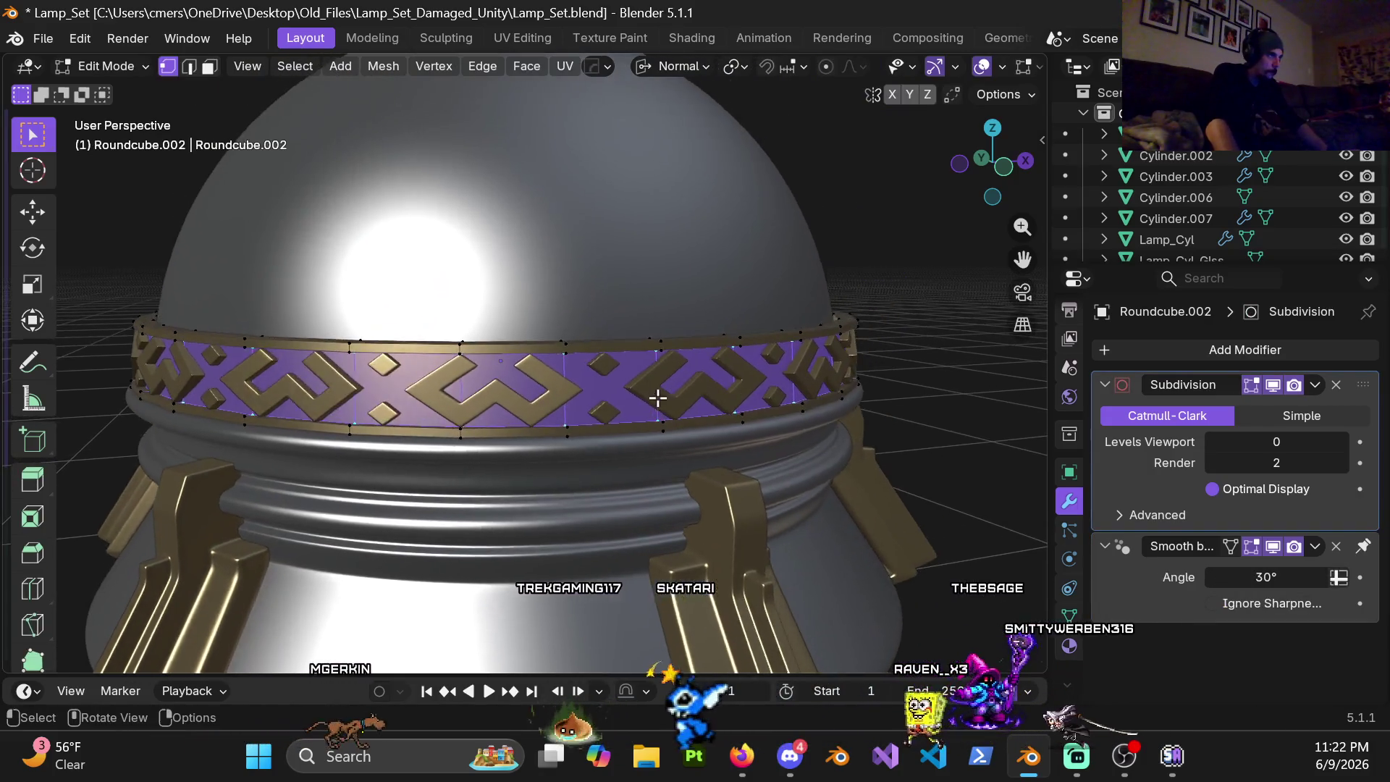
{"action": "scroll", "coordinate": [658, 398], "scroll_direction": "up", "scroll_amount": 2}
{"action": "mouse_move", "coordinate": [652, 391]}
{"action": "middle_mouse_down"}
{"action": "mouse_move", "coordinate": [667, 330]}
{"action": "mouse_move", "coordinate": [615, 351]}
{"action": "mouse_move", "coordinate": [616, 332]}
{"action": "mouse_move", "coordinate": [562, 328]}
{"action": "mouse_move", "coordinate": [605, 356]}
{"action": "mouse_move", "coordinate": [624, 456]}
{"action": "mouse_move", "coordinate": [599, 512]}
{"action": "mouse_move", "coordinate": [624, 452]}
{"action": "mouse_move", "coordinate": [574, 479]}
{"action": "middle_mouse_up"}
{"action": "key", "text": "2"}
{"action": "left_click", "coordinate": [604, 356], "text": "alt"}
{"action": "middle_click_drag", "start_coordinate": [583, 429], "coordinate": [543, 283]}
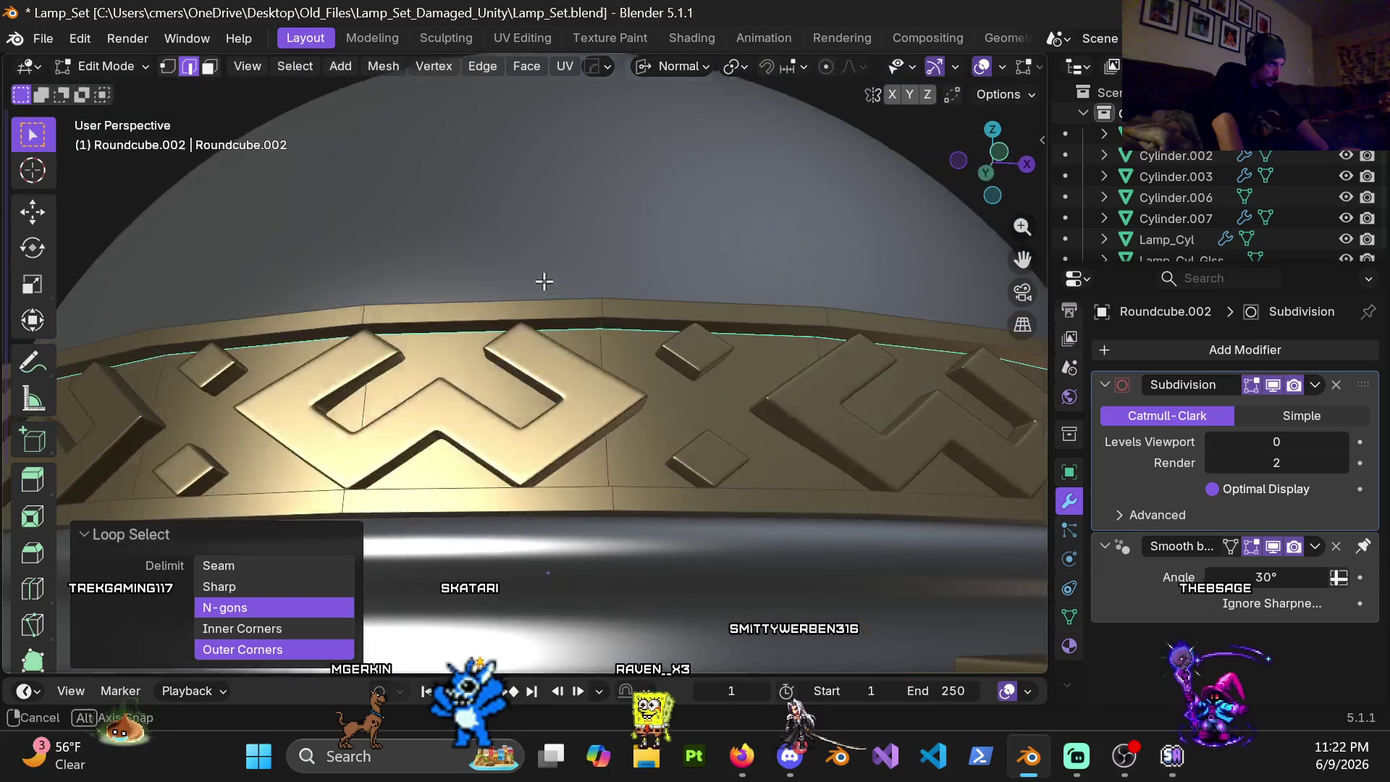
{"action": "scroll", "coordinate": [559, 329], "scroll_direction": "up", "scroll_amount": 3}
{"action": "mouse_move", "coordinate": [567, 339]}
{"action": "middle_mouse_down"}
{"action": "mouse_move", "coordinate": [559, 460]}
{"action": "mouse_move", "coordinate": [577, 323]}
{"action": "mouse_move", "coordinate": [595, 441]}
{"action": "mouse_move", "coordinate": [565, 388]}
{"action": "mouse_move", "coordinate": [583, 370]}
{"action": "mouse_move", "coordinate": [572, 438]}
{"action": "middle_mouse_up"}
{"action": "scroll", "coordinate": [576, 445], "scroll_direction": "down", "scroll_amount": 5}
{"action": "mouse_move", "coordinate": [597, 363]}
{"action": "middle_mouse_down"}
{"action": "mouse_move", "coordinate": [587, 503]}
{"action": "mouse_move", "coordinate": [576, 435]}
{"action": "mouse_move", "coordinate": [615, 395]}
{"action": "mouse_move", "coordinate": [599, 298]}
{"action": "mouse_move", "coordinate": [614, 422]}
{"action": "mouse_move", "coordinate": [568, 471]}
{"action": "mouse_move", "coordinate": [754, 384]}
{"action": "mouse_move", "coordinate": [614, 374]}
{"action": "middle_mouse_up"}
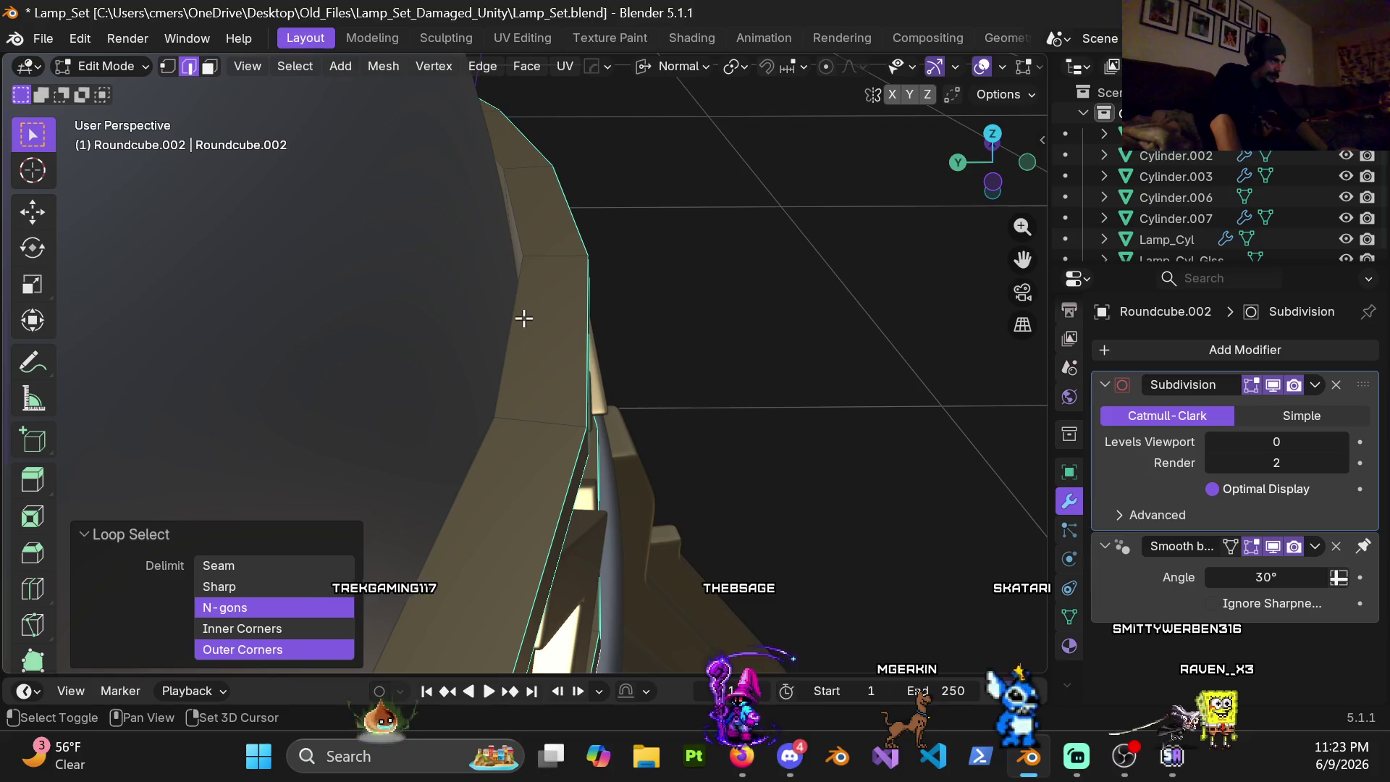
{"action": "mouse_move", "coordinate": [523, 296]}
{"action": "middle_mouse_down"}
{"action": "mouse_move", "coordinate": [466, 333]}
{"action": "mouse_move", "coordinate": [391, 285]}
{"action": "mouse_move", "coordinate": [475, 341]}
{"action": "mouse_move", "coordinate": [542, 450]}
{"action": "mouse_move", "coordinate": [532, 363]}
{"action": "mouse_move", "coordinate": [332, 403]}
{"action": "mouse_move", "coordinate": [516, 394]}
{"action": "mouse_move", "coordinate": [634, 342]}
{"action": "mouse_move", "coordinate": [659, 357]}
{"action": "mouse_move", "coordinate": [536, 444]}
{"action": "mouse_move", "coordinate": [654, 468]}
{"action": "mouse_move", "coordinate": [607, 568]}
{"action": "mouse_move", "coordinate": [620, 358]}
{"action": "mouse_move", "coordinate": [618, 391]}
{"action": "middle_mouse_up"}
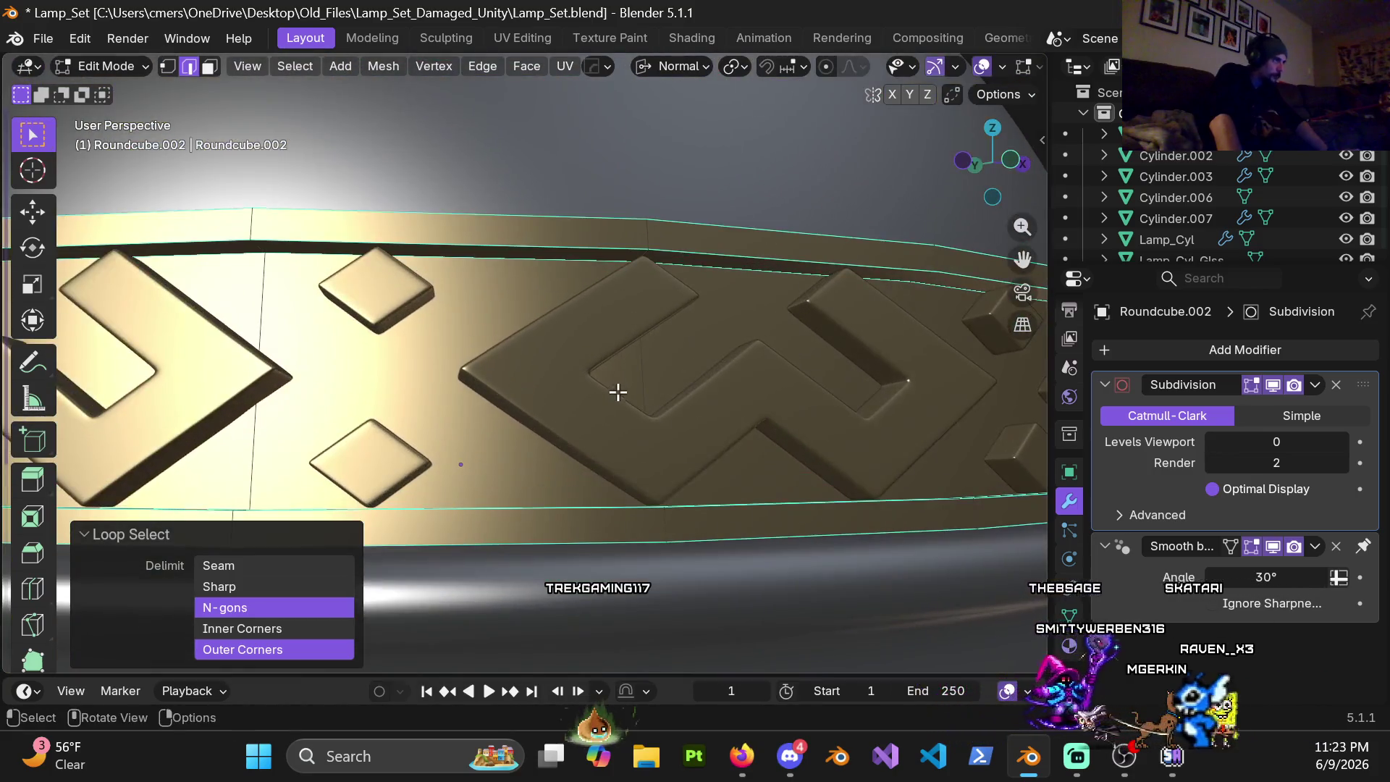
Step: Bevel the band loops with two segments at 0.006 m, return to Object Mode and adjust viewport subdivision
{"action": "key", "text": "ctrl+b"}
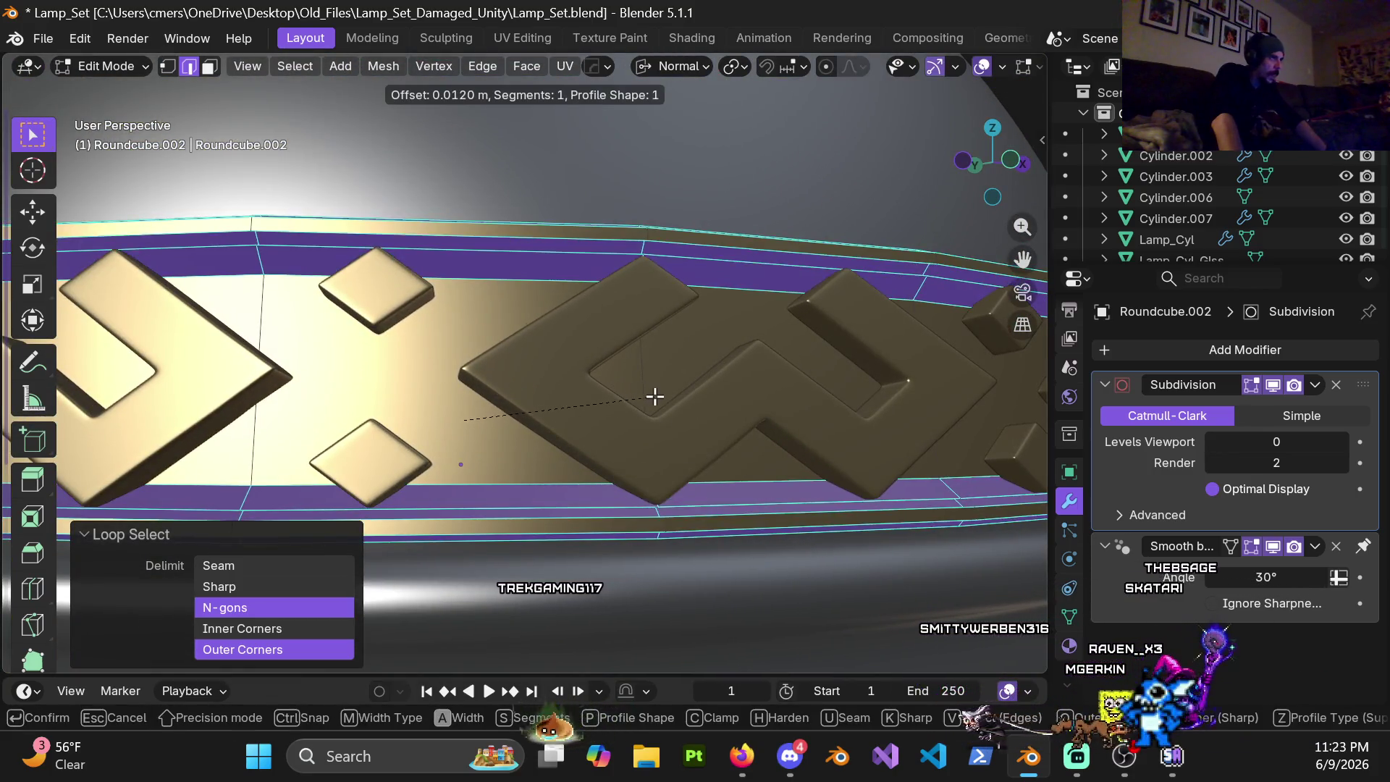
{"action": "scroll", "coordinate": [653, 397], "scroll_direction": "up", "scroll_amount": 1}
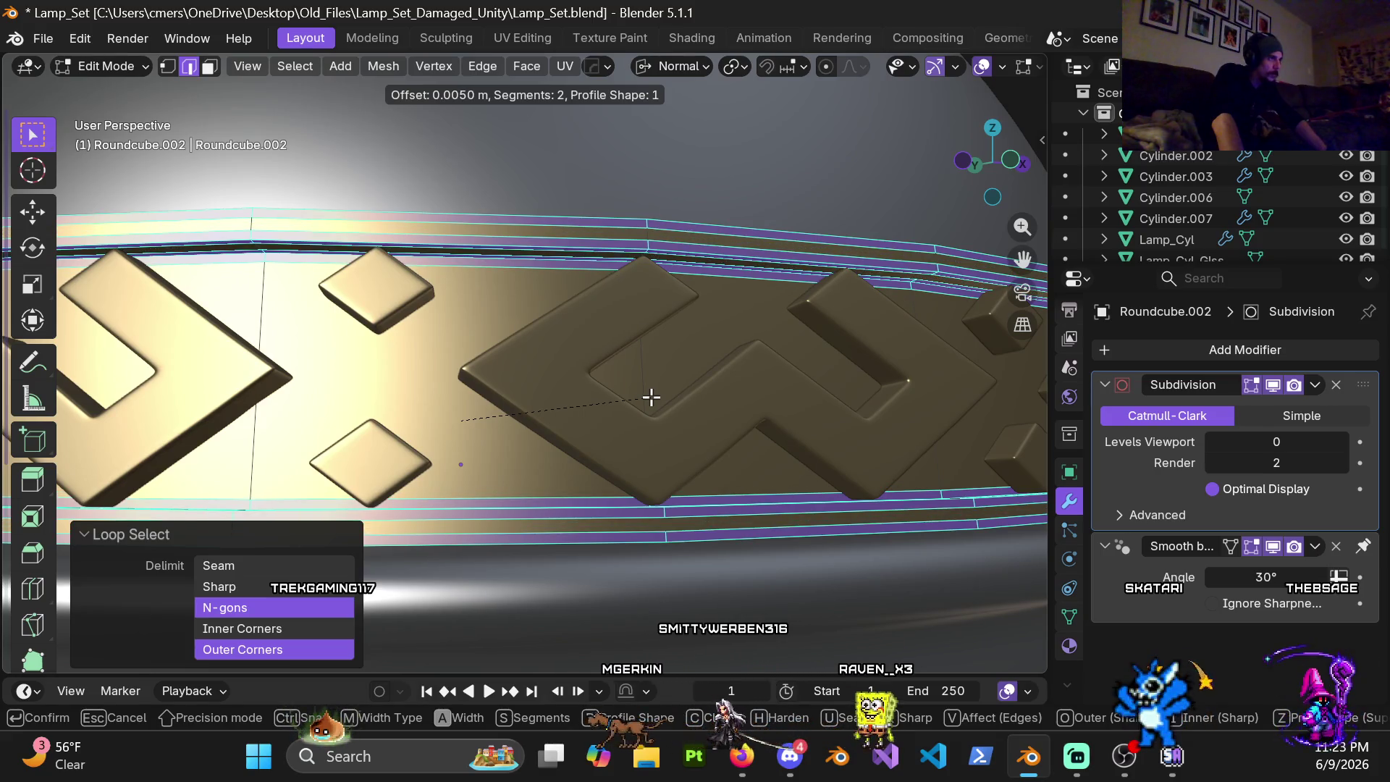
{"action": "left_click", "coordinate": [651, 397]}
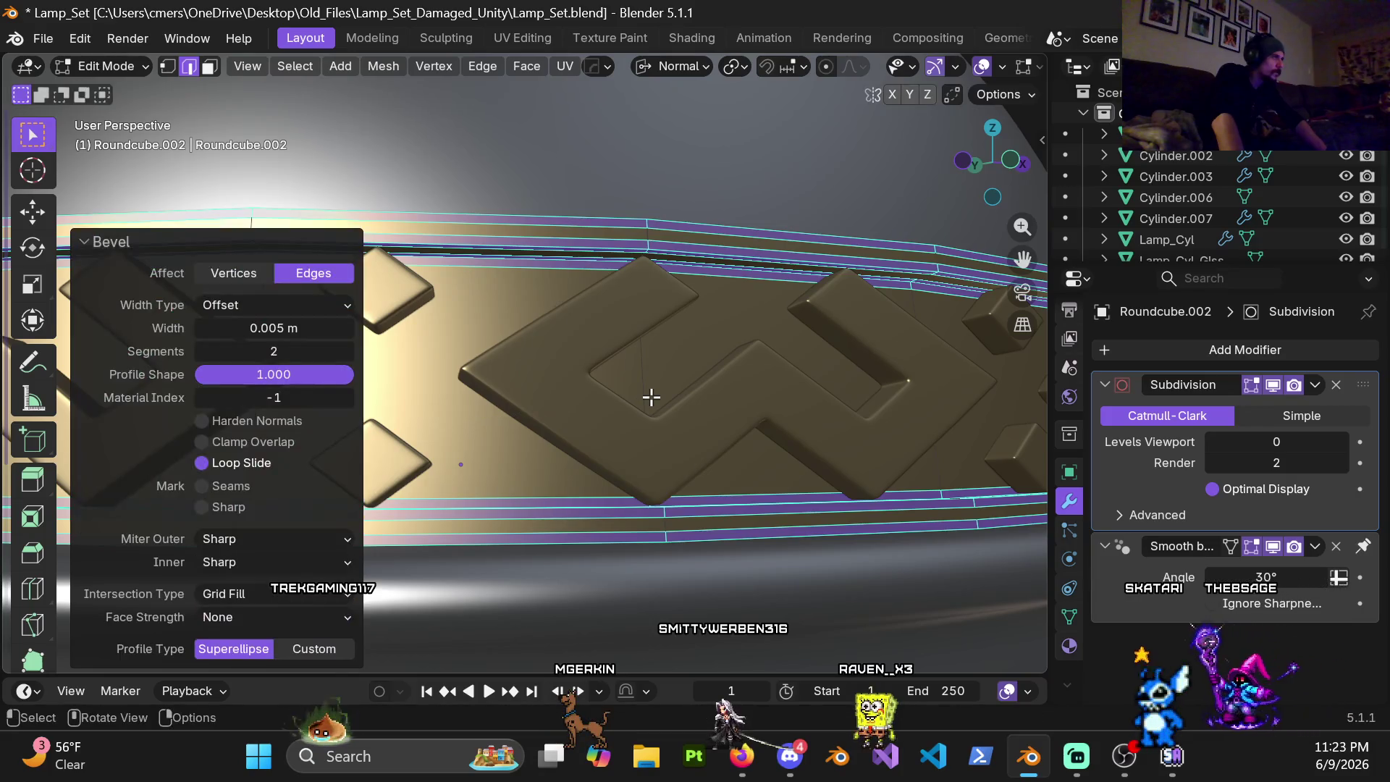
{"action": "left_click", "coordinate": [270, 331]}
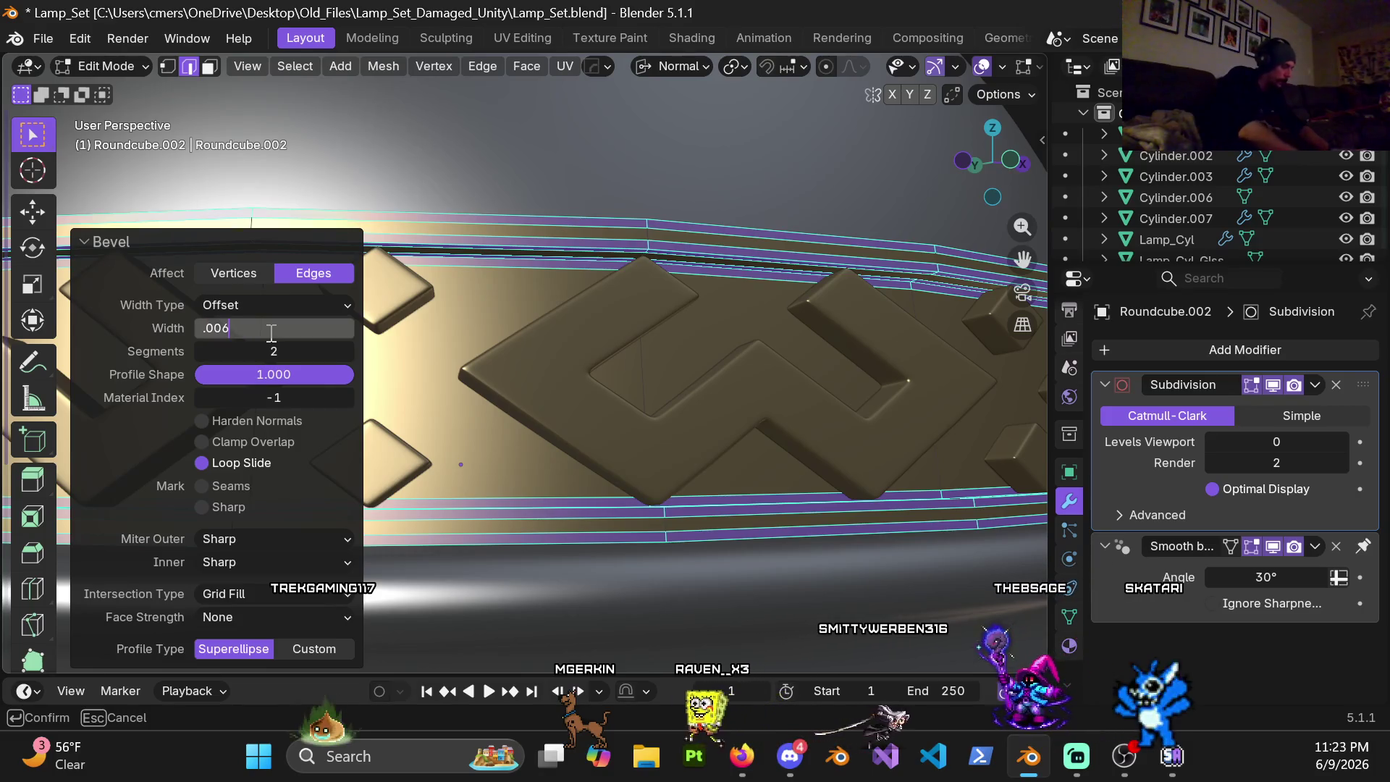
{"action": "key", "text": "Return"}
{"action": "scroll", "coordinate": [687, 360], "scroll_direction": "down", "scroll_amount": 3}
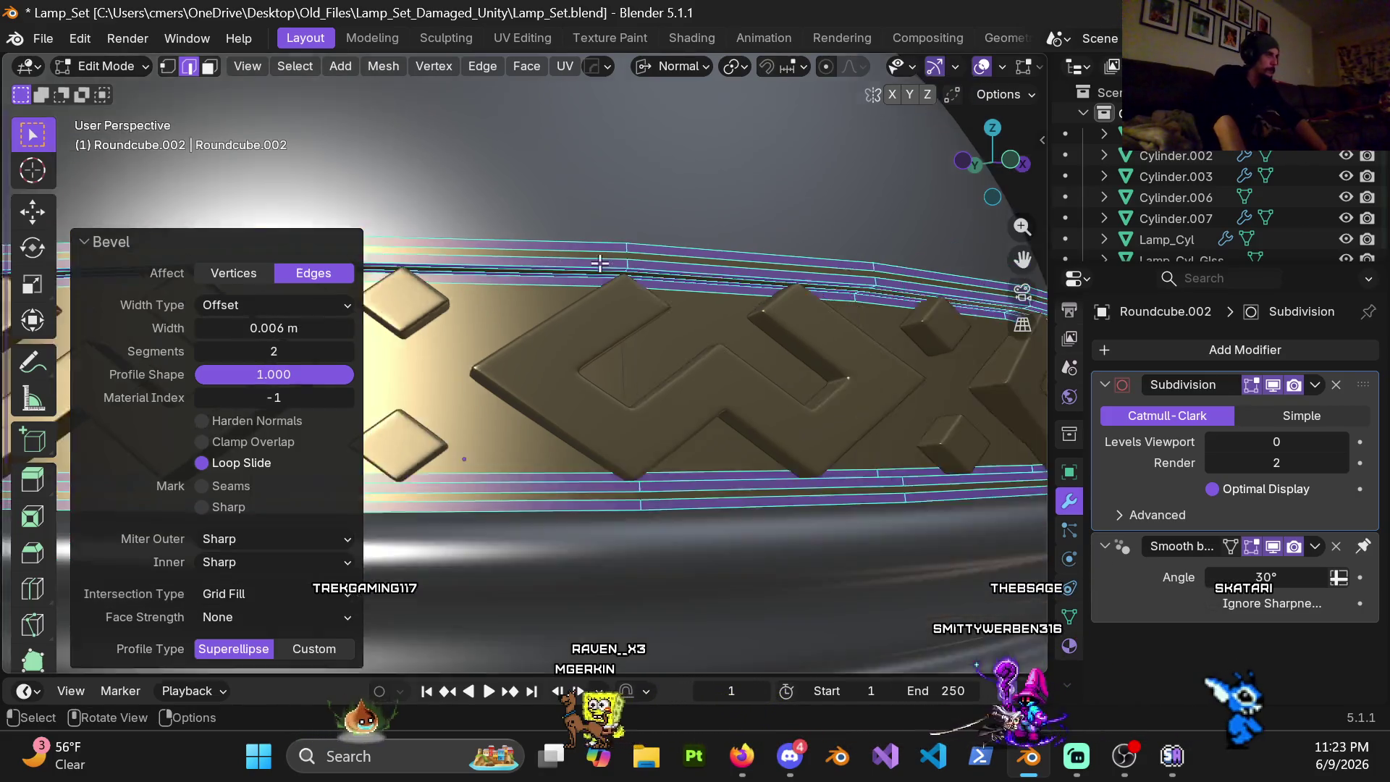
{"action": "key", "text": "ctrl+Tab"}
{"action": "left_click", "coordinate": [535, 387]}
{"action": "left_click_drag", "start_coordinate": [1193, 440], "coordinate": [1270, 443]}
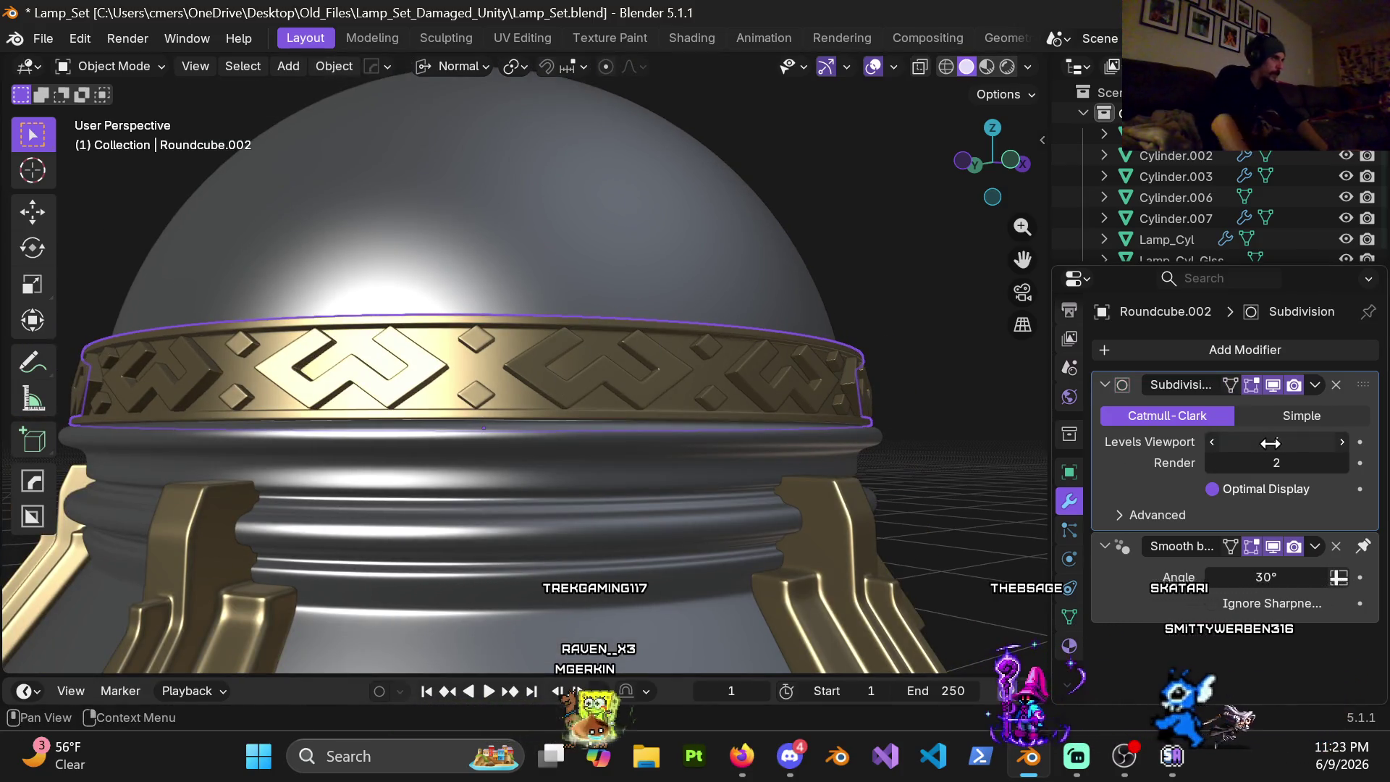
{"action": "scroll", "coordinate": [889, 301], "scroll_direction": "down", "scroll_amount": 2}
{"action": "scroll", "coordinate": [815, 386], "scroll_direction": "down", "scroll_amount": 2}
Step: Hide the inner glass Cylinder.007 and orbit toward the lamp base
{"action": "mouse_move", "coordinate": [814, 386]}
{"action": "middle_mouse_down"}
{"action": "mouse_move", "coordinate": [745, 403]}
{"action": "mouse_move", "coordinate": [779, 414]}
{"action": "mouse_move", "coordinate": [730, 326]}
{"action": "mouse_move", "coordinate": [612, 333]}
{"action": "mouse_move", "coordinate": [606, 356]}
{"action": "mouse_move", "coordinate": [704, 312]}
{"action": "mouse_move", "coordinate": [752, 313]}
{"action": "mouse_move", "coordinate": [738, 331]}
{"action": "middle_mouse_up"}
{"action": "scroll", "coordinate": [779, 415], "scroll_direction": "down", "scroll_amount": 3}
{"action": "scroll", "coordinate": [737, 331], "scroll_direction": "down", "scroll_amount": 1}
{"action": "scroll", "coordinate": [724, 321], "scroll_direction": "down", "scroll_amount": 1}
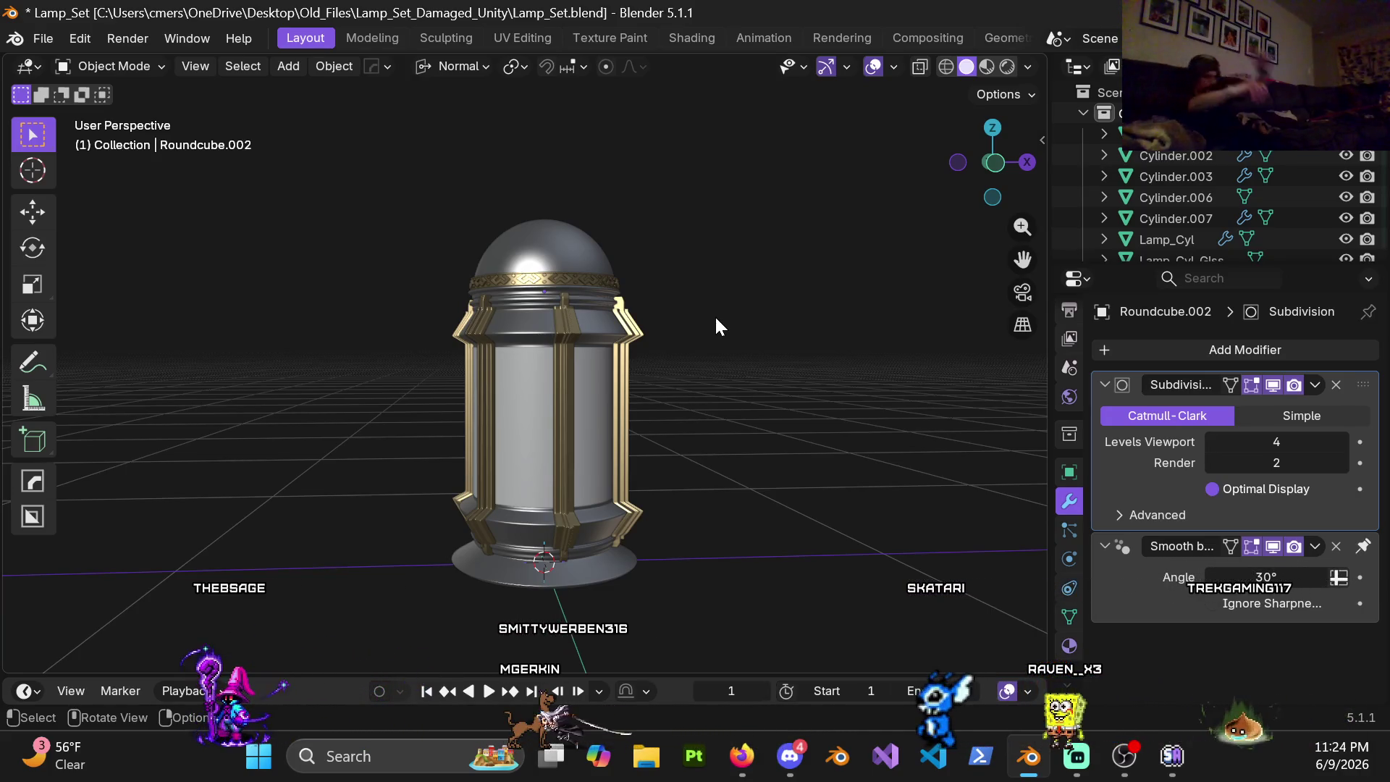
{"action": "scroll", "coordinate": [536, 446], "scroll_direction": "up", "scroll_amount": 3}
{"action": "left_click", "coordinate": [531, 419]}
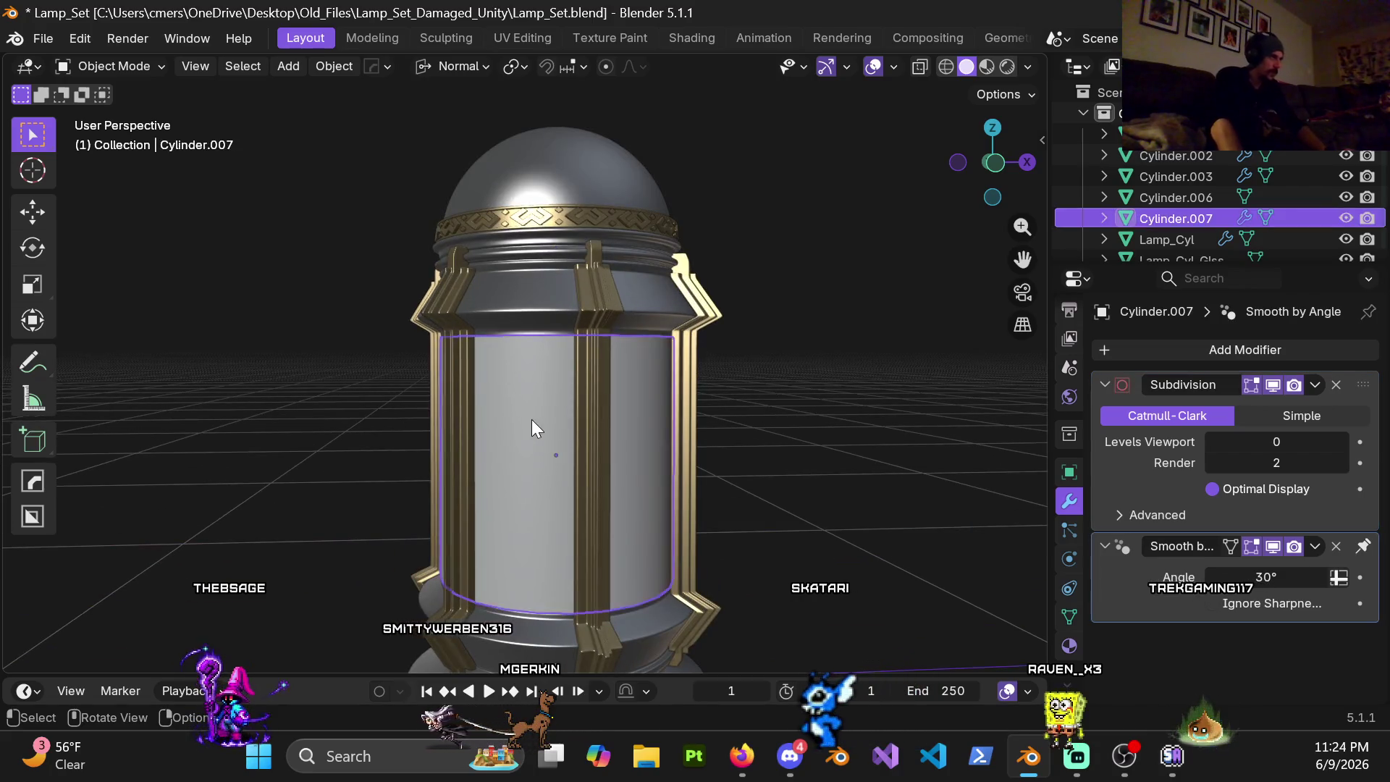
{"action": "key", "text": "h"}
{"action": "scroll", "coordinate": [586, 397], "scroll_direction": "up", "scroll_amount": 4}
{"action": "mouse_move", "coordinate": [590, 477]}
{"action": "middle_mouse_down"}
{"action": "mouse_move", "coordinate": [549, 260]}
{"action": "mouse_move", "coordinate": [444, 404]}
{"action": "middle_mouse_up"}
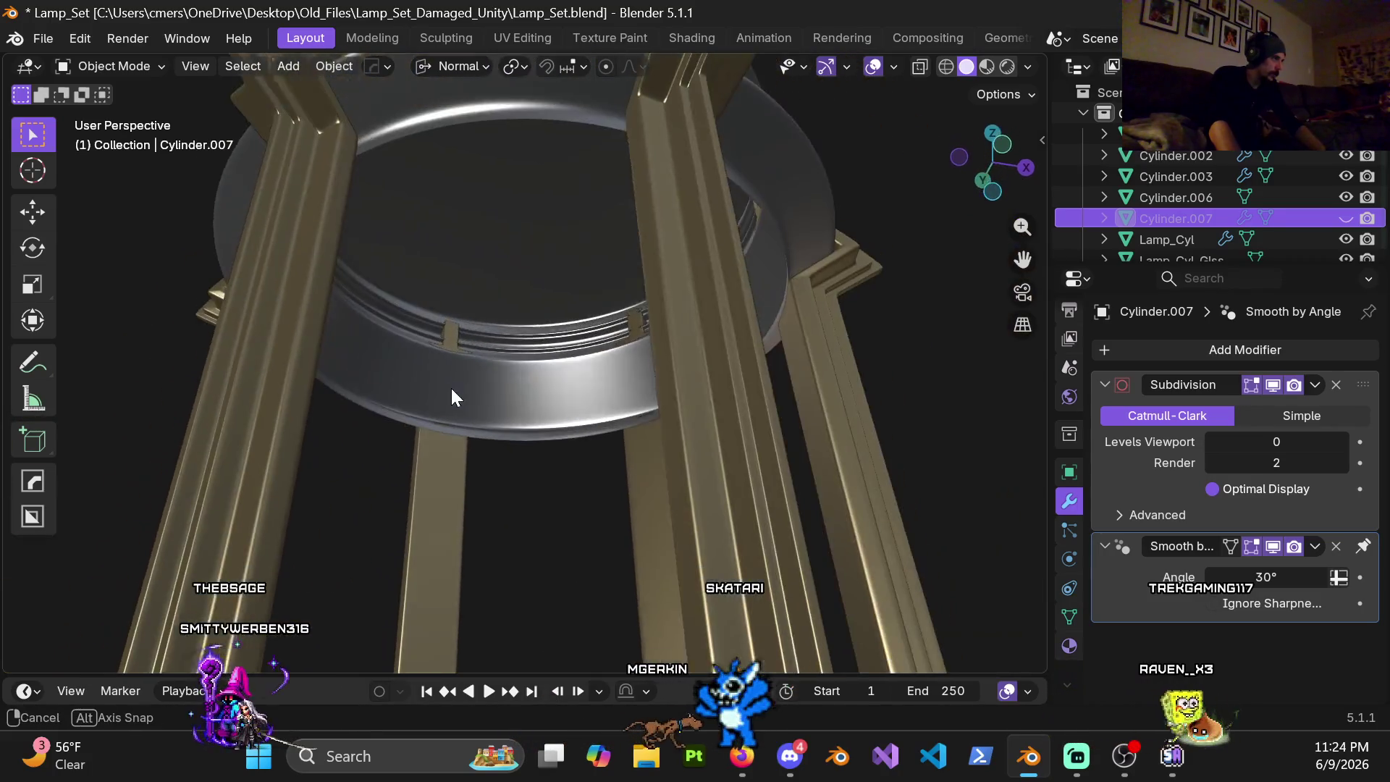
{"action": "middle_click_drag", "start_coordinate": [444, 404], "coordinate": [449, 455]}
{"action": "scroll", "coordinate": [449, 454], "scroll_direction": "up", "scroll_amount": 4}
{"action": "scroll", "coordinate": [471, 405], "scroll_direction": "up", "scroll_amount": 3}
{"action": "scroll", "coordinate": [473, 405], "scroll_direction": "up", "scroll_amount": 2}
Step: Edit the lower rim Cylinder.001 and drop its viewport subdivision level to 0
{"action": "left_click", "coordinate": [477, 435]}
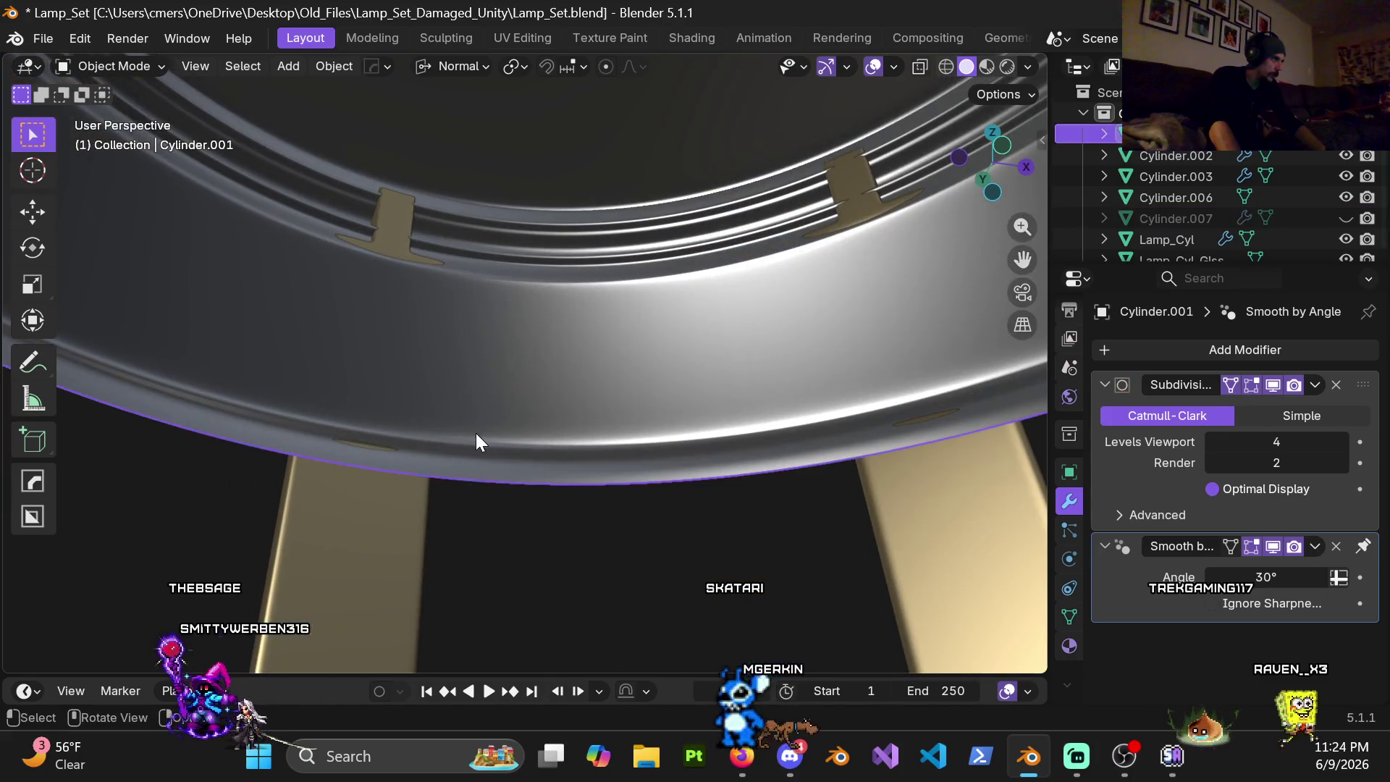
{"action": "key", "text": "Tab"}
{"action": "scroll", "coordinate": [670, 463], "scroll_direction": "down", "scroll_amount": 8}
{"action": "mouse_move", "coordinate": [620, 441]}
{"action": "middle_mouse_down"}
{"action": "mouse_move", "coordinate": [564, 388]}
{"action": "mouse_move", "coordinate": [562, 278]}
{"action": "middle_mouse_up"}
{"action": "scroll", "coordinate": [563, 278], "scroll_direction": "up", "scroll_amount": 5}
{"action": "mouse_move", "coordinate": [561, 360]}
{"action": "middle_mouse_down"}
{"action": "mouse_move", "coordinate": [555, 273]}
{"action": "mouse_move", "coordinate": [558, 311]}
{"action": "middle_mouse_up"}
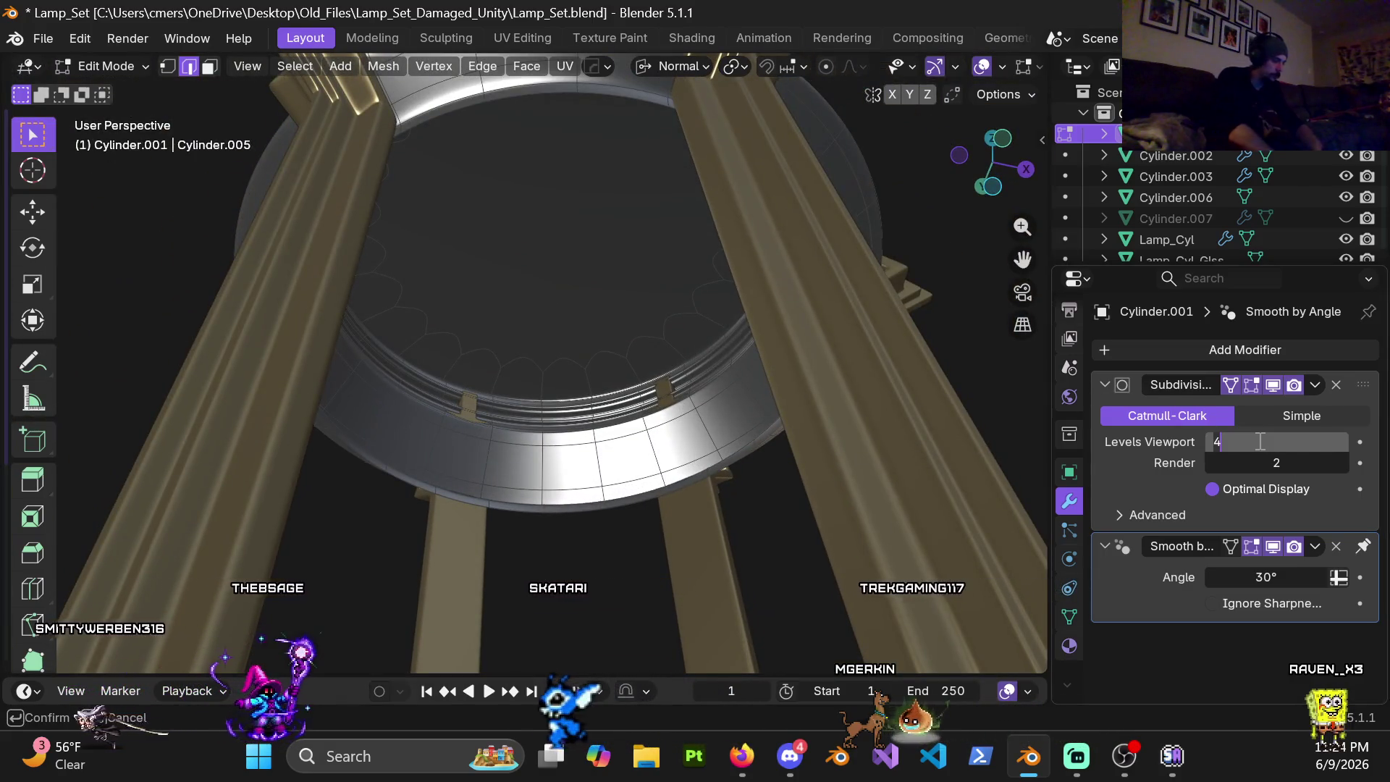
{"action": "left_click_drag", "start_coordinate": [1257, 441], "coordinate": [1195, 442]}
{"action": "scroll", "coordinate": [598, 323], "scroll_direction": "up", "scroll_amount": 3}
Step: Select the rim's cap face in face select mode, viewing the lamp from below
{"action": "mouse_move", "coordinate": [598, 323]}
{"action": "middle_mouse_down"}
{"action": "mouse_move", "coordinate": [583, 264]}
{"action": "mouse_move", "coordinate": [555, 315]}
{"action": "mouse_move", "coordinate": [550, 299]}
{"action": "mouse_move", "coordinate": [574, 302]}
{"action": "middle_mouse_up"}
{"action": "key", "text": "3"}
{"action": "left_click", "coordinate": [550, 301]}
{"action": "mouse_move", "coordinate": [700, 365]}
{"action": "middle_mouse_down"}
{"action": "mouse_move", "coordinate": [637, 413]}
{"action": "mouse_move", "coordinate": [624, 472]}
{"action": "mouse_move", "coordinate": [636, 398]}
{"action": "middle_mouse_up"}
{"action": "key", "text": "ctrl+Tab"}
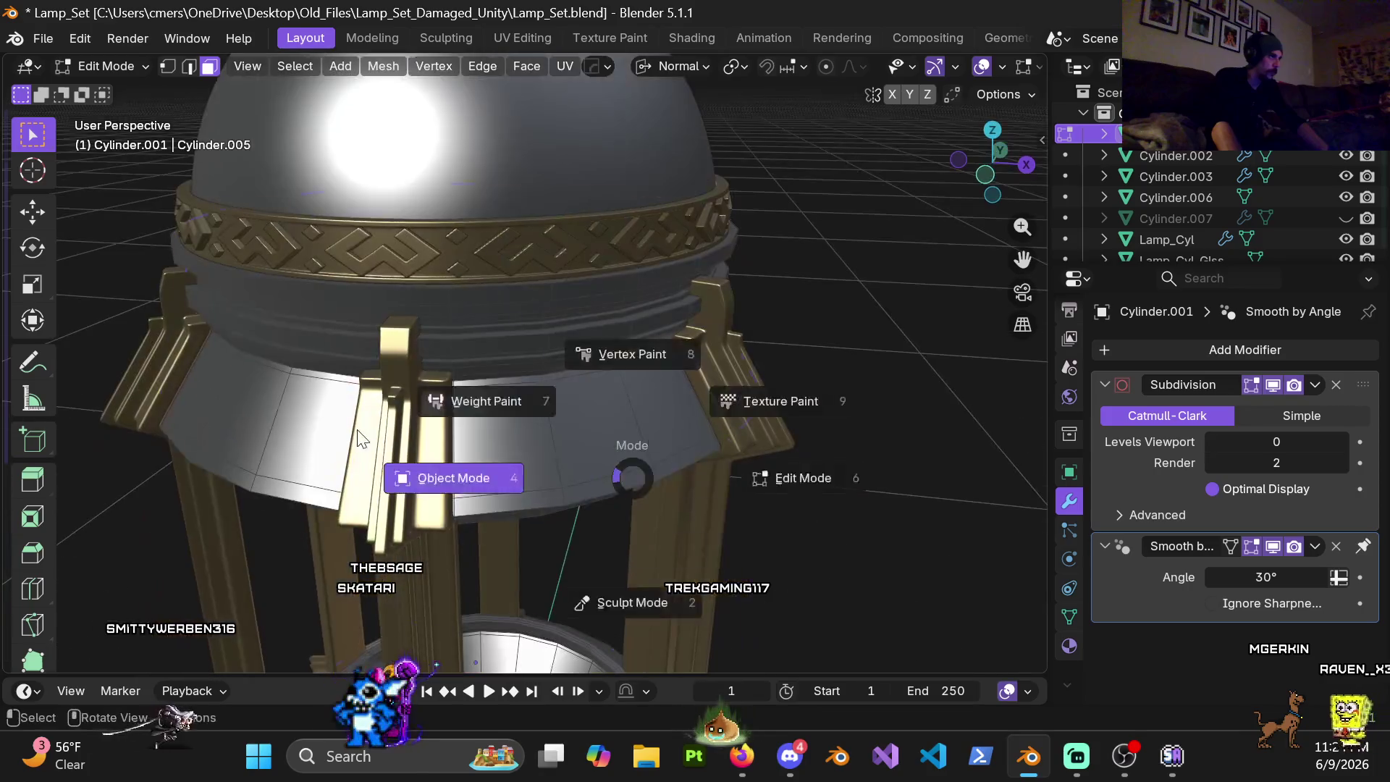
Step: Hide the ornamented band, the plain gold band and the dome in Object Mode
{"action": "left_click", "coordinate": [362, 438]}
{"action": "left_click", "coordinate": [530, 253]}
{"action": "key", "text": "h"}
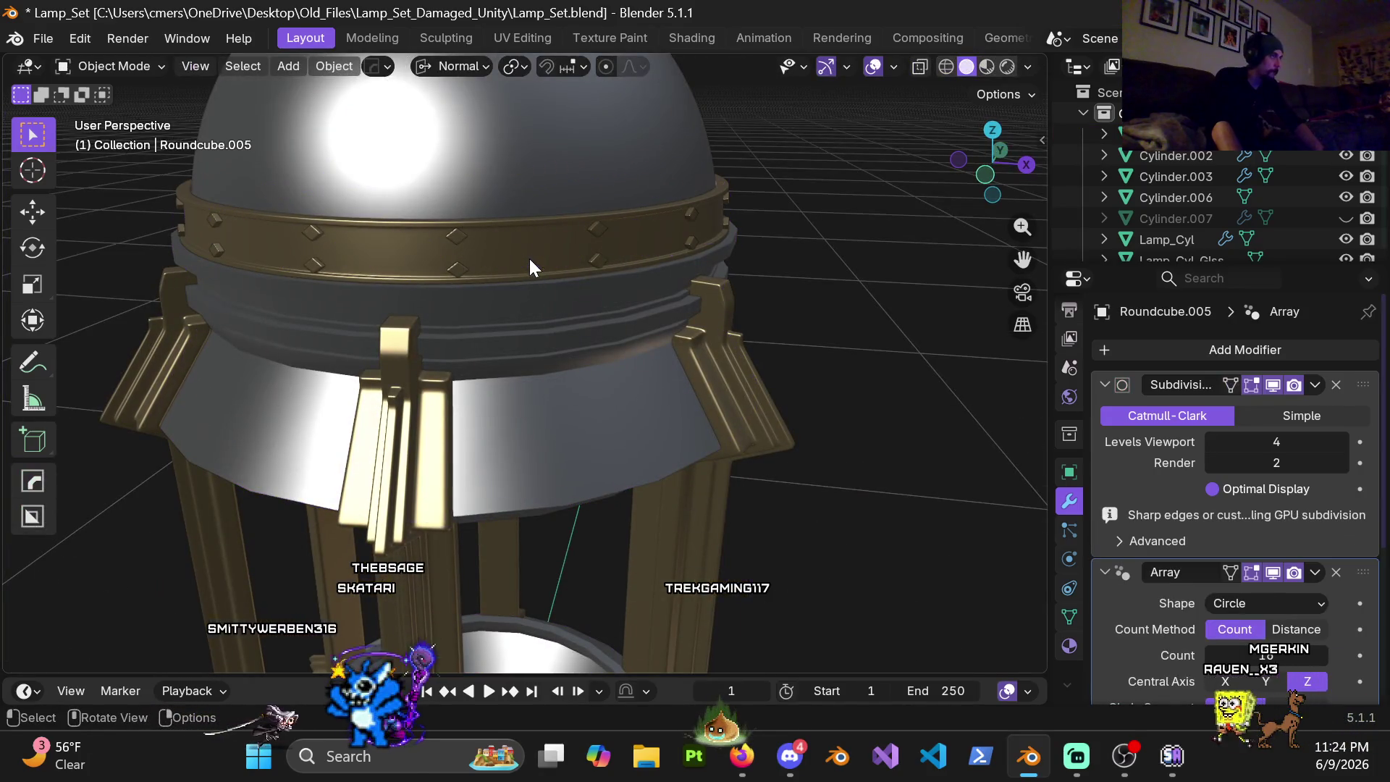
{"action": "left_click", "coordinate": [454, 275]}
{"action": "key", "text": "h"}
{"action": "left_click", "coordinate": [488, 182]}
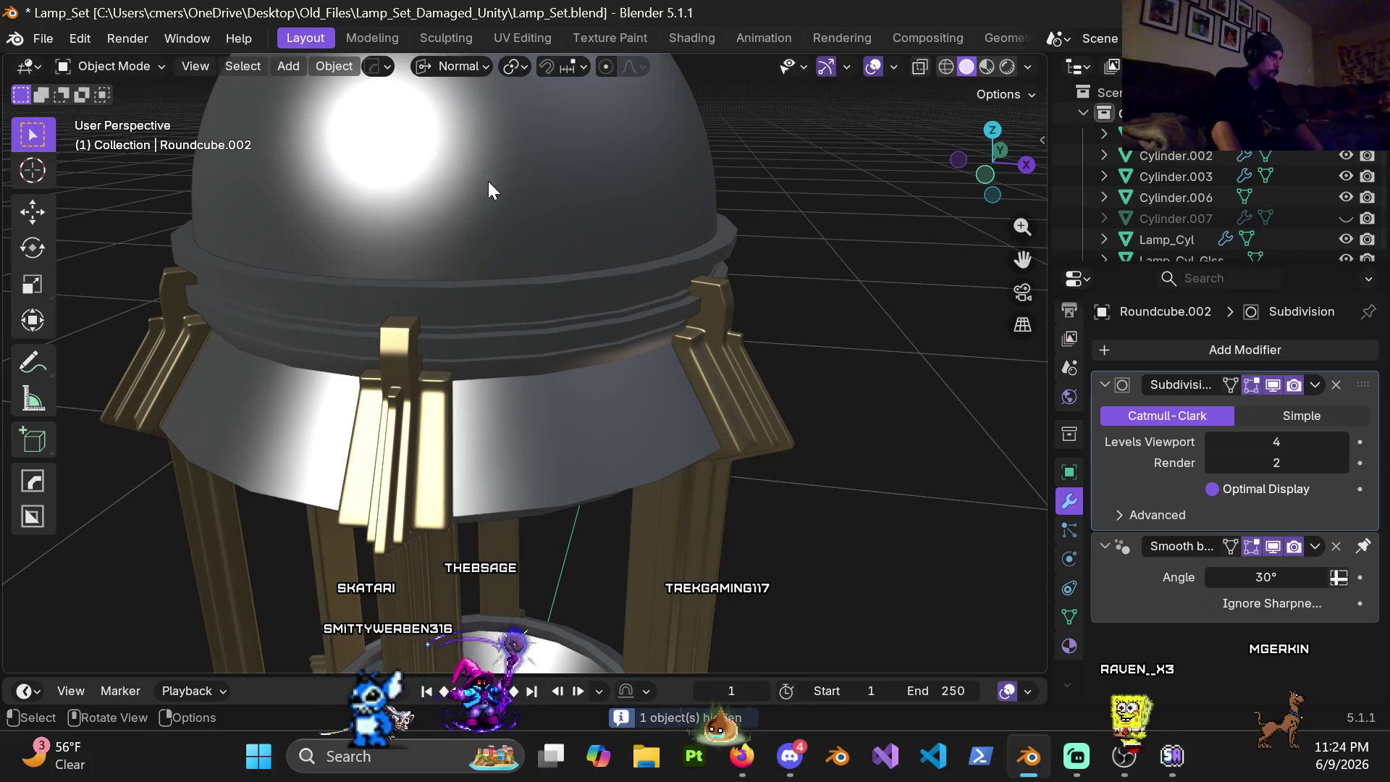
{"action": "key", "text": "h"}
{"action": "key", "text": "h"}
Step: Delete the rim cylinder's top face in Edit Mode, then undo to restore it
{"action": "left_click", "coordinate": [505, 261]}
{"action": "key", "text": "Tab"}
{"action": "mouse_move", "coordinate": [529, 279]}
{"action": "middle_mouse_down"}
{"action": "mouse_move", "coordinate": [664, 374]}
{"action": "mouse_move", "coordinate": [686, 478]}
{"action": "middle_mouse_up"}
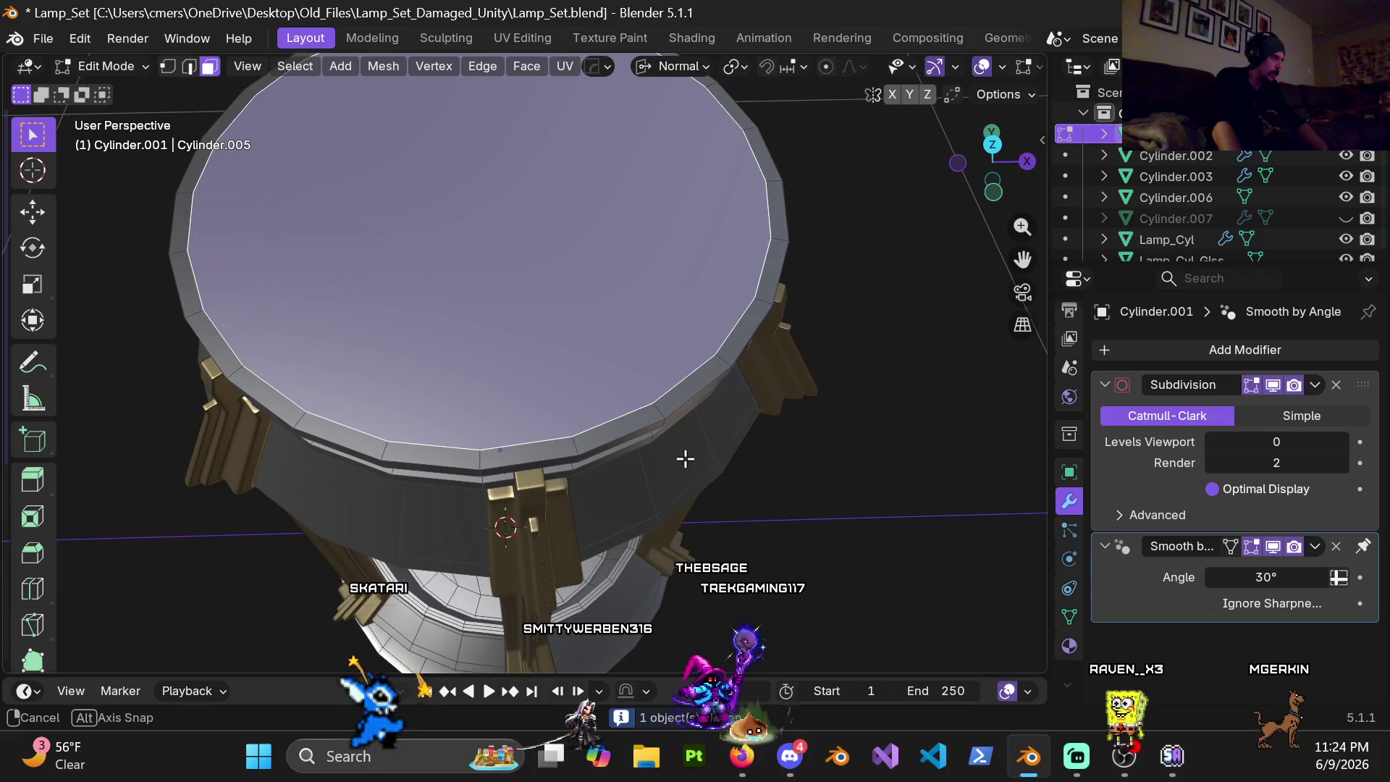
{"action": "middle_click_drag", "start_coordinate": [686, 479], "coordinate": [670, 404]}
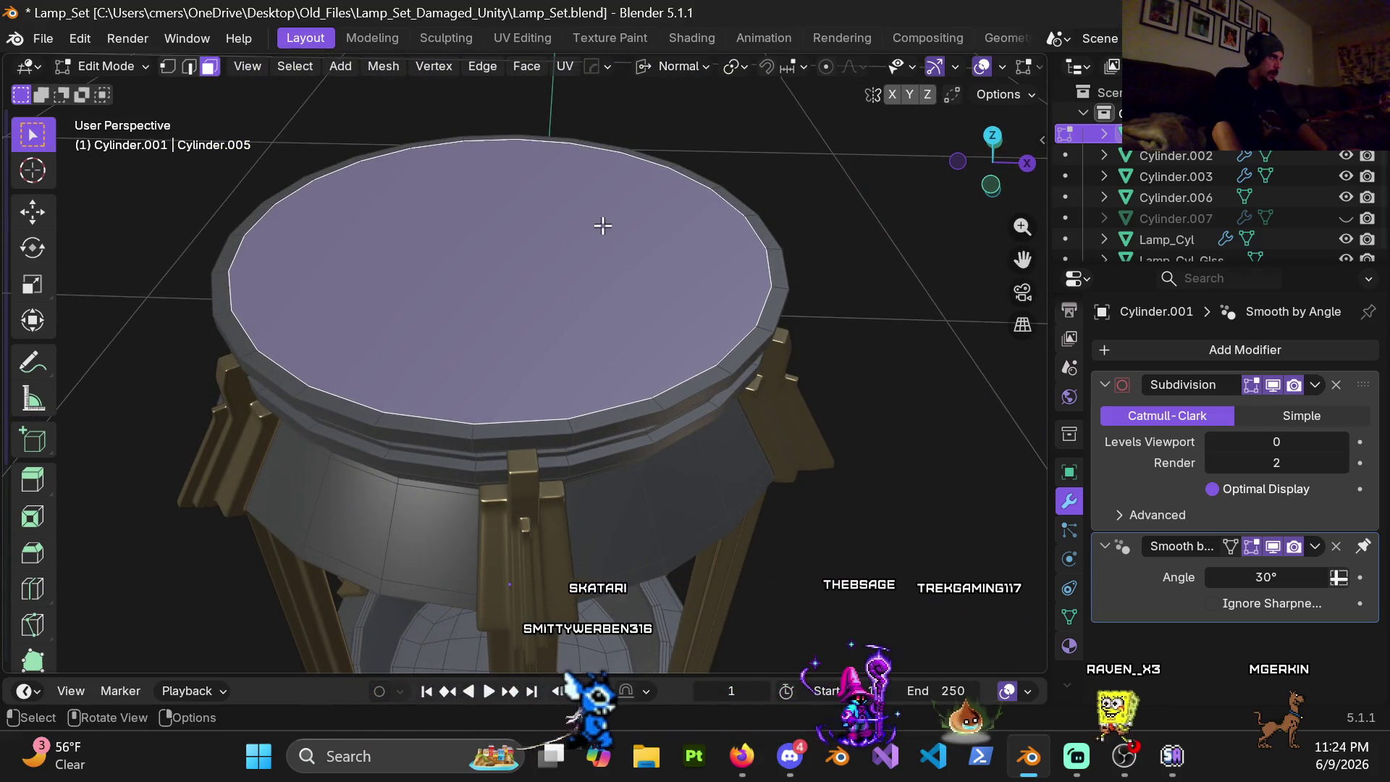
{"action": "key", "text": "x"}
{"action": "left_click", "coordinate": [510, 139]}
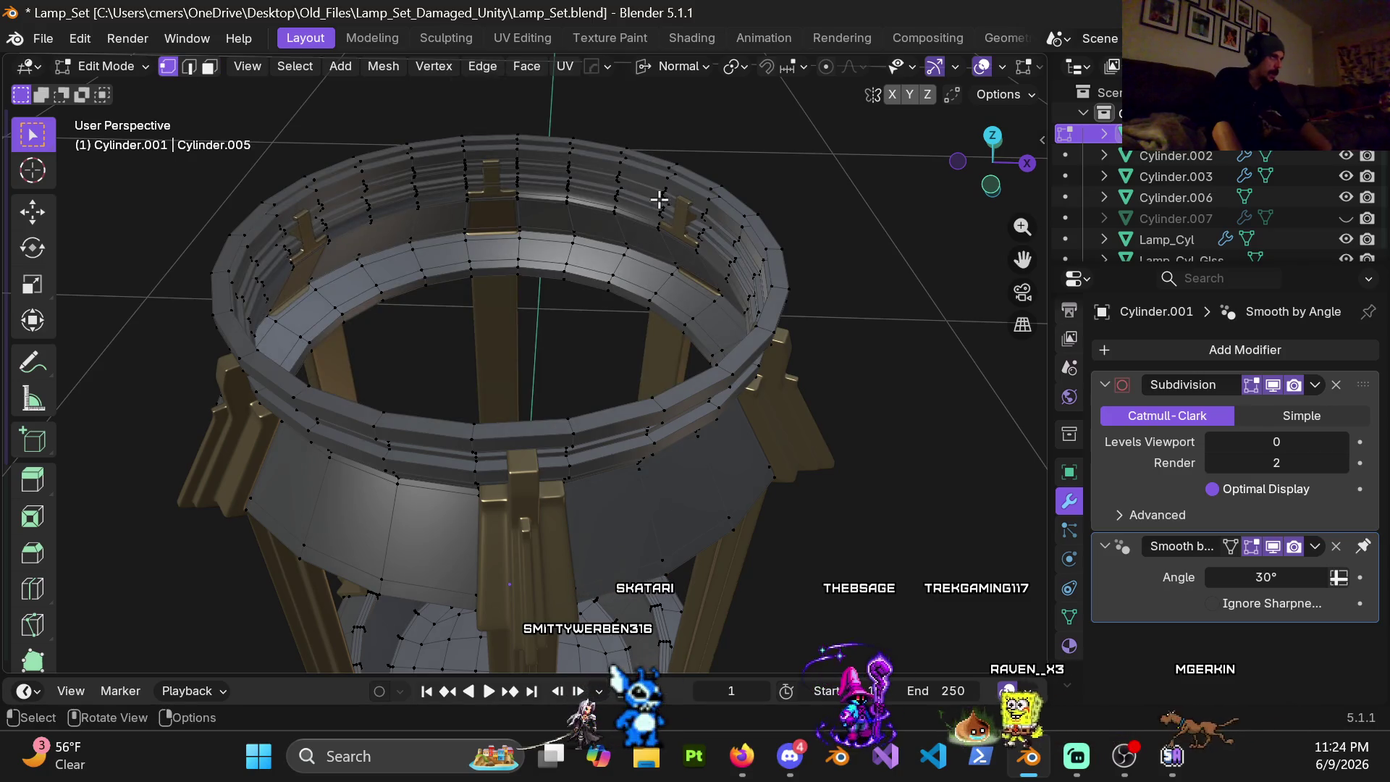
{"action": "left_click", "coordinate": [691, 179], "text": "alt"}
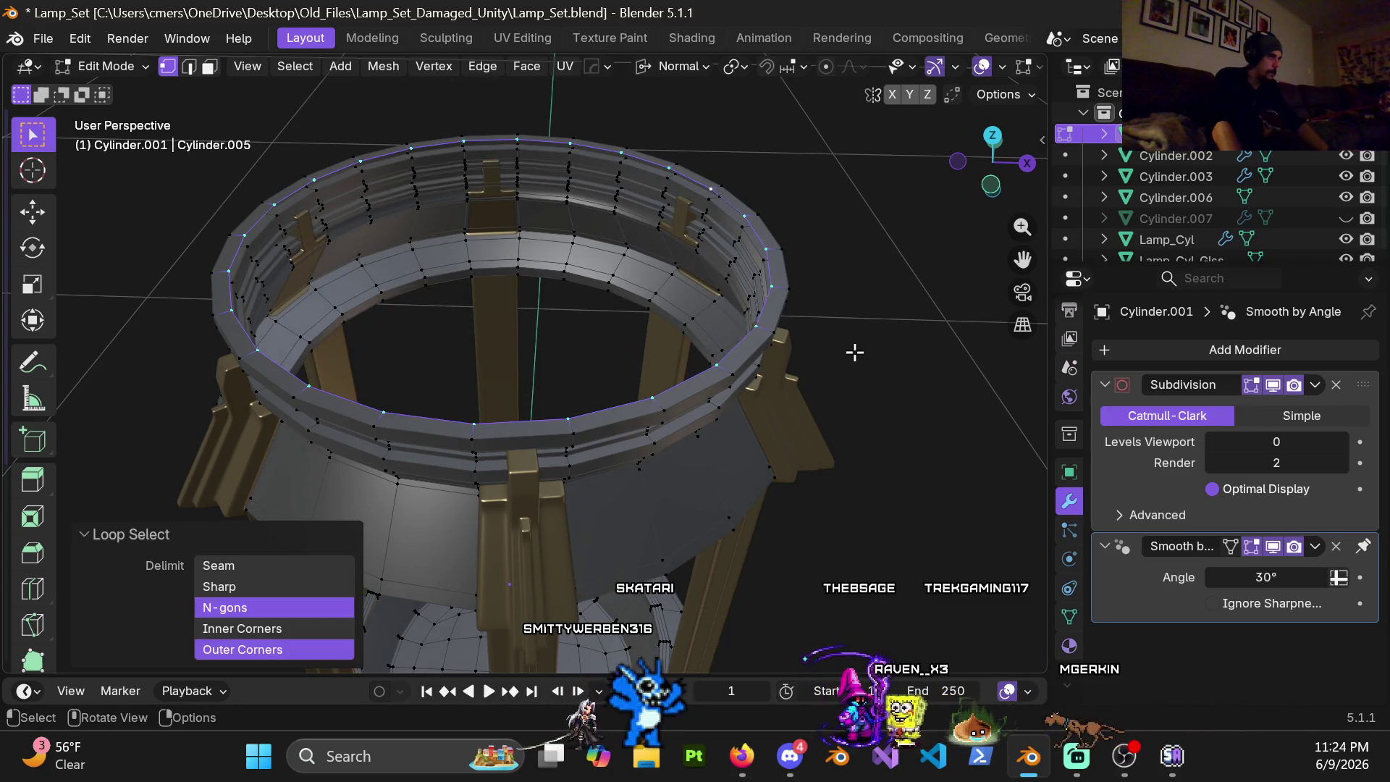
{"action": "key", "text": "ctrl+z"}
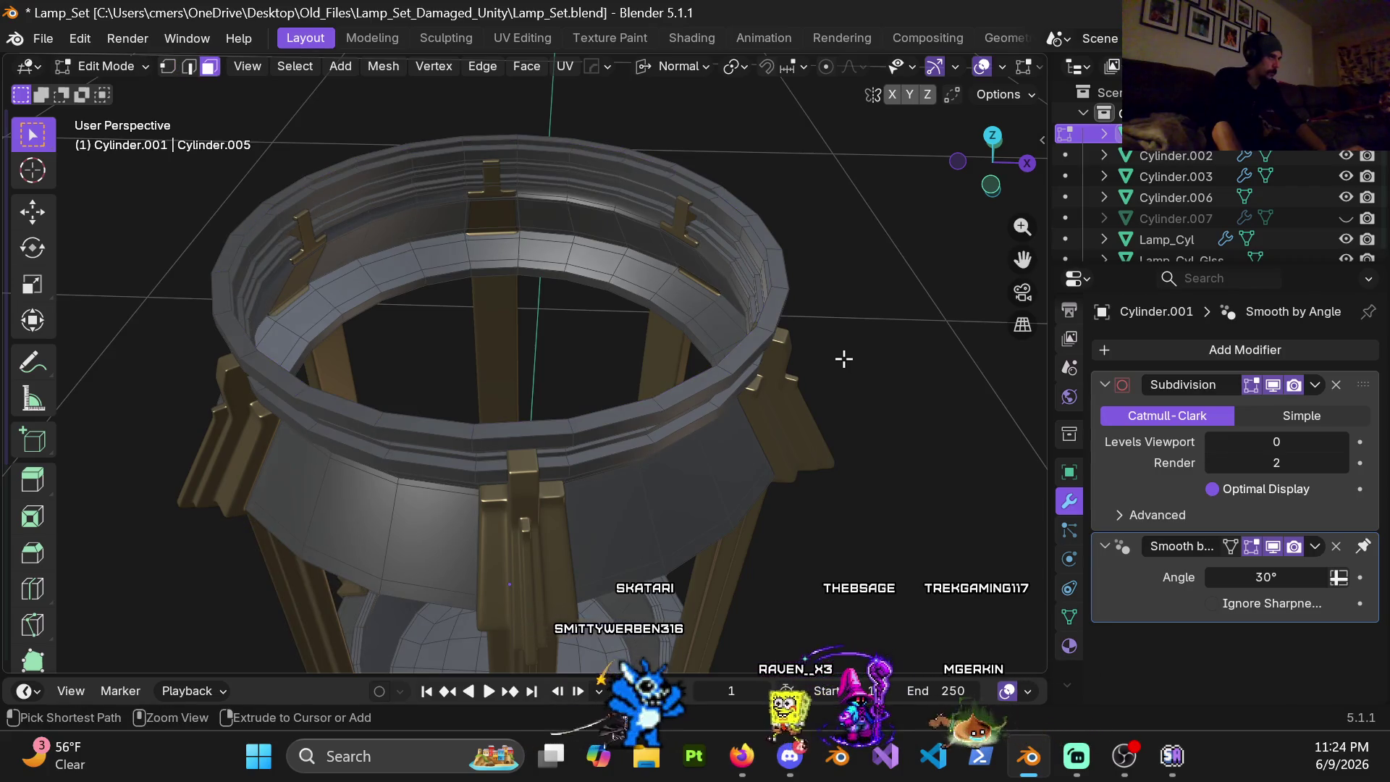
{"action": "key", "text": "ctrl+z"}
Step: Inset the rim's top face by 0.06 m and delete the inner face
{"action": "key", "text": "i"}
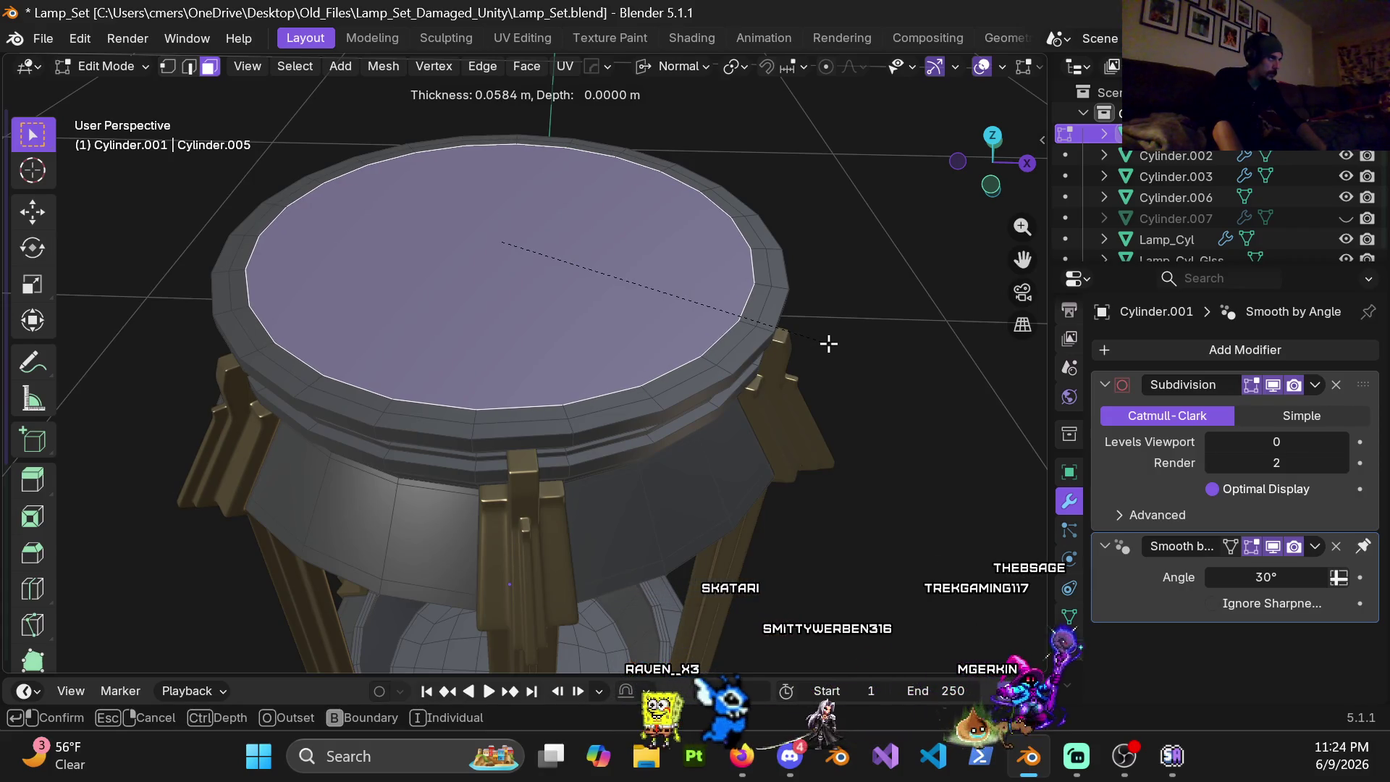
{"action": "left_click", "coordinate": [829, 344]}
{"action": "left_click", "coordinate": [250, 532]}
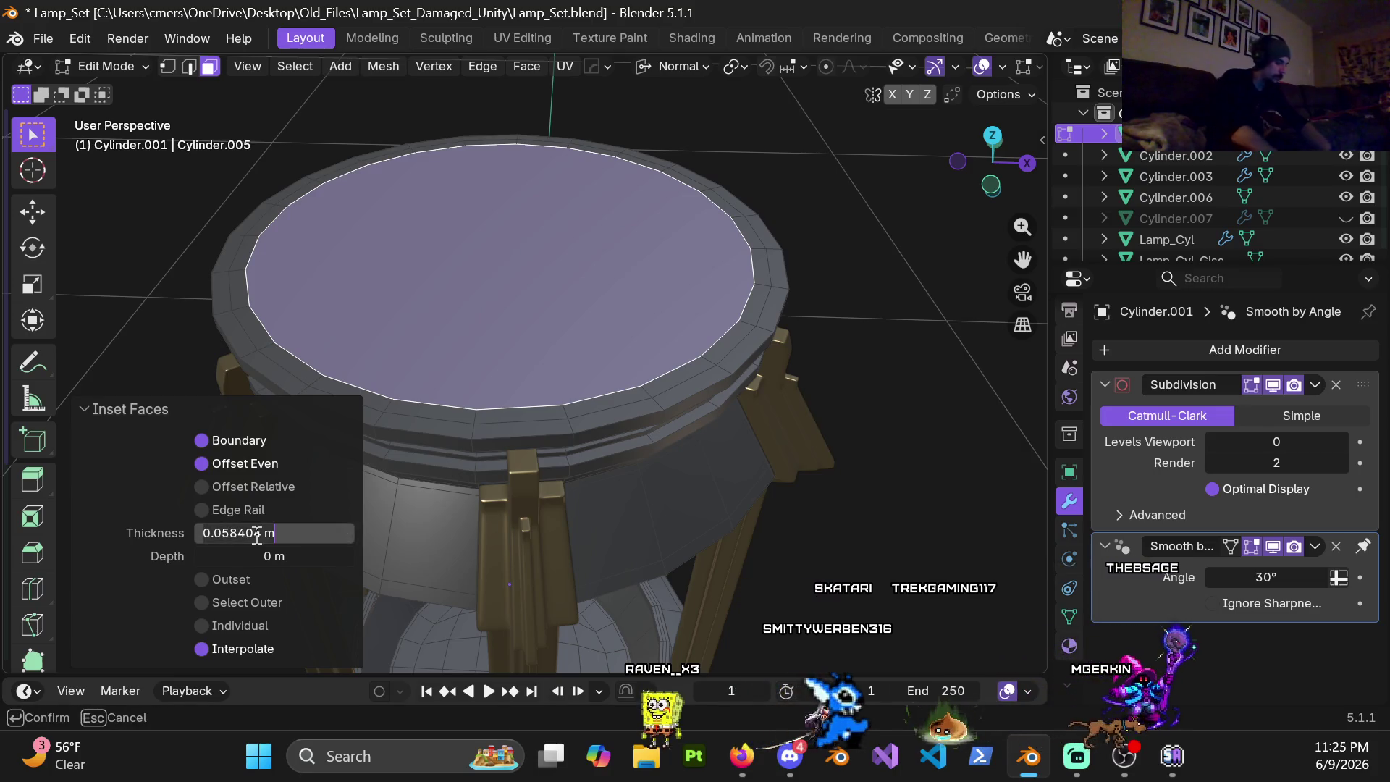
{"action": "type", "text": ".06"}
{"action": "key", "text": "Return"}
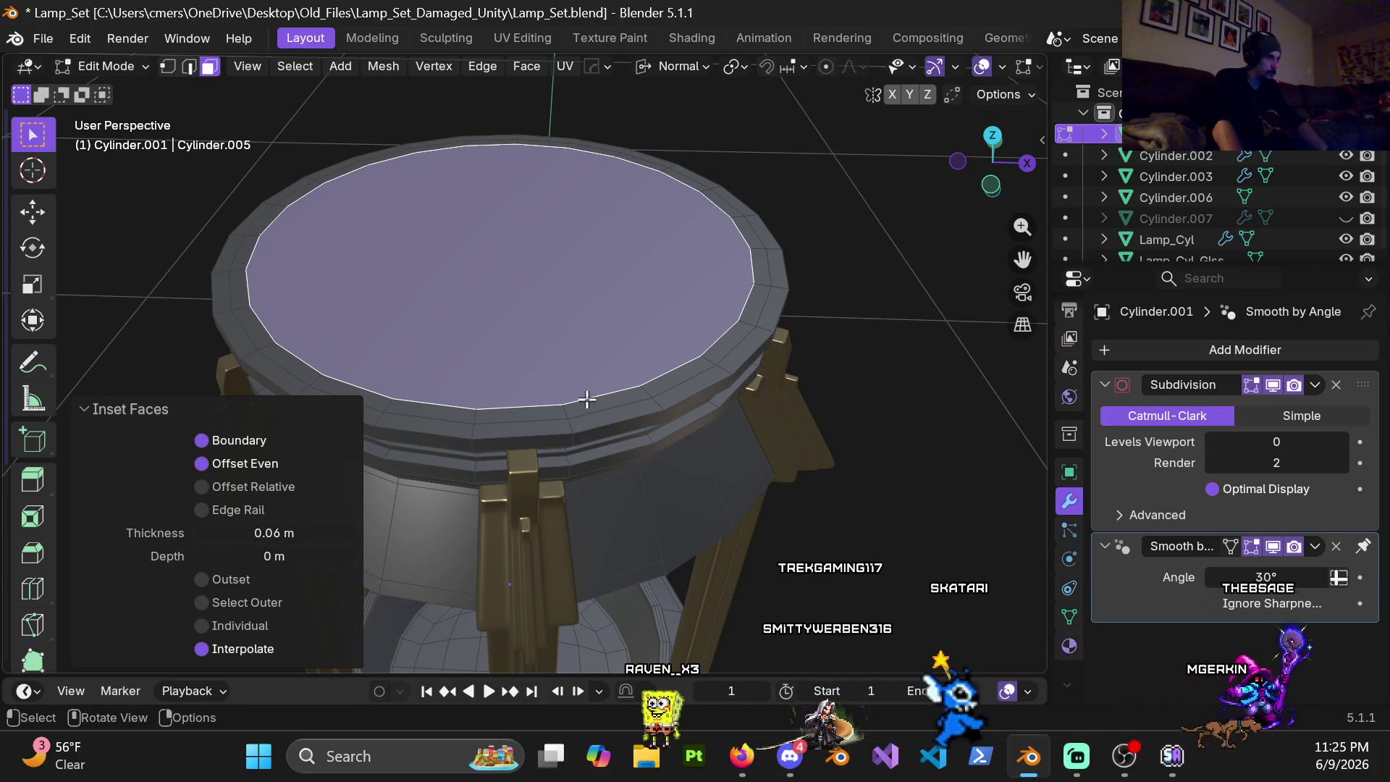
{"action": "key", "text": "x"}
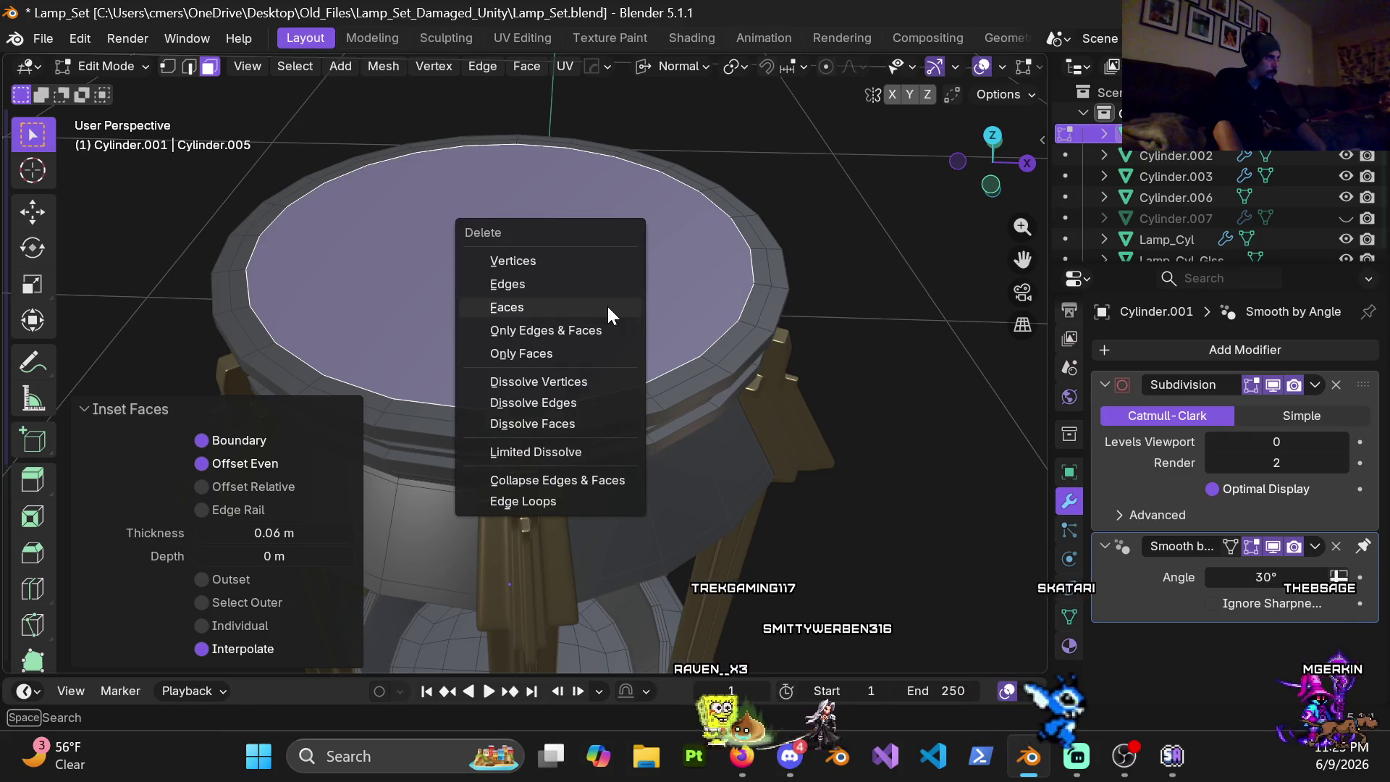
{"action": "left_click", "coordinate": [605, 305]}
Step: Grid fill the open top ring's edge loop to cap the rim
{"action": "left_click", "coordinate": [725, 342], "text": "alt"}
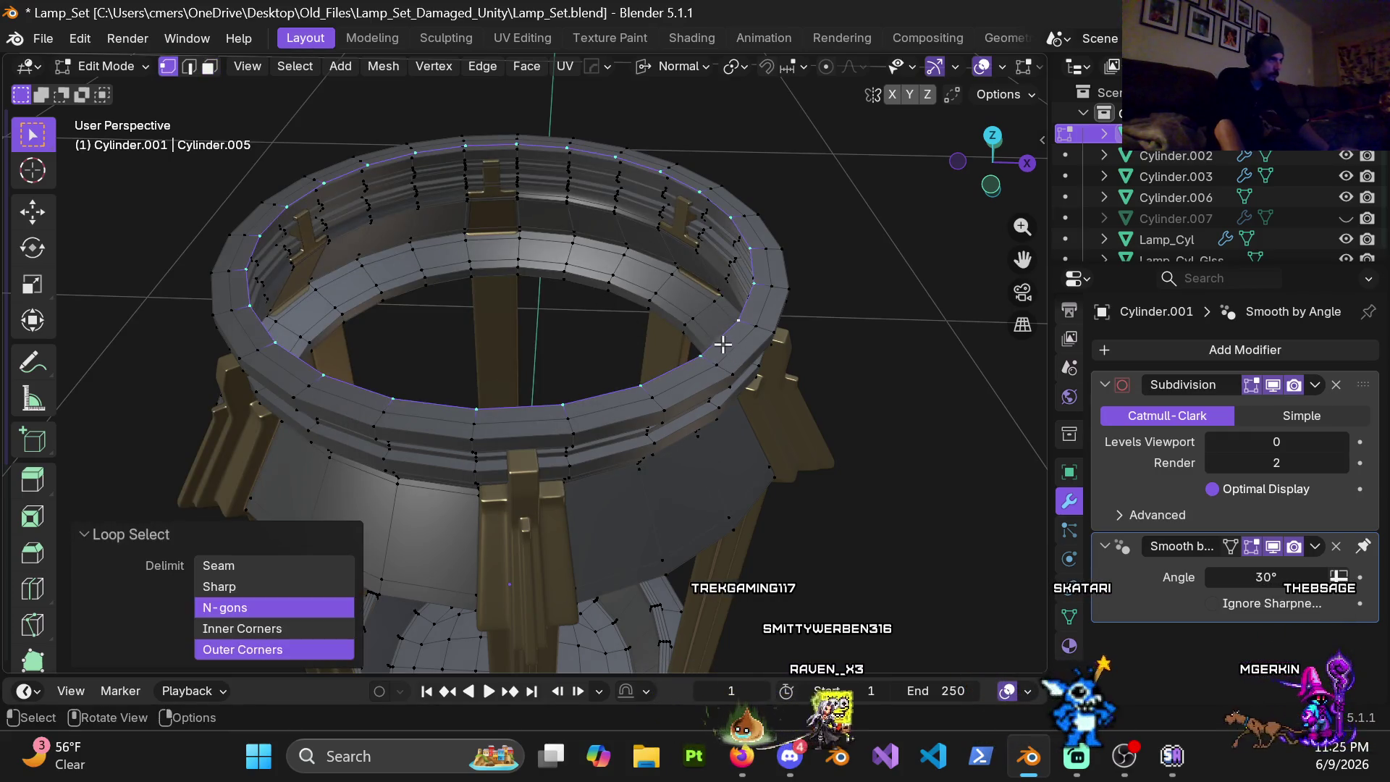
{"action": "left_click", "coordinate": [512, 70]}
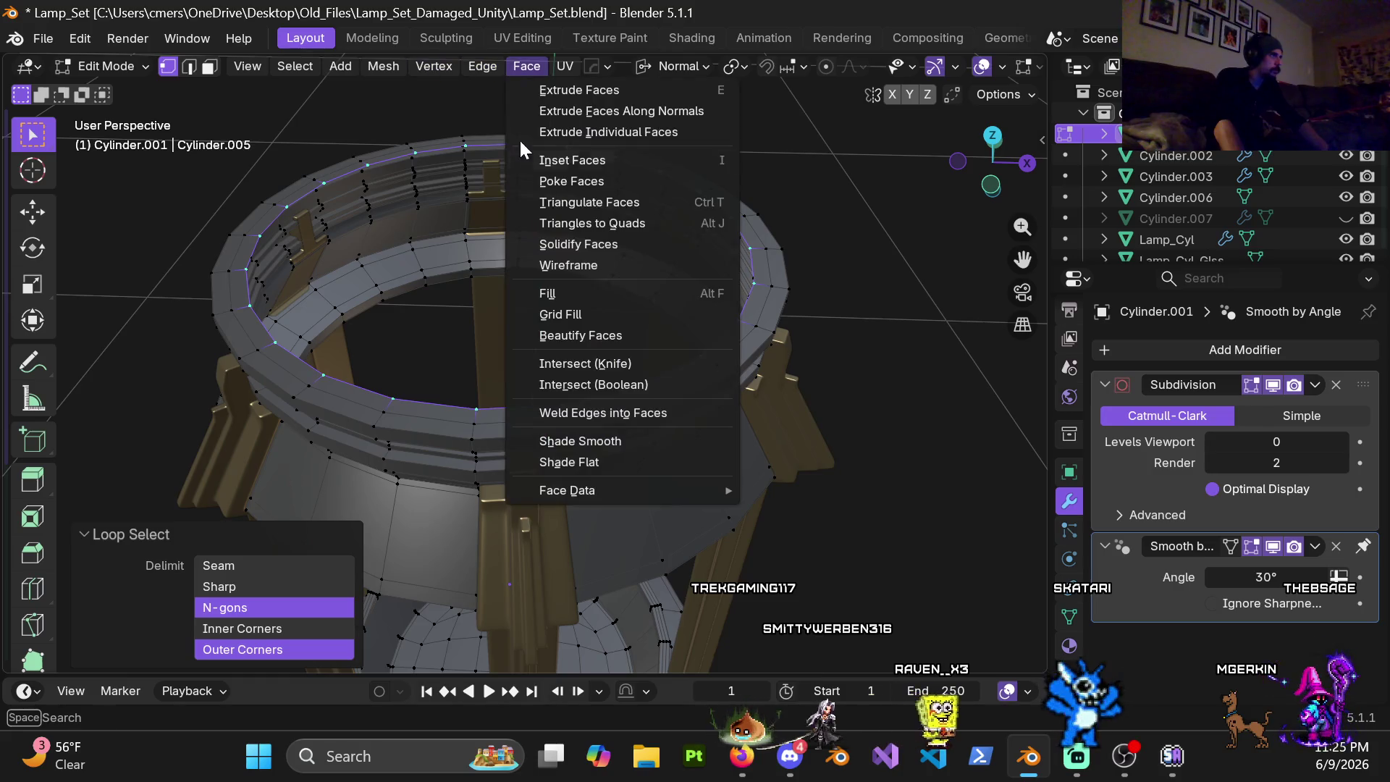
{"action": "left_click", "coordinate": [609, 314]}
{"action": "mouse_move", "coordinate": [653, 360]}
{"action": "middle_mouse_down"}
{"action": "mouse_move", "coordinate": [615, 335]}
{"action": "mouse_move", "coordinate": [605, 360]}
{"action": "mouse_move", "coordinate": [611, 329]}
{"action": "middle_mouse_up"}
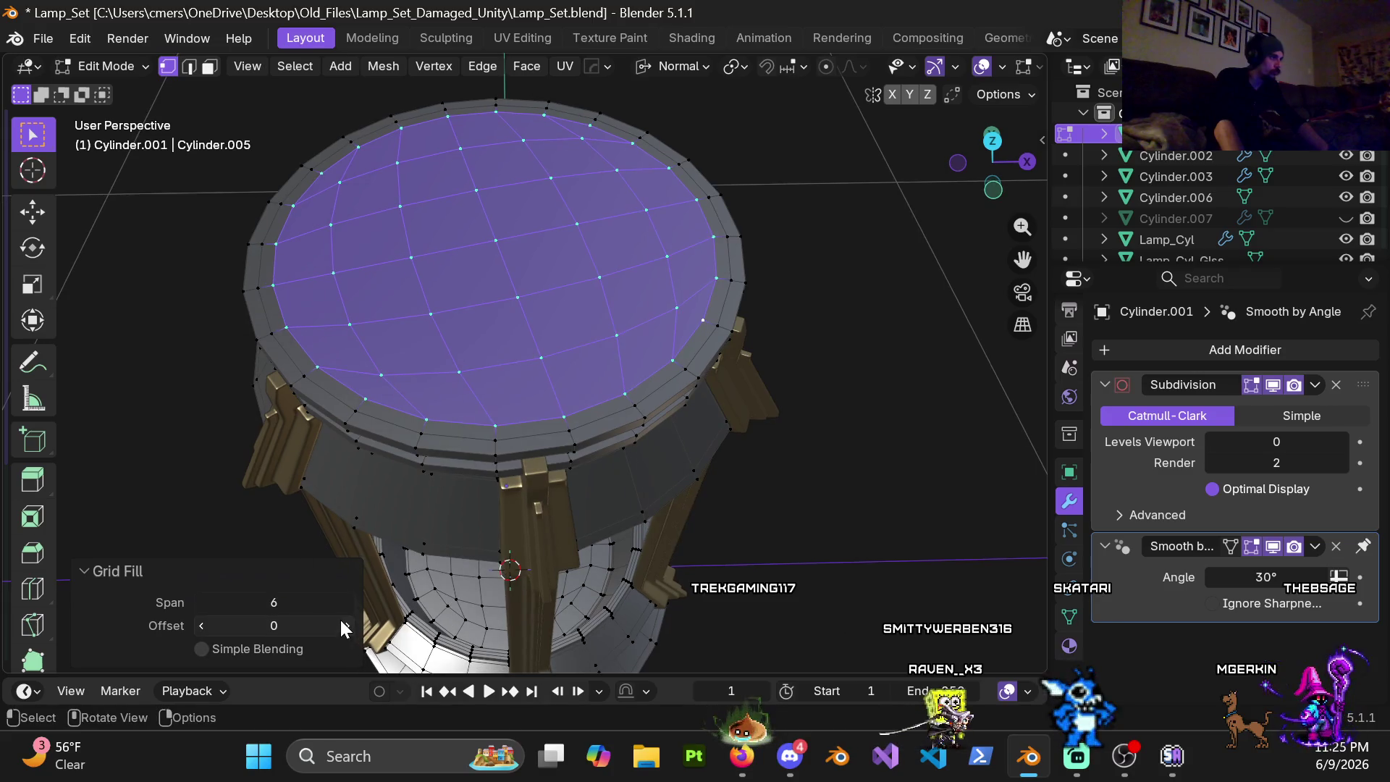
{"action": "scroll", "coordinate": [559, 388], "scroll_direction": "down", "scroll_amount": 5}
Step: Inspect the lamp from below, re-enter Edit Mode and select the rim's inner edge loop
{"action": "middle_click_drag", "start_coordinate": [558, 388], "coordinate": [576, 409]}
{"action": "key", "text": "ctrl+Tab"}
{"action": "left_click", "coordinate": [410, 414]}
{"action": "mouse_move", "coordinate": [616, 512]}
{"action": "middle_mouse_down"}
{"action": "mouse_move", "coordinate": [582, 272]}
{"action": "mouse_move", "coordinate": [551, 283]}
{"action": "middle_mouse_up"}
{"action": "scroll", "coordinate": [582, 272], "scroll_direction": "up", "scroll_amount": 3}
{"action": "key", "text": "ctrl+Tab"}
{"action": "left_click", "coordinate": [843, 338]}
{"action": "key", "text": "alt+a"}
{"action": "scroll", "coordinate": [480, 337], "scroll_direction": "up", "scroll_amount": 4}
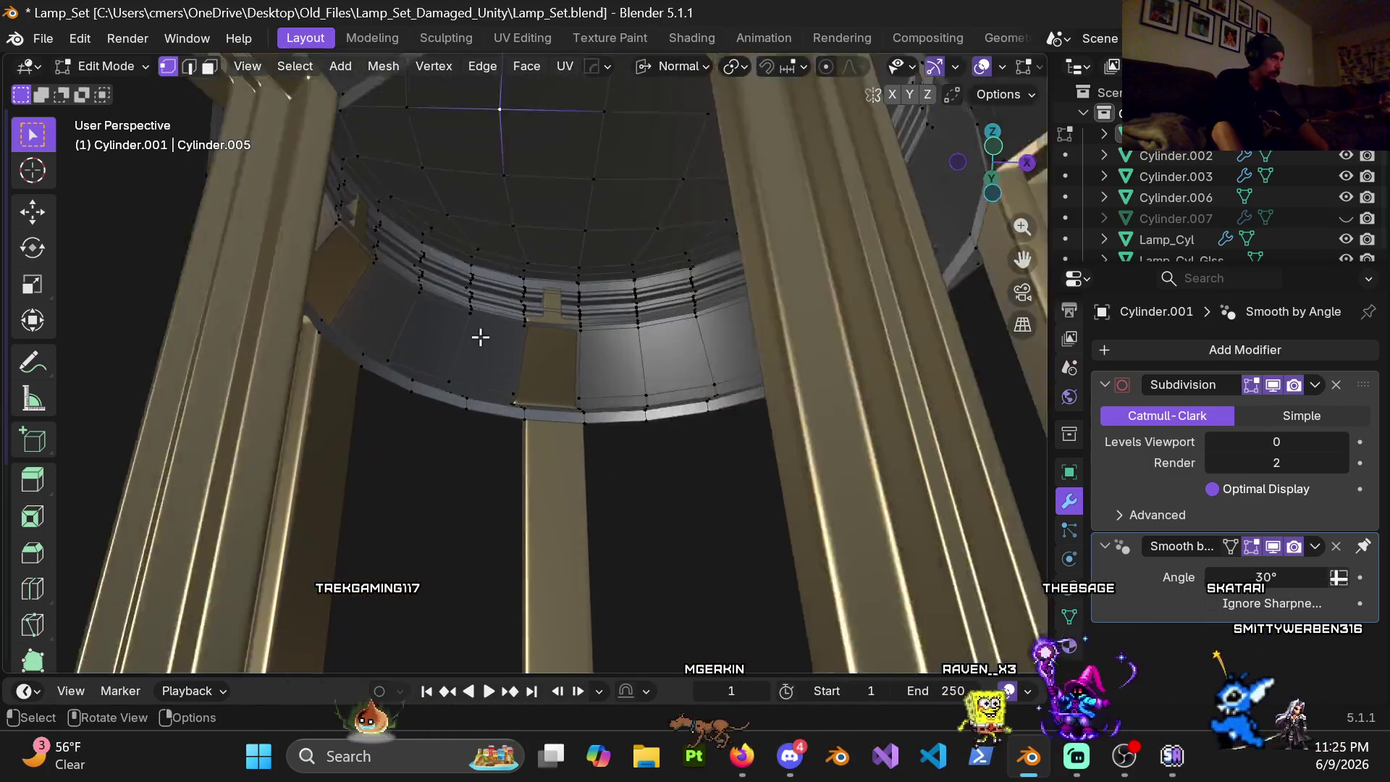
{"action": "scroll", "coordinate": [480, 337], "scroll_direction": "down", "scroll_amount": 5}
{"action": "mouse_move", "coordinate": [503, 286]}
{"action": "middle_mouse_down"}
{"action": "mouse_move", "coordinate": [488, 273]}
{"action": "mouse_move", "coordinate": [588, 370]}
{"action": "middle_mouse_up"}
{"action": "left_click", "coordinate": [514, 285], "text": "alt"}
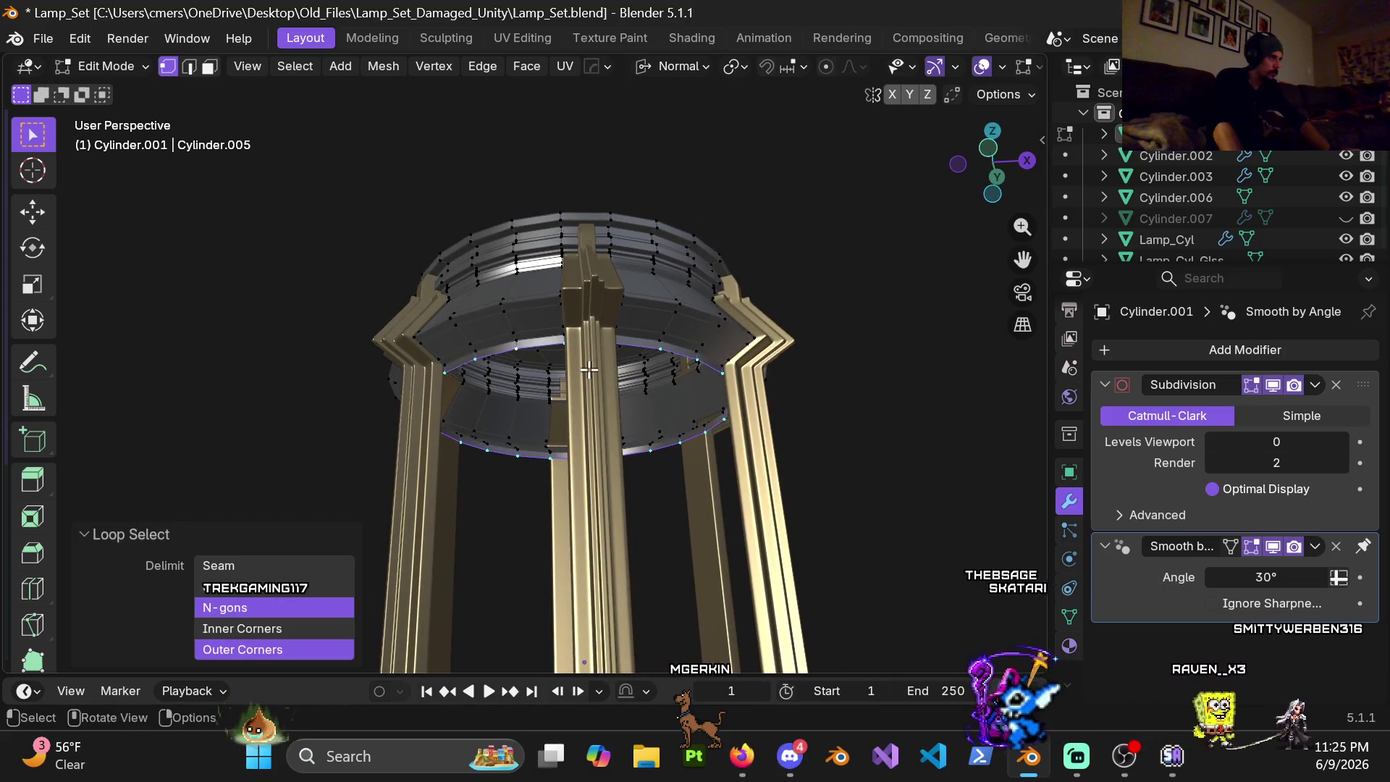
{"action": "key", "text": "KP_1"}
{"action": "scroll", "coordinate": [588, 369], "scroll_direction": "up", "scroll_amount": 1}
{"action": "scroll", "coordinate": [586, 367], "scroll_direction": "up", "scroll_amount": 2}
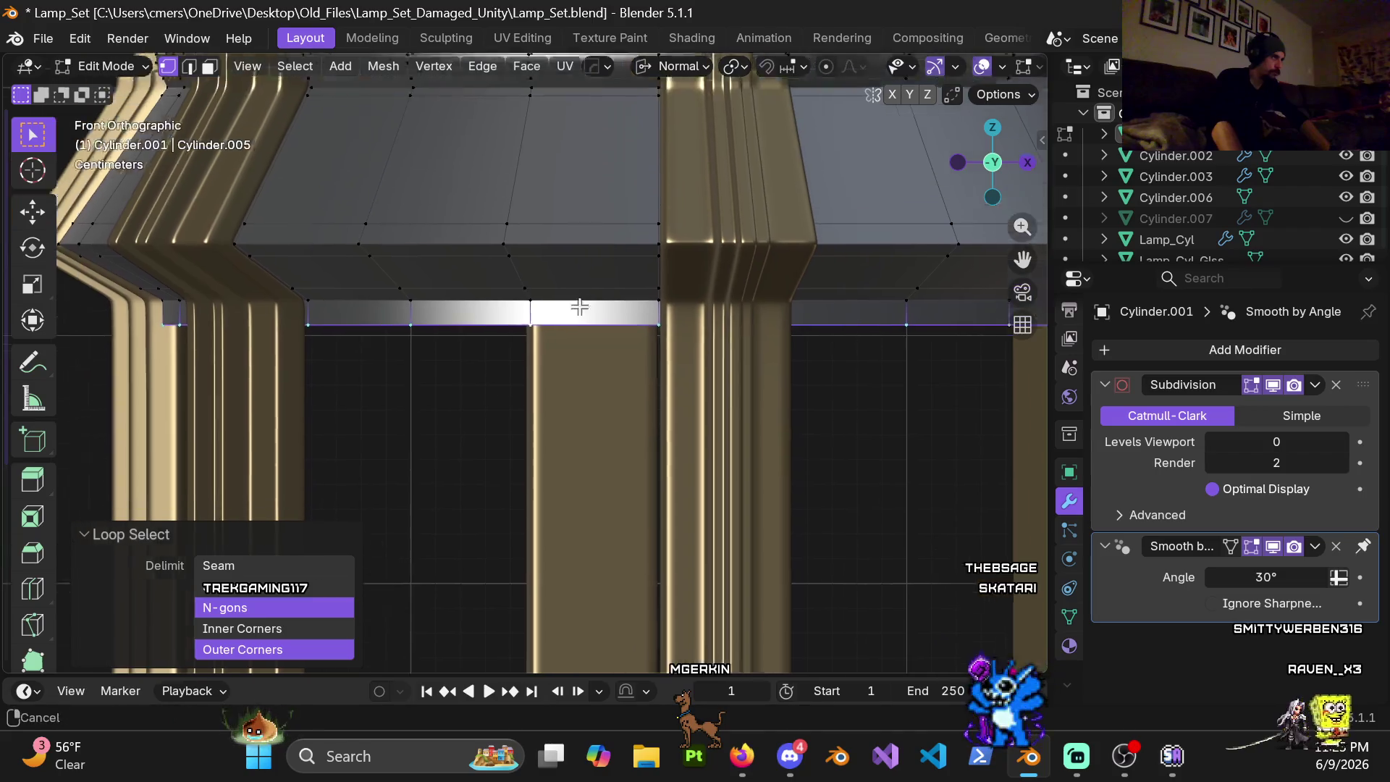
{"action": "scroll", "coordinate": [574, 363], "scroll_direction": "up", "scroll_amount": 3}
{"action": "middle_click_drag", "start_coordinate": [574, 364], "coordinate": [559, 323]}
{"action": "scroll", "coordinate": [562, 326], "scroll_direction": "down", "scroll_amount": 3}
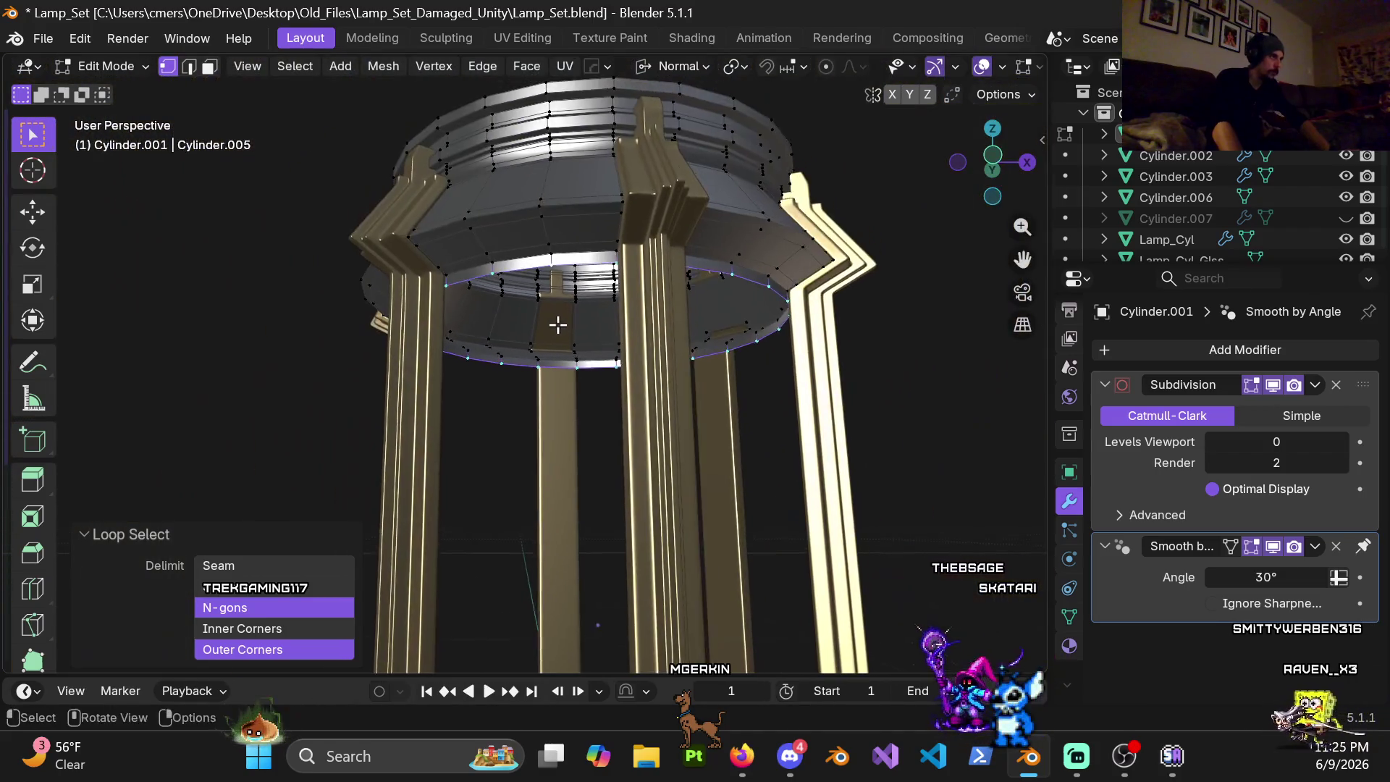
{"action": "scroll", "coordinate": [564, 310], "scroll_direction": "up", "scroll_amount": 2}
Step: Extrude and shrink the loop, undo it, and switch the transform orientation to Global
{"action": "key", "text": "s"}
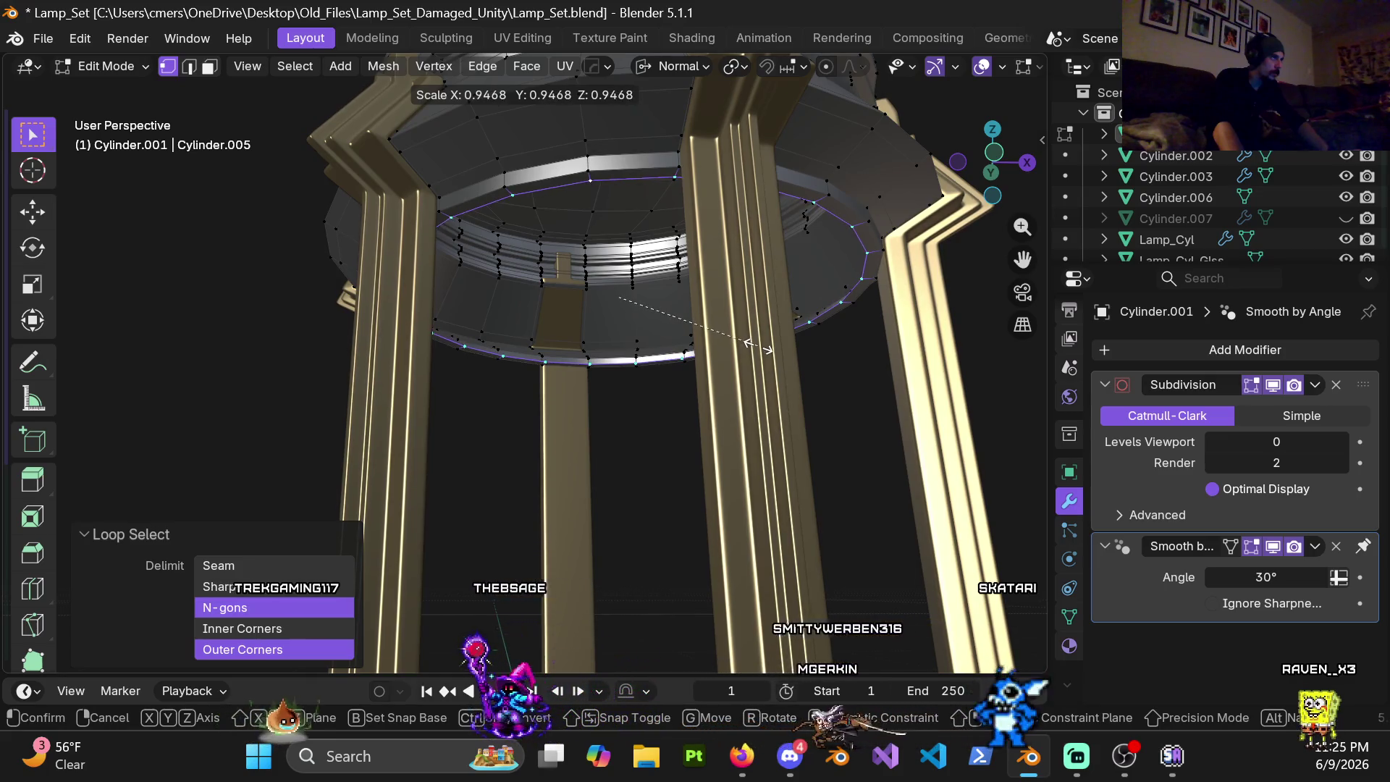
{"action": "left_click", "coordinate": [760, 345]}
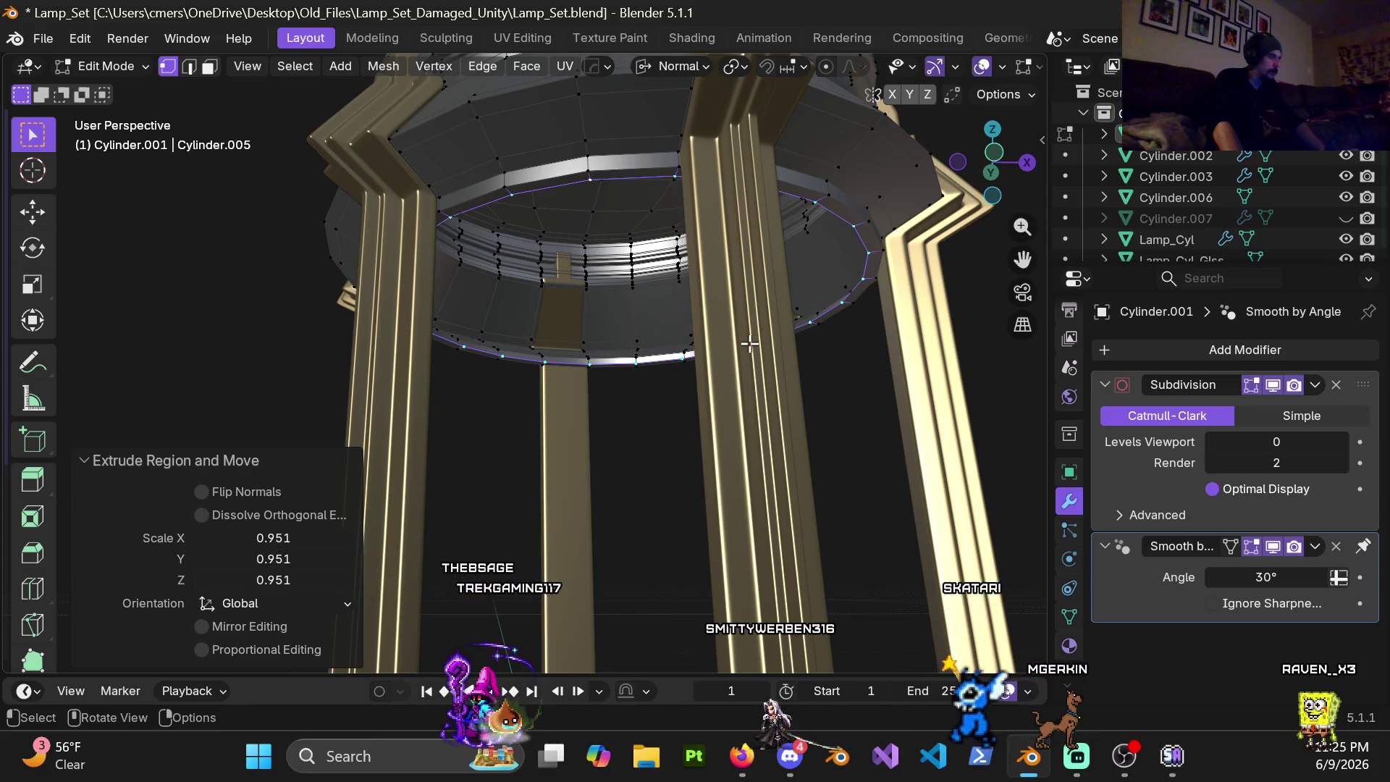
{"action": "key", "text": "ctrl+z"}
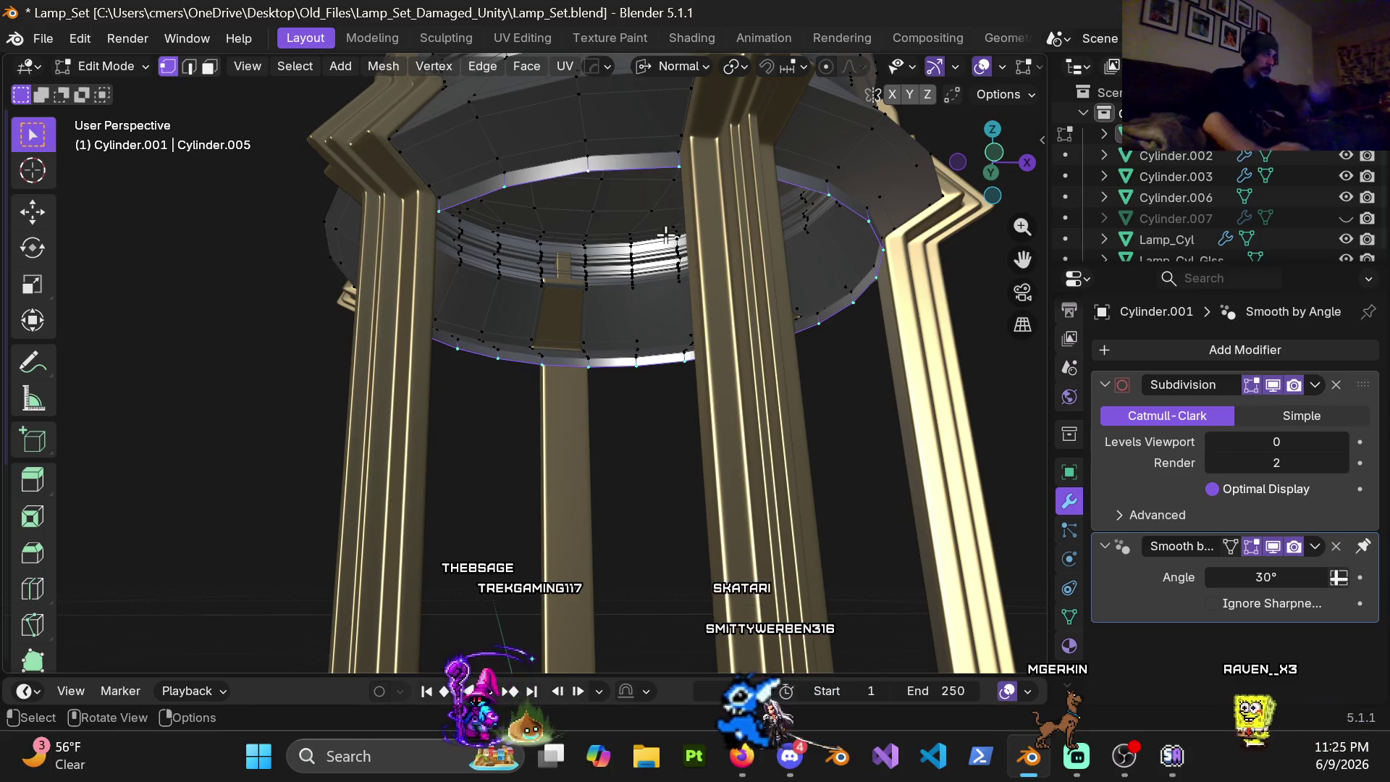
{"action": "left_click", "coordinate": [677, 70]}
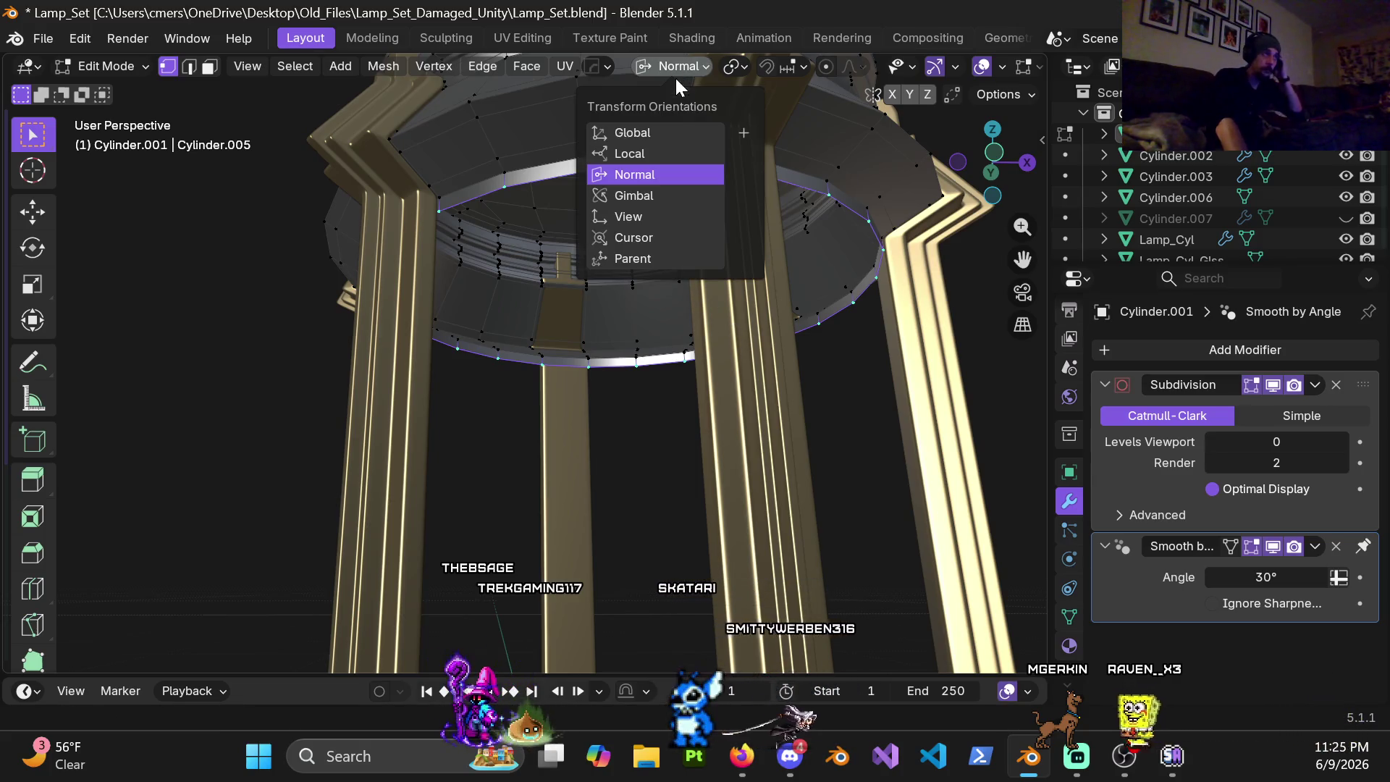
{"action": "left_click", "coordinate": [661, 133]}
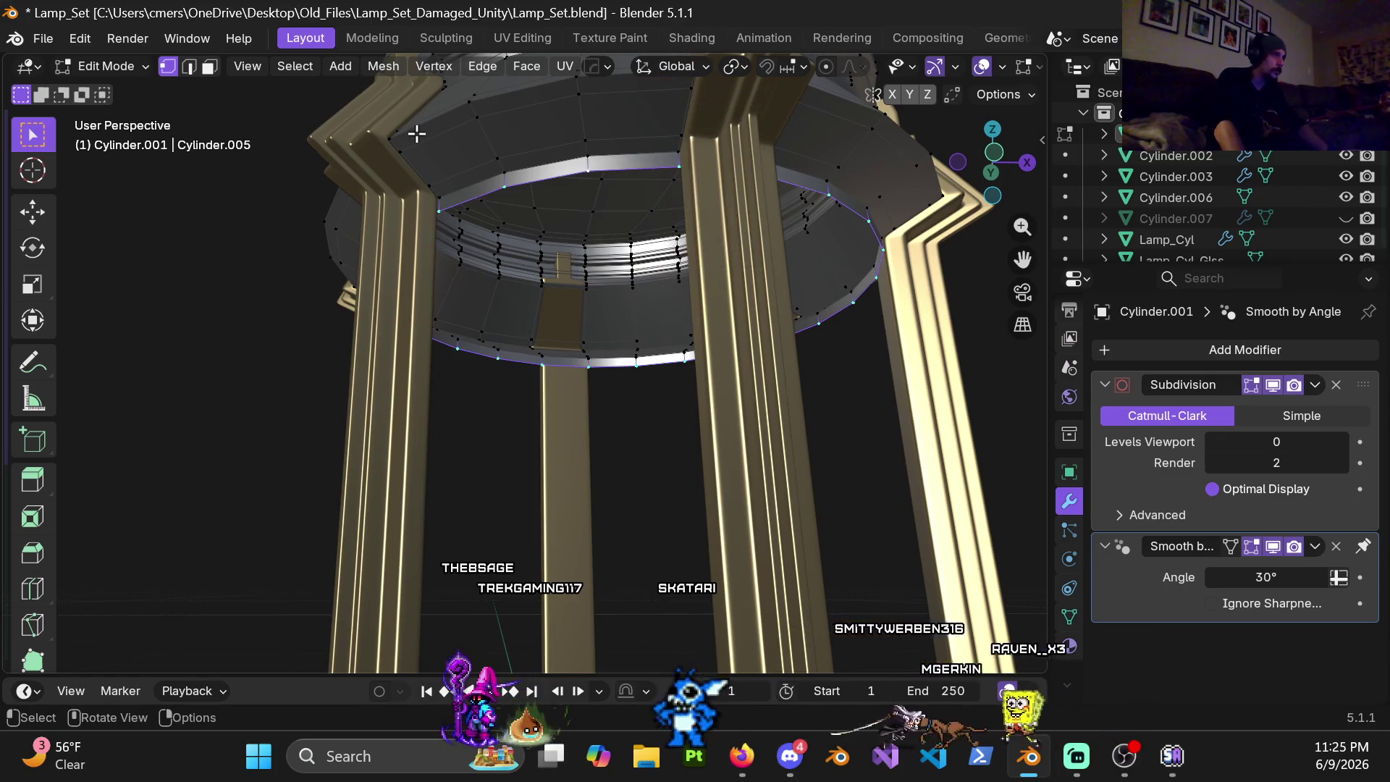
{"action": "key", "text": "g"}
{"action": "key", "text": "z"}
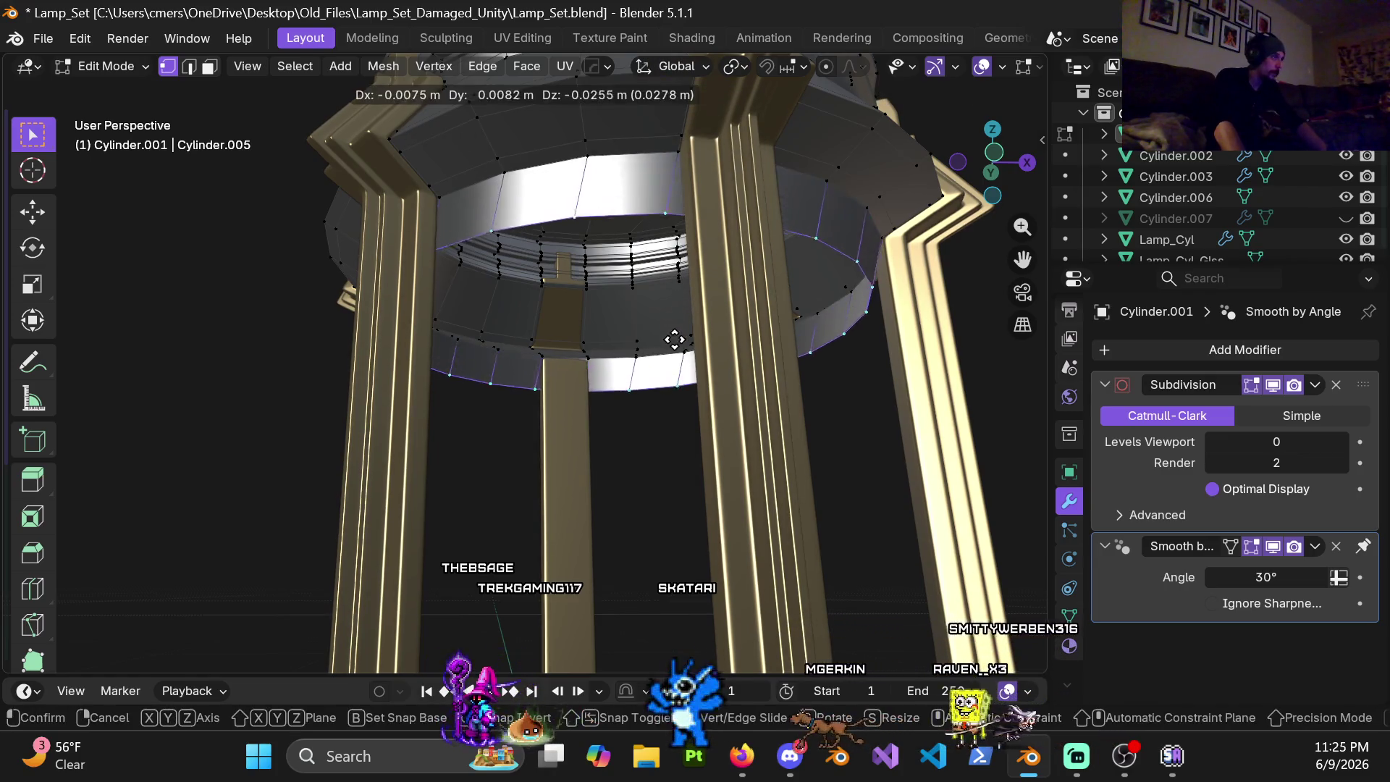
{"action": "key", "text": "Escape"}
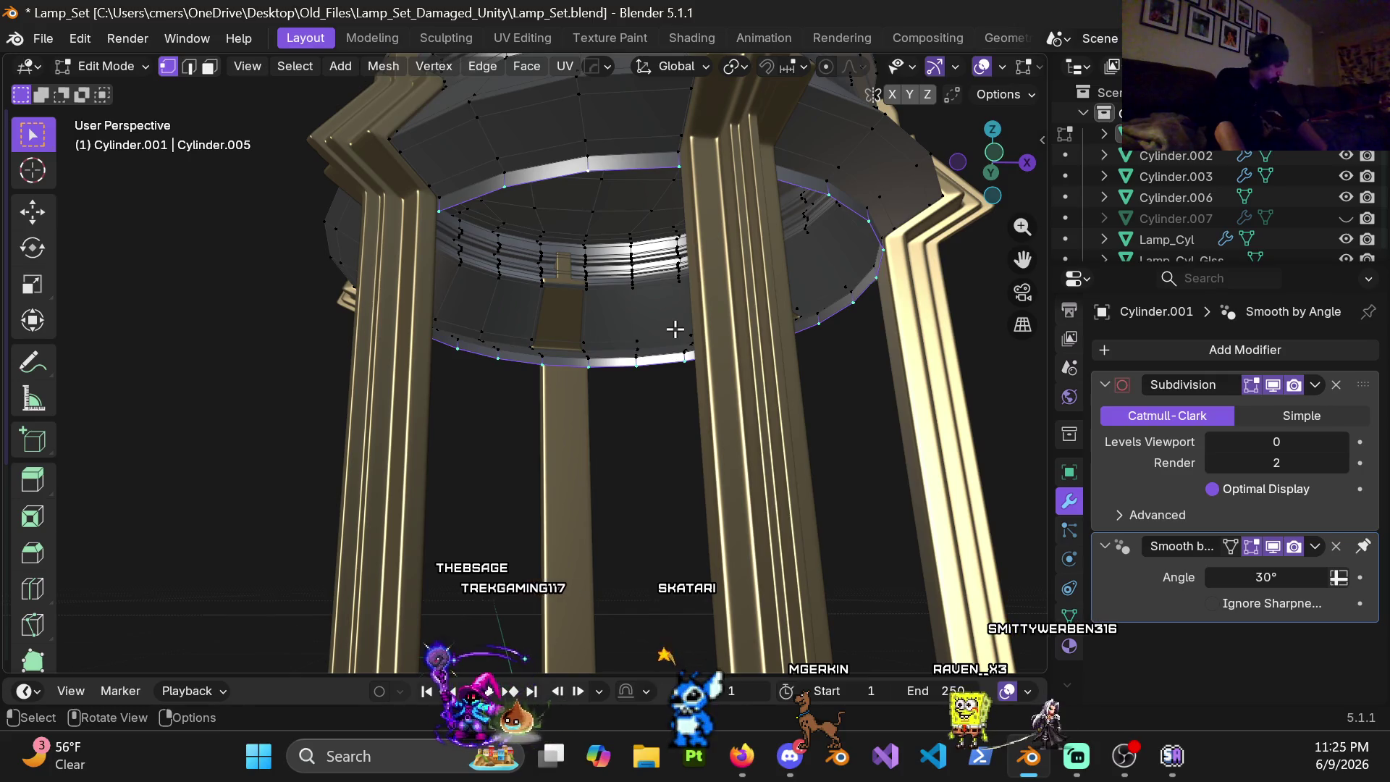
Step: Extrude the rim loop and scale it inward to 0.96 in X and Y, height locked
{"action": "key", "text": "s"}
{"action": "key", "text": "shift+z"}
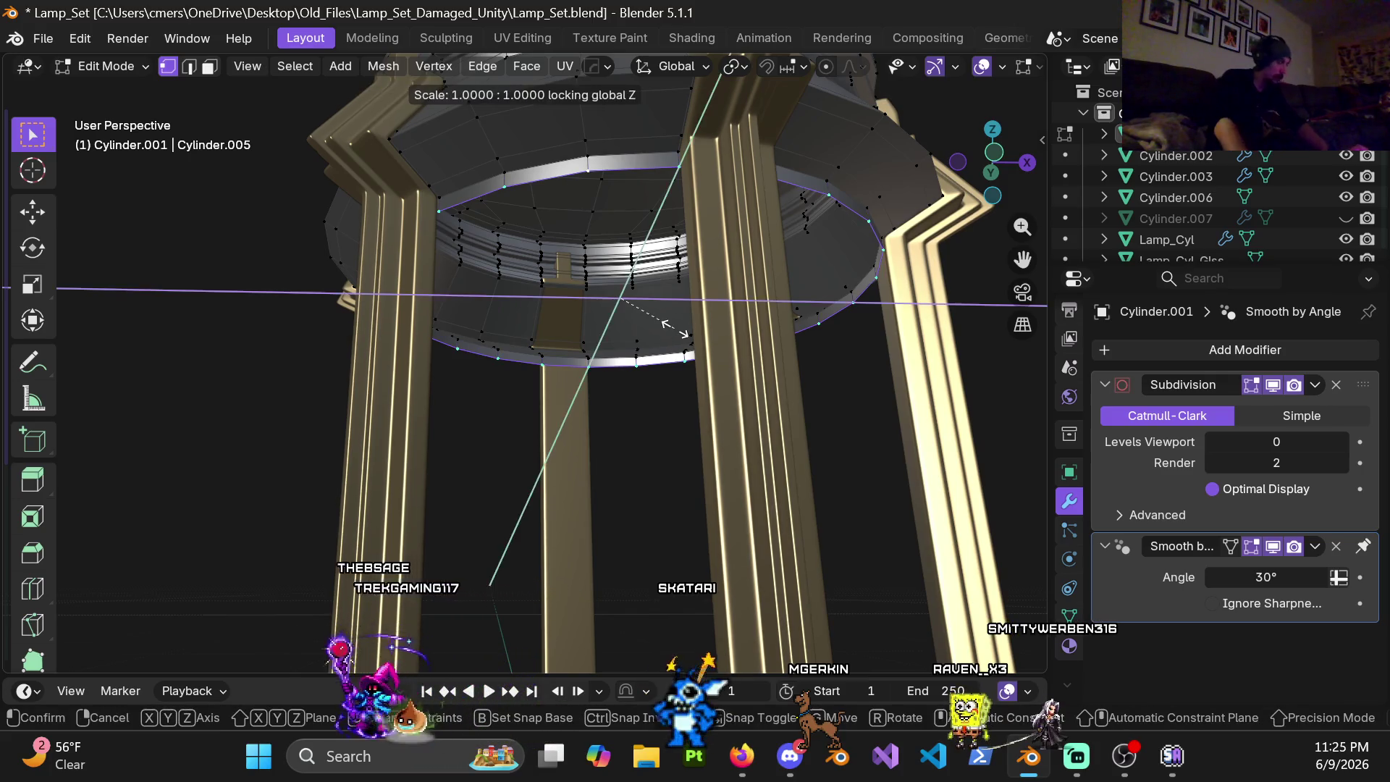
{"action": "left_click", "coordinate": [661, 335]}
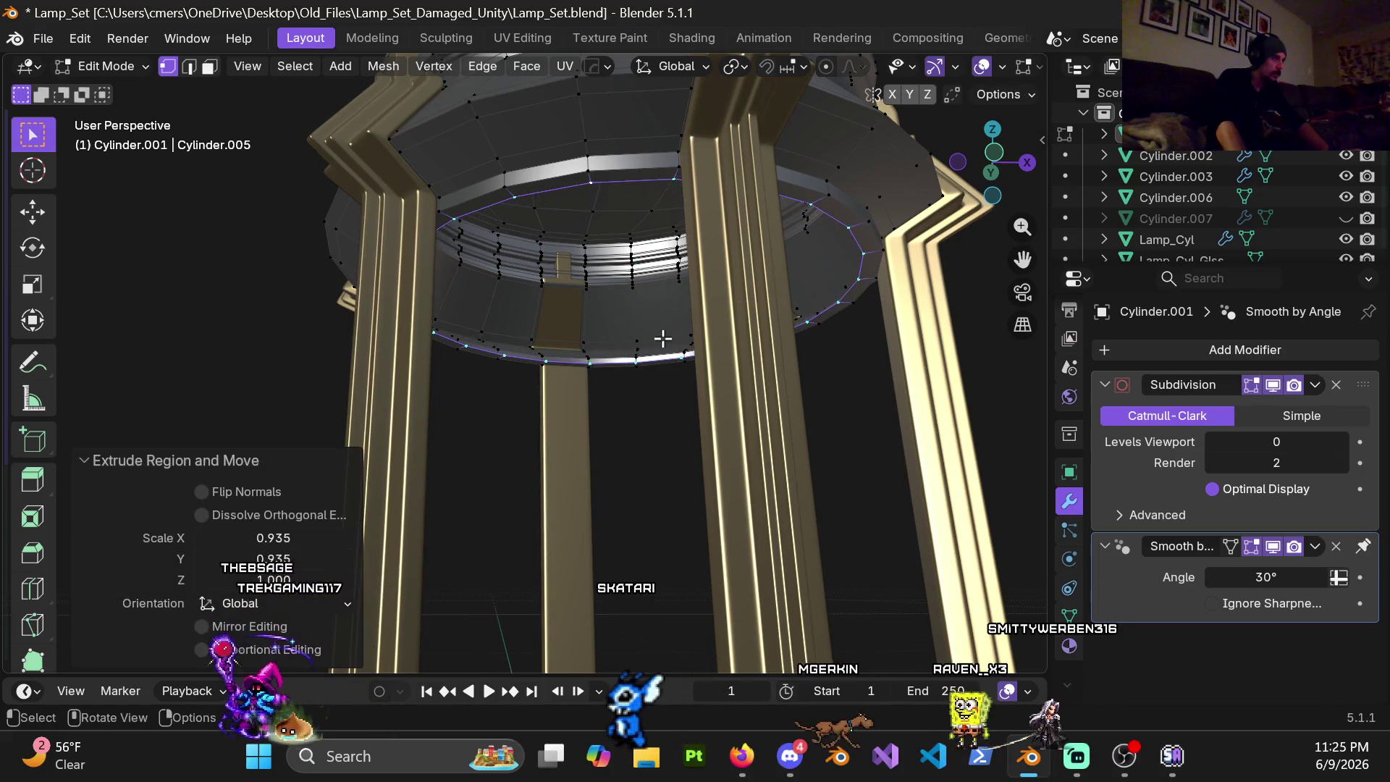
{"action": "left_click", "coordinate": [274, 537]}
{"action": "key", "text": "BackSpace"}
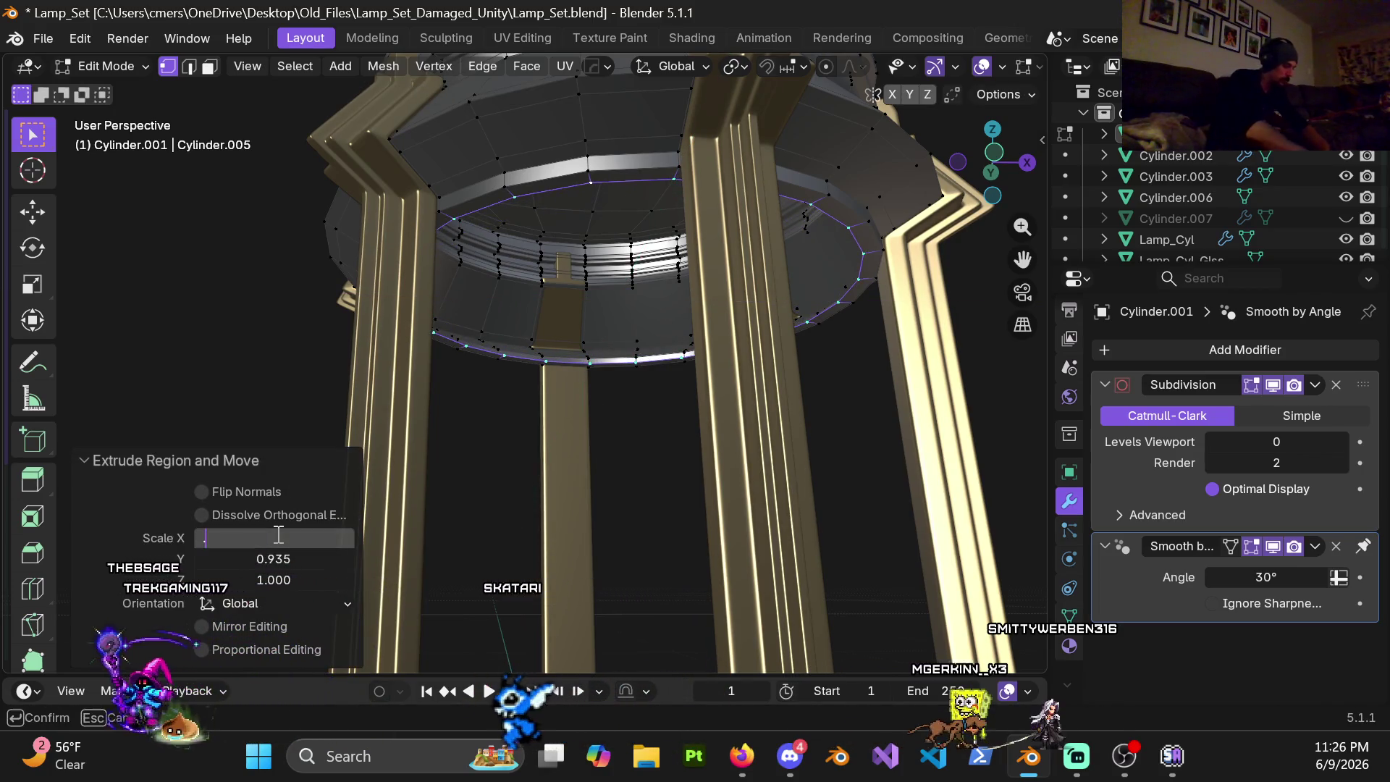
{"action": "type", "text": ".96"}
{"action": "key", "text": "Return"}
{"action": "left_click", "coordinate": [275, 559]}
{"action": "type", "text": ".96"}
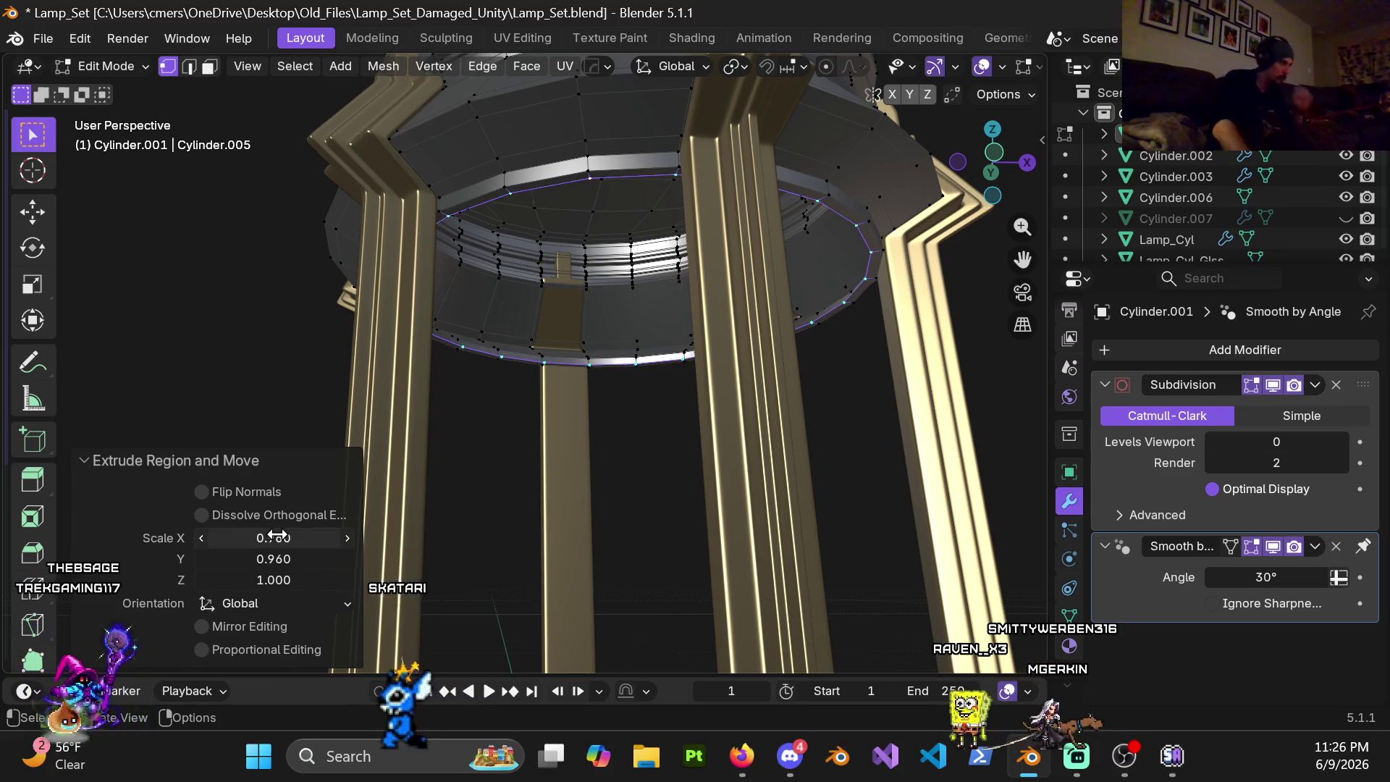
{"action": "key", "text": "Return"}
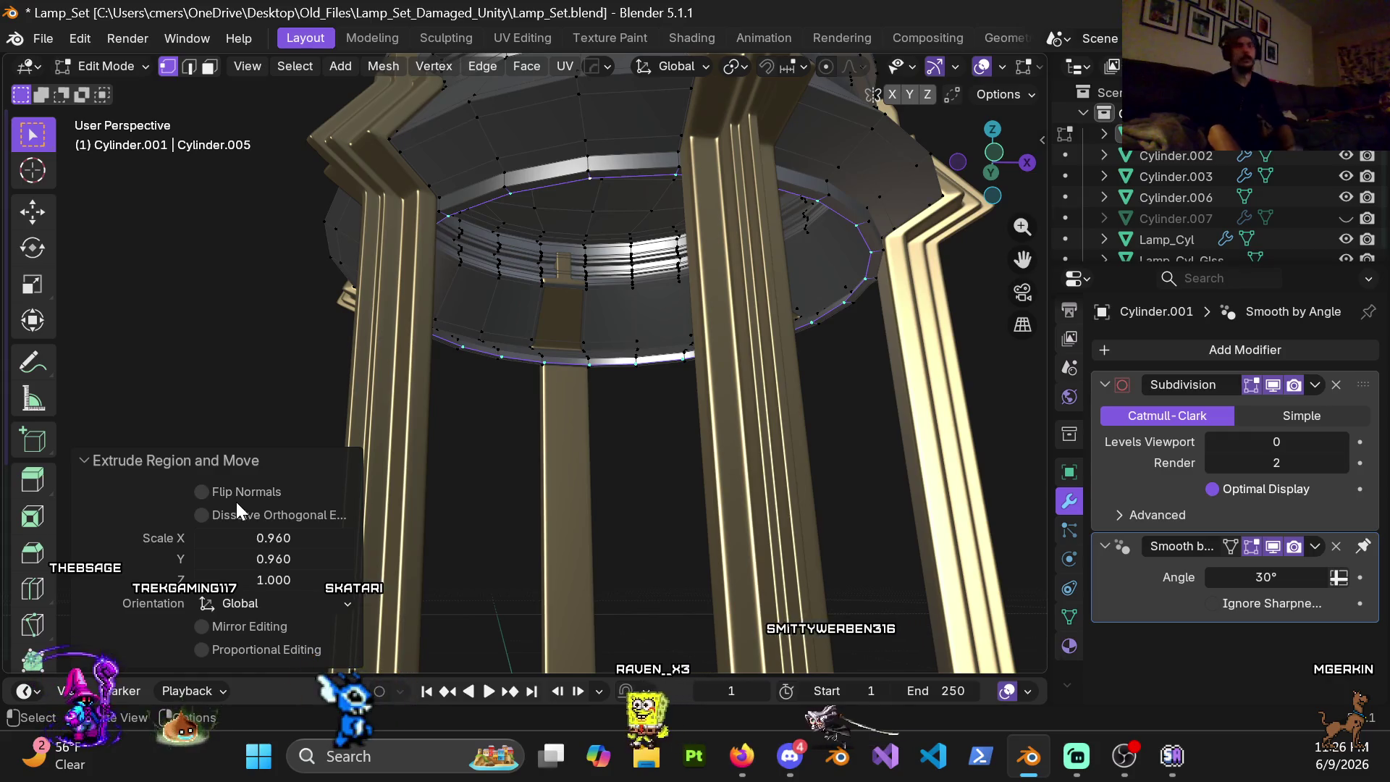
Step: Raise the rim loop straight up along Z in front wireframe view and check it in perspective
{"action": "mouse_move", "coordinate": [491, 260]}
{"action": "middle_mouse_down"}
{"action": "mouse_move", "coordinate": [560, 253]}
{"action": "mouse_move", "coordinate": [547, 491]}
{"action": "middle_mouse_up"}
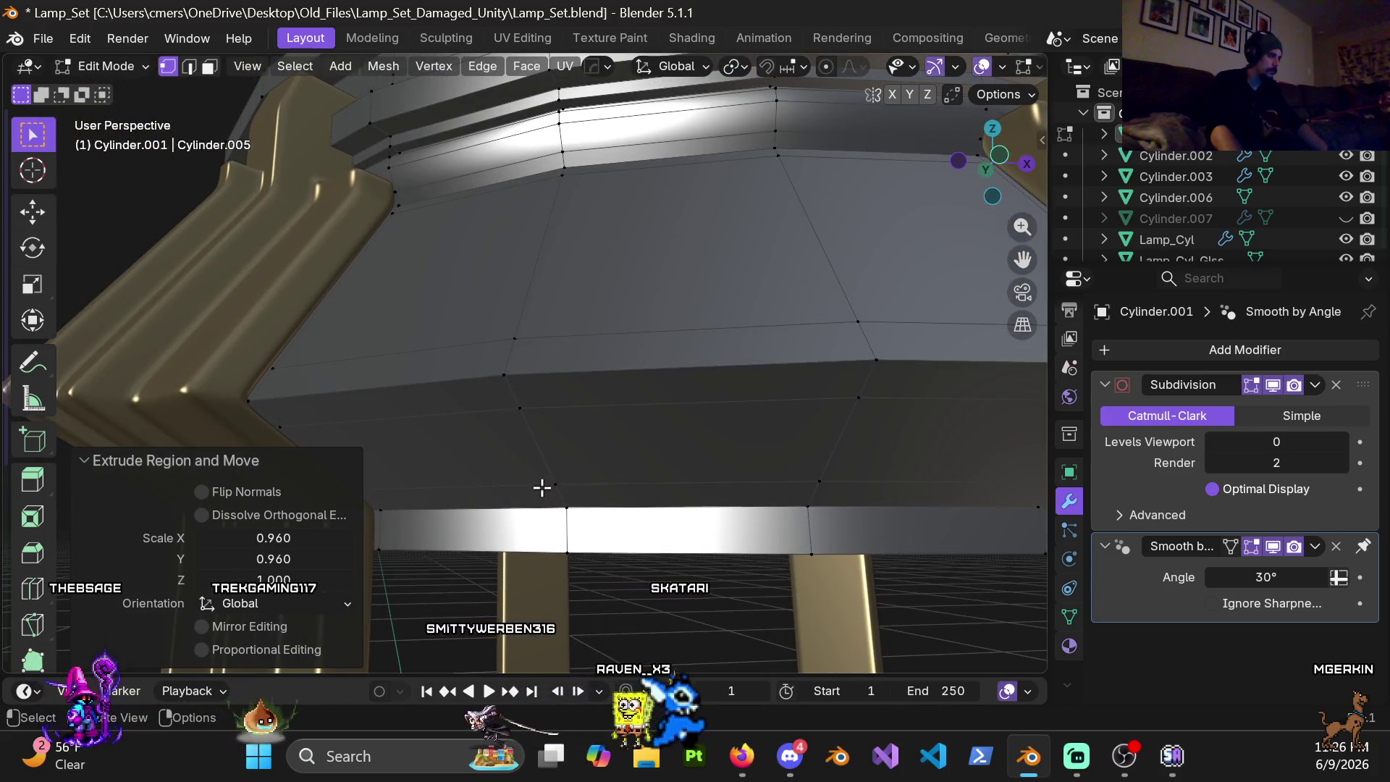
{"action": "key", "text": "KP_1"}
{"action": "scroll", "coordinate": [551, 605], "scroll_direction": "up", "scroll_amount": 2}
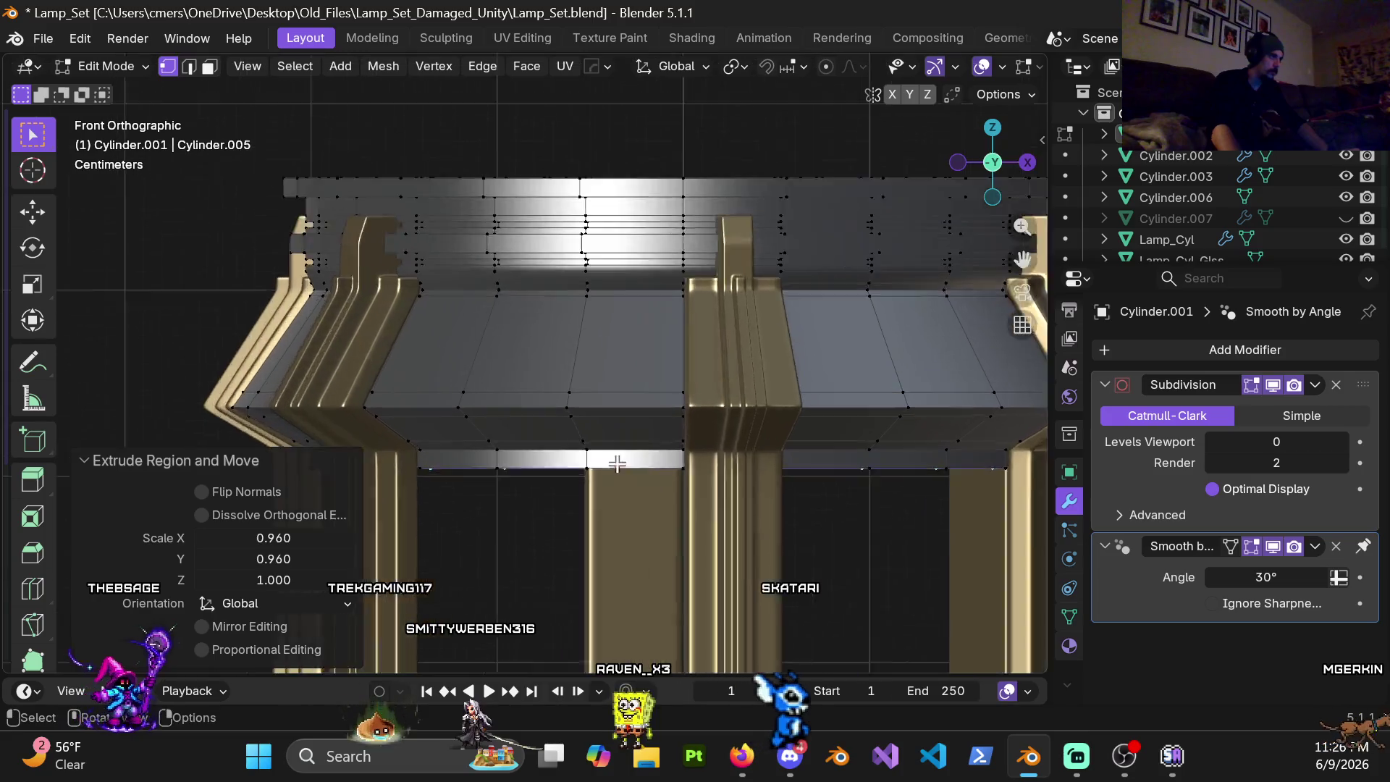
{"action": "key", "text": "shift+z"}
{"action": "scroll", "coordinate": [511, 351], "scroll_direction": "up", "scroll_amount": 3}
{"action": "scroll", "coordinate": [559, 445], "scroll_direction": "up", "scroll_amount": 1}
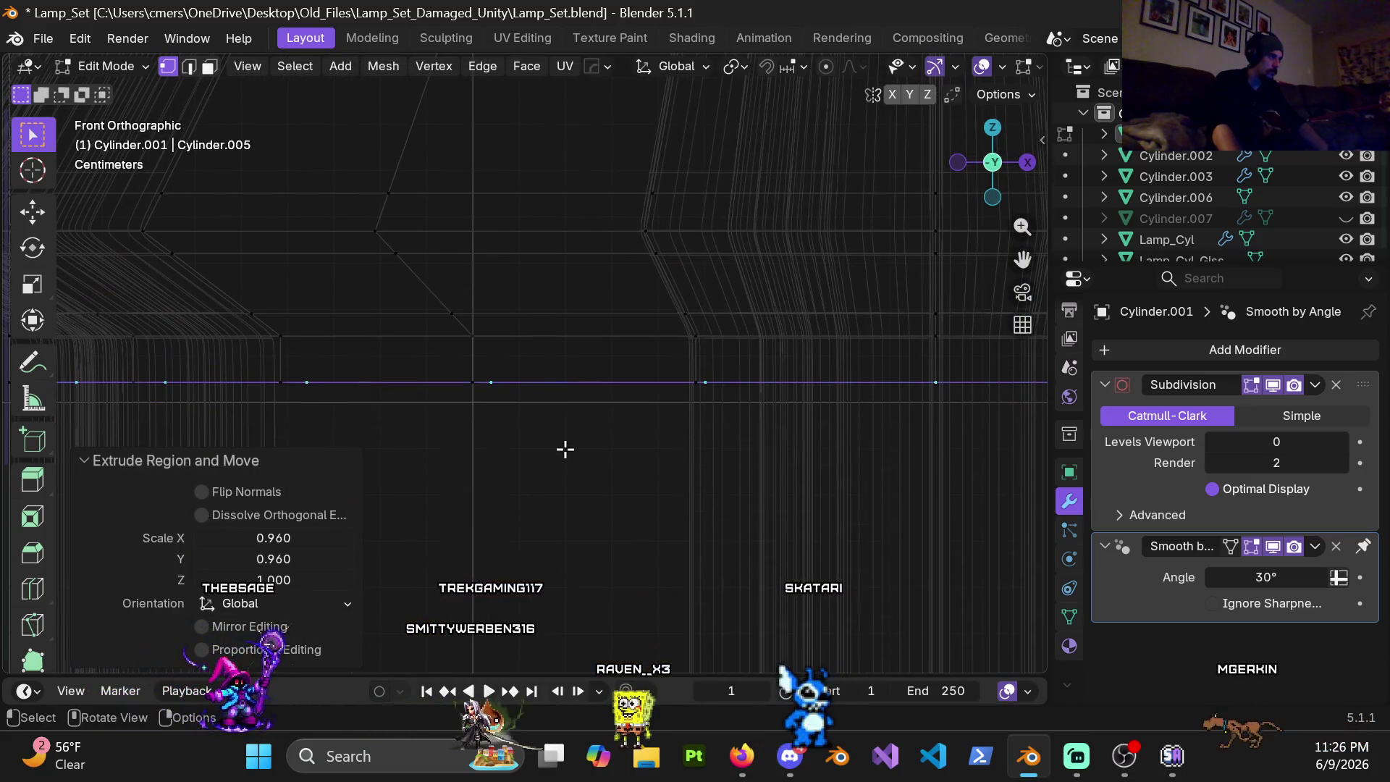
{"action": "scroll", "coordinate": [565, 466], "scroll_direction": "up", "scroll_amount": 1}
{"action": "key", "text": "g"}
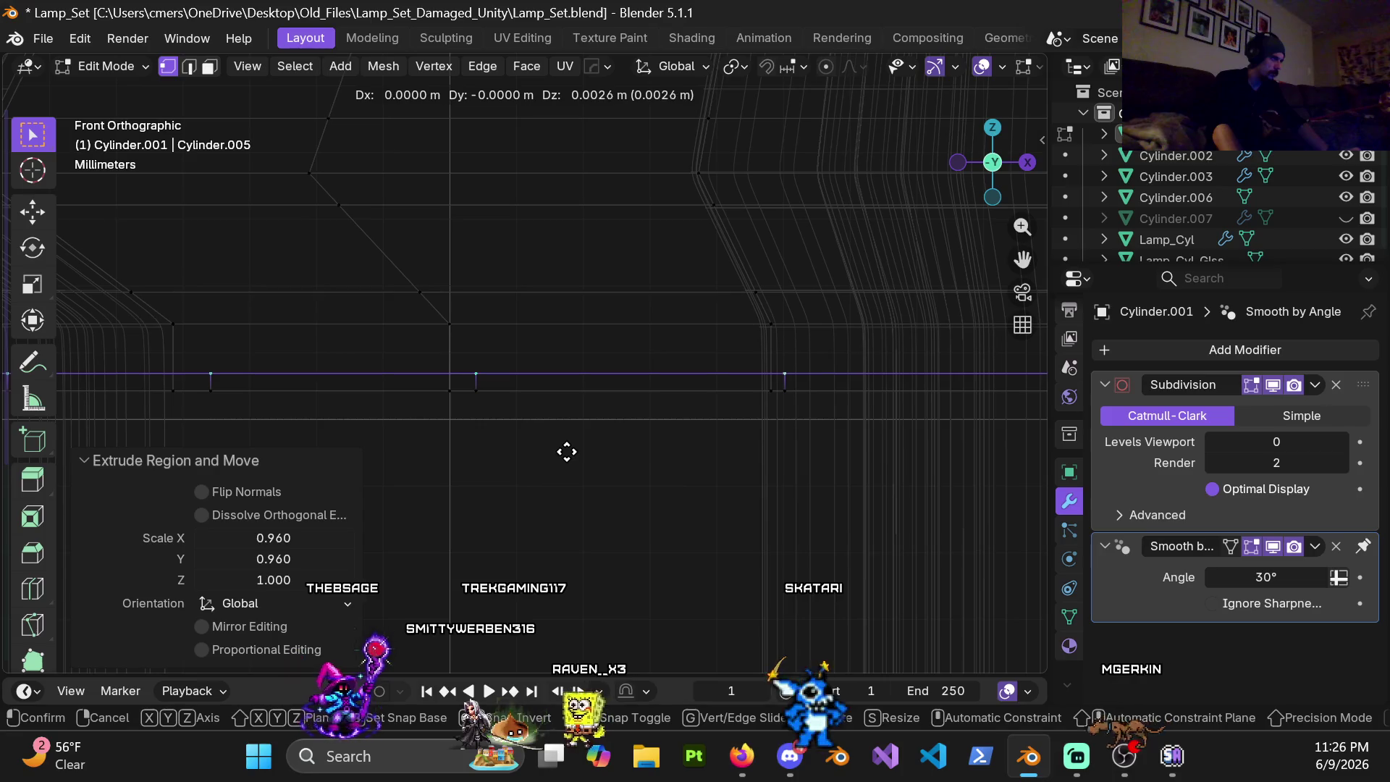
{"action": "key", "text": "z"}
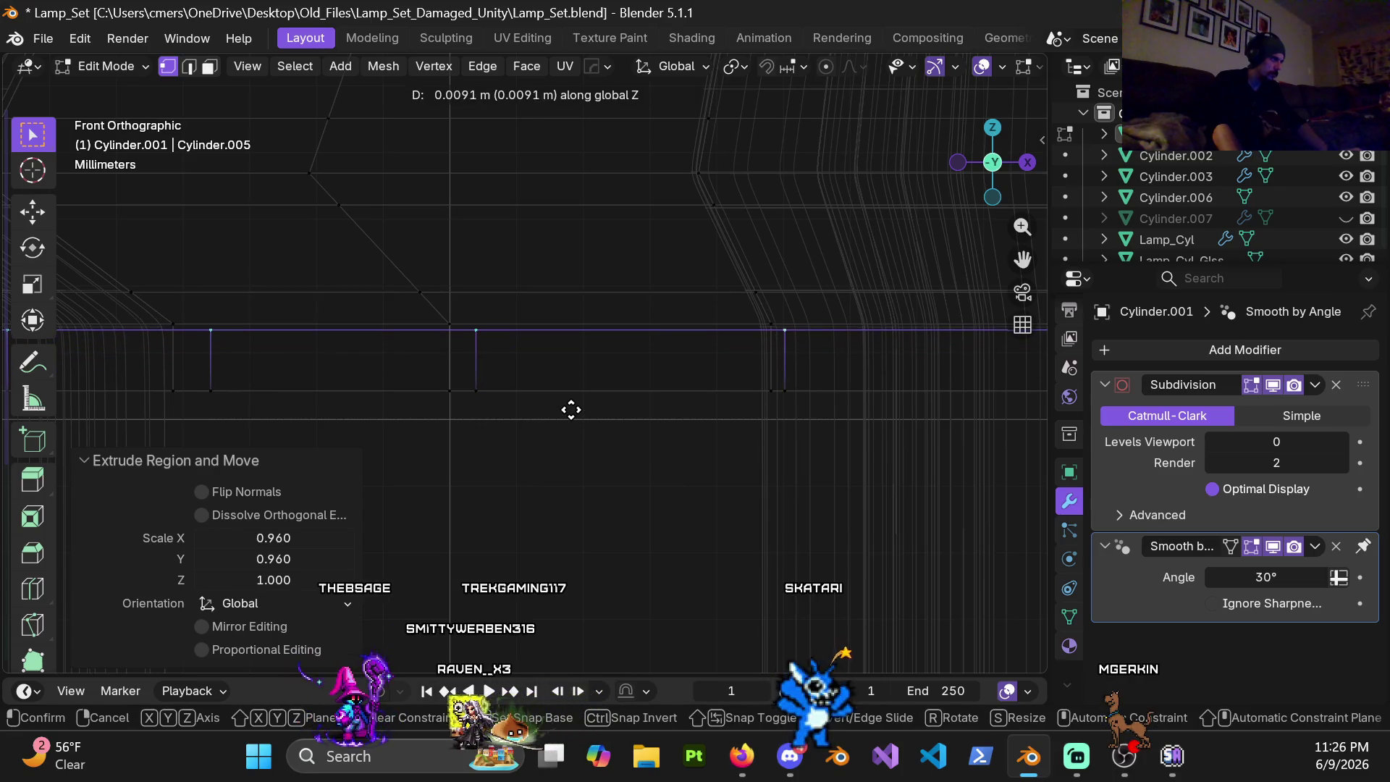
{"action": "left_click", "coordinate": [571, 405]}
{"action": "mouse_move", "coordinate": [572, 405]}
{"action": "middle_mouse_down"}
{"action": "mouse_move", "coordinate": [597, 346]}
{"action": "mouse_move", "coordinate": [571, 422]}
{"action": "mouse_move", "coordinate": [425, 412]}
{"action": "mouse_move", "coordinate": [576, 425]}
{"action": "middle_mouse_up"}
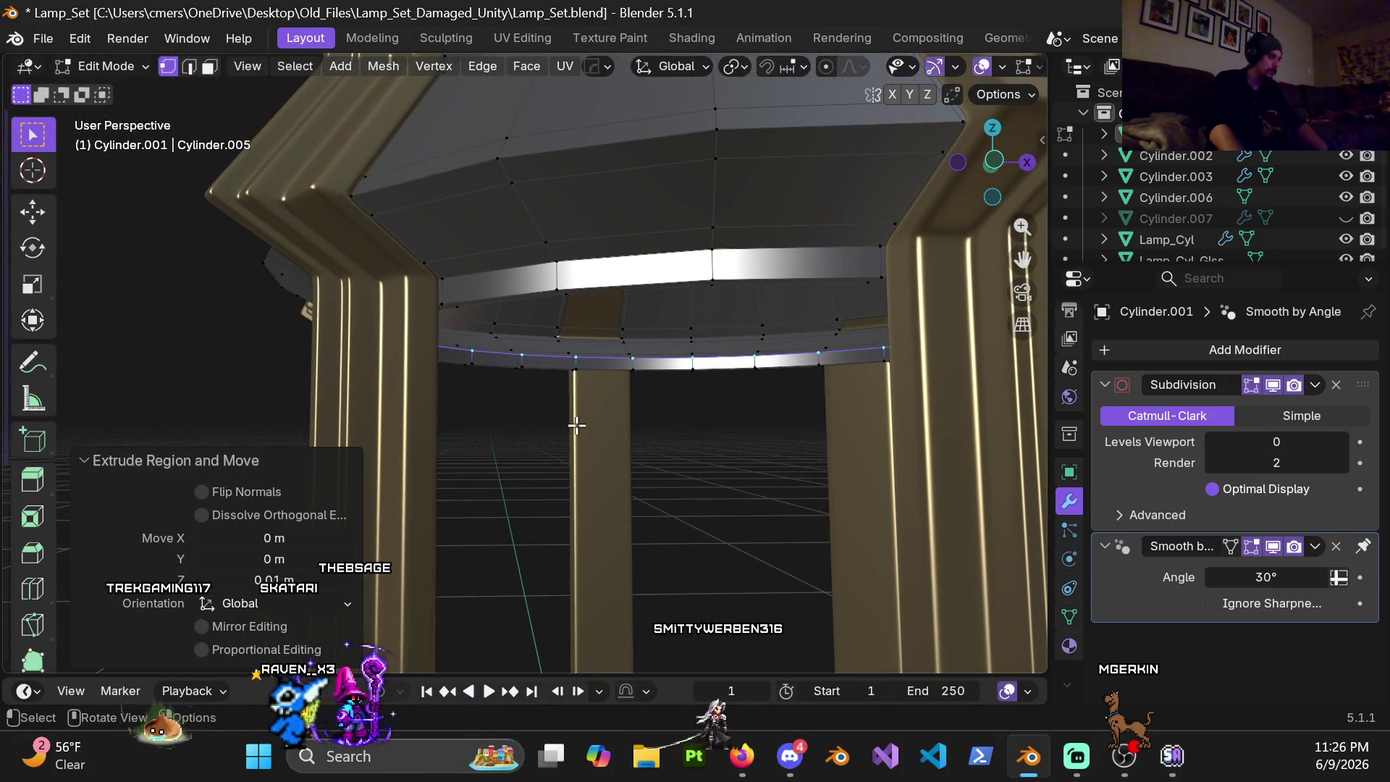
Step: Extrude the loop upward again about 0.023 m in wireframe, then return to solid shading
{"action": "key", "text": "KP_1"}
{"action": "scroll", "coordinate": [562, 413], "scroll_direction": "up", "scroll_amount": 2}
{"action": "key", "text": "shift+z"}
{"action": "key", "text": "shift+z"}
{"action": "scroll", "coordinate": [500, 375], "scroll_direction": "up", "scroll_amount": 1}
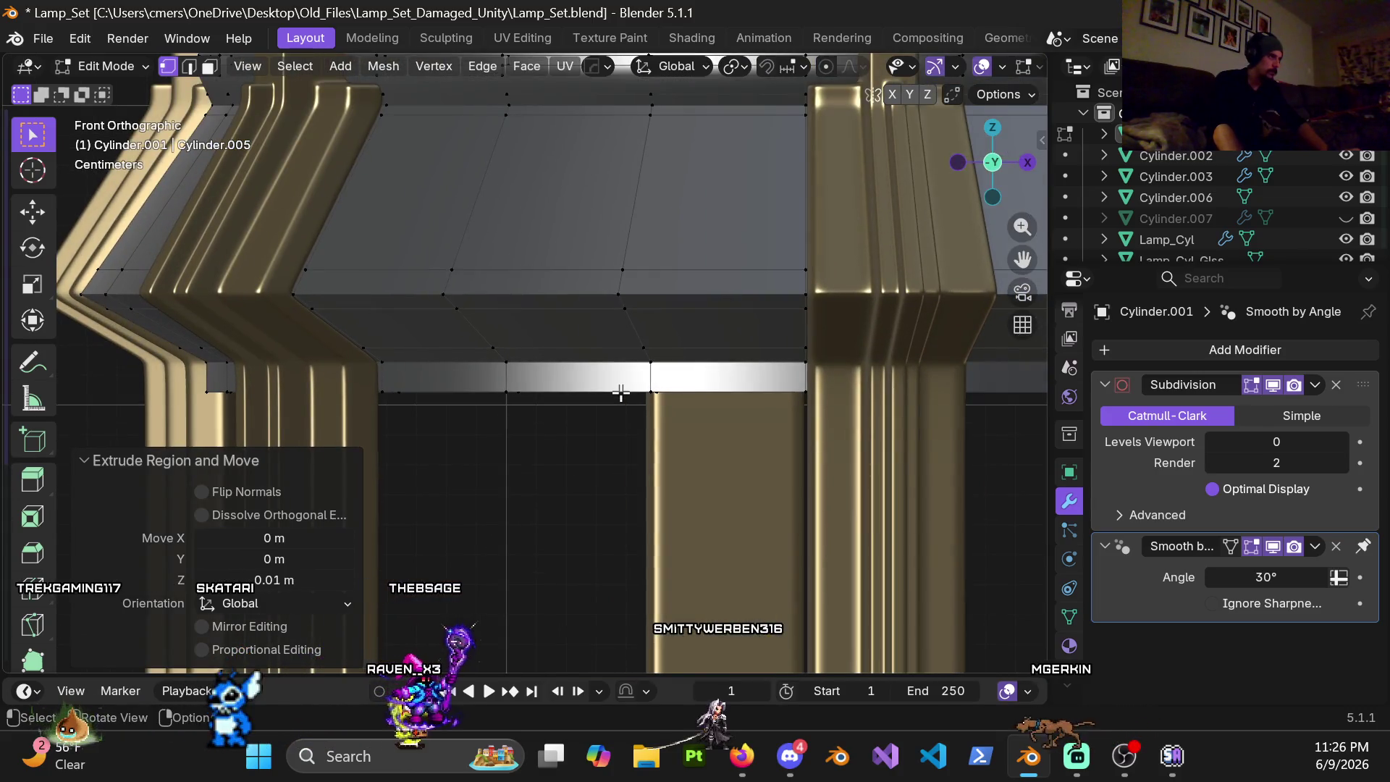
{"action": "key", "text": "z"}
{"action": "left_click", "coordinate": [420, 385]}
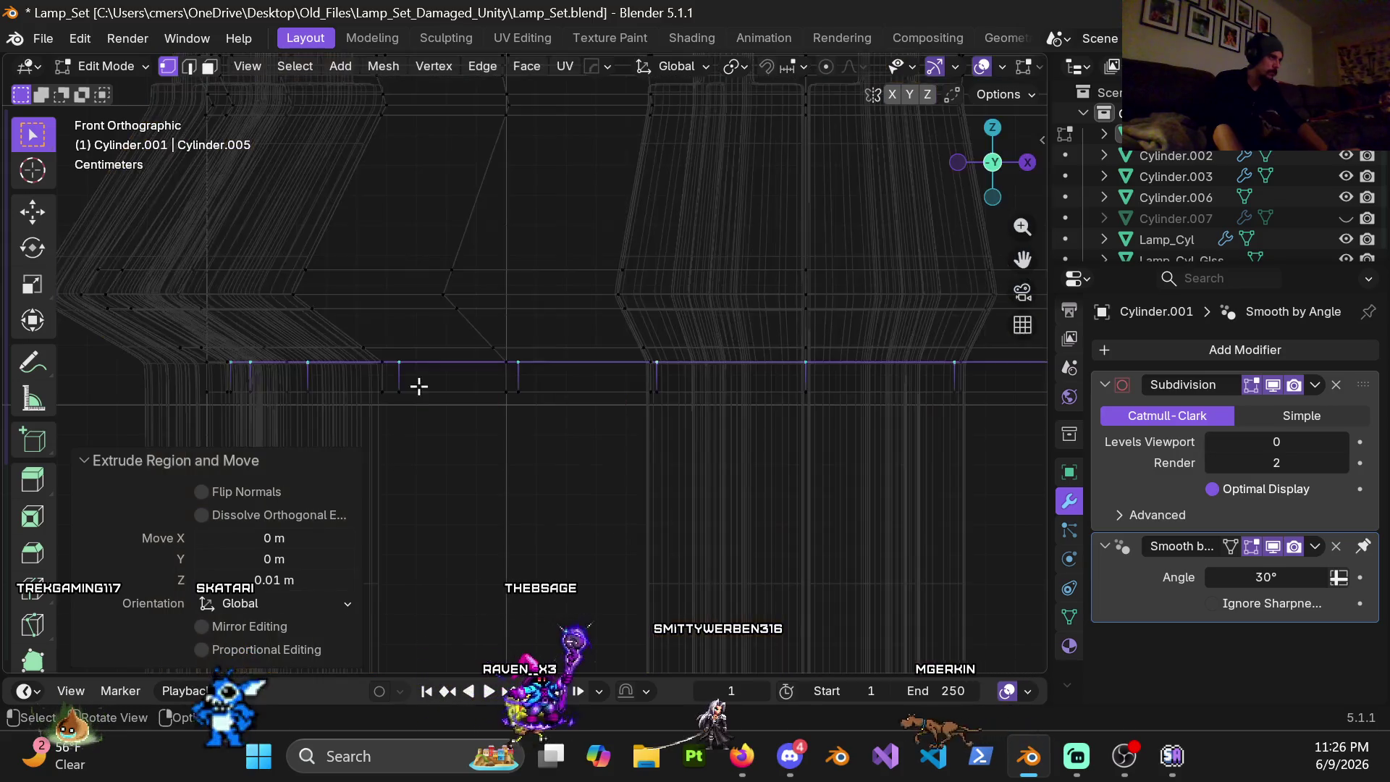
{"action": "scroll", "coordinate": [490, 350], "scroll_direction": "up", "scroll_amount": 2}
{"action": "scroll", "coordinate": [568, 373], "scroll_direction": "up", "scroll_amount": 1}
{"action": "scroll", "coordinate": [571, 388], "scroll_direction": "up", "scroll_amount": 1}
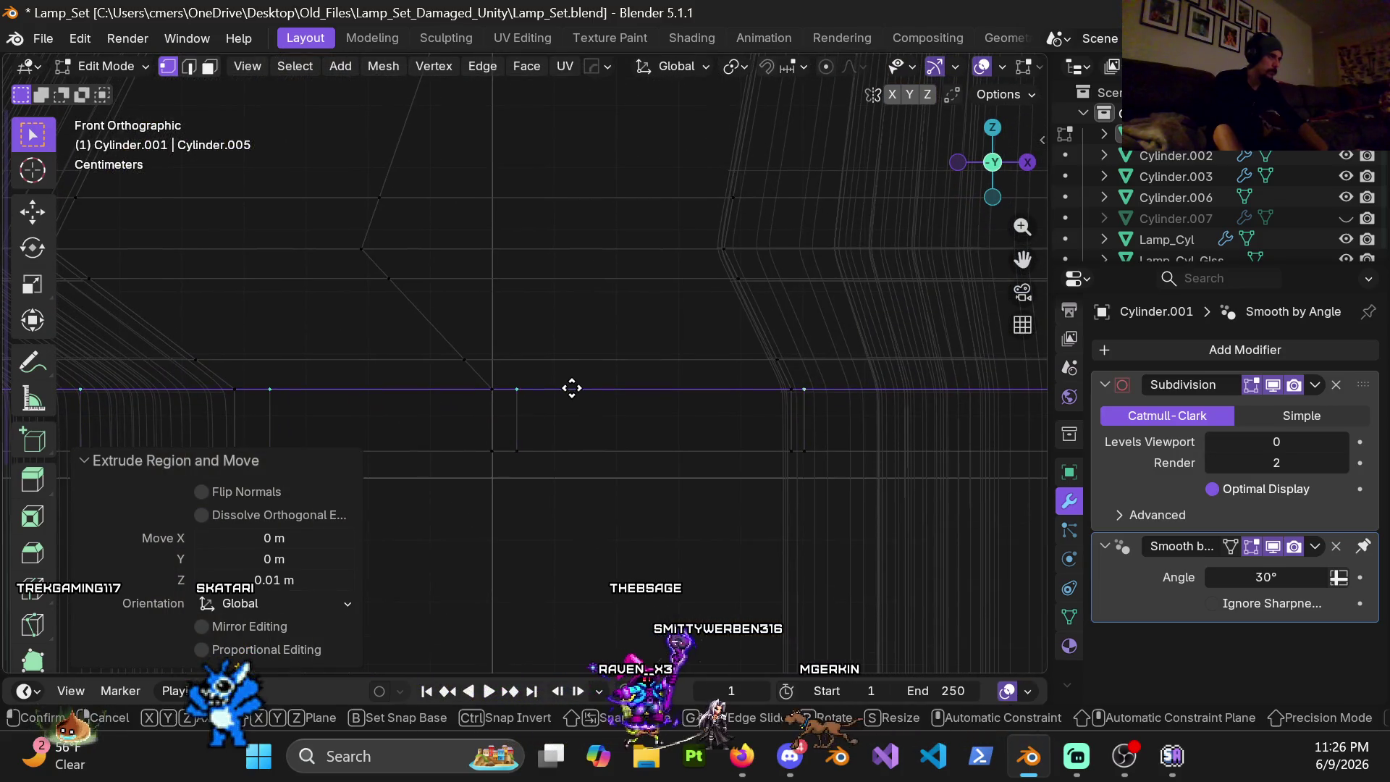
{"action": "key", "text": "z"}
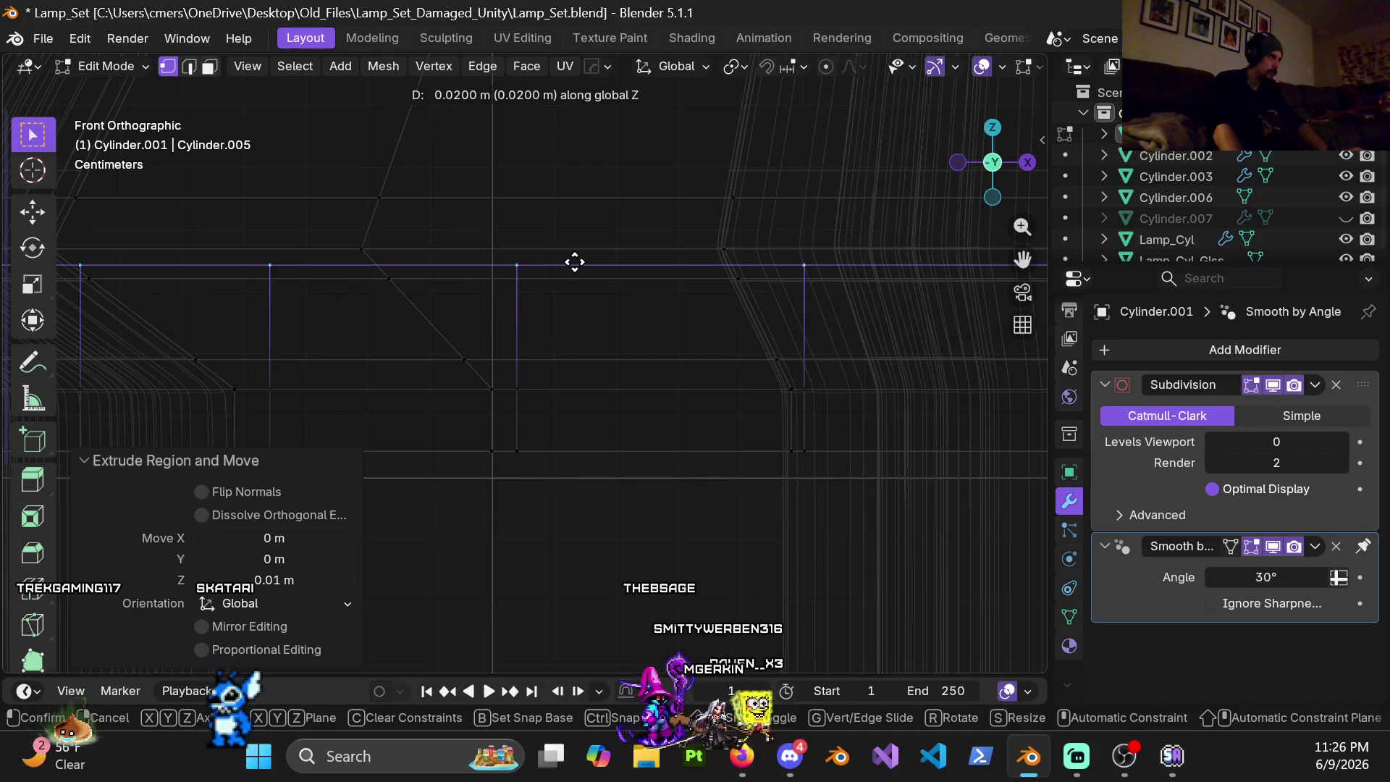
{"action": "left_click", "coordinate": [586, 220]}
{"action": "key", "text": "z"}
{"action": "left_click", "coordinate": [707, 260]}
Step: Frame the rim from the side and begin scaling the loop with its height locked
{"action": "mouse_move", "coordinate": [708, 261]}
{"action": "middle_mouse_down"}
{"action": "mouse_move", "coordinate": [647, 341]}
{"action": "mouse_move", "coordinate": [532, 317]}
{"action": "middle_mouse_up"}
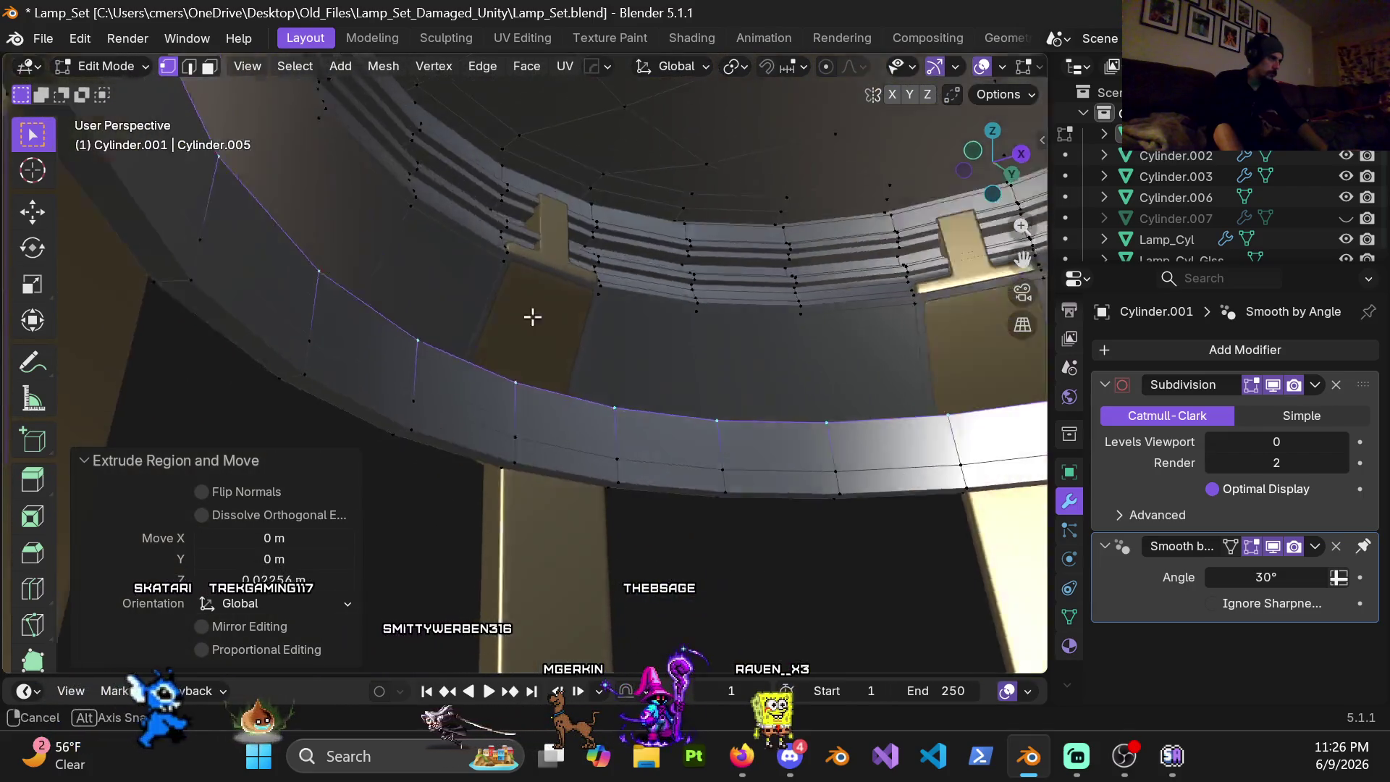
{"action": "middle_click_drag", "start_coordinate": [533, 317], "coordinate": [409, 386]}
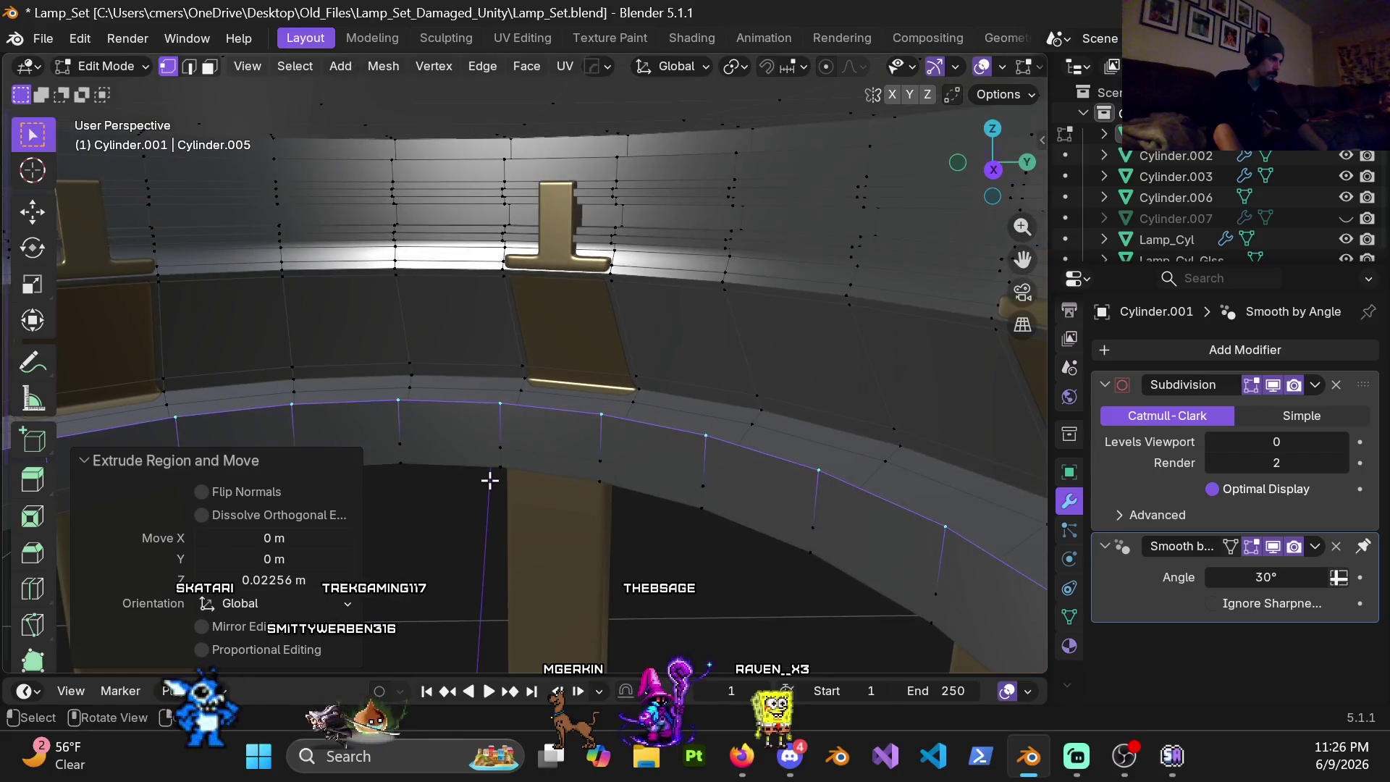
{"action": "middle_click_drag", "start_coordinate": [490, 479], "coordinate": [521, 450]}
{"action": "key", "text": "s"}
{"action": "key", "text": "shift+z"}
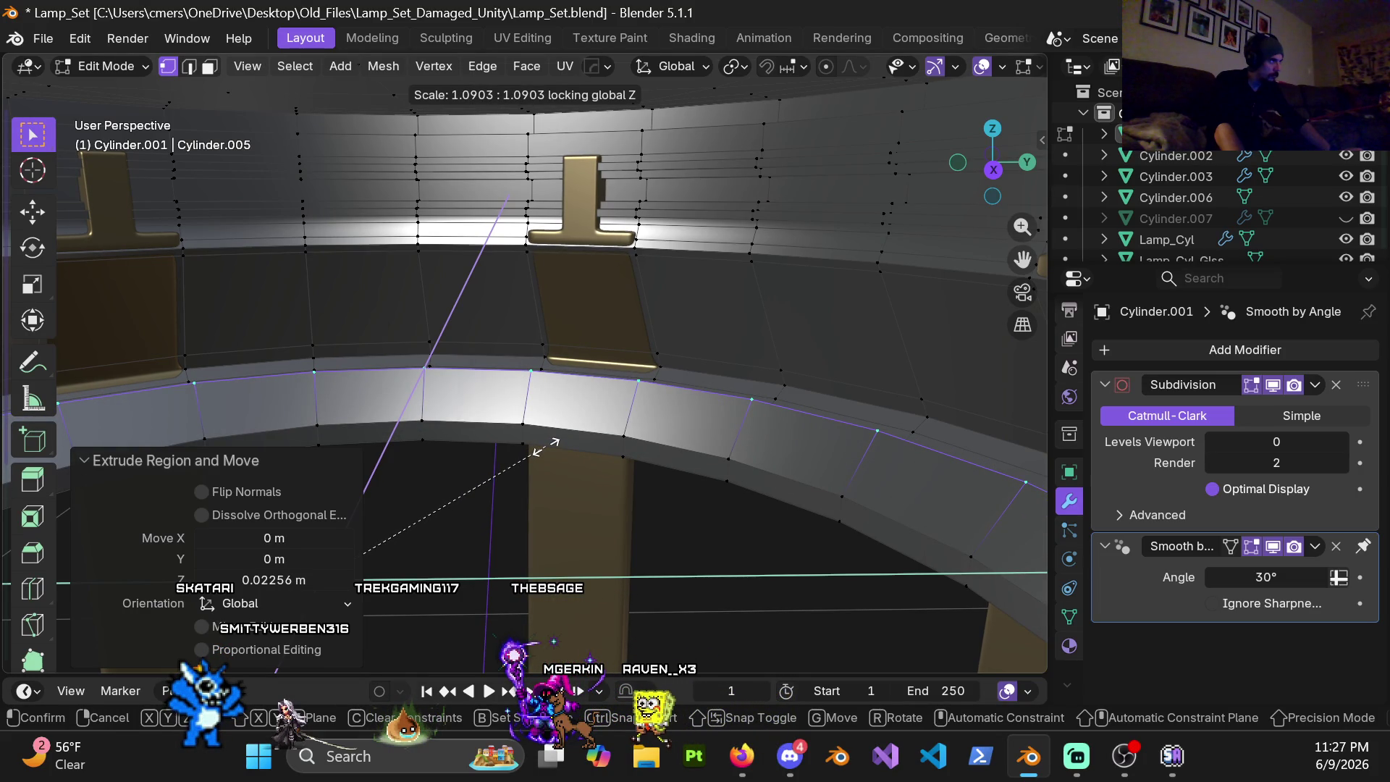
Step: Widen the rim loop to 1.1 scale in X and Y
{"action": "left_click", "coordinate": [540, 449]}
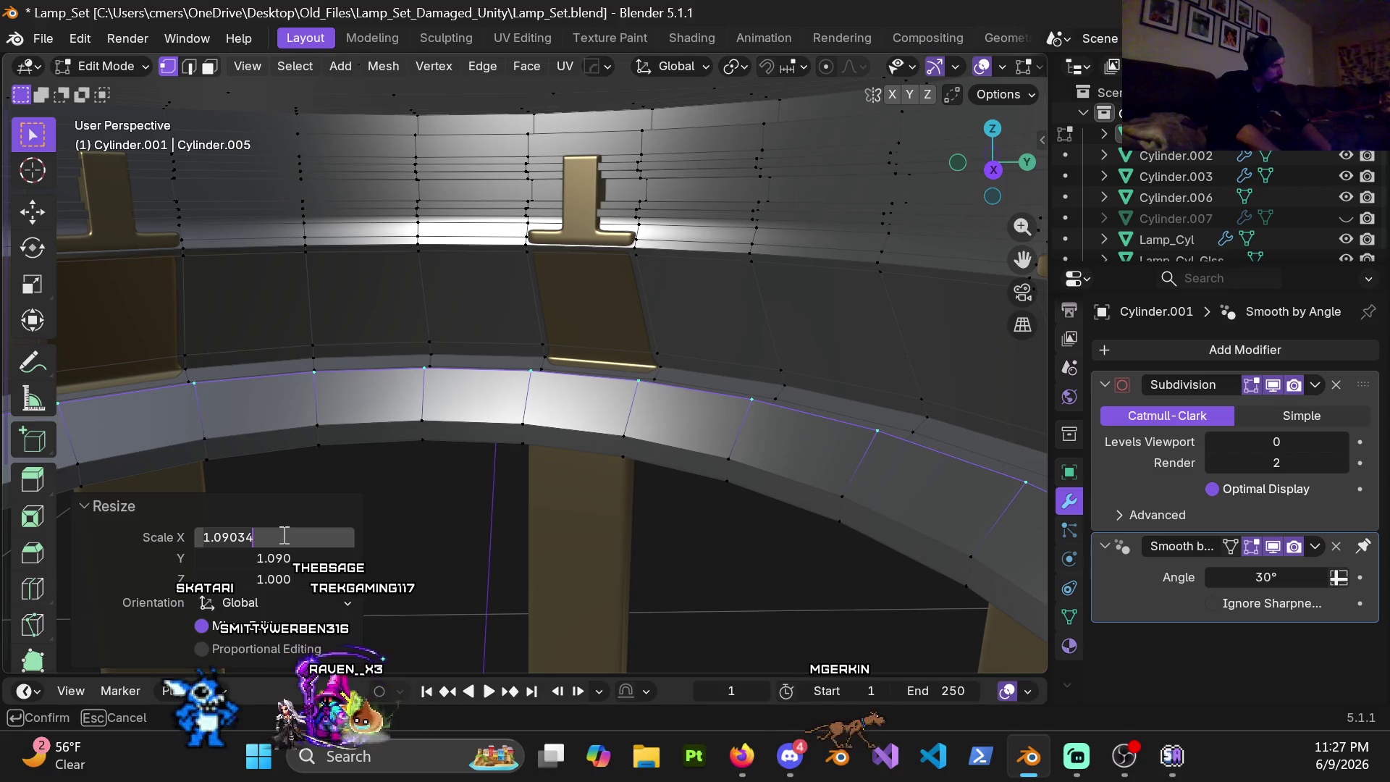
{"action": "key", "text": "Tab"}
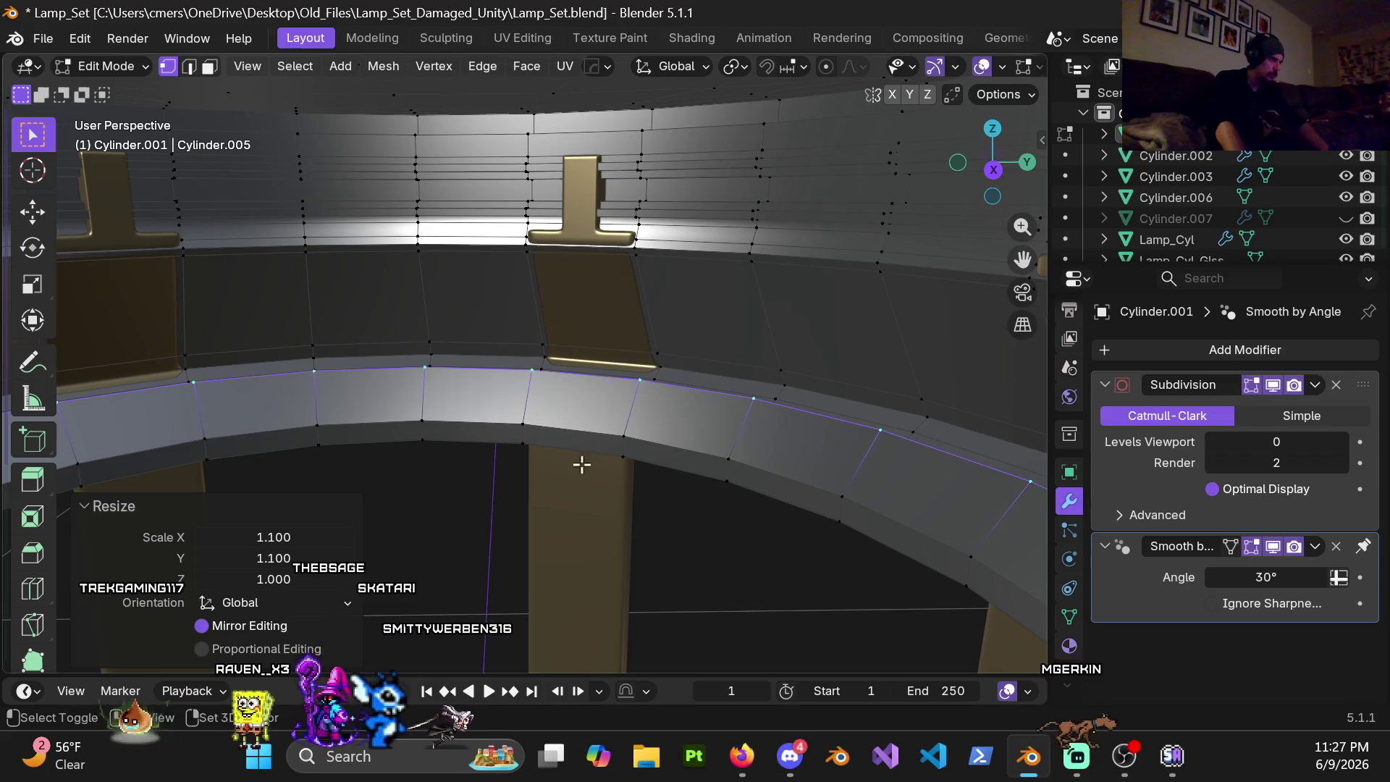
{"action": "middle_click_drag", "start_coordinate": [580, 464], "coordinate": [642, 309]}
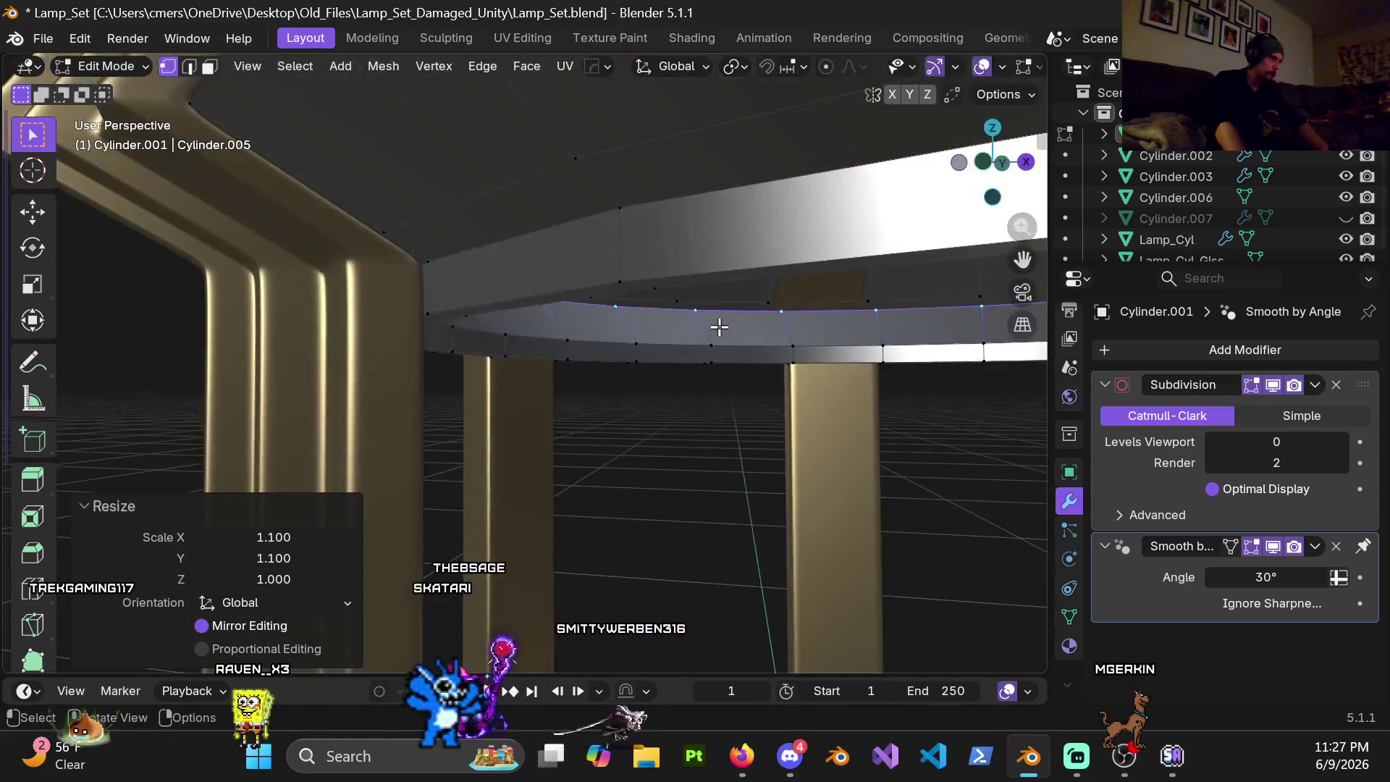
{"action": "middle_click_drag", "start_coordinate": [642, 310], "coordinate": [749, 329]}
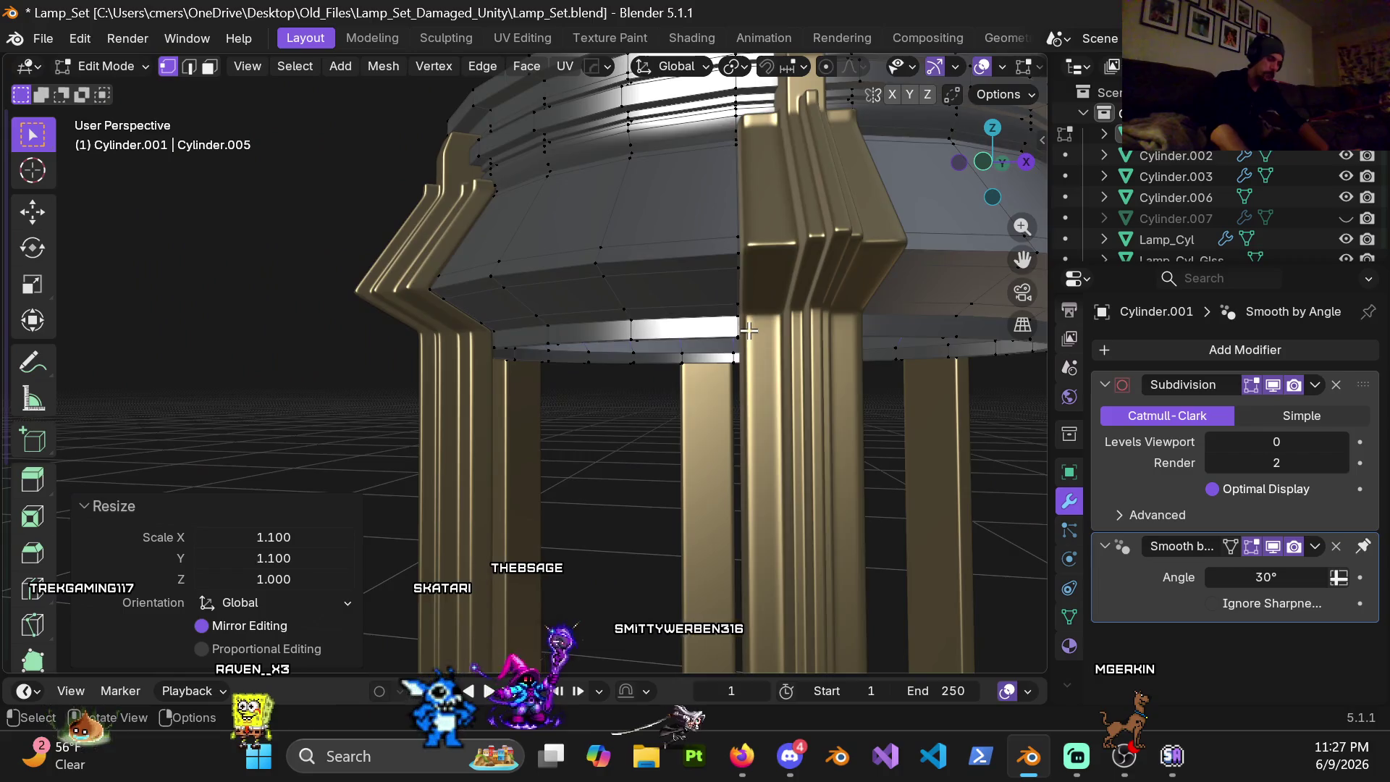
Step: Frame the rim in a front wireframe view ready to extrude it 0.03 m upward
{"action": "key", "text": "KP_1"}
{"action": "key", "text": "shift+z"}
{"action": "mouse_move", "coordinate": [416, 333]}
{"action": "middle_mouse_down", "text": "shift"}
{"action": "mouse_move", "coordinate": [568, 391]}
{"action": "mouse_move", "coordinate": [569, 434]}
{"action": "mouse_move", "coordinate": [506, 457]}
{"action": "mouse_move", "coordinate": [515, 466]}
{"action": "mouse_move", "coordinate": [584, 398]}
{"action": "mouse_move", "coordinate": [598, 423]}
{"action": "mouse_move", "coordinate": [699, 413]}
{"action": "mouse_move", "coordinate": [673, 409]}
{"action": "mouse_move", "coordinate": [637, 436]}
{"action": "mouse_move", "coordinate": [627, 413]}
{"action": "mouse_move", "coordinate": [625, 438]}
{"action": "mouse_move", "coordinate": [555, 401]}
{"action": "mouse_move", "coordinate": [591, 382]}
{"action": "middle_mouse_up", "text": "shift"}
{"action": "key", "text": "KP_1"}
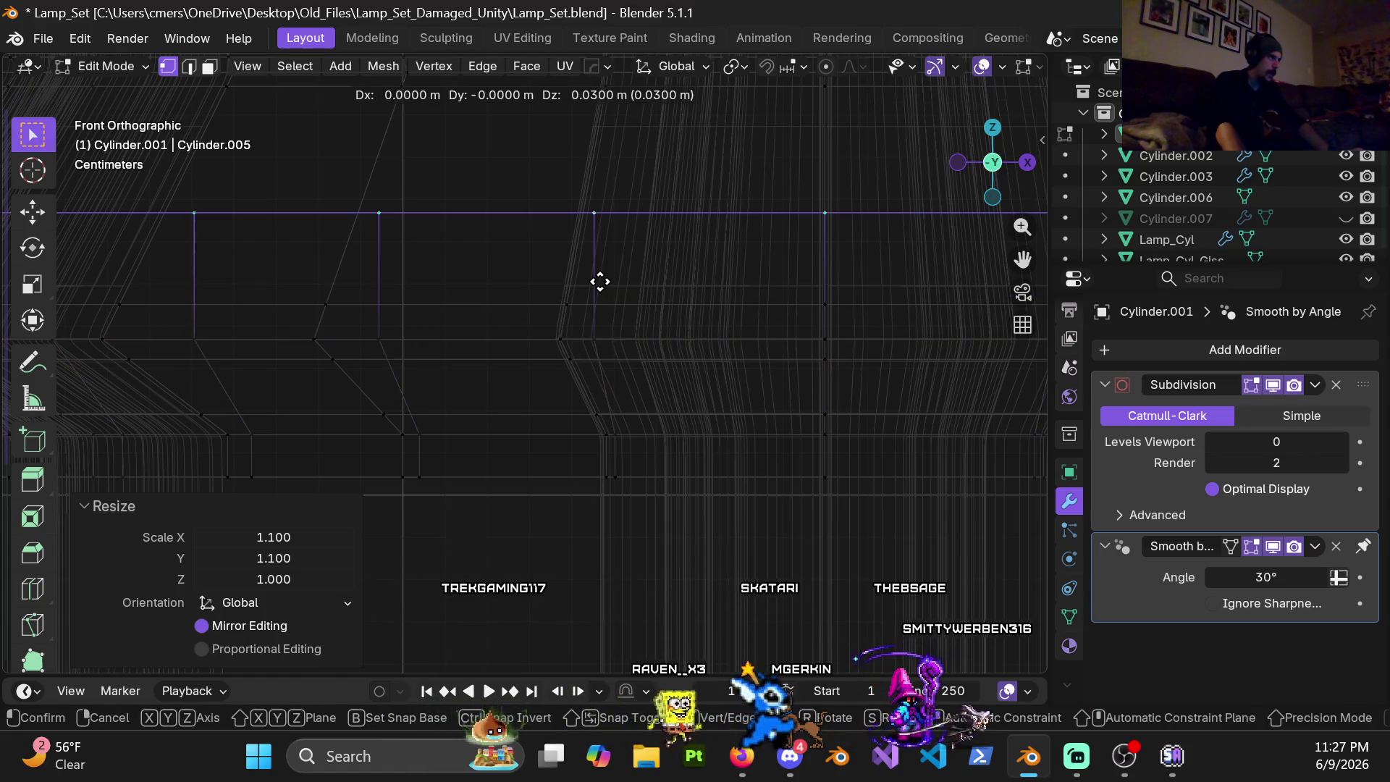
Step: Confirm the 0.03 m upward extrusion and inspect the rim in solid perspective
{"action": "key", "text": "Return"}
{"action": "key", "text": "shift+z"}
{"action": "mouse_move", "coordinate": [659, 373]}
{"action": "middle_mouse_down"}
{"action": "mouse_move", "coordinate": [617, 285]}
{"action": "mouse_move", "coordinate": [736, 424]}
{"action": "mouse_move", "coordinate": [748, 382]}
{"action": "mouse_move", "coordinate": [842, 425]}
{"action": "mouse_move", "coordinate": [674, 376]}
{"action": "mouse_move", "coordinate": [666, 328]}
{"action": "middle_mouse_up"}
{"action": "scroll", "coordinate": [577, 360], "scroll_direction": "down", "scroll_amount": 2}
{"action": "scroll", "coordinate": [615, 355], "scroll_direction": "down", "scroll_amount": 2}
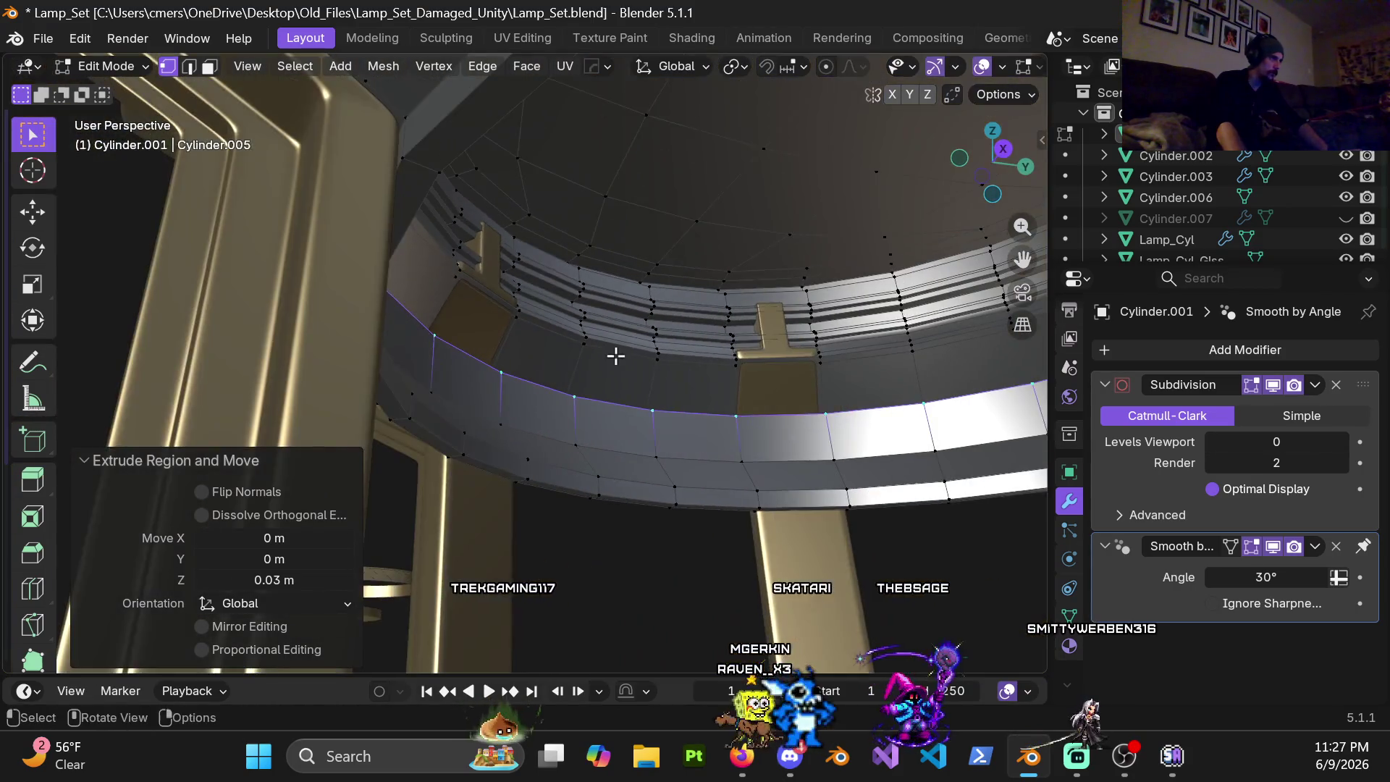
{"action": "mouse_move", "coordinate": [759, 444]}
{"action": "middle_mouse_down"}
{"action": "mouse_move", "coordinate": [627, 410]}
{"action": "mouse_move", "coordinate": [528, 441]}
{"action": "mouse_move", "coordinate": [609, 404]}
{"action": "mouse_move", "coordinate": [499, 418]}
{"action": "mouse_move", "coordinate": [689, 379]}
{"action": "mouse_move", "coordinate": [661, 413]}
{"action": "mouse_move", "coordinate": [630, 394]}
{"action": "mouse_move", "coordinate": [567, 401]}
{"action": "mouse_move", "coordinate": [593, 378]}
{"action": "mouse_move", "coordinate": [698, 374]}
{"action": "mouse_move", "coordinate": [723, 333]}
{"action": "mouse_move", "coordinate": [821, 338]}
{"action": "mouse_move", "coordinate": [793, 384]}
{"action": "mouse_move", "coordinate": [632, 403]}
{"action": "middle_mouse_up"}
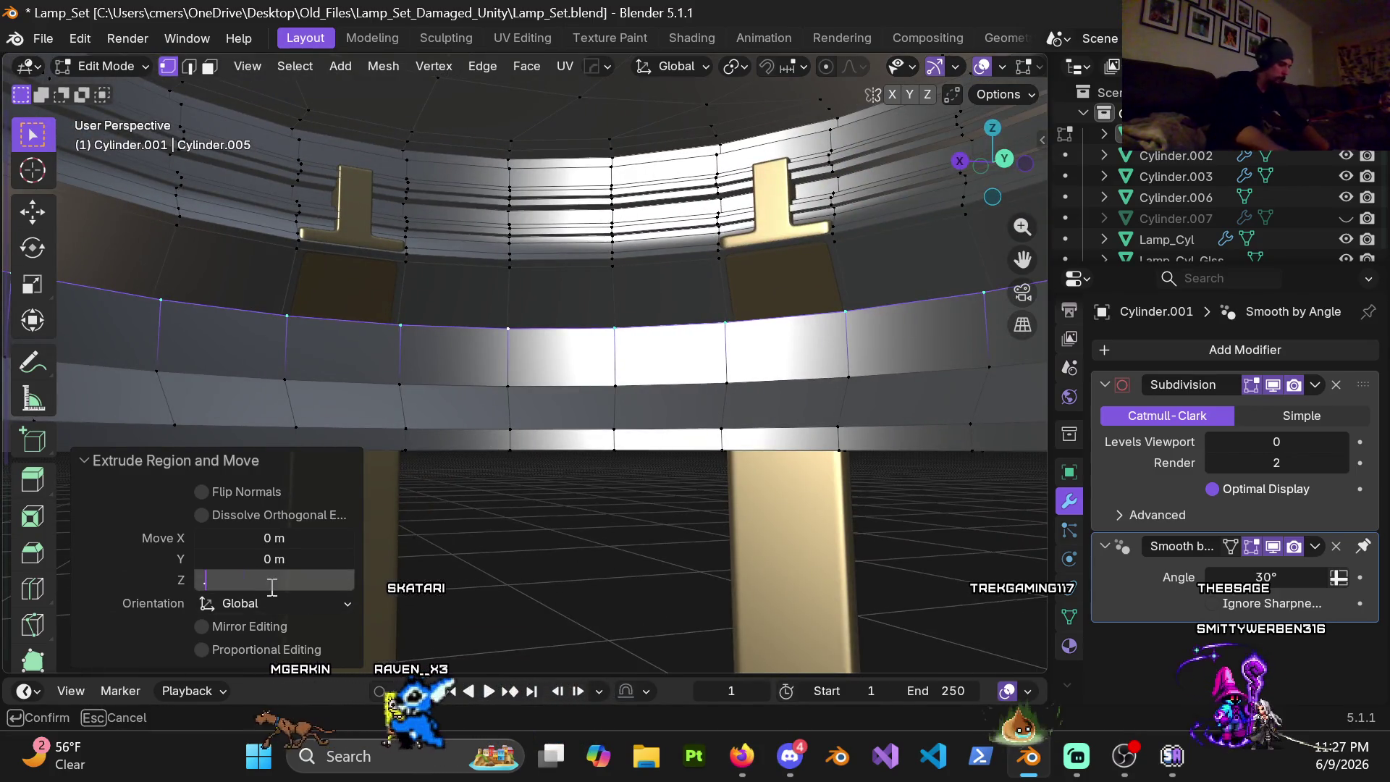
Step: Raise the extrusion's Z offset from 0.05 to 0.06 m in the redo panel
{"action": "key", "text": "Return"}
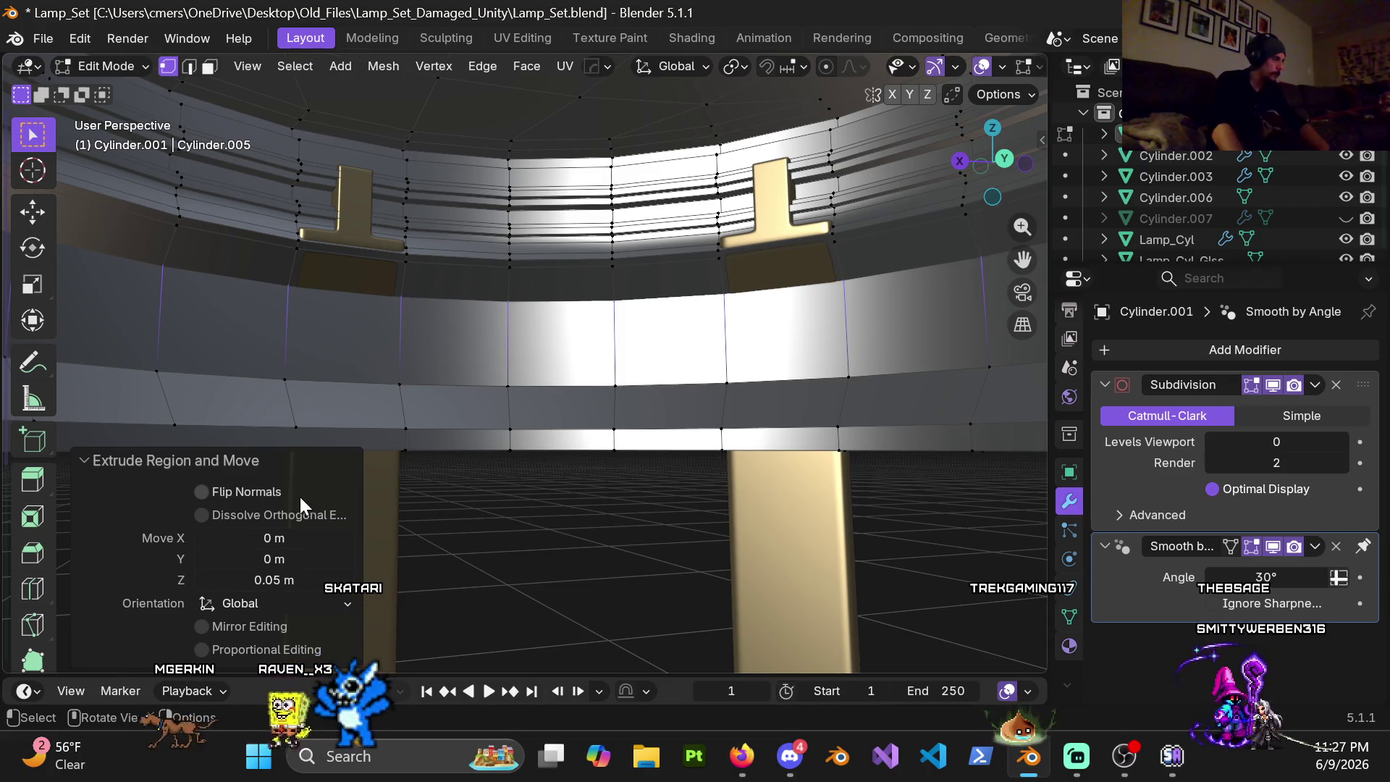
{"action": "double_click", "coordinate": [255, 580]}
{"action": "type", "text": ".06"}
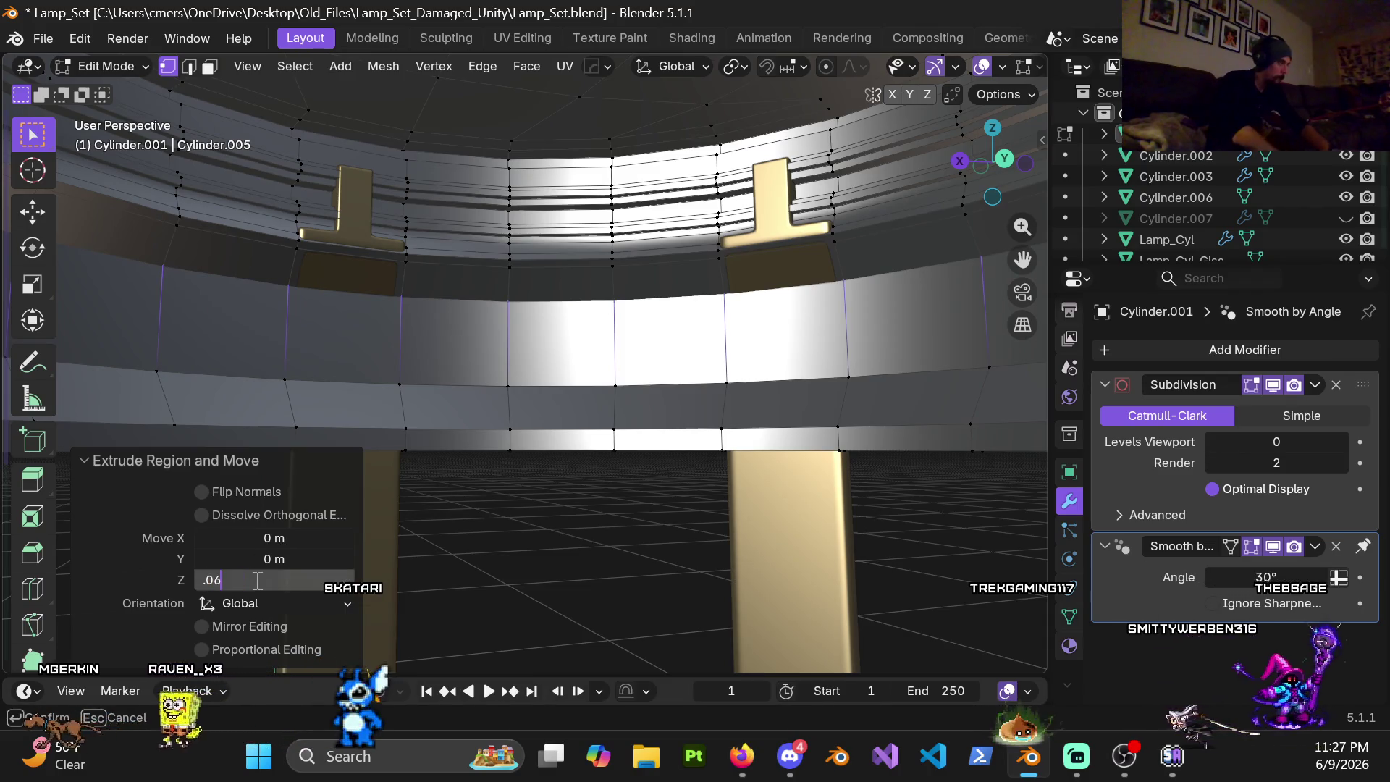
{"action": "key", "text": "Return"}
{"action": "left_click", "coordinate": [254, 580]}
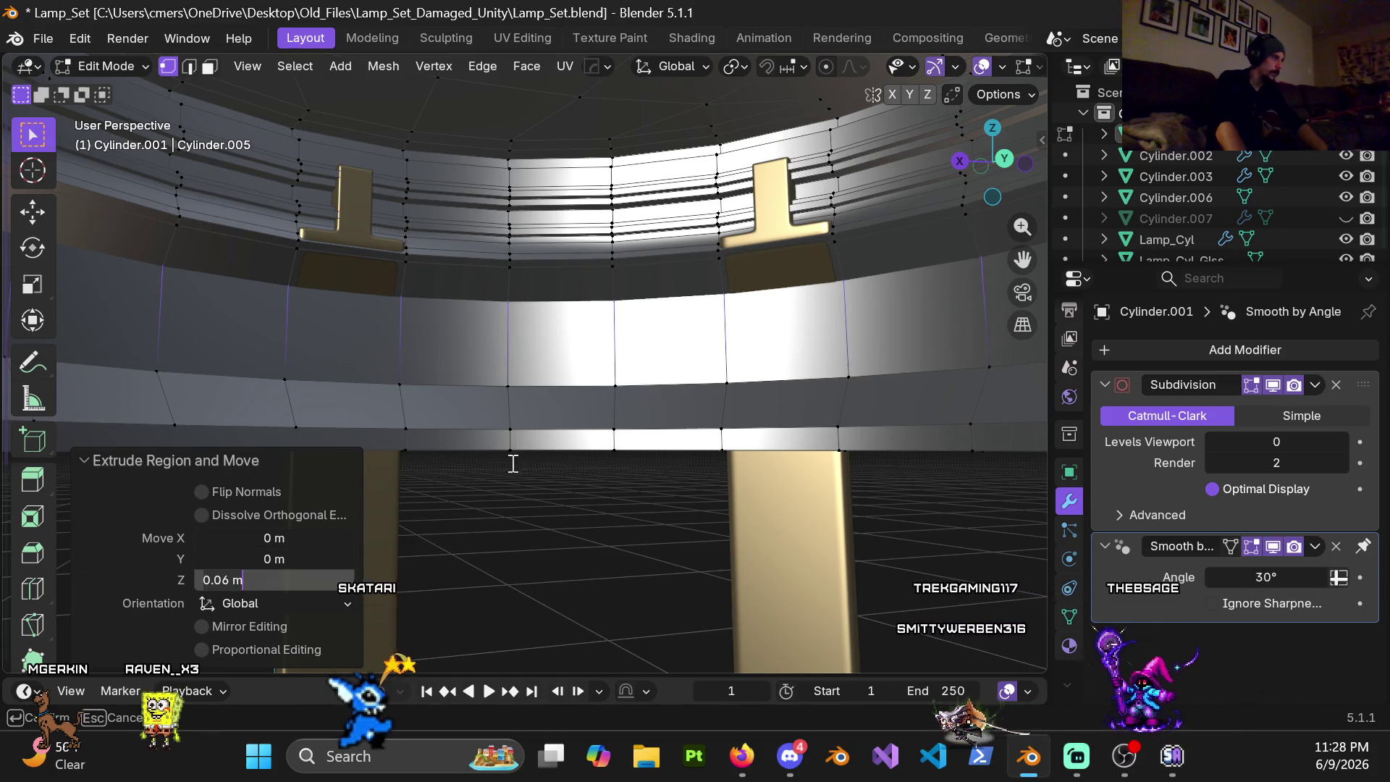
{"action": "key", "text": "Return"}
{"action": "mouse_move", "coordinate": [496, 515]}
{"action": "middle_mouse_down"}
{"action": "mouse_move", "coordinate": [742, 449]}
{"action": "mouse_move", "coordinate": [664, 432]}
{"action": "mouse_move", "coordinate": [498, 348]}
{"action": "middle_mouse_up"}
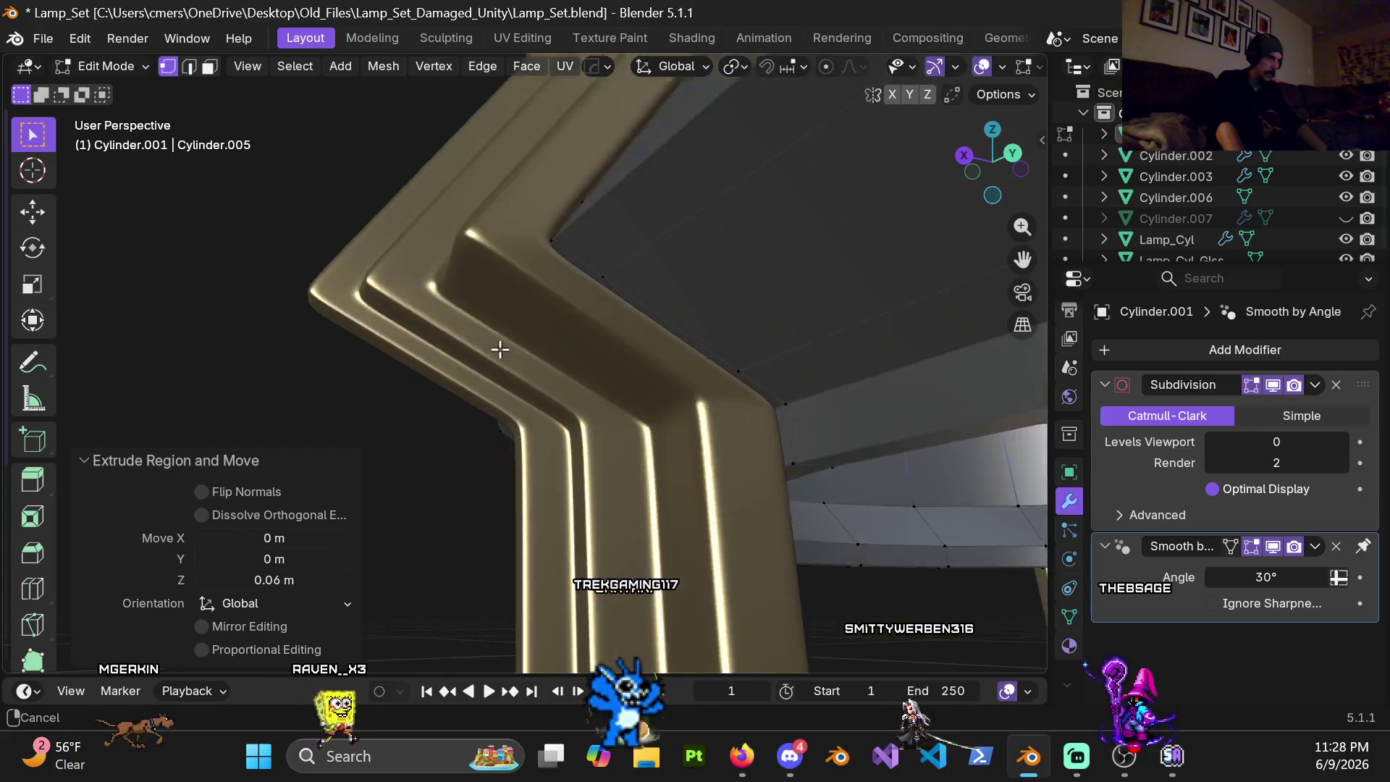
{"action": "scroll", "coordinate": [499, 349], "scroll_direction": "down", "scroll_amount": 2}
{"action": "scroll", "coordinate": [609, 430], "scroll_direction": "down", "scroll_amount": 2}
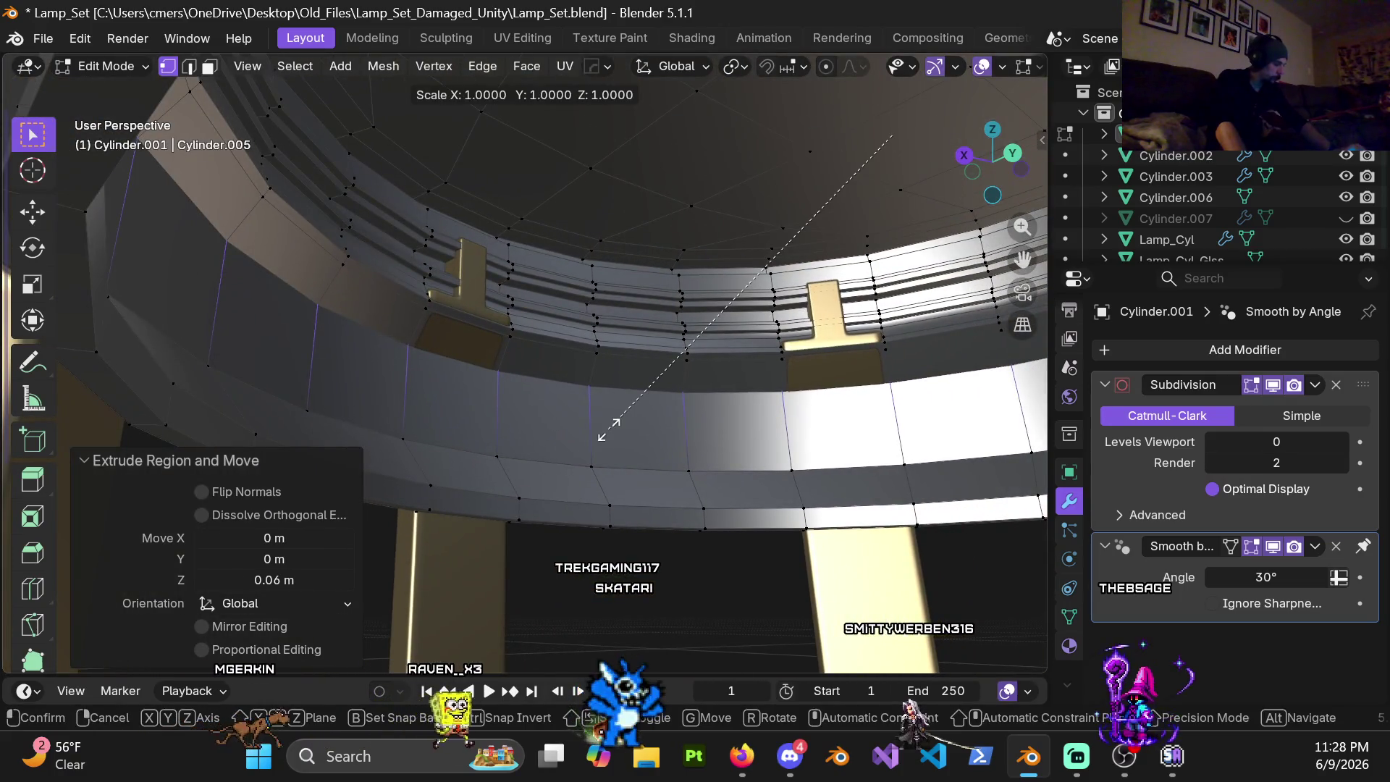
Step: Shrink the rim loop to about 0.906 horizontally, inspect it and undo
{"action": "key", "text": "shift+z"}
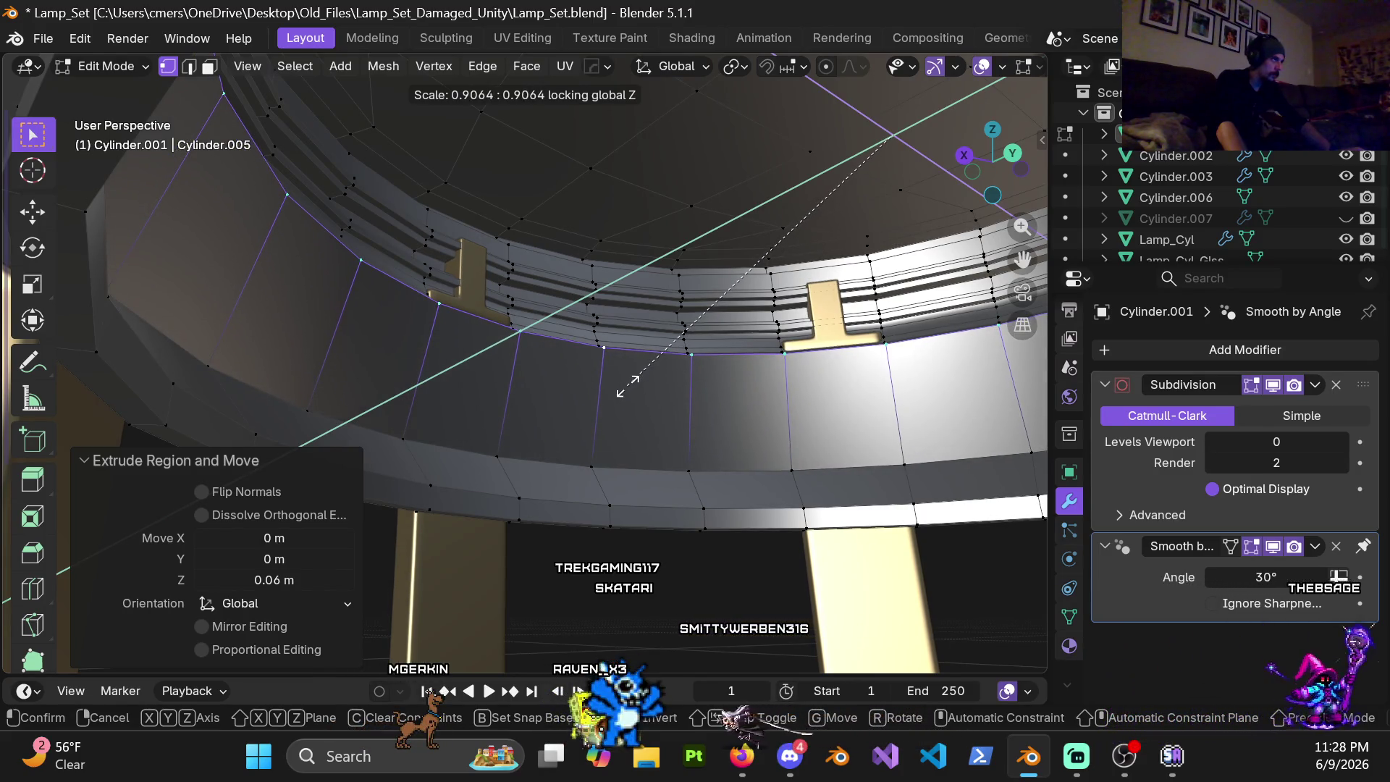
{"action": "left_click", "coordinate": [627, 386]}
{"action": "type", "text": ".9"}
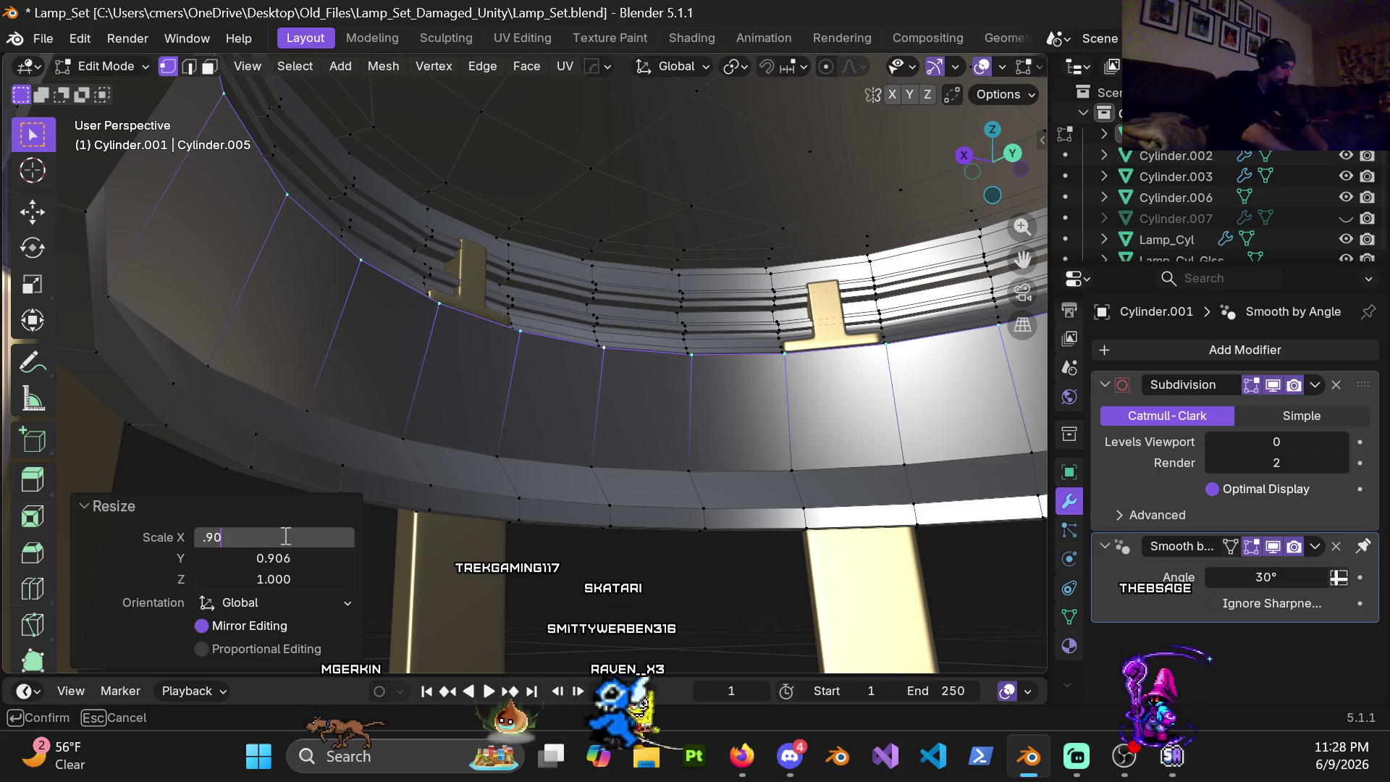
{"action": "key", "text": "Tab"}
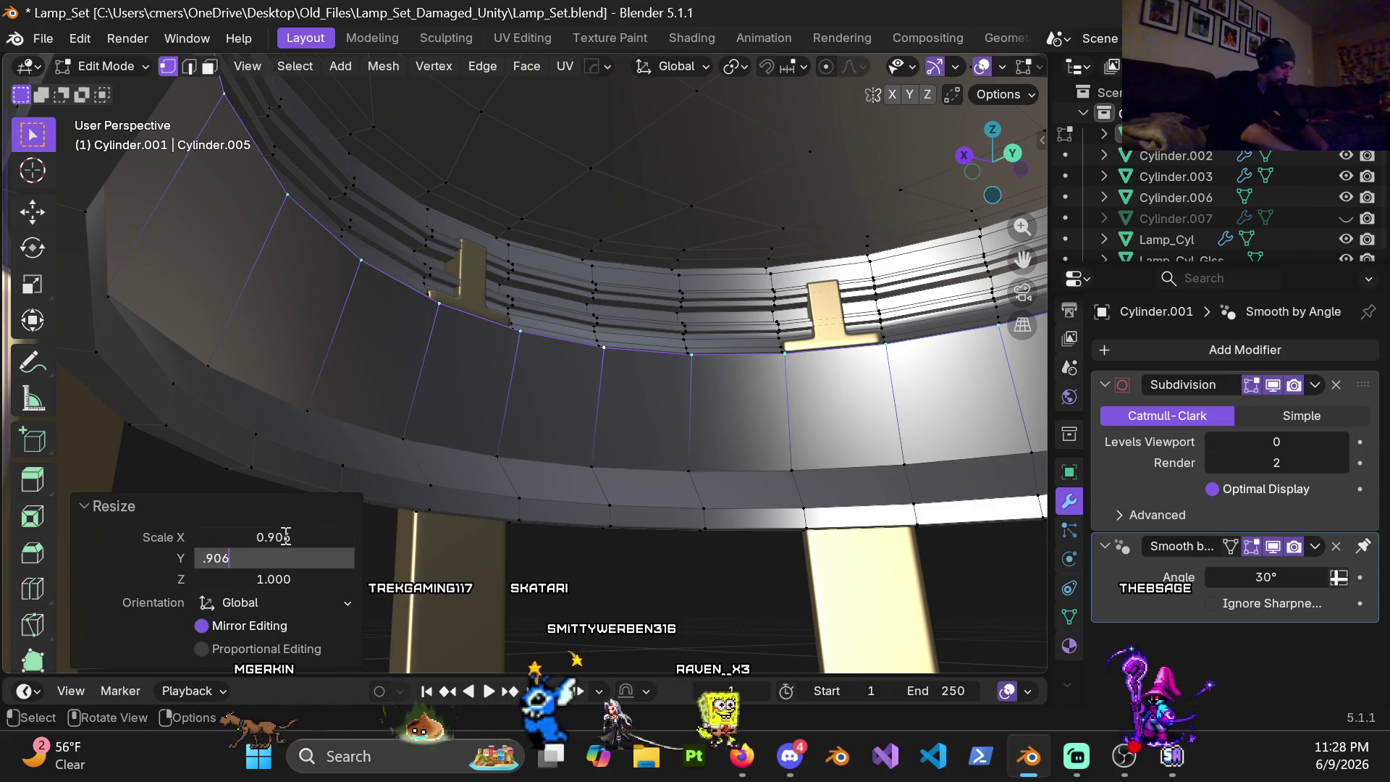
{"action": "key", "text": "Return"}
{"action": "mouse_move", "coordinate": [437, 456]}
{"action": "middle_mouse_down"}
{"action": "mouse_move", "coordinate": [438, 380]}
{"action": "mouse_move", "coordinate": [568, 328]}
{"action": "middle_mouse_up"}
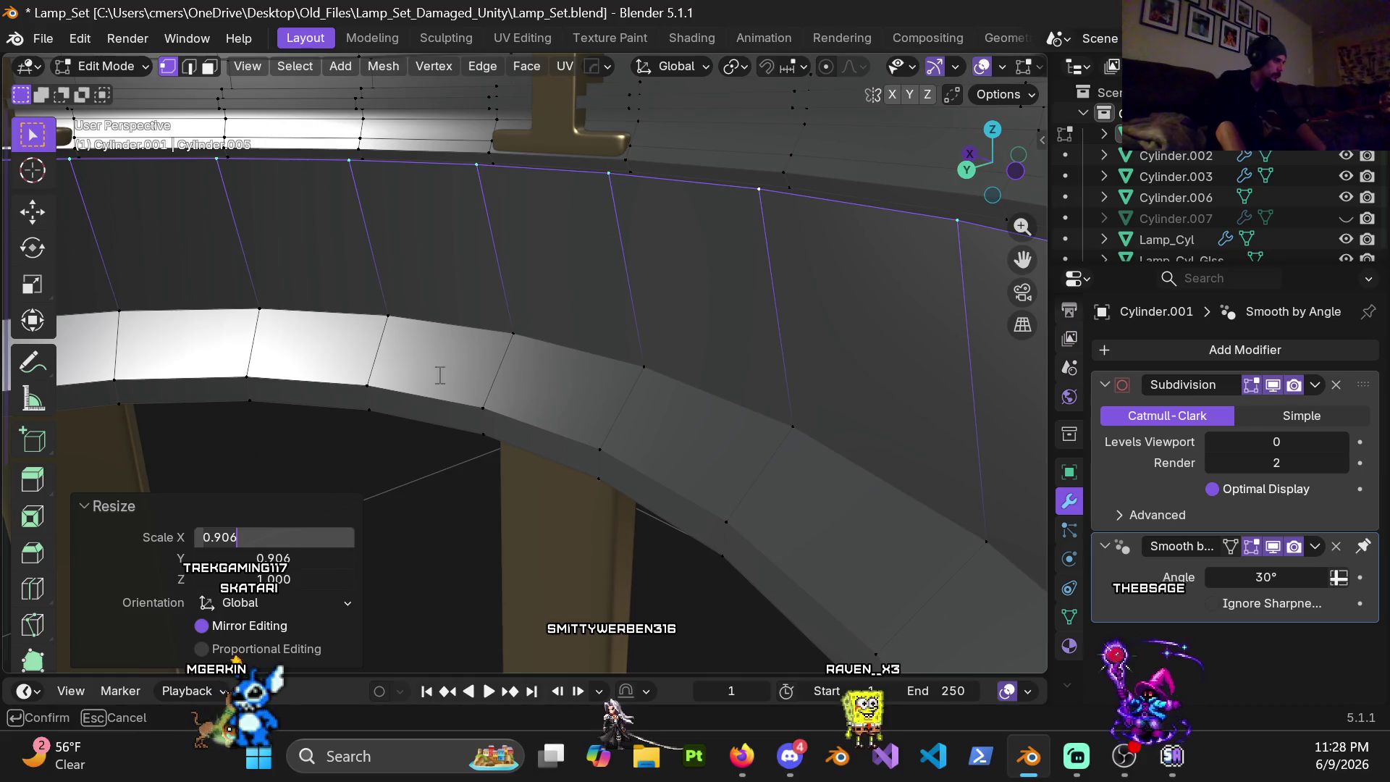
{"action": "key", "text": "ctrl+z"}
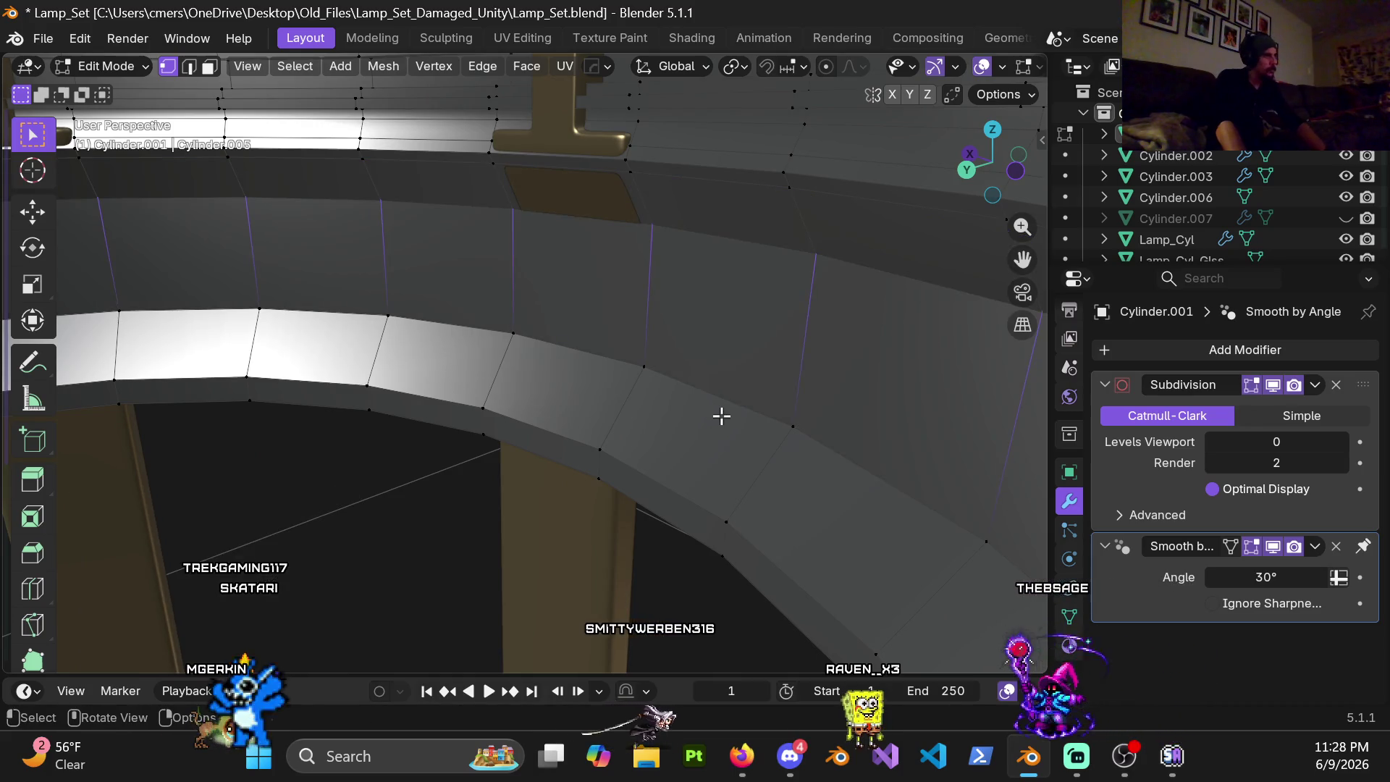
Step: Scale the rim loop to exactly 0.8 in X and Y with height locked
{"action": "key", "text": "s"}
{"action": "key", "text": "shift+z"}
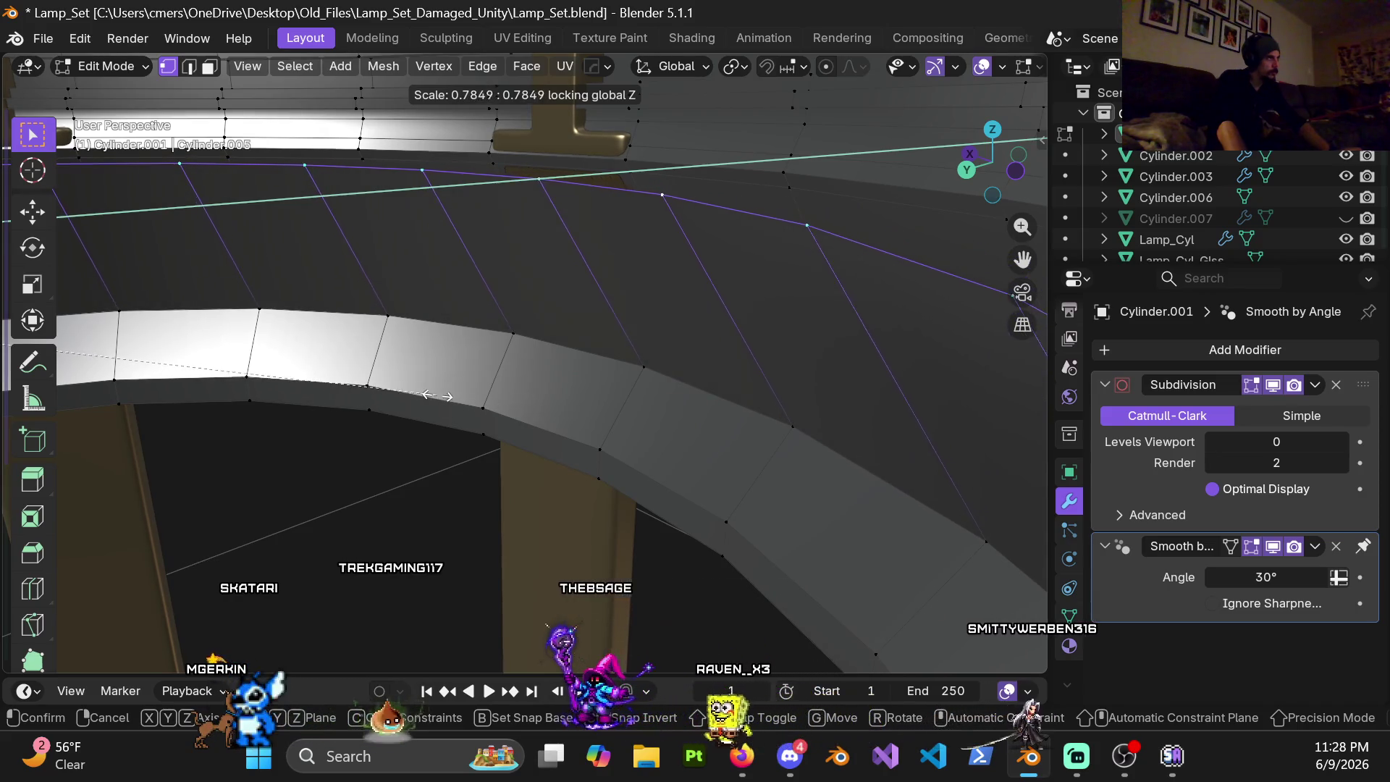
{"action": "left_click", "coordinate": [460, 399]}
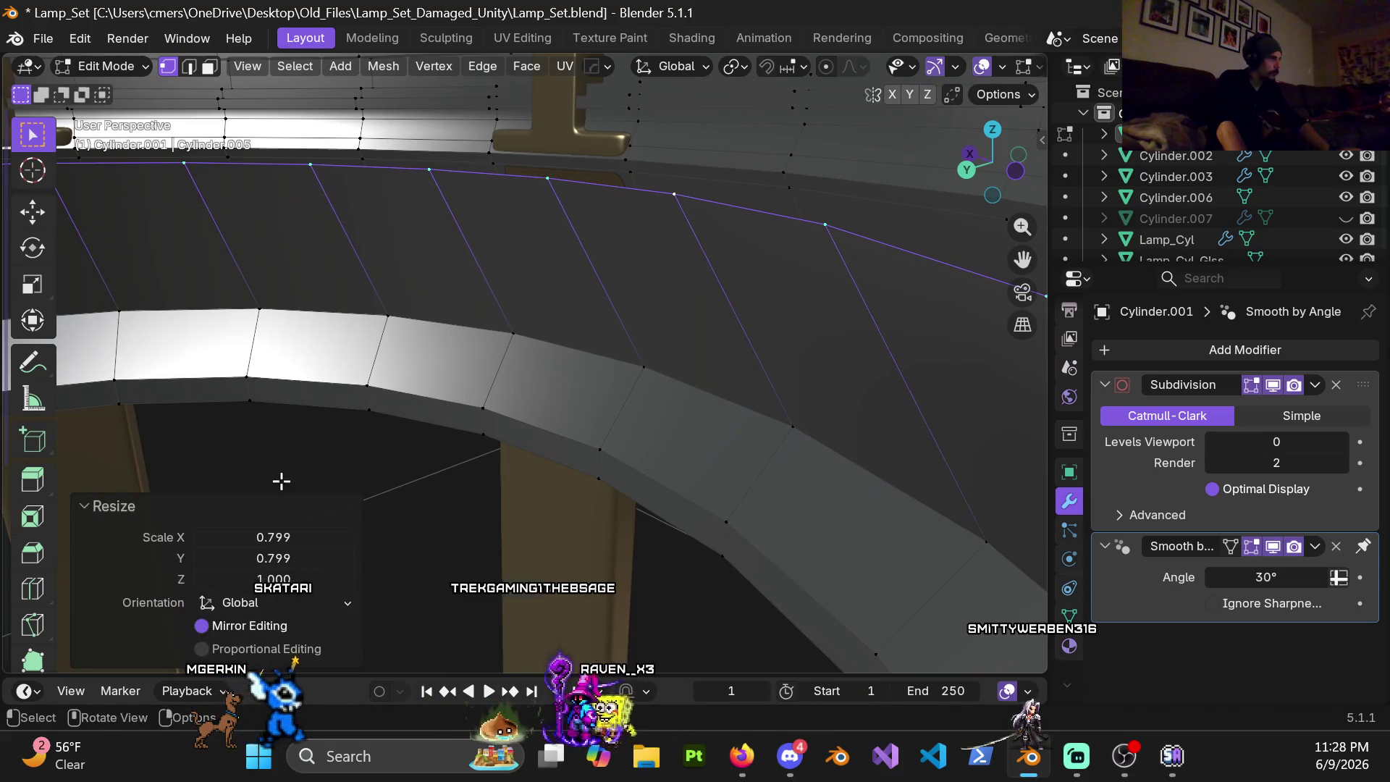
{"action": "type", "text": ".8"}
{"action": "key", "text": "Tab"}
{"action": "type", "text": ".8"}
{"action": "key", "text": "Return"}
{"action": "middle_click_drag", "start_coordinate": [406, 369], "coordinate": [525, 247]}
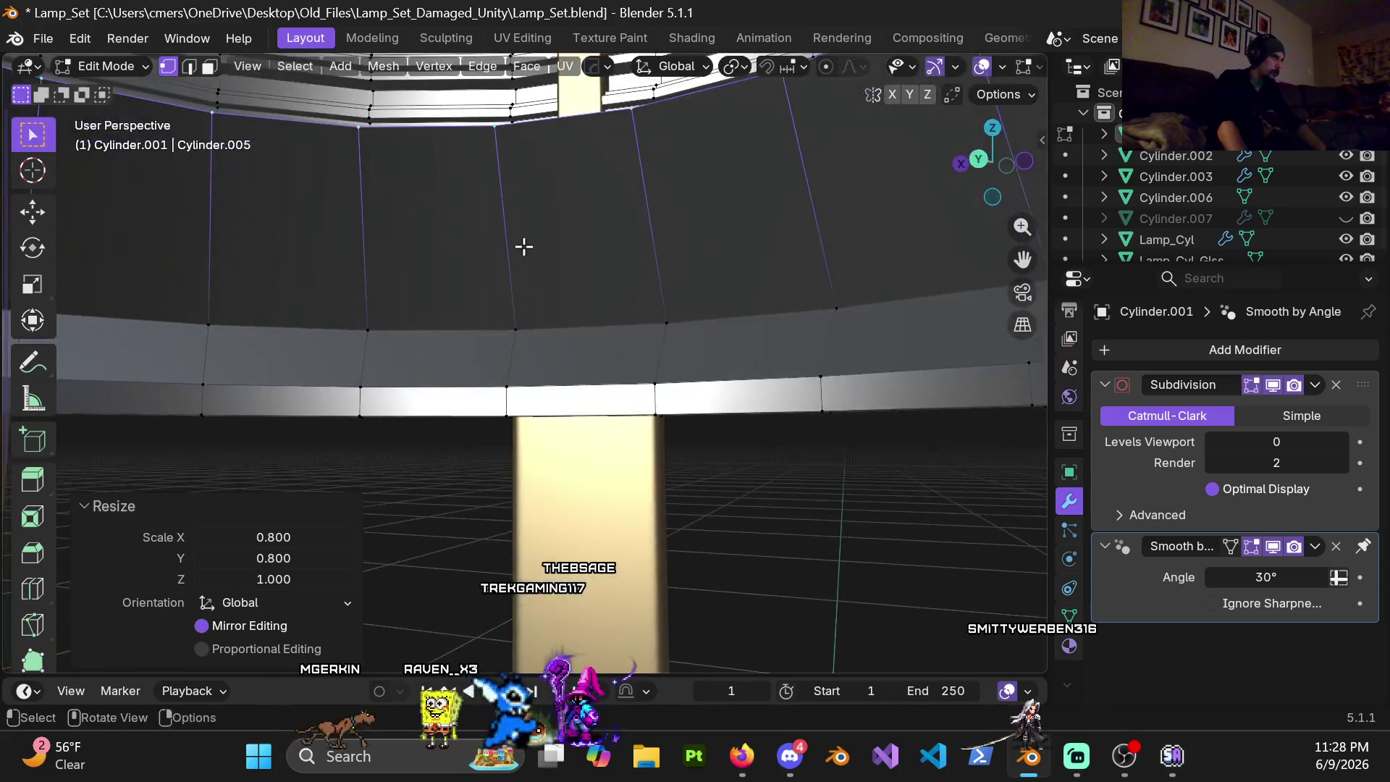
{"action": "mouse_move", "coordinate": [583, 338]}
{"action": "middle_mouse_down"}
{"action": "mouse_move", "coordinate": [581, 283]}
{"action": "mouse_move", "coordinate": [606, 305]}
{"action": "mouse_move", "coordinate": [593, 268]}
{"action": "middle_mouse_up"}
Step: Extrude a new loop from the rim and scale it inward to 0.8 in X and Y
{"action": "key", "text": "g"}
{"action": "key", "text": "s"}
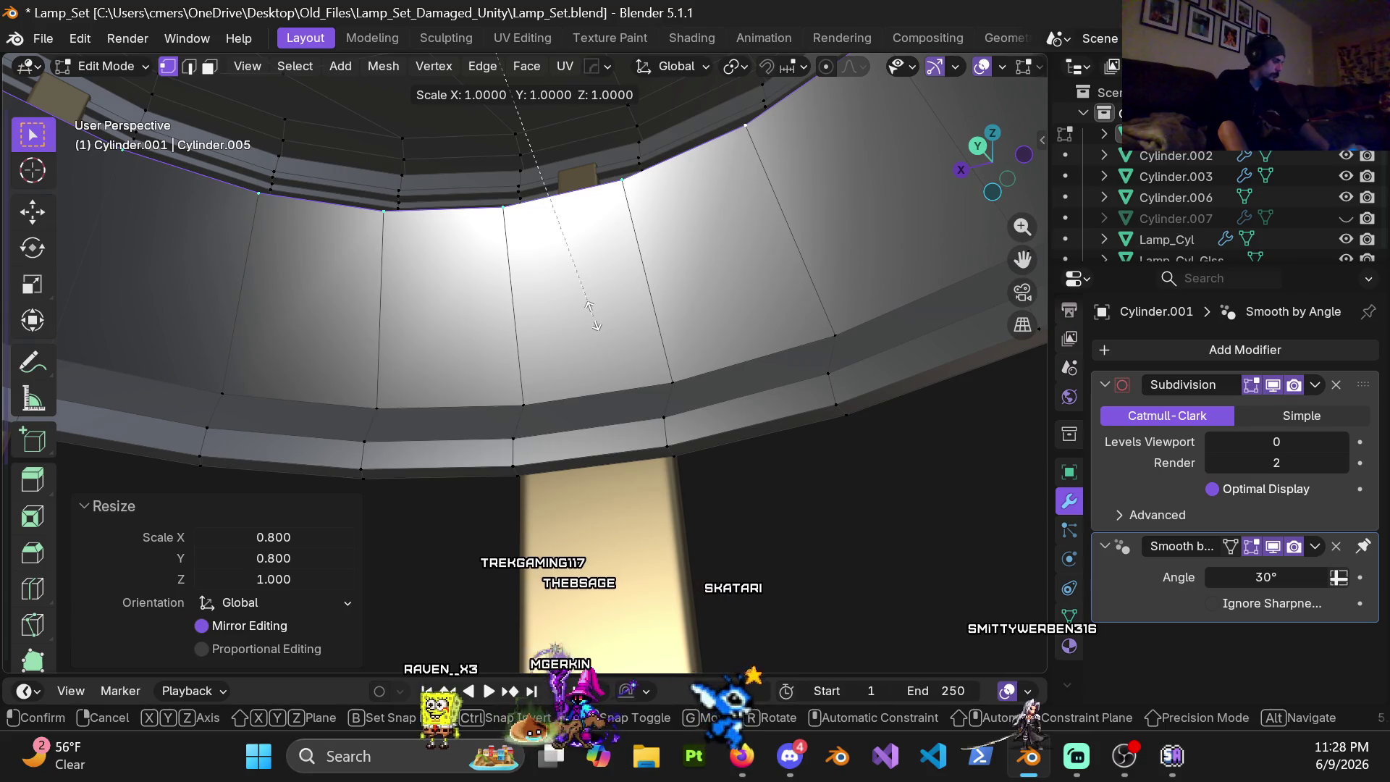
{"action": "left_click", "coordinate": [405, 250]}
{"action": "mouse_move", "coordinate": [405, 250]}
{"action": "middle_mouse_down"}
{"action": "mouse_move", "coordinate": [425, 298]}
{"action": "mouse_move", "coordinate": [325, 532]}
{"action": "middle_mouse_up"}
{"action": "mouse_move", "coordinate": [379, 385]}
{"action": "middle_mouse_down"}
{"action": "mouse_move", "coordinate": [586, 218]}
{"action": "mouse_move", "coordinate": [491, 264]}
{"action": "mouse_move", "coordinate": [591, 224]}
{"action": "mouse_move", "coordinate": [692, 342]}
{"action": "mouse_move", "coordinate": [531, 248]}
{"action": "mouse_move", "coordinate": [568, 239]}
{"action": "mouse_move", "coordinate": [316, 522]}
{"action": "middle_mouse_up"}
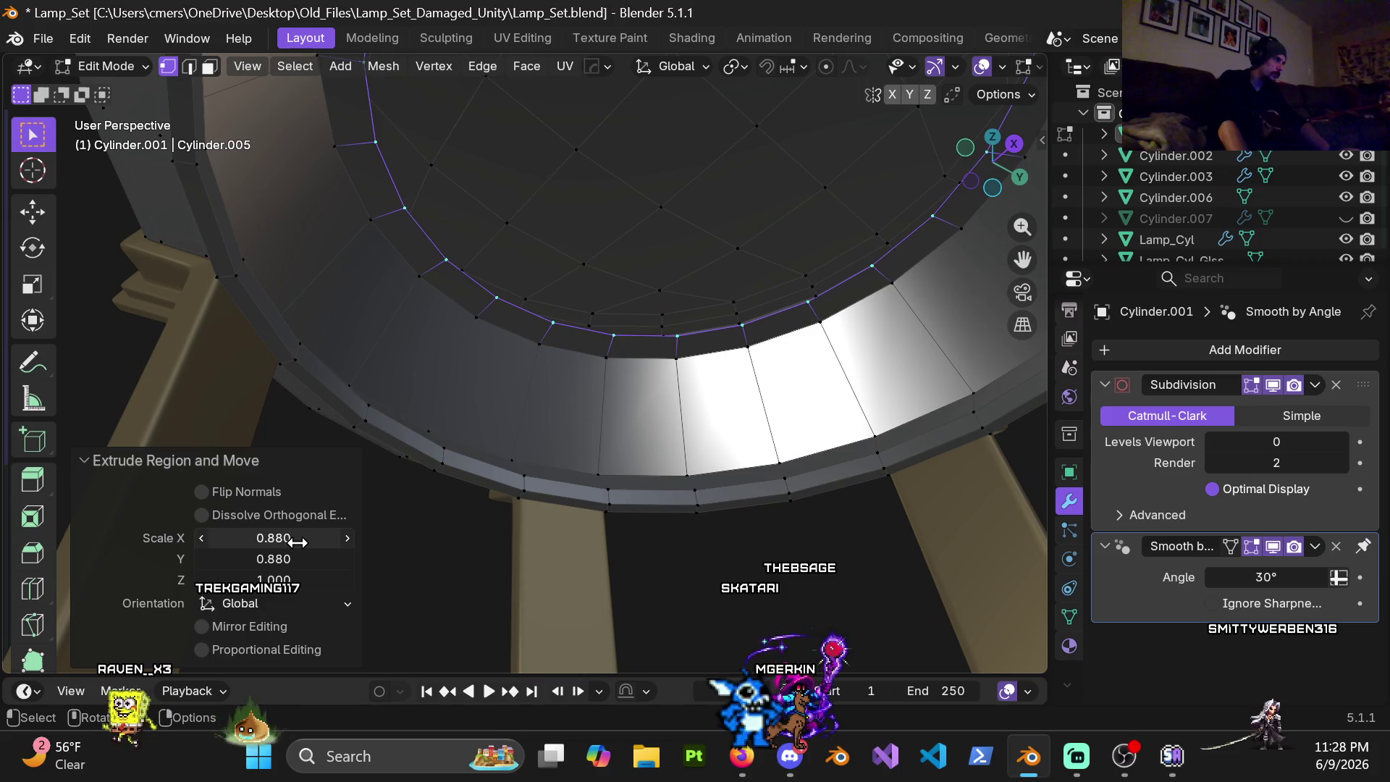
{"action": "left_click", "coordinate": [303, 540]}
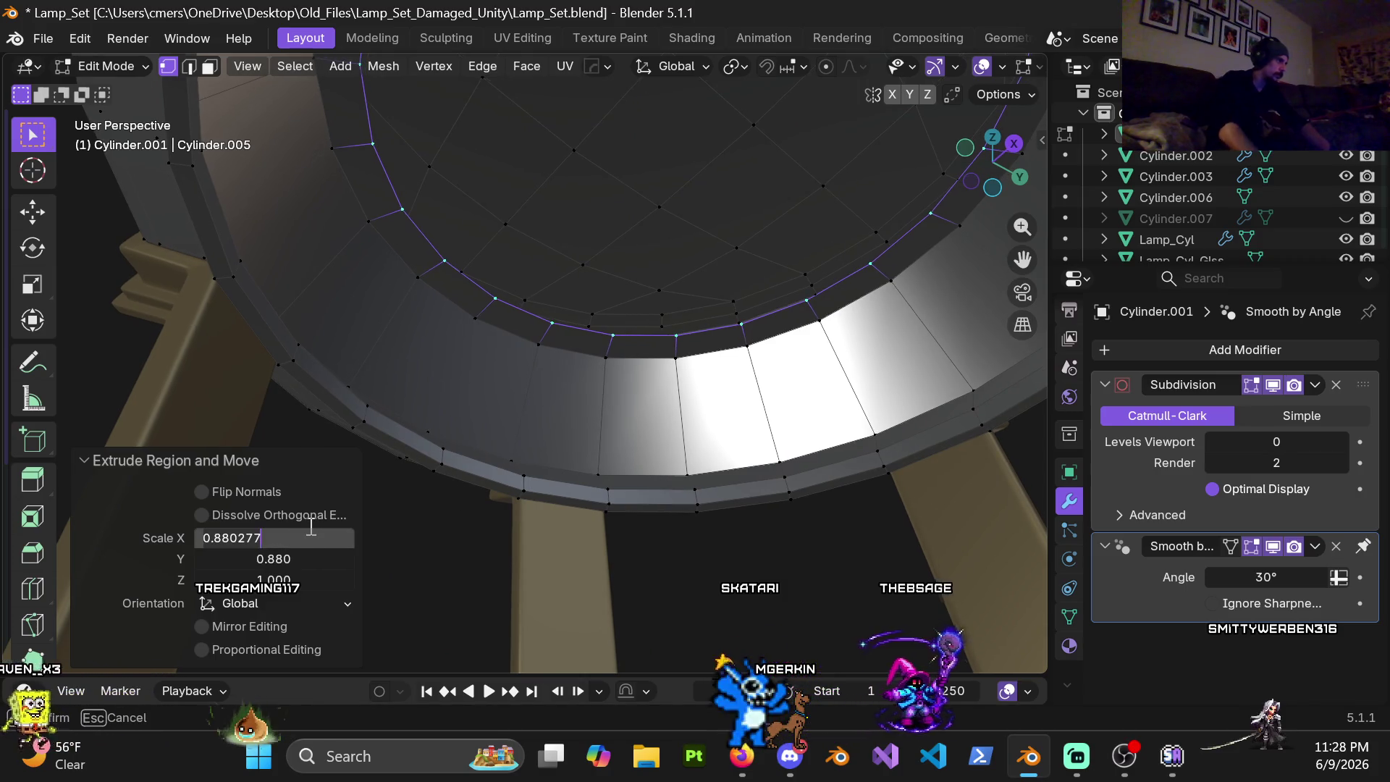
{"action": "key", "text": "BackSpace"}
{"action": "key", "text": "BackSpace"}
{"action": "key", "text": "BackSpace"}
{"action": "key", "text": "Tab"}
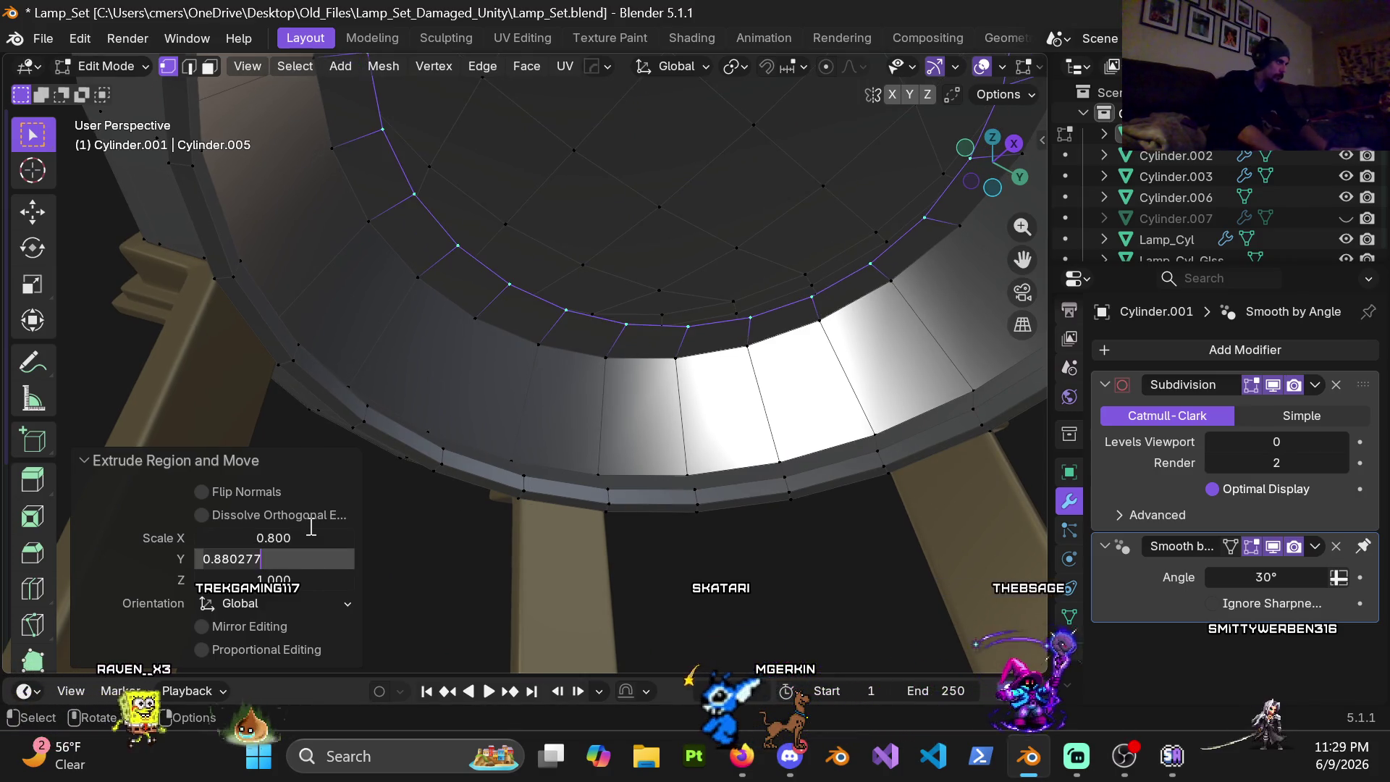
{"action": "type", "text": "0.8"}
{"action": "key", "text": "Return"}
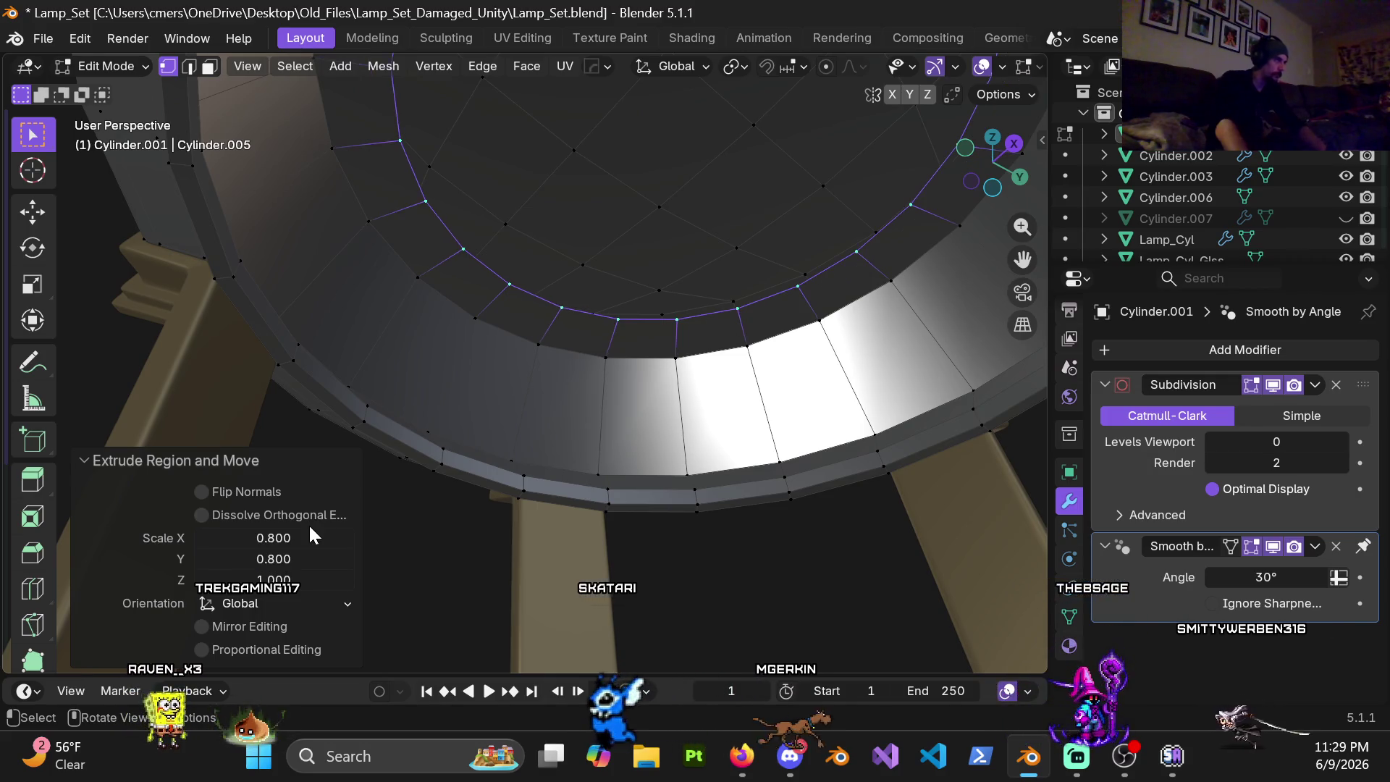
{"action": "mouse_move", "coordinate": [602, 300]}
{"action": "middle_mouse_down"}
{"action": "mouse_move", "coordinate": [467, 275]}
{"action": "mouse_move", "coordinate": [496, 268]}
{"action": "middle_mouse_up"}
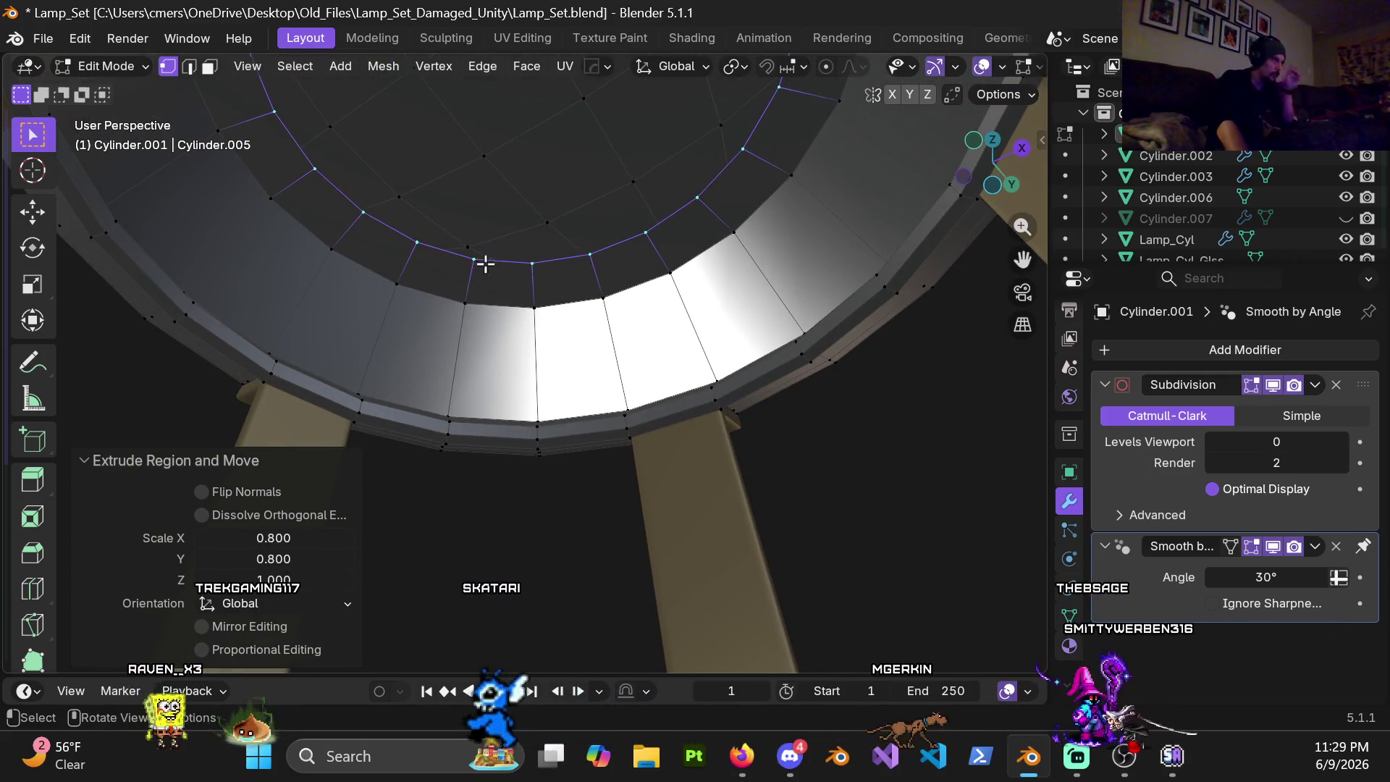
{"action": "left_click", "coordinate": [527, 65]}
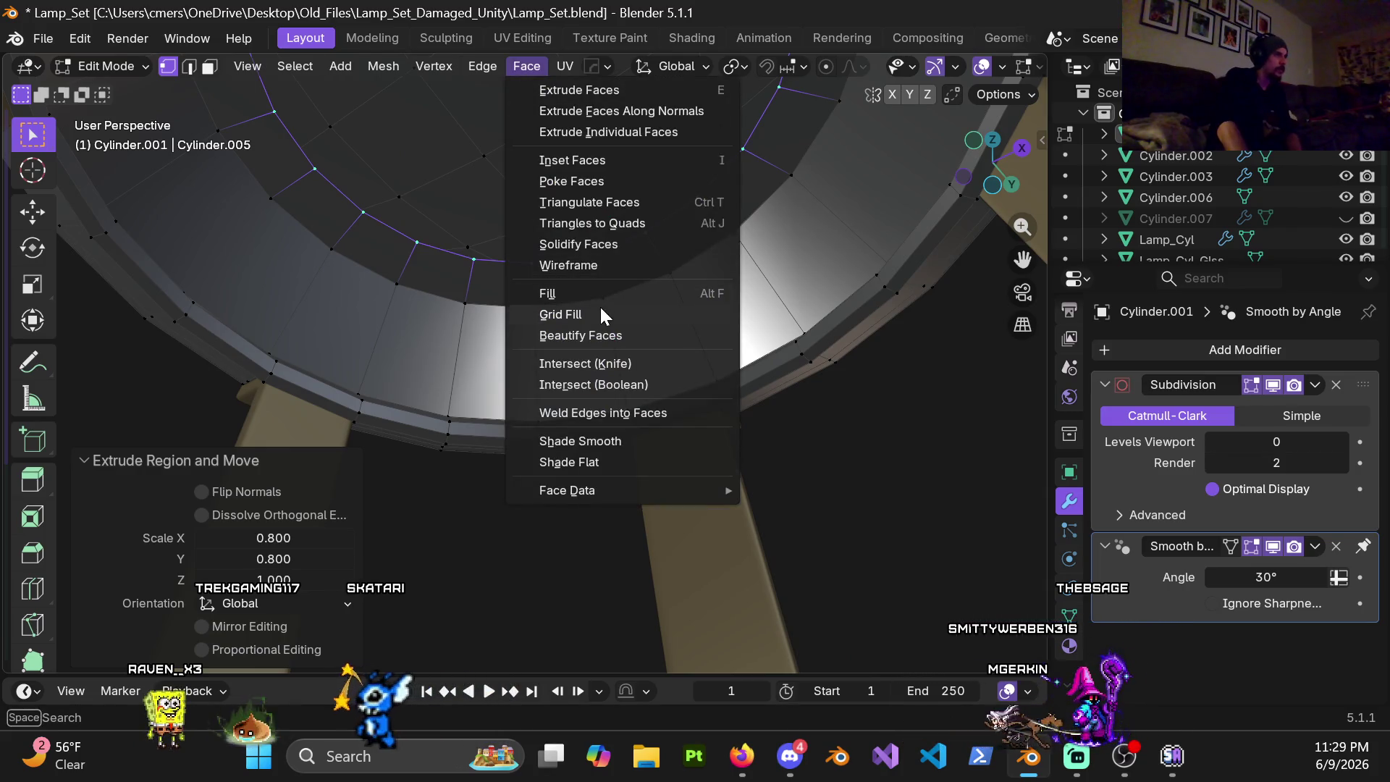
Step: Grid fill the bottom opening and set the fill's offset to 2
{"action": "left_click", "coordinate": [599, 306]}
{"action": "mouse_move", "coordinate": [600, 306]}
{"action": "middle_mouse_down"}
{"action": "mouse_move", "coordinate": [527, 300]}
{"action": "mouse_move", "coordinate": [522, 326]}
{"action": "middle_mouse_up"}
{"action": "scroll", "coordinate": [521, 327], "scroll_direction": "down", "scroll_amount": 5}
{"action": "scroll", "coordinate": [521, 349], "scroll_direction": "down", "scroll_amount": 2}
{"action": "key", "text": "KP_5"}
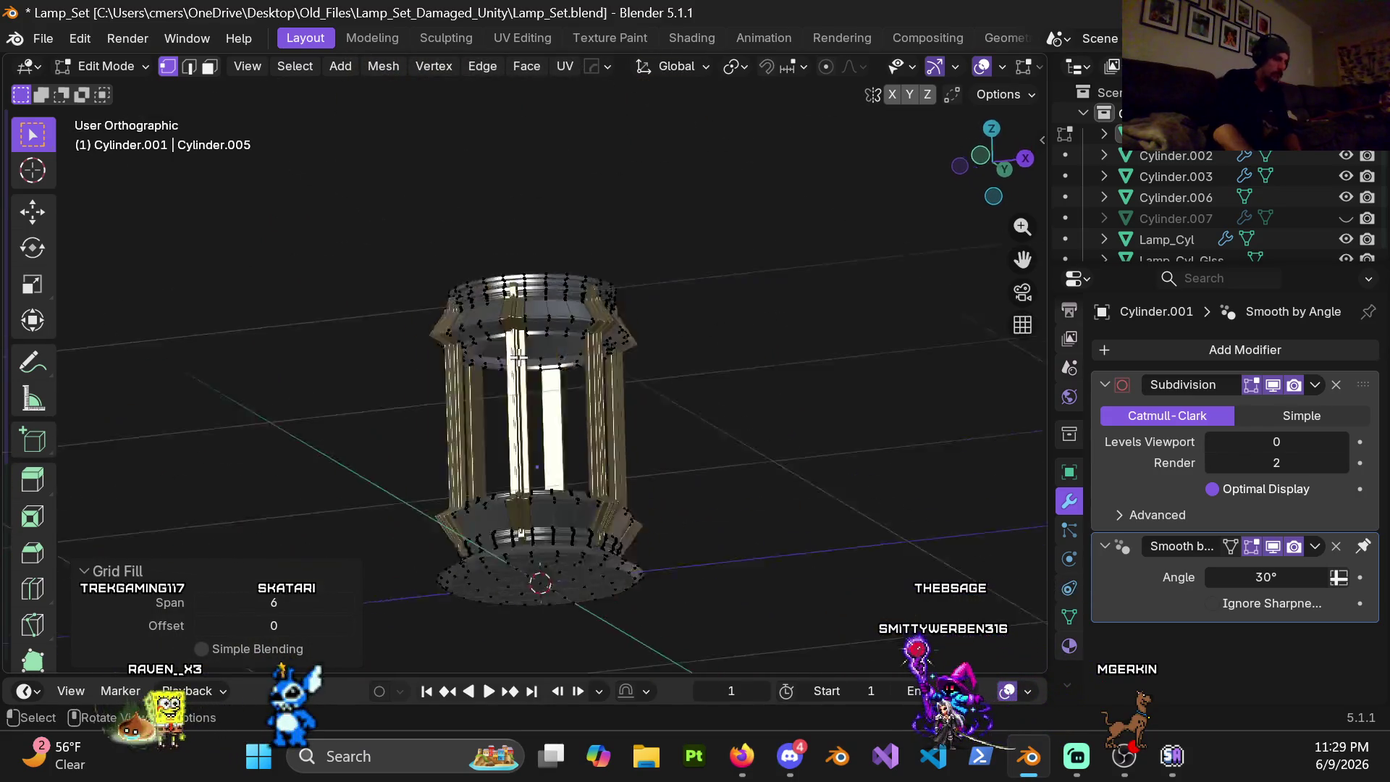
{"action": "key", "text": "KP_1"}
{"action": "scroll", "coordinate": [559, 388], "scroll_direction": "up", "scroll_amount": 1}
{"action": "mouse_move", "coordinate": [600, 351]}
{"action": "middle_mouse_down"}
{"action": "mouse_move", "coordinate": [592, 238]}
{"action": "mouse_move", "coordinate": [493, 545]}
{"action": "middle_mouse_up"}
{"action": "scroll", "coordinate": [493, 546], "scroll_direction": "up", "scroll_amount": 4}
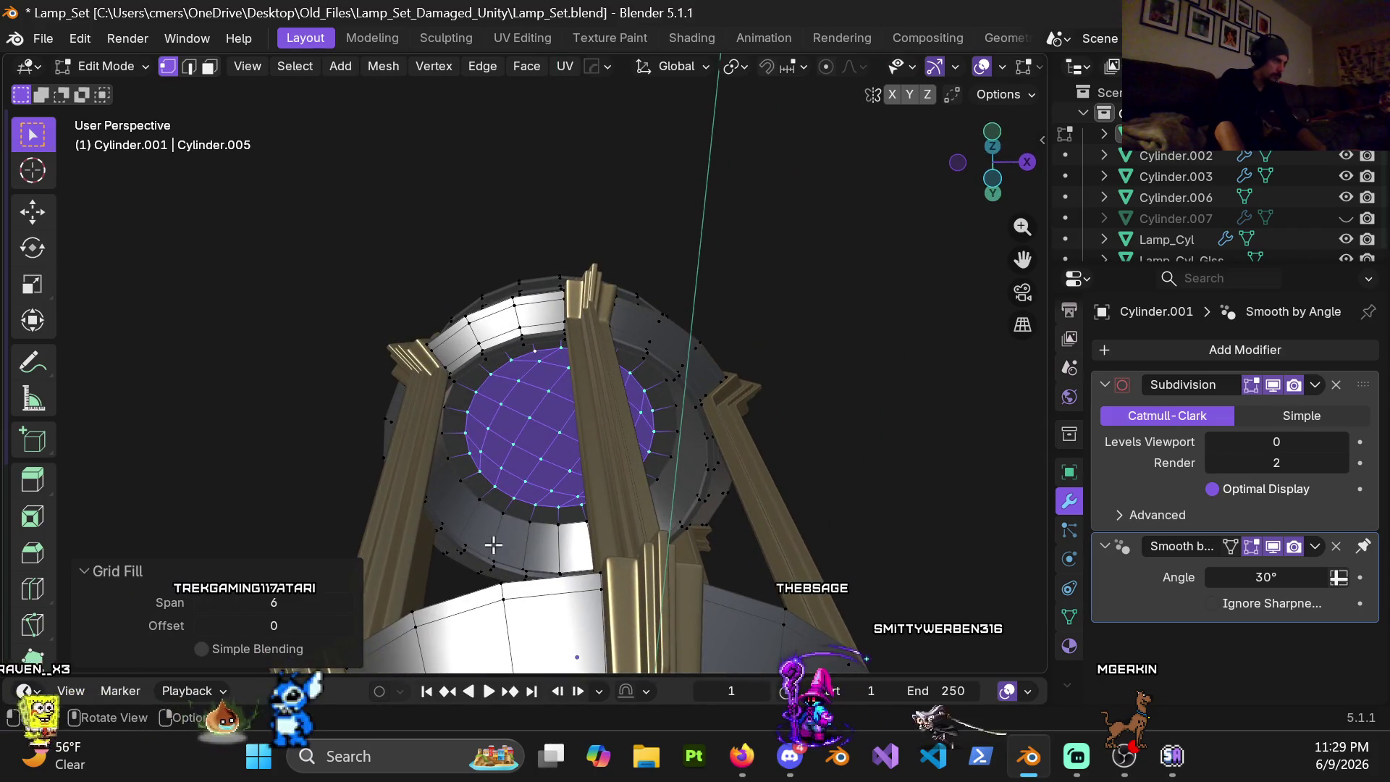
{"action": "left_click", "coordinate": [349, 625]}
{"action": "left_click", "coordinate": [349, 625]}
Step: Return to Object Mode and orbit to view the finished stepped rim
{"action": "mouse_move", "coordinate": [580, 372]}
{"action": "middle_mouse_down"}
{"action": "mouse_move", "coordinate": [564, 487]}
{"action": "mouse_move", "coordinate": [686, 528]}
{"action": "middle_mouse_up"}
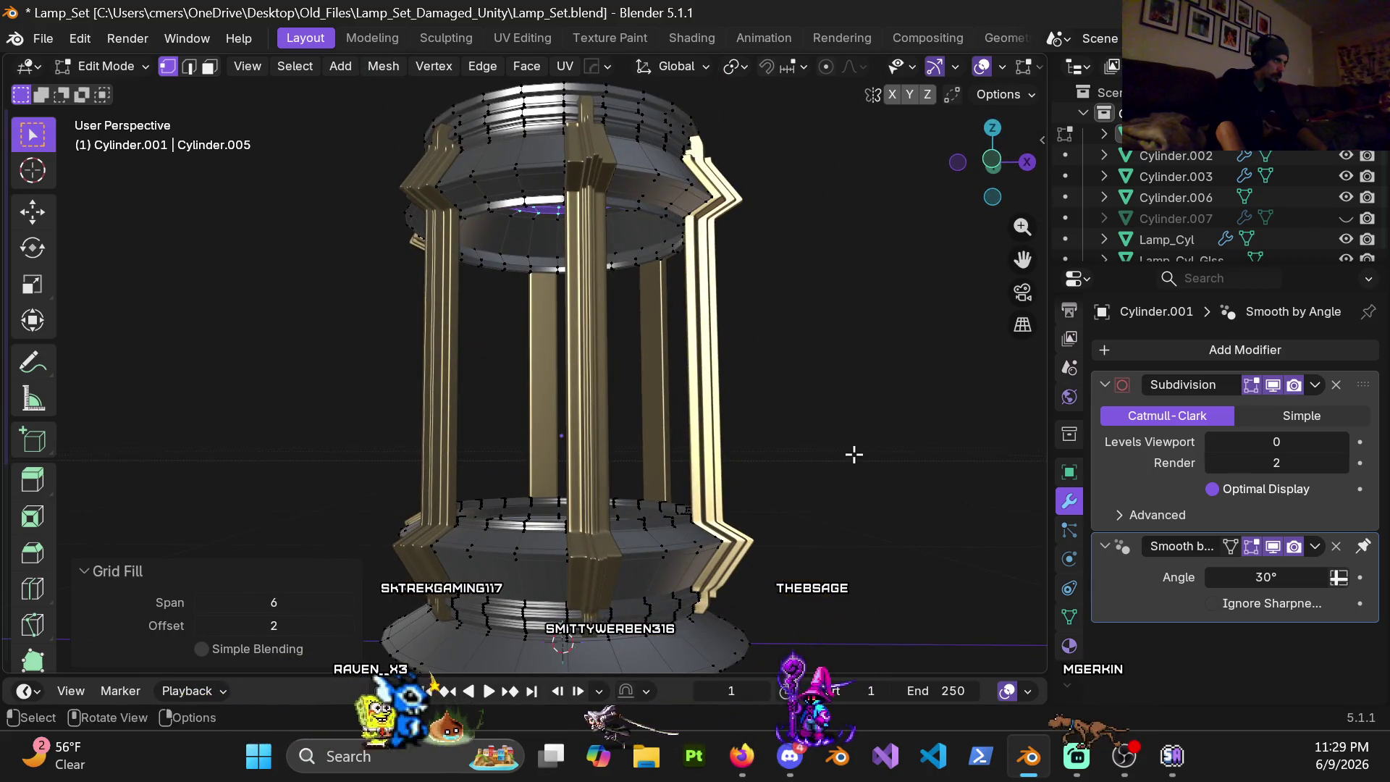
{"action": "middle_click_drag", "start_coordinate": [842, 462], "coordinate": [800, 344]}
{"action": "key", "text": "ctrl+Tab"}
{"action": "left_click", "coordinate": [501, 370]}
{"action": "middle_click_drag", "start_coordinate": [501, 371], "coordinate": [727, 332]}
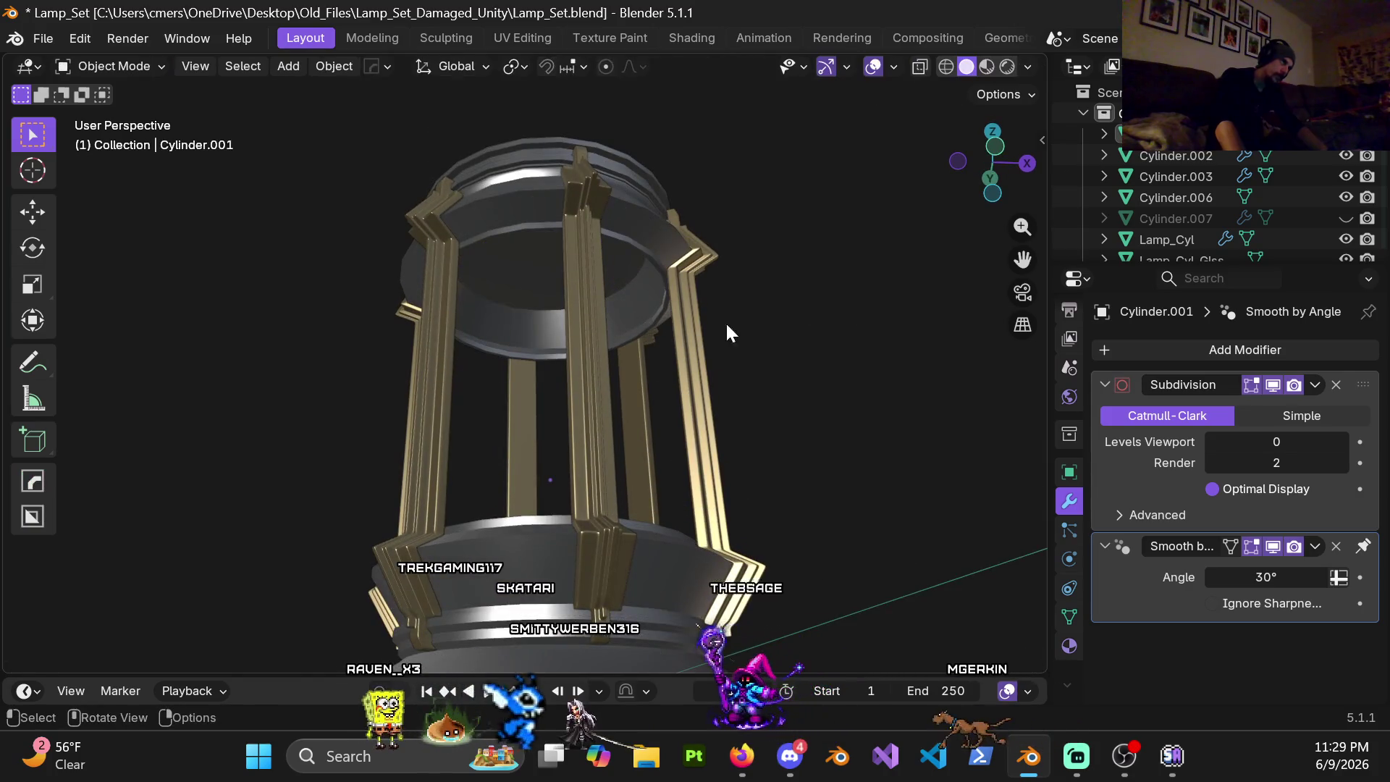